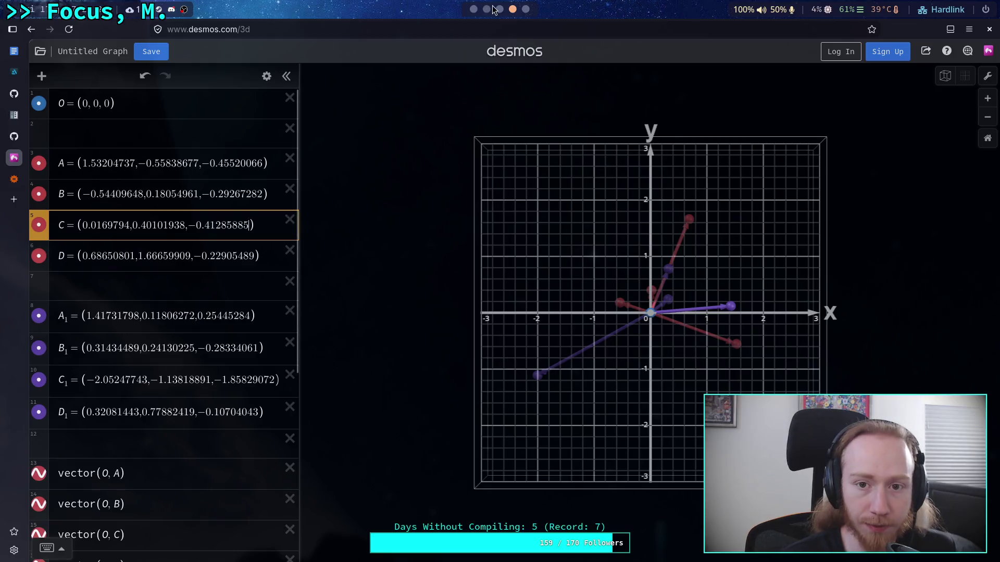
# Copy the fourth initial leg row from the terminal into point D's coordinates in Desmos.
pyautogui.press('super+Left')
pyautogui.press('super+Left')
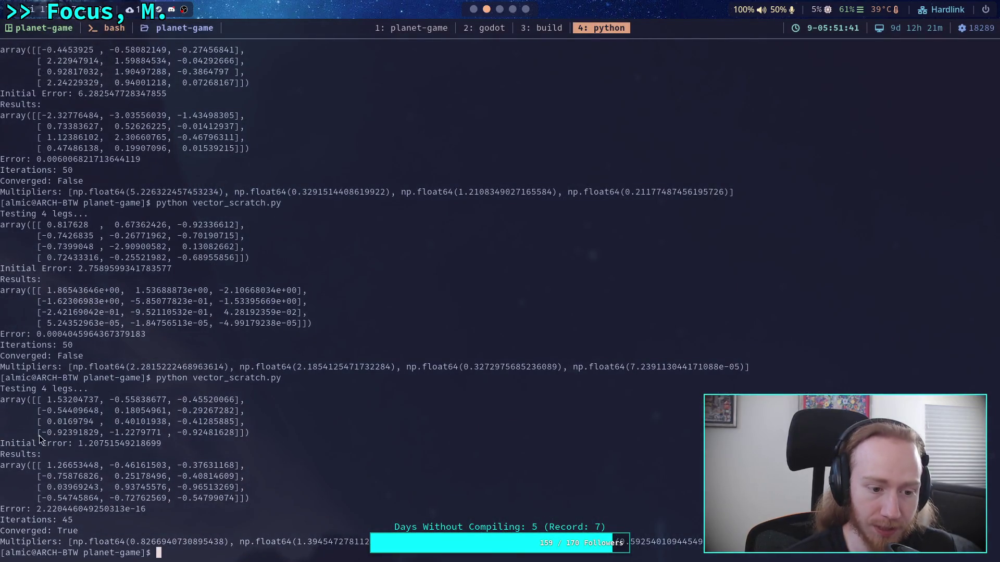
pyautogui.moveTo(39, 436); pyautogui.dragTo(233, 433)
pyautogui.click(235, 432)
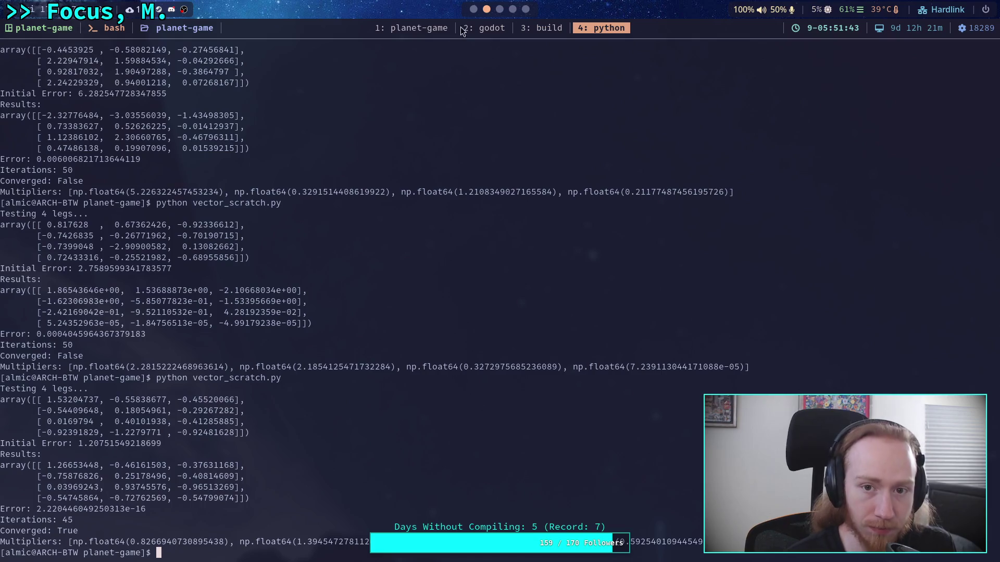
pyautogui.press('super+Right')
pyautogui.press('super+Right')
pyautogui.click(83, 256)
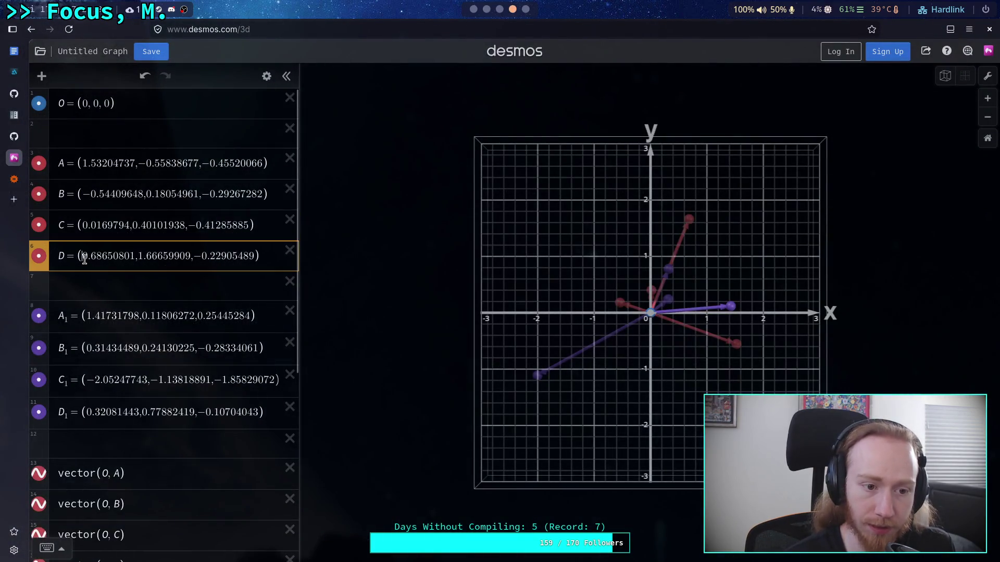
pyautogui.moveTo(83, 259); pyautogui.dragTo(254, 256)
pyautogui.write('-0.92391829,-1.2279771,-0.92481628')
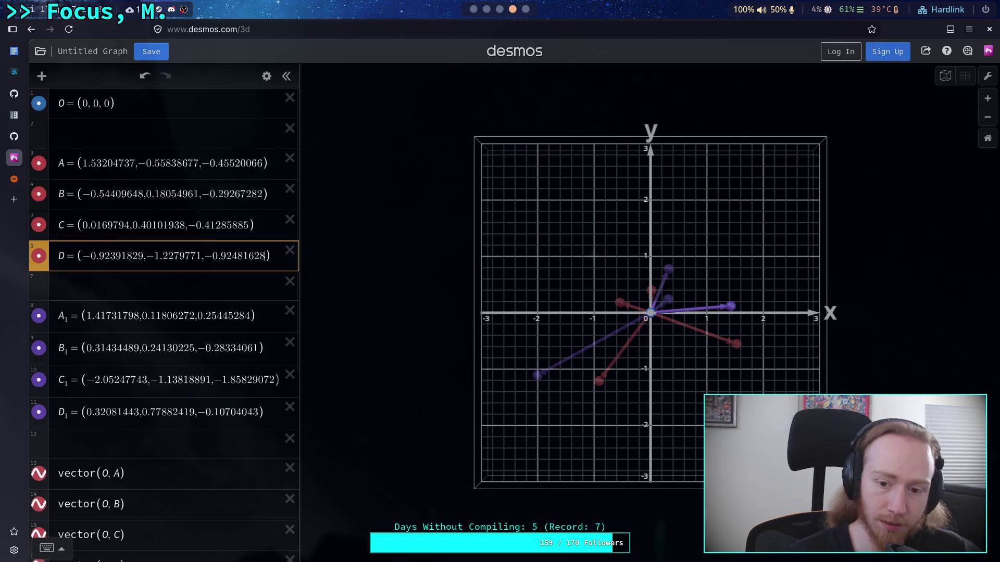
pyautogui.scroll(2, 621, 293)
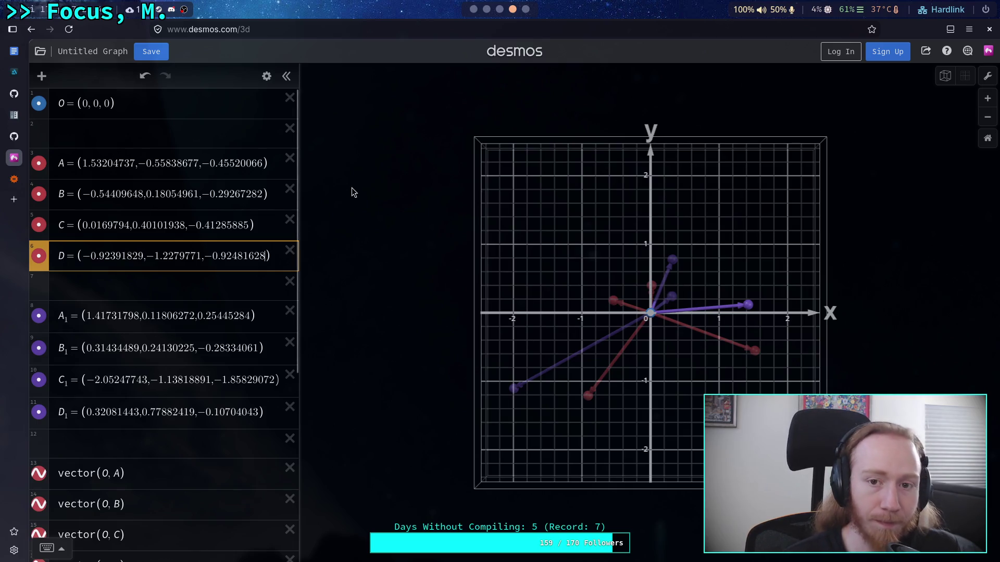
# Paste the solver's first and second result vectors over A1 and B1.
pyautogui.click(525, 9)
pyautogui.scroll(3, 511, 12)
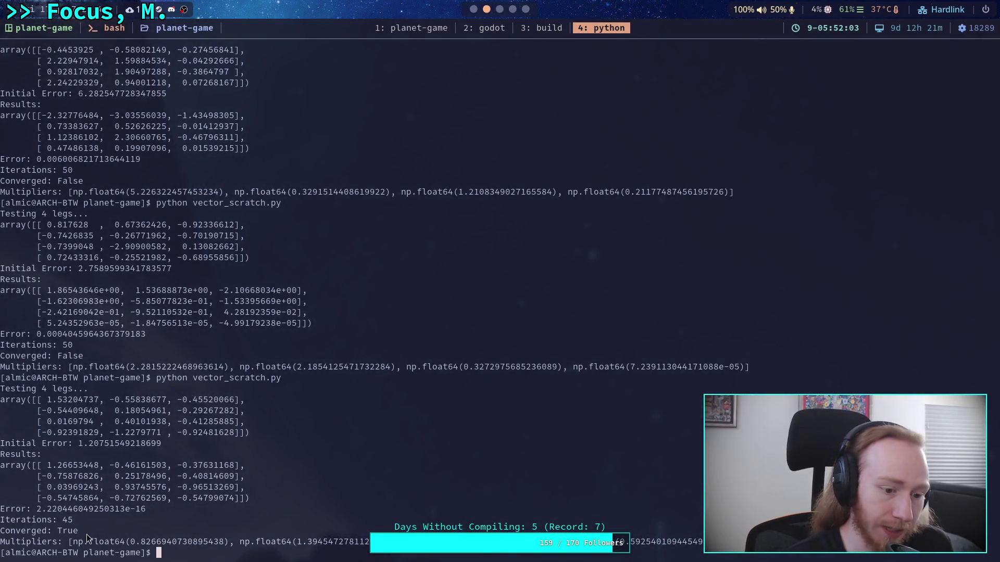
pyautogui.moveTo(85, 533); pyautogui.dragTo(9, 513)
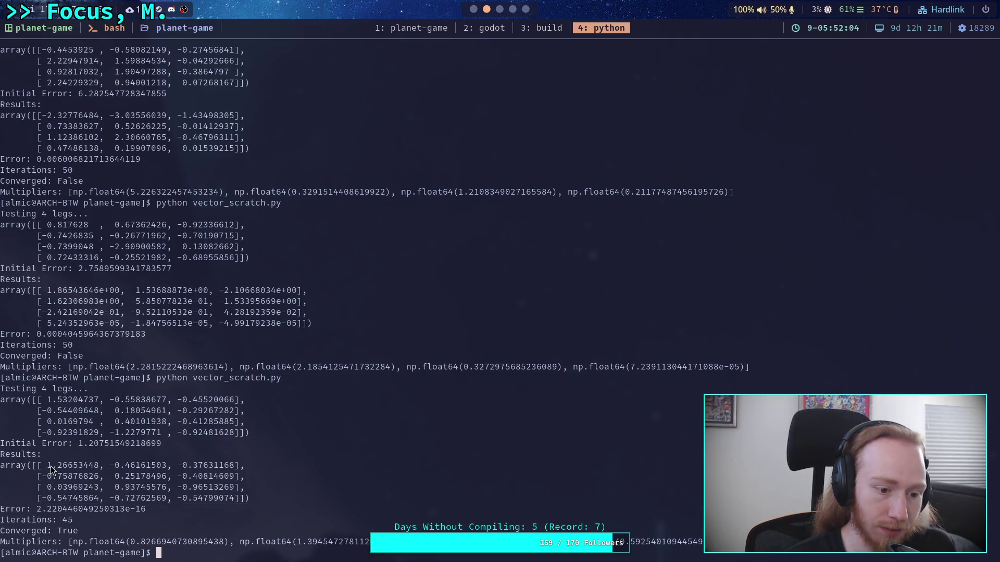
pyautogui.moveTo(47, 465); pyautogui.dragTo(171, 465)
pyautogui.moveTo(235, 470); pyautogui.dragTo(235, 470)
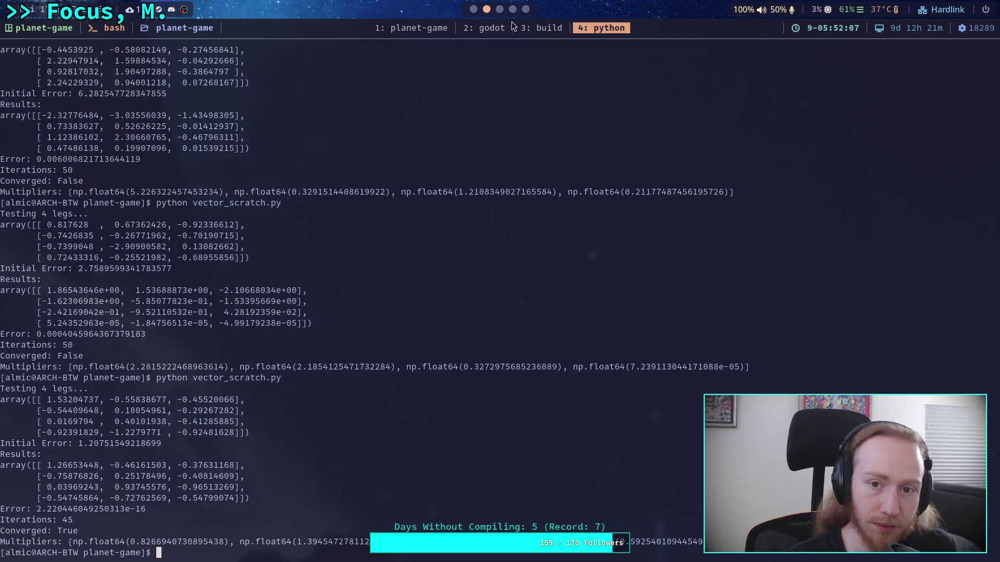
pyautogui.click(512, 9)
pyautogui.moveTo(86, 316); pyautogui.dragTo(251, 315)
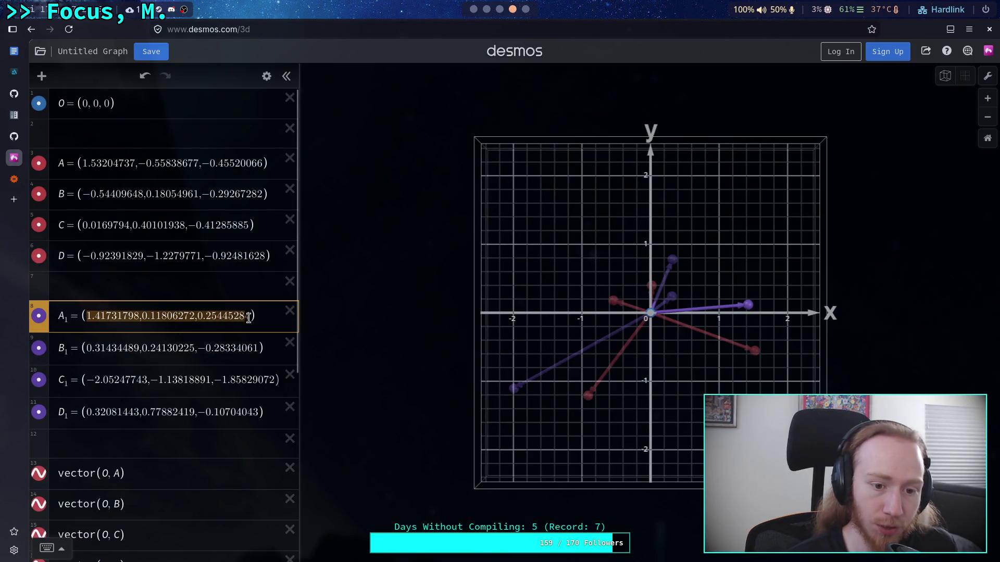
pyautogui.write('1.26653448,-0.46161503,-0.37631168')
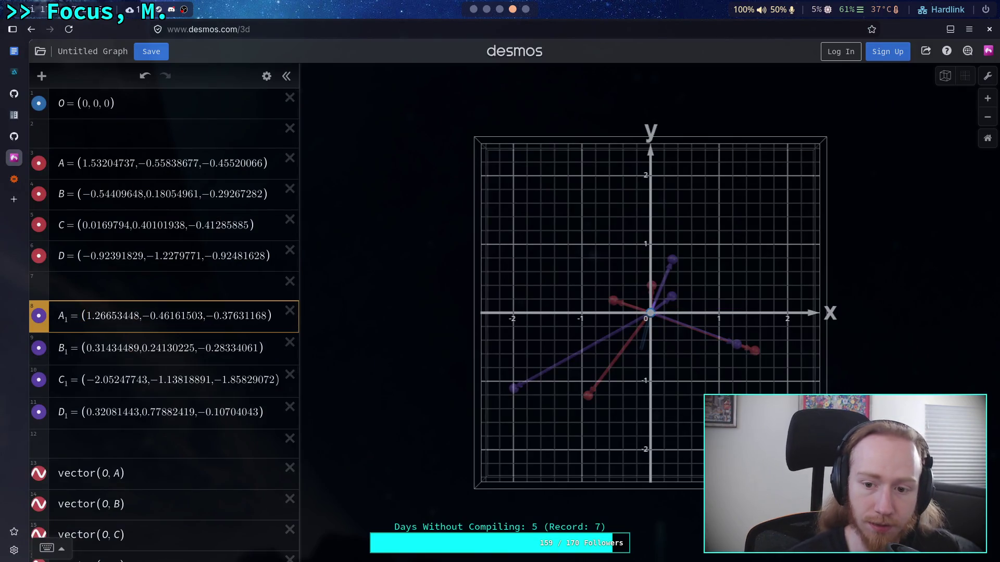
pyautogui.click(486, 9)
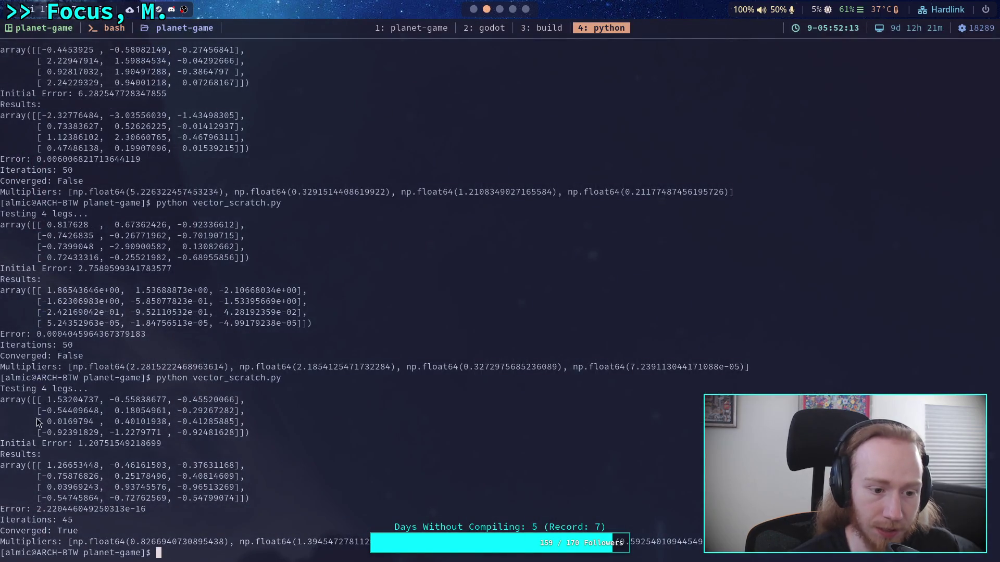
pyautogui.moveTo(45, 479); pyautogui.dragTo(233, 477)
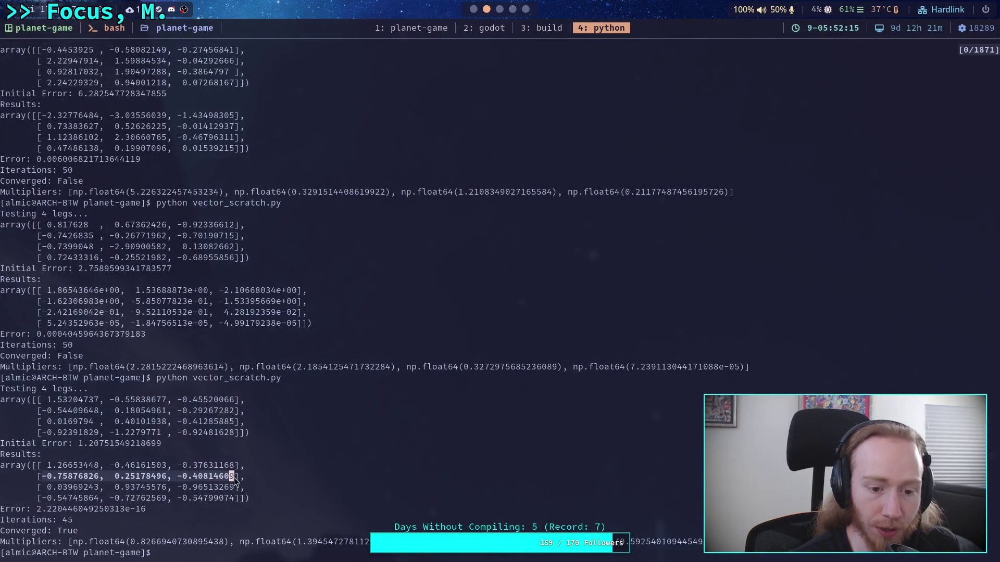
pyautogui.hotkey('ctrl', 'shift', 'c')
pyautogui.click(512, 9)
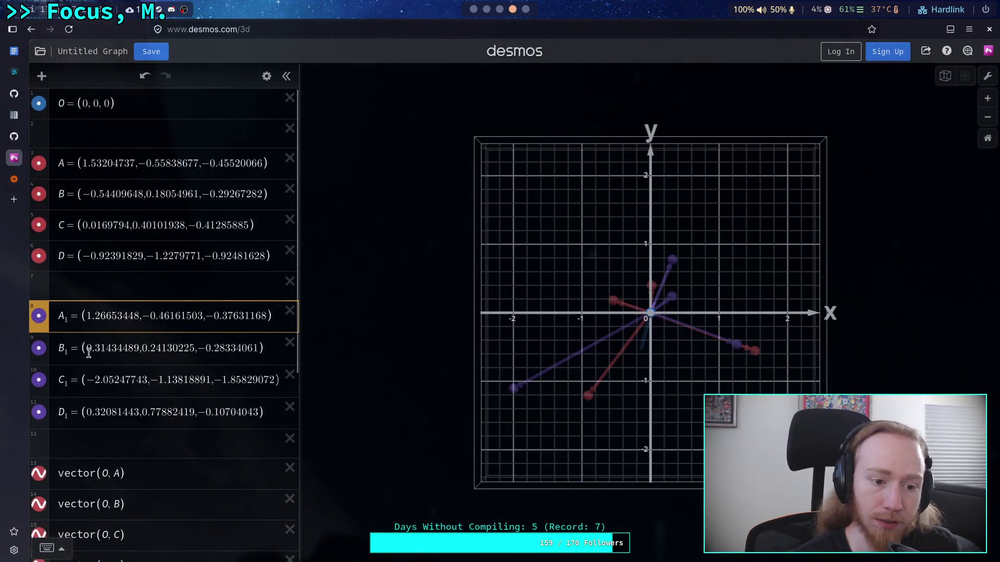
pyautogui.moveTo(216, 348)
pyautogui.mouseDown()
pyautogui.moveTo(86, 349)
pyautogui.moveTo(259, 347)
pyautogui.mouseUp()
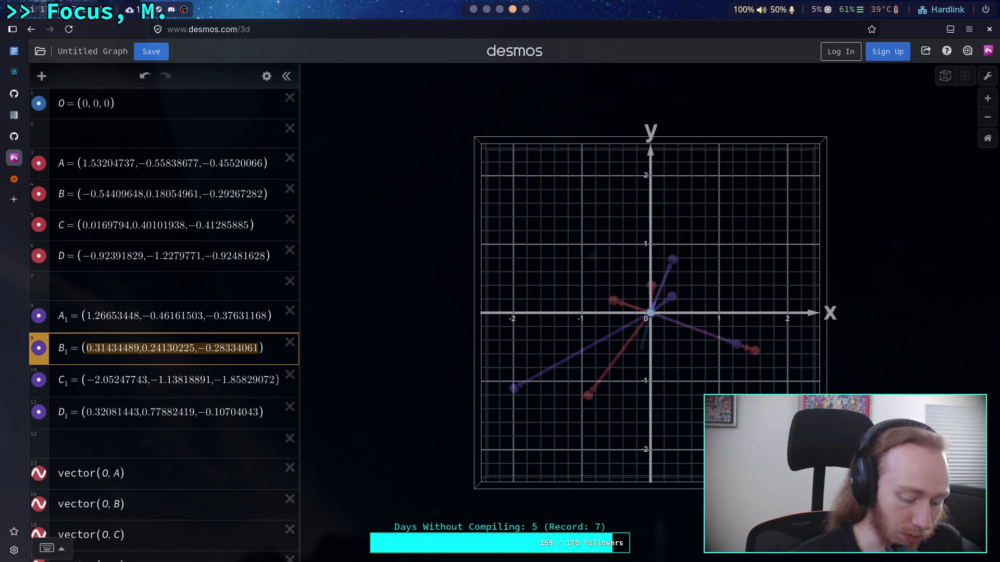
pyautogui.hotkey('ctrl', 'v')
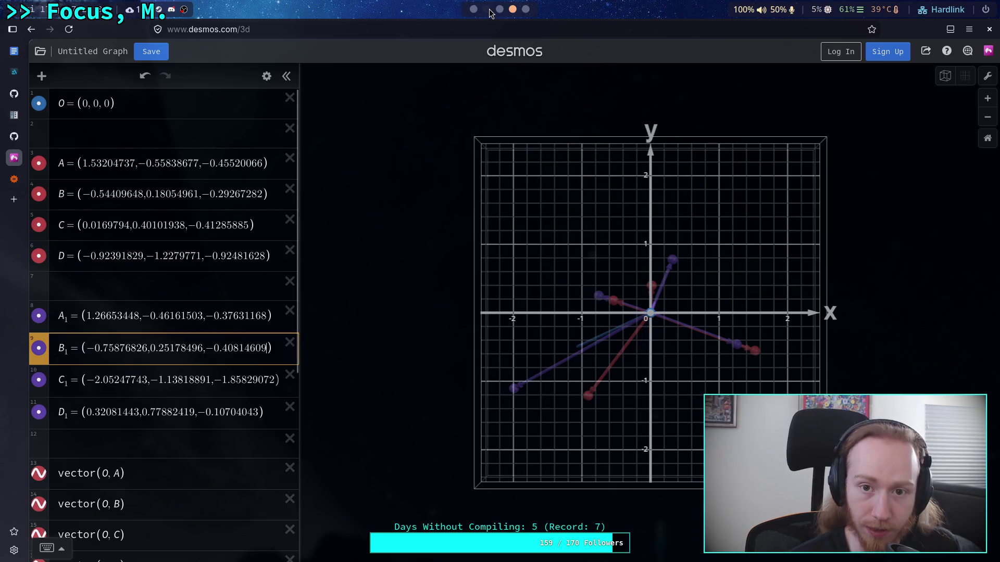
# Paste the third and last result vectors over C1 and D1, then orbit to inspect them.
pyautogui.click(486, 9)
pyautogui.moveTo(47, 488); pyautogui.dragTo(246, 487)
pyautogui.click(512, 9)
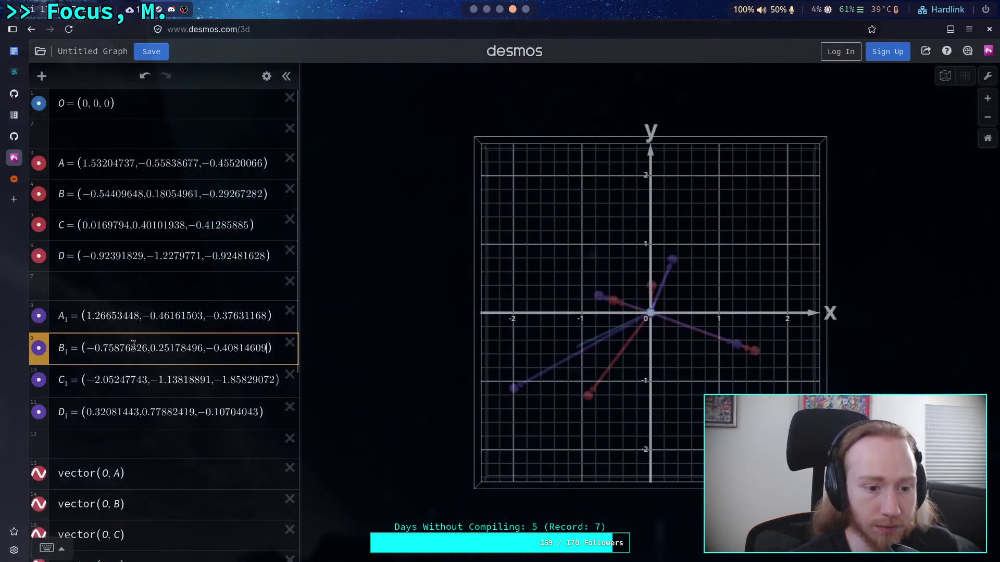
pyautogui.moveTo(84, 380); pyautogui.dragTo(273, 380)
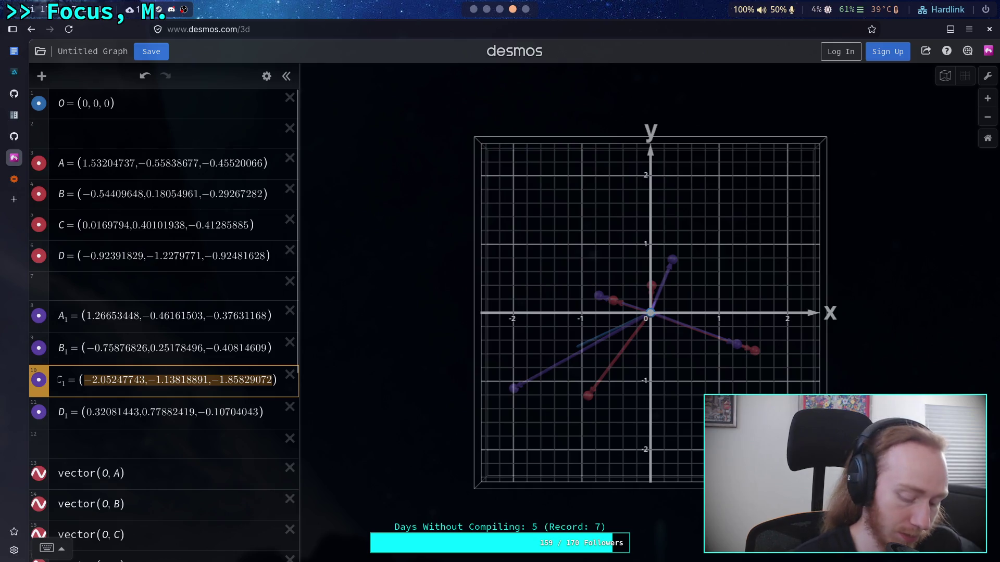
pyautogui.hotkey('ctrl', 'v')
pyautogui.click(486, 9)
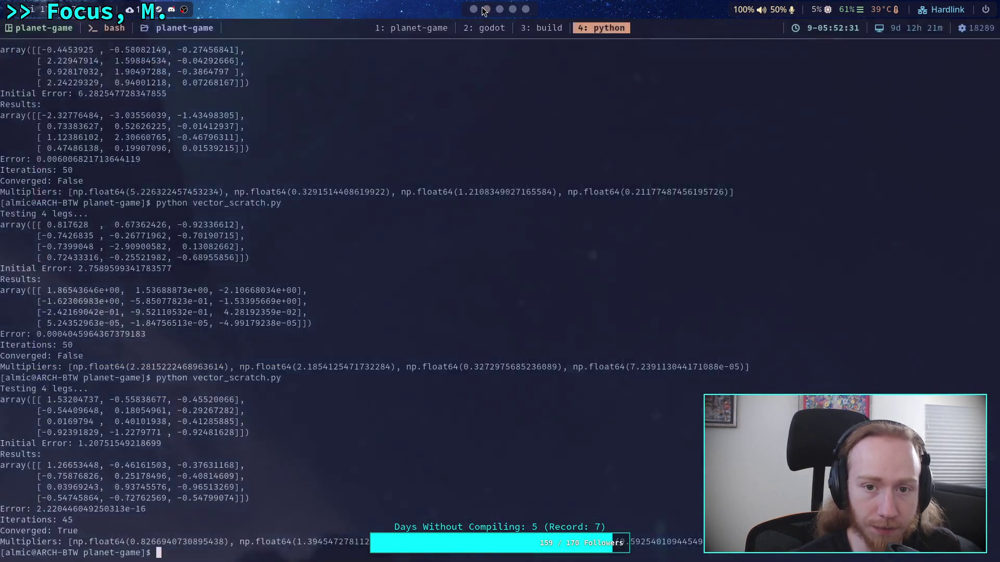
pyautogui.moveTo(44, 501); pyautogui.dragTo(241, 499)
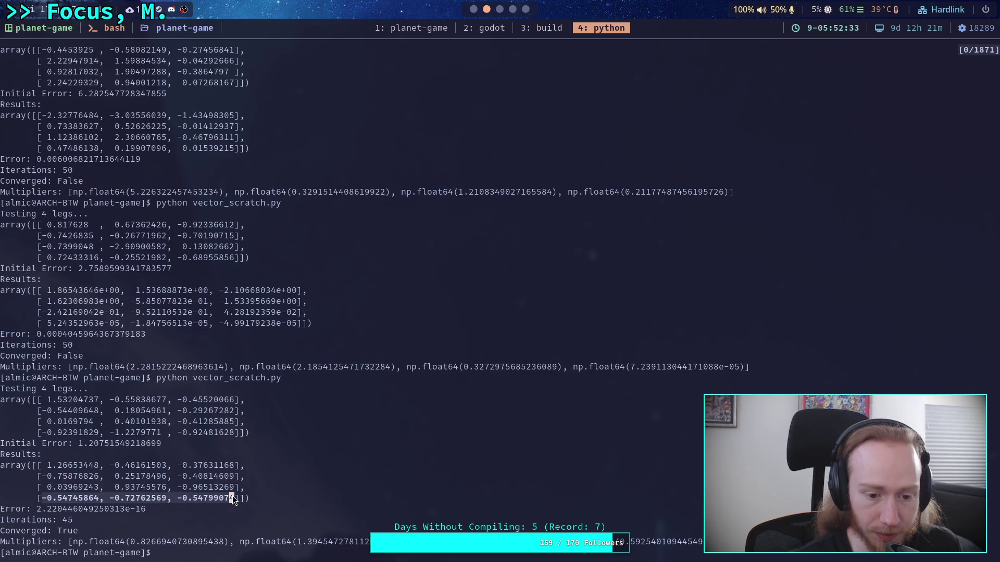
pyautogui.hotkey('ctrl', 'shift', 'c')
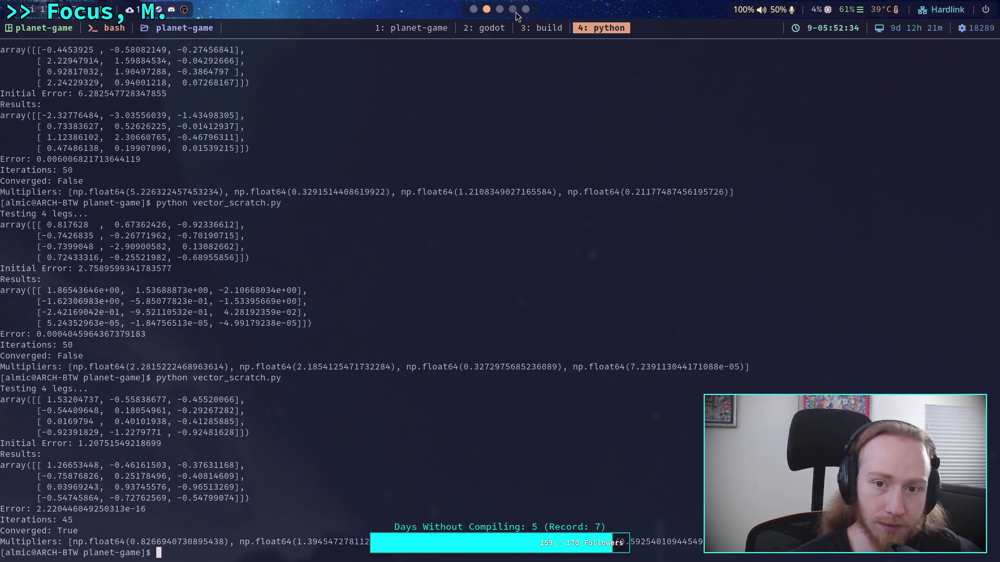
pyautogui.click(513, 9)
pyautogui.moveTo(88, 414); pyautogui.dragTo(260, 414)
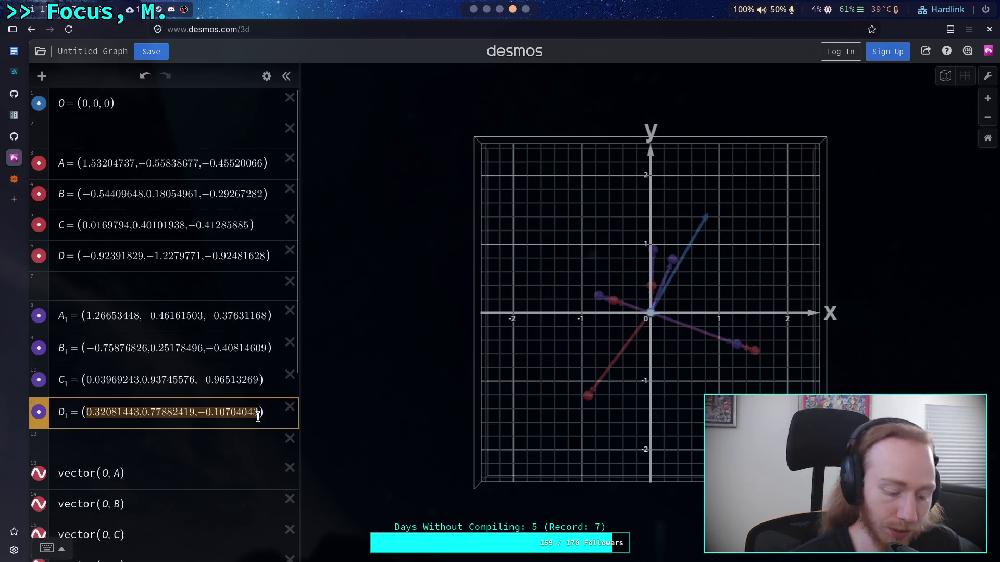
pyautogui.hotkey('ctrl', 'v')
pyautogui.moveTo(375, 398)
pyautogui.mouseDown()
pyautogui.moveTo(698, 386)
pyautogui.moveTo(667, 392)
pyautogui.mouseUp()
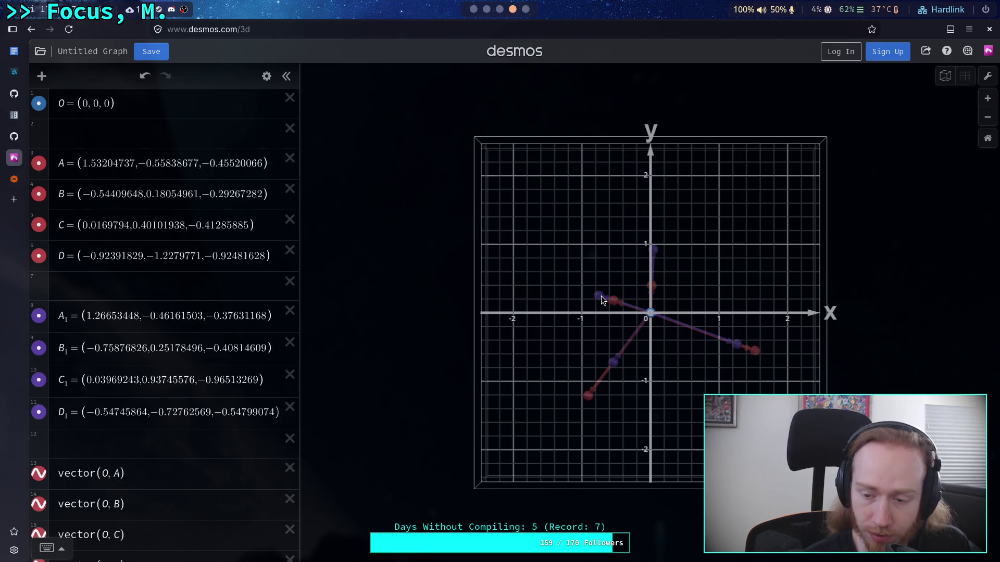
# Orbit the 3D graph into a tilted side view to see the legs along the z axis.
pyautogui.moveTo(685, 420)
pyautogui.mouseDown()
pyautogui.moveTo(661, 230)
pyautogui.moveTo(533, 167)
pyautogui.moveTo(753, 239)
pyautogui.moveTo(505, 287)
pyautogui.moveTo(486, 327)
pyautogui.moveTo(446, 318)
pyautogui.moveTo(466, 312)
pyautogui.moveTo(632, 368)
pyautogui.moveTo(671, 433)
pyautogui.moveTo(794, 332)
pyautogui.moveTo(785, 328)
pyautogui.mouseUp()
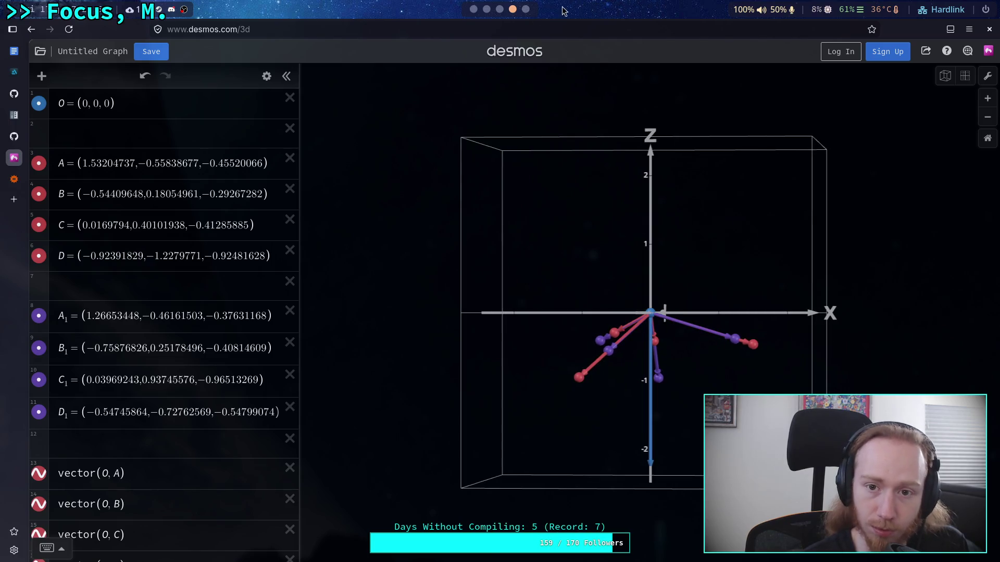
pyautogui.scroll(2, 487, 9)
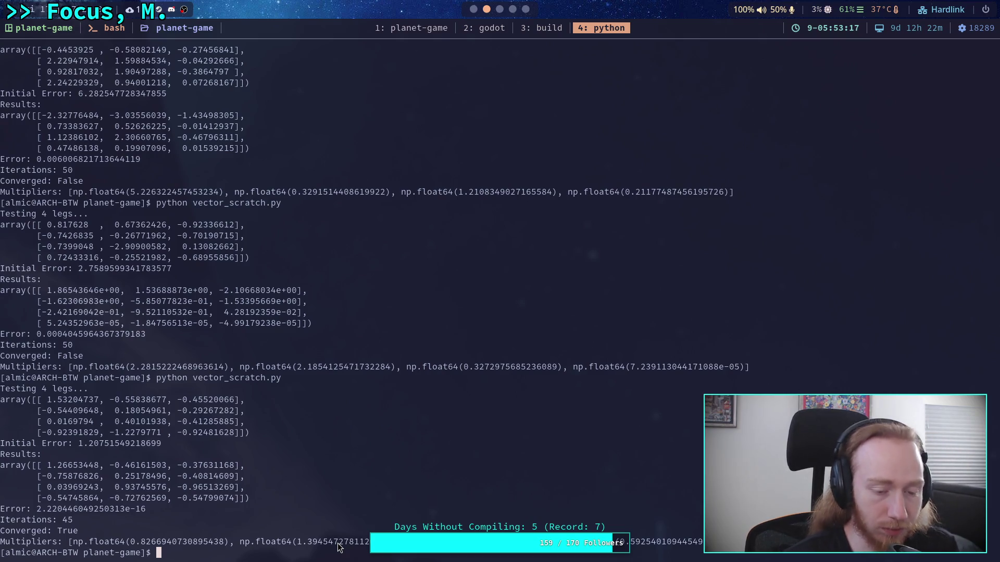
# Go to the Neovim window with vector_scratch.py and place the cursor at the converged = False line.
pyautogui.click(512, 9)
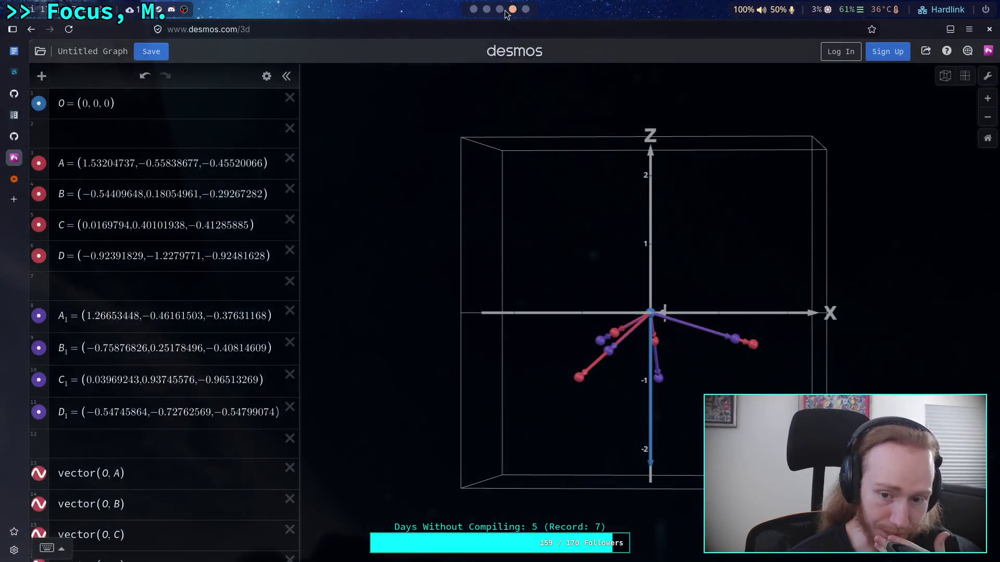
pyautogui.click(499, 9)
pyautogui.click(486, 8)
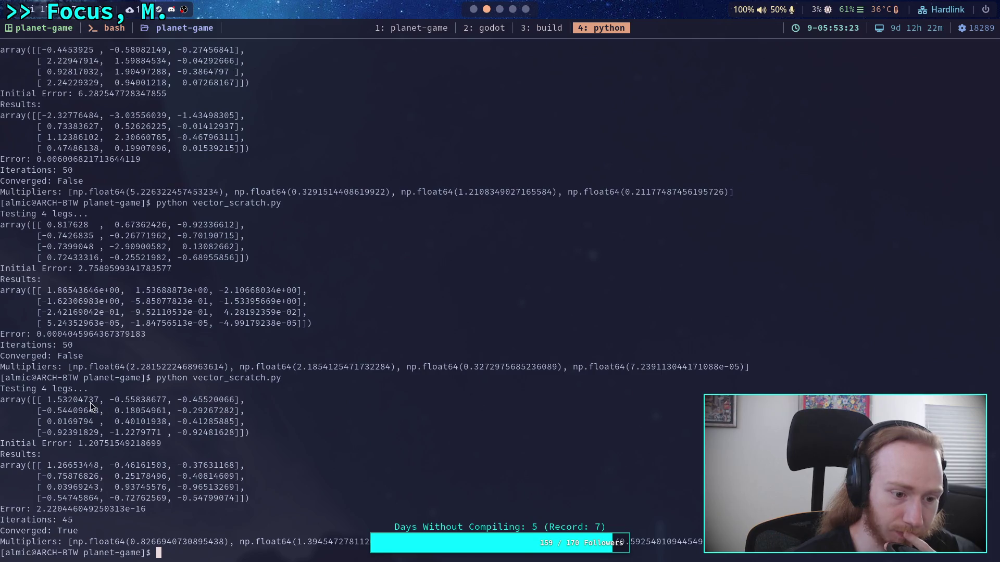
pyautogui.click(548, 33)
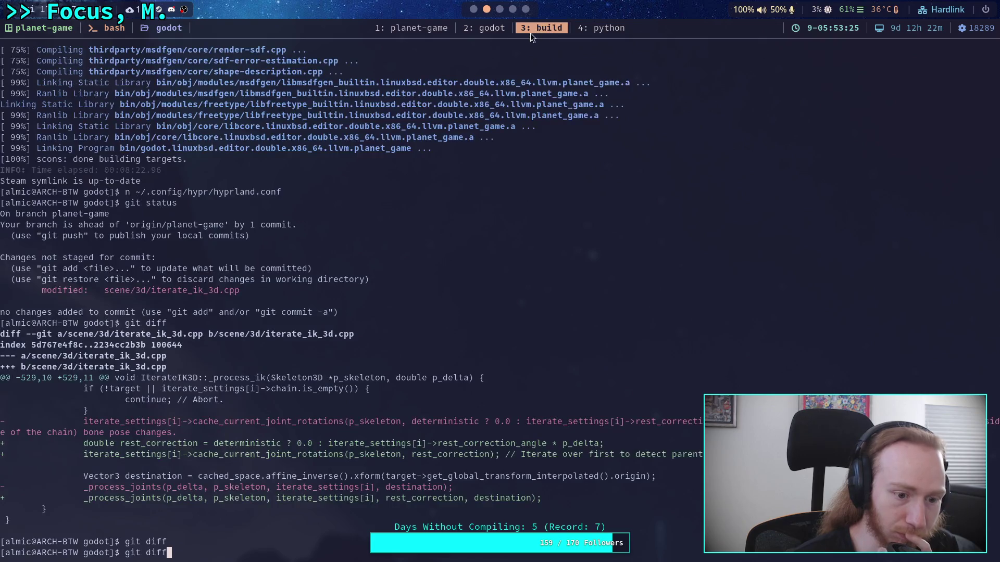
pyautogui.click(479, 28)
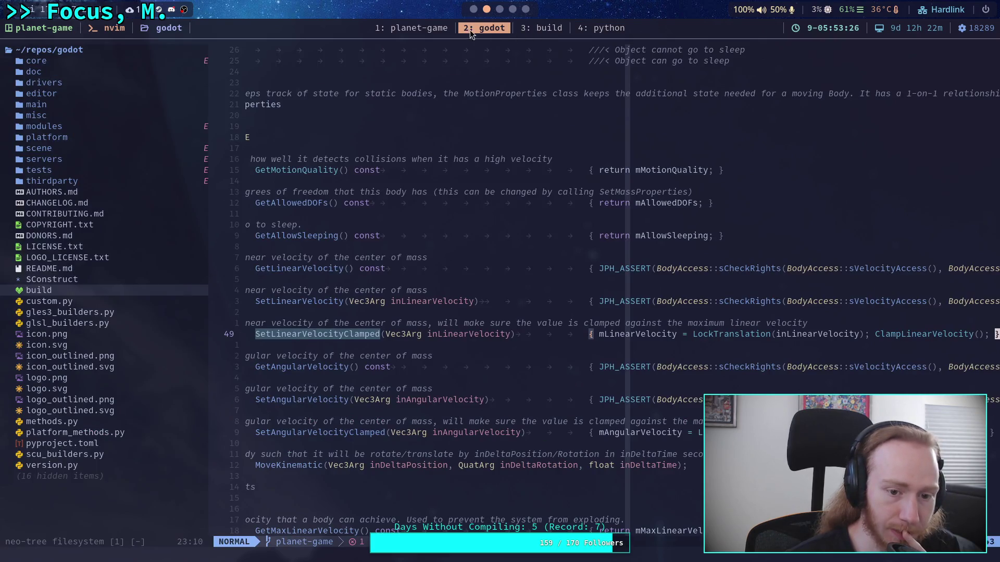
pyautogui.click(426, 30)
pyautogui.scroll(-5, 339, 301)
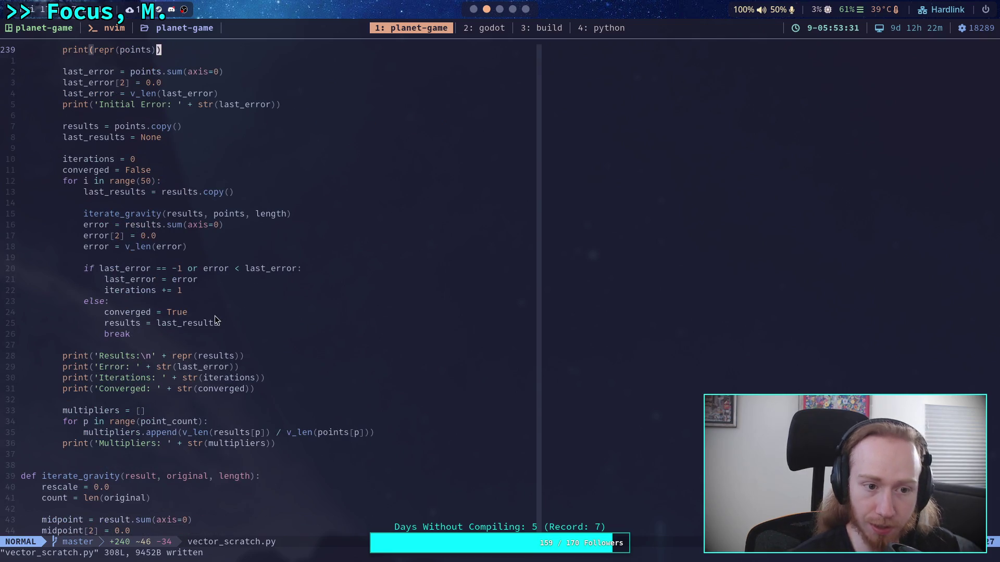
pyautogui.click(195, 170)
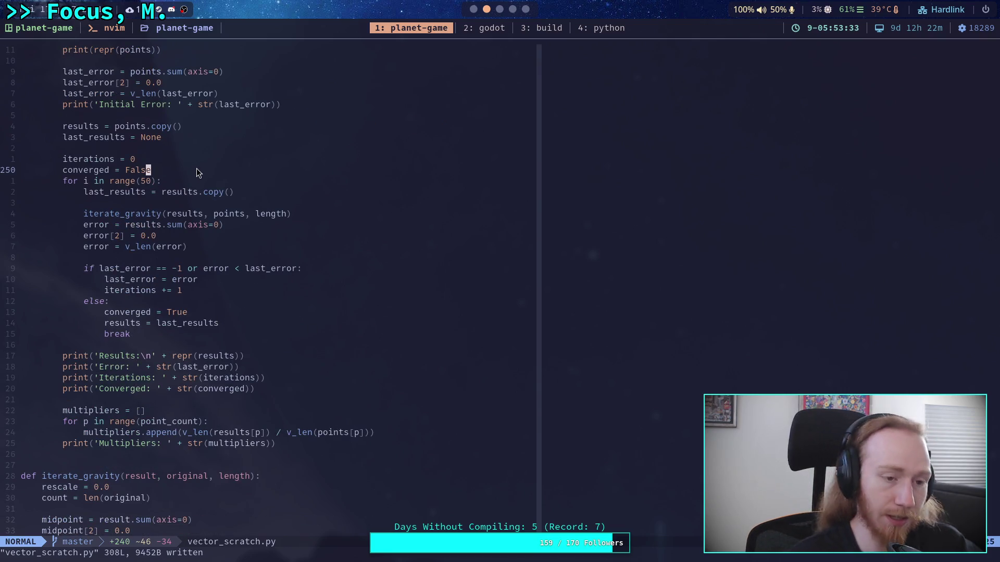
# Add small_in = -1 and an 'if small_in == -1 and error < 0.01' block setting small_in = iterations.
pyautogui.write('osmall_in')
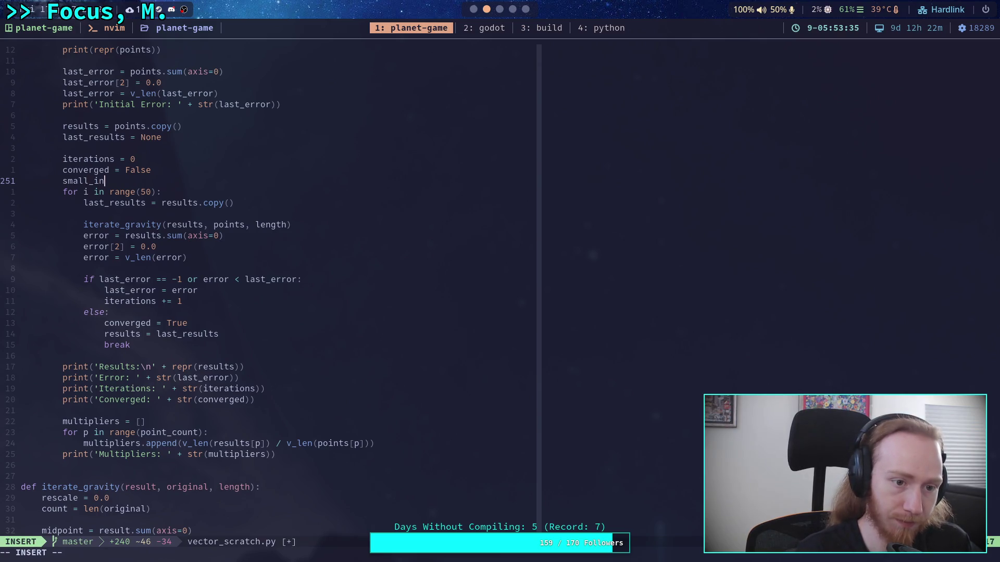
pyautogui.write(' = ')
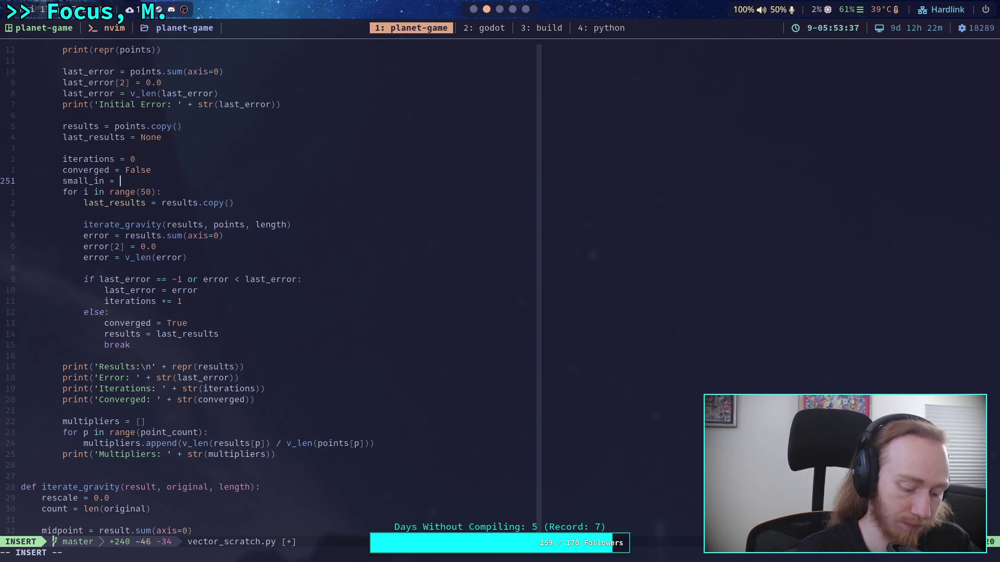
pyautogui.write('-1')
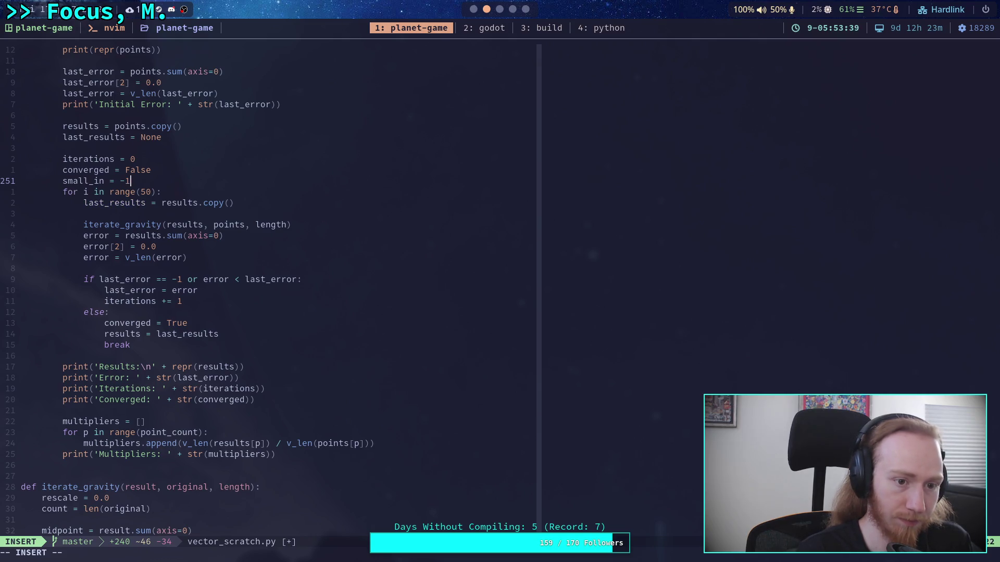
pyautogui.click(334, 301)
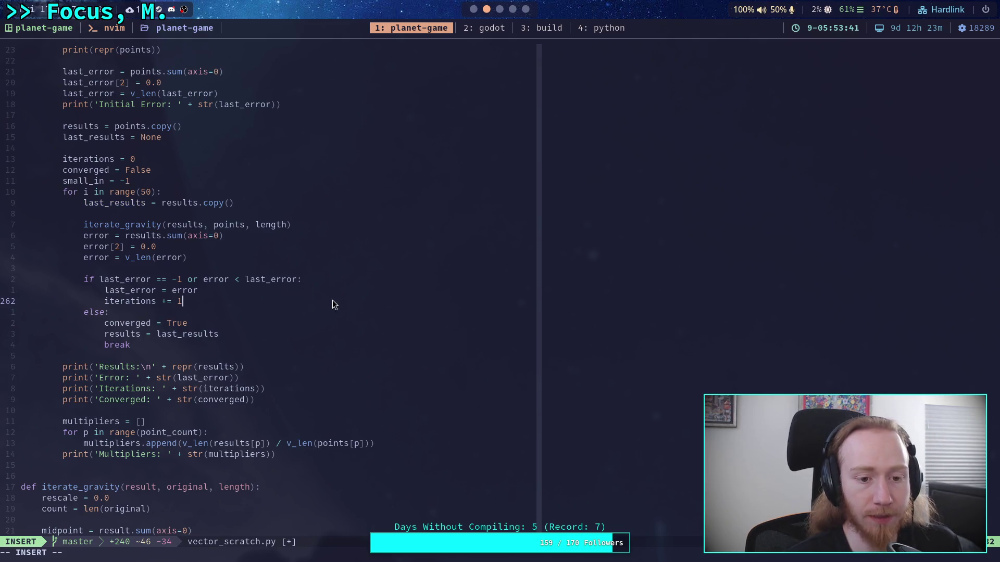
pyautogui.press('Return')
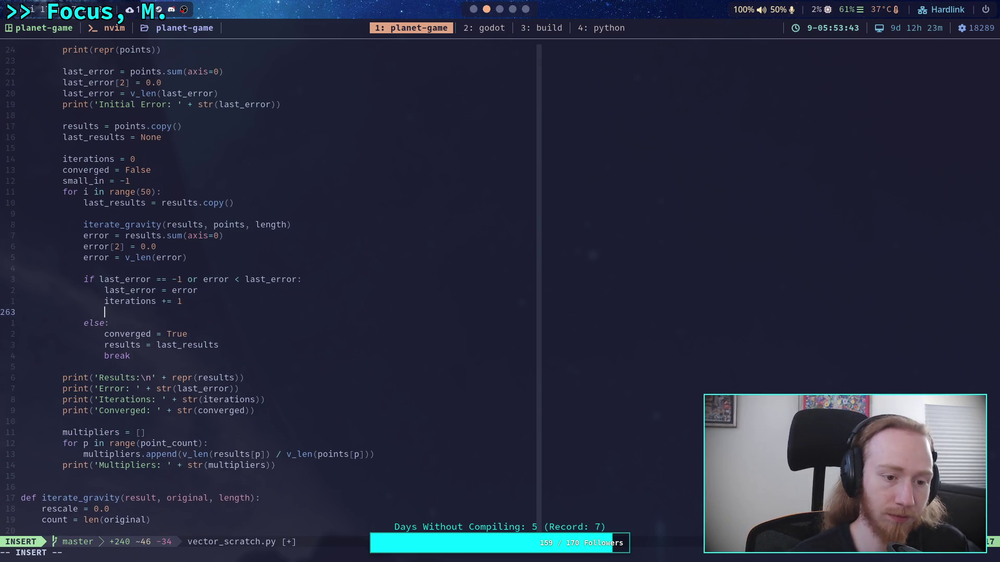
pyautogui.write('i')
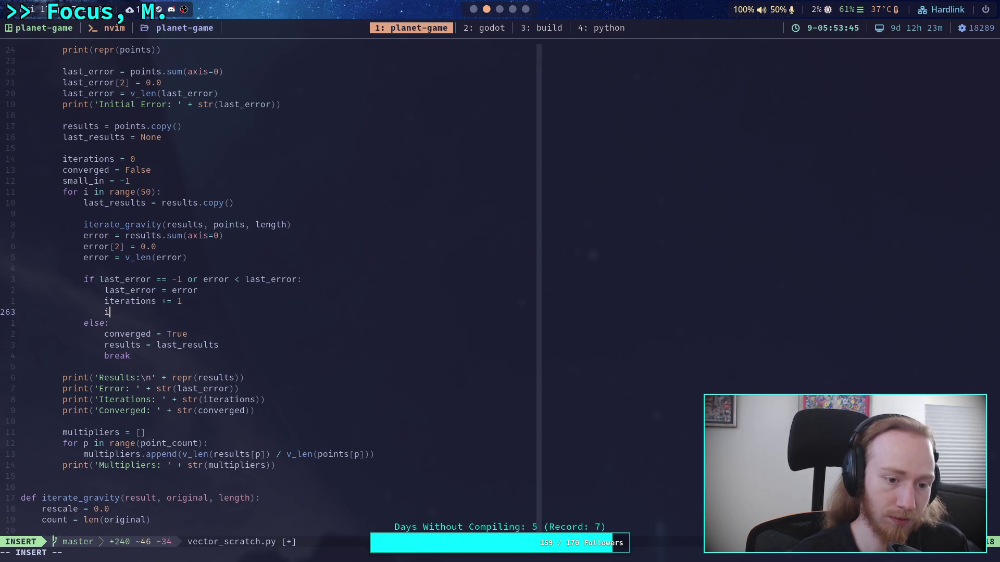
pyautogui.write('f sma')
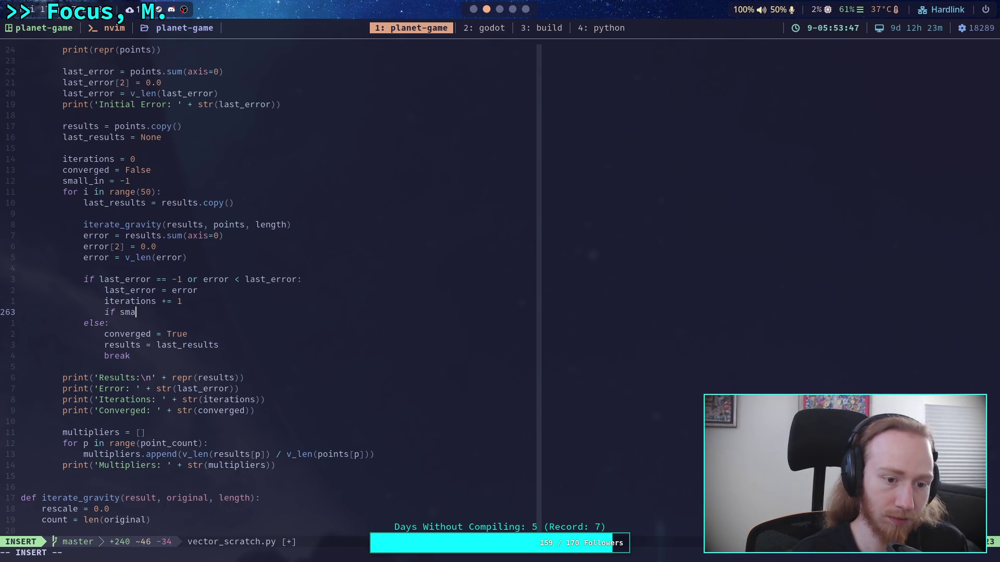
pyautogui.write('ll_in == -1 ')
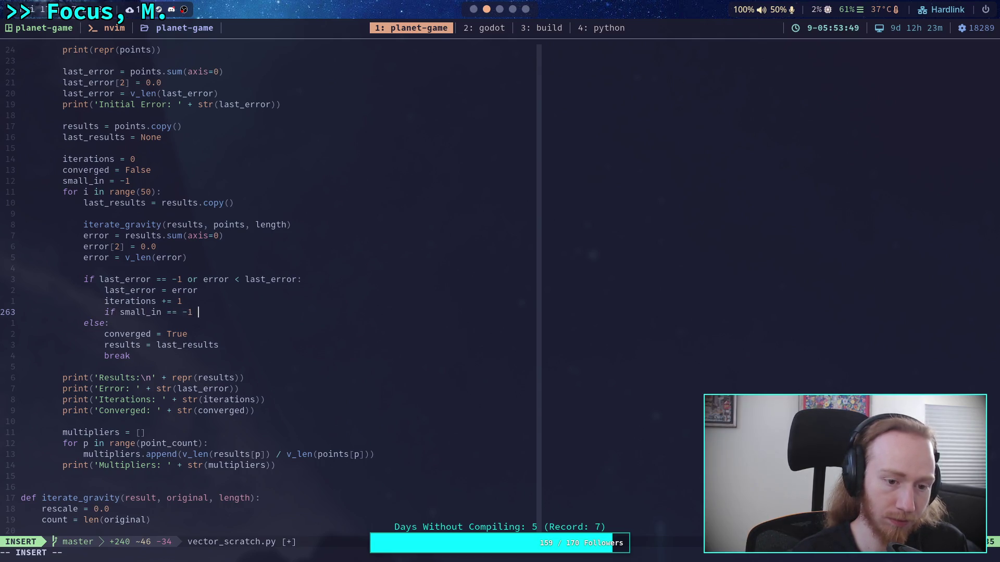
pyautogui.write('and error < ')
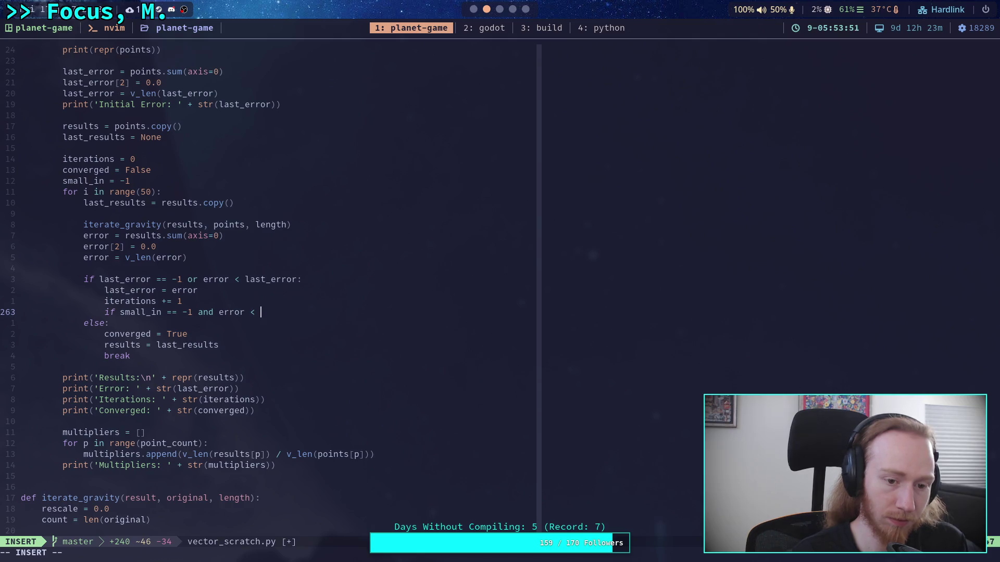
pyautogui.write('0.01:')
pyautogui.press('Return')
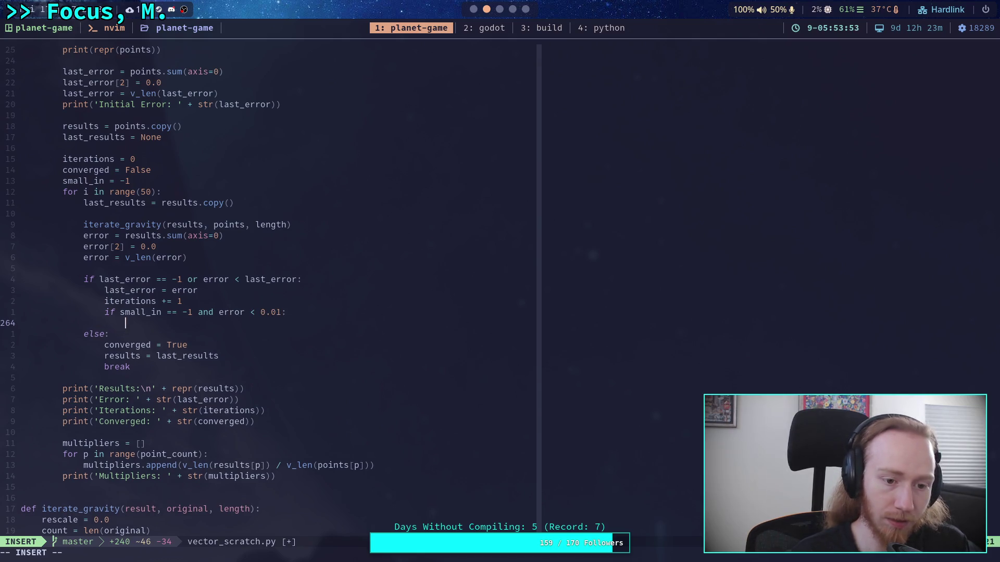
pyautogui.write('small_in ')
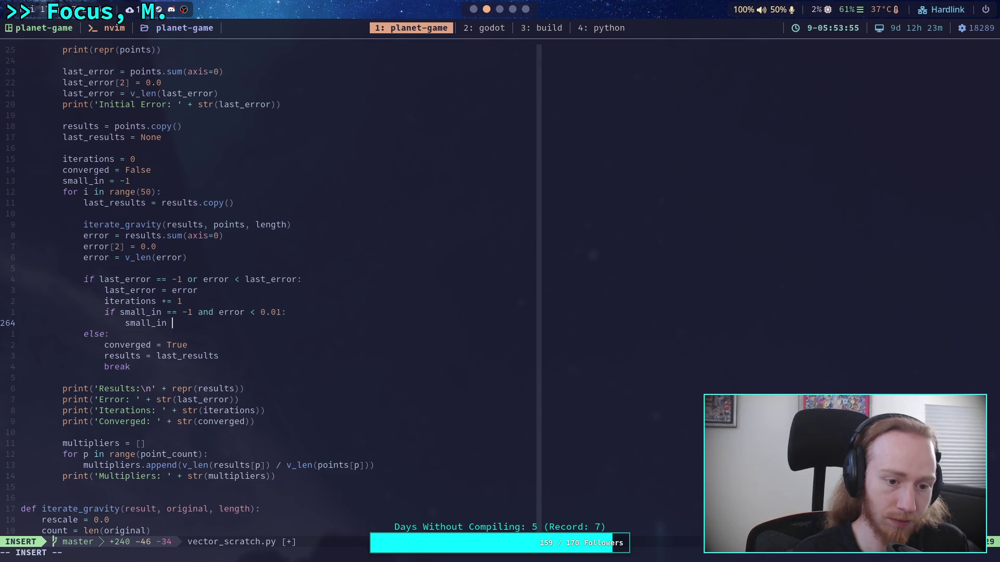
pyautogui.write('= iterations')
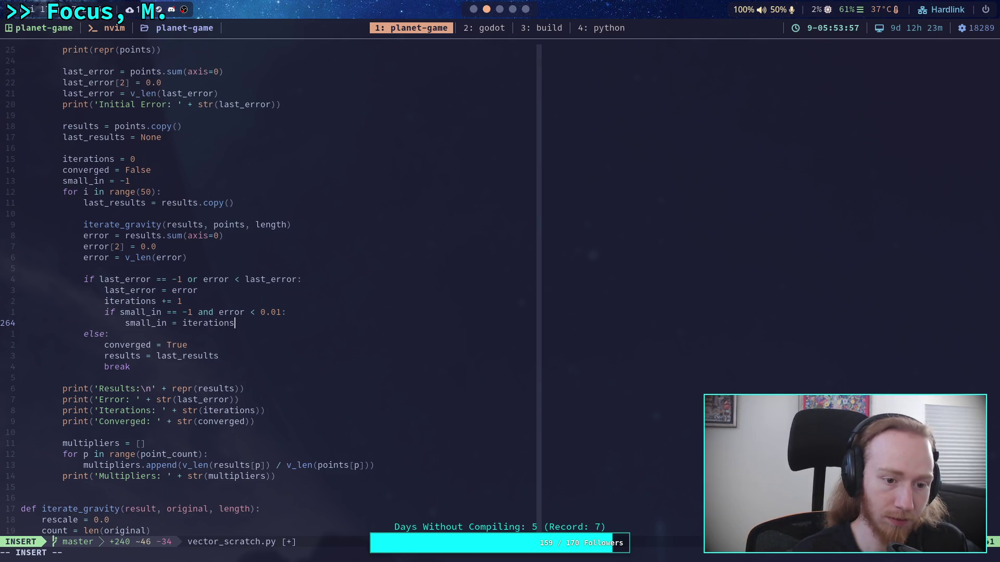
pyautogui.press('Down')
pyautogui.press('Down')
pyautogui.press('Down')
pyautogui.press('Escape')
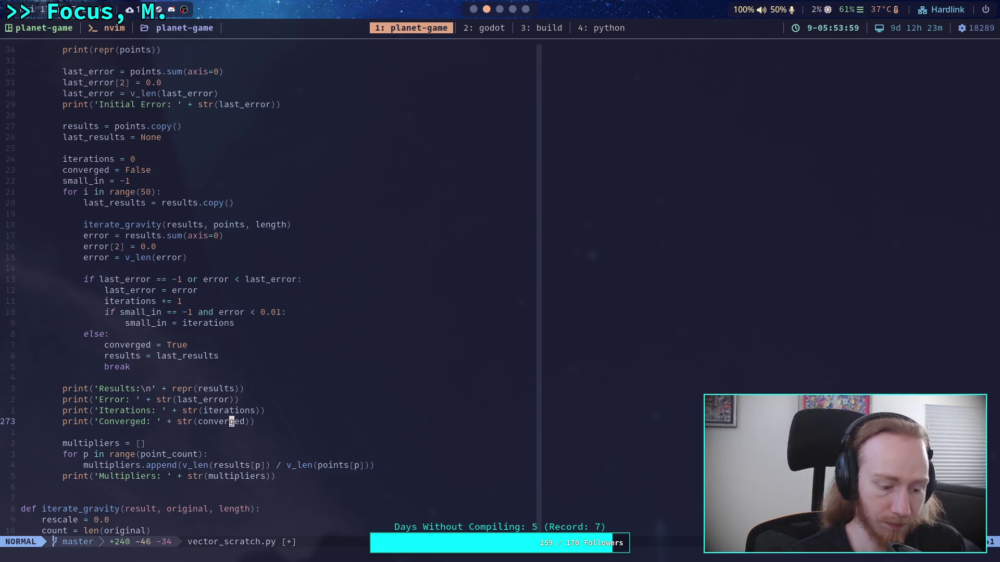
# Duplicate the Converged print into a 'Till Small' print of small_in and save the file with :w.
pyautogui.press('y')
pyautogui.press('y')
pyautogui.press('P')
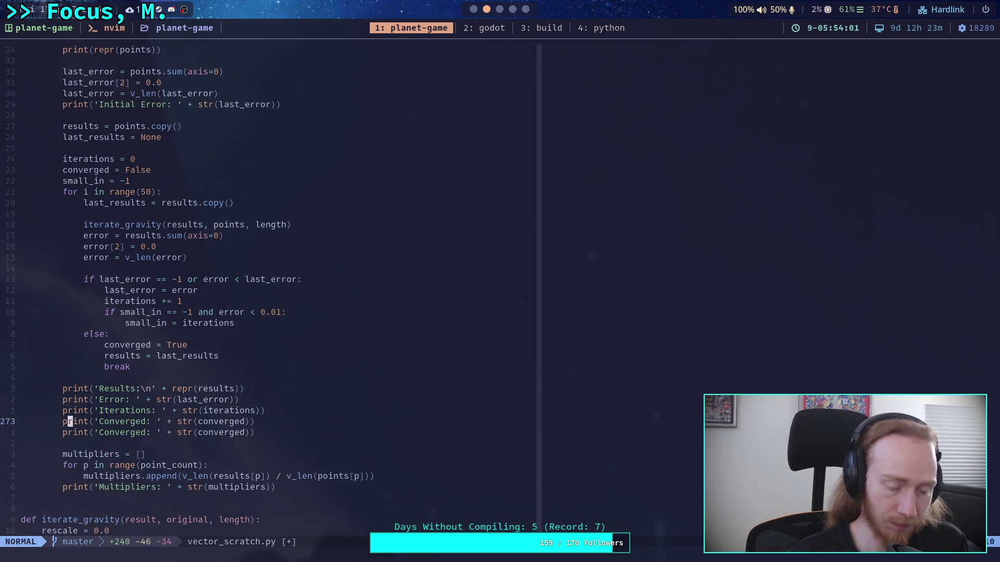
pyautogui.press('f')
pyautogui.press("'")
pyautogui.press('a')
pyautogui.press('Delete')
pyautogui.press('Delete')
pyautogui.press('Delete')
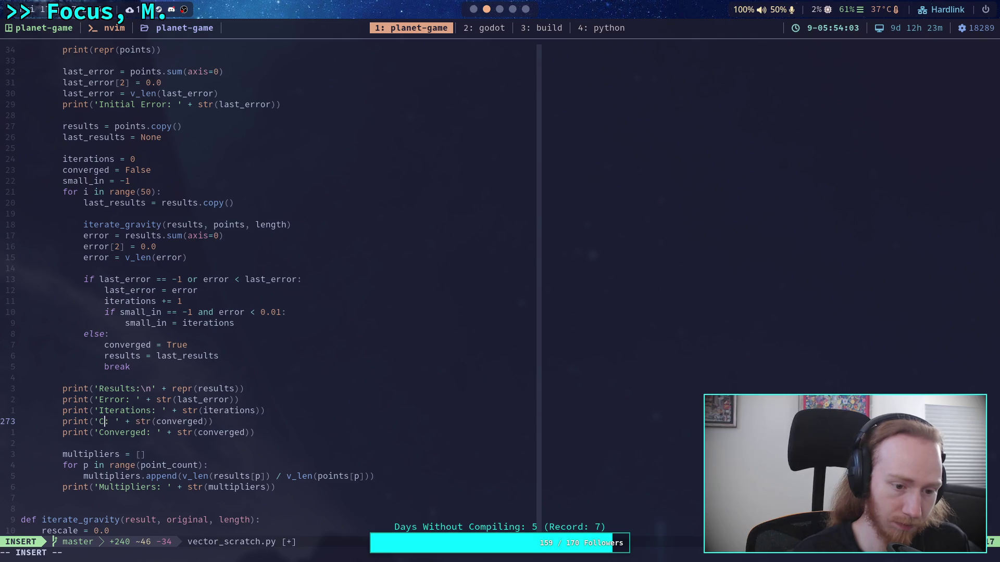
pyautogui.write('Till Small')
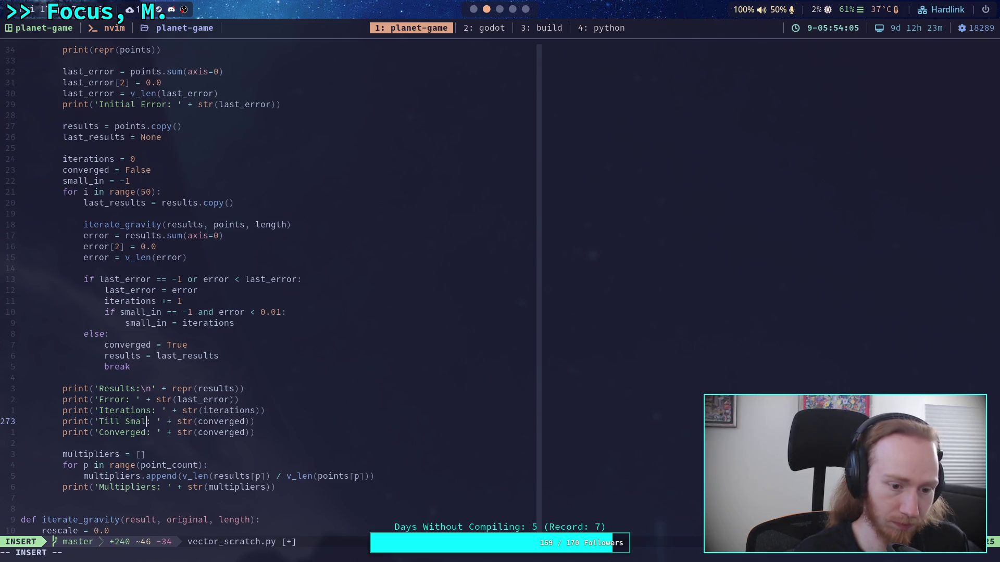
pyautogui.press('Right')
pyautogui.press('Right')
pyautogui.press('Right')
pyautogui.press('Right')
pyautogui.press('Delete')
pyautogui.press('Delete')
pyautogui.press('Delete')
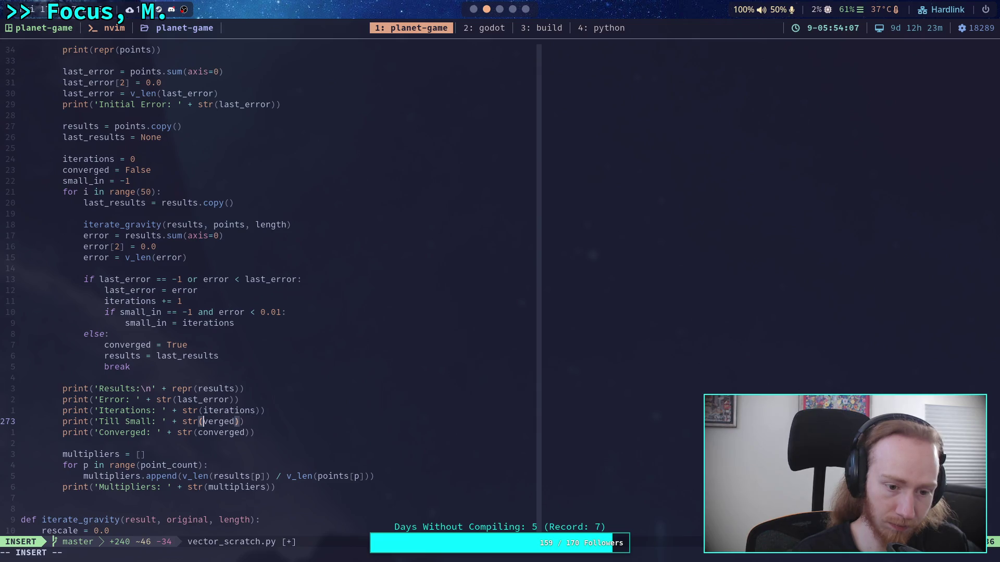
pyautogui.write('small_in')
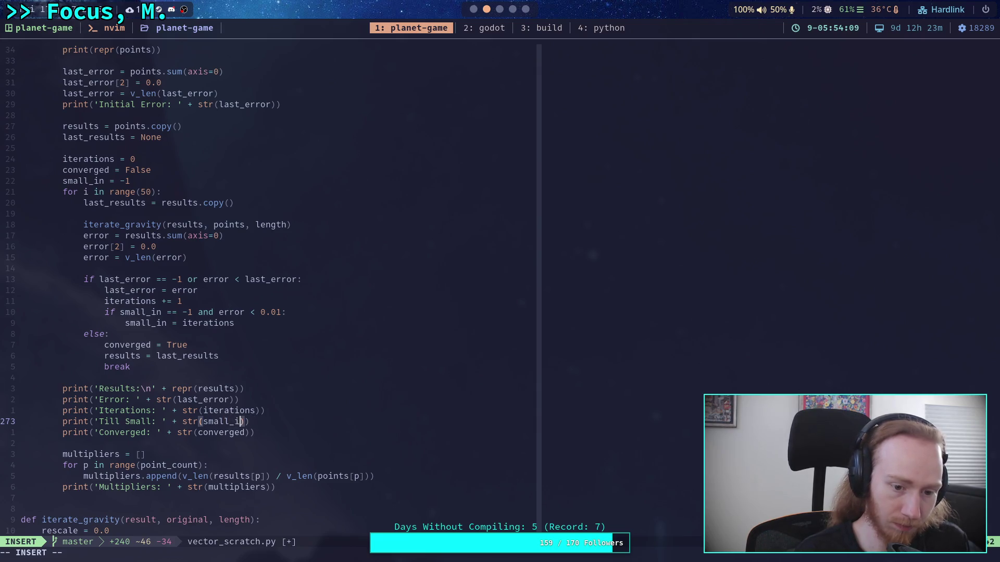
pyautogui.press('Escape')
pyautogui.write(':w')
pyautogui.press('Return')
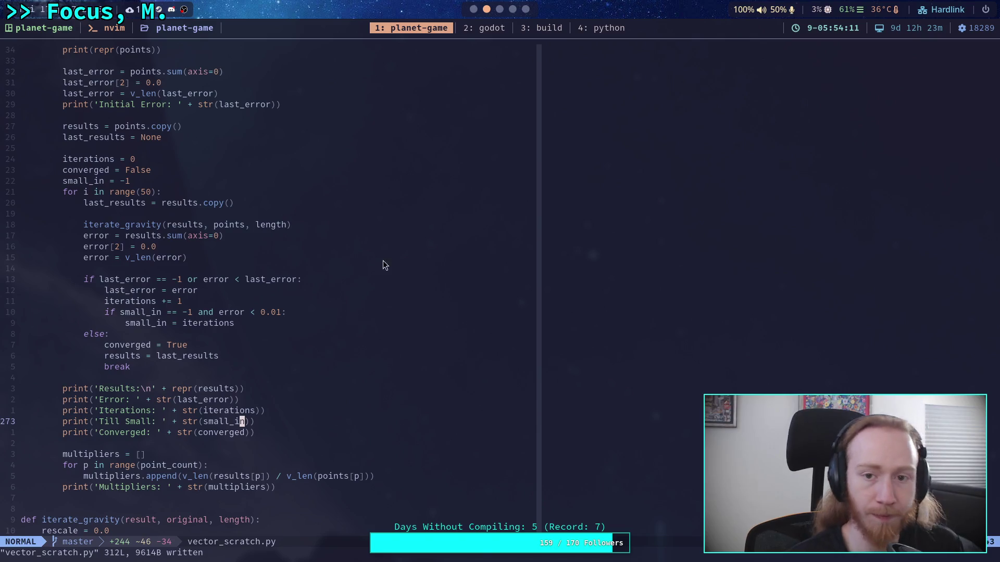
pyautogui.click(619, 31)
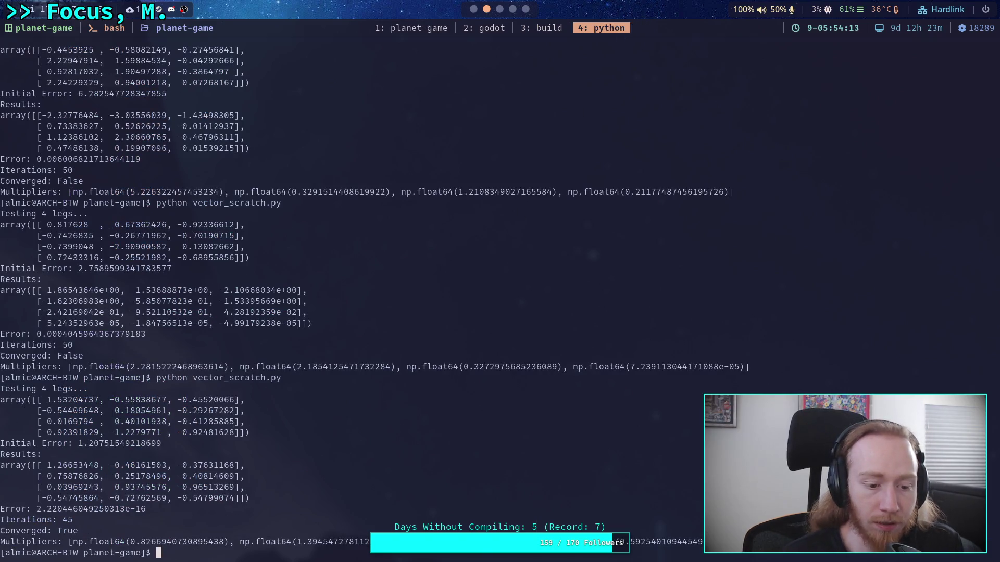
# Rerun python vector_scratch.py five times from the shell history.
pyautogui.press('Up')
pyautogui.press('Return')
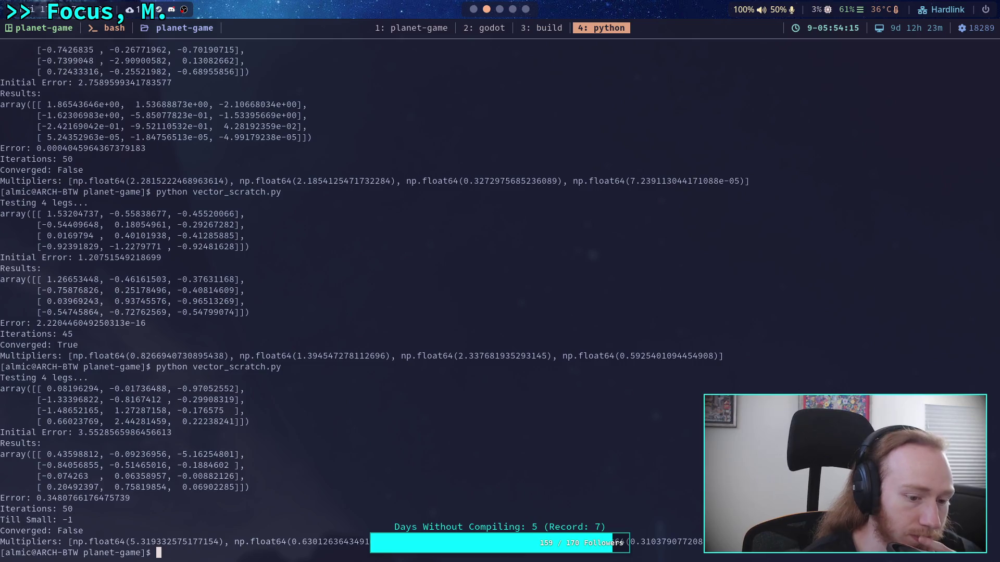
pyautogui.press('Up')
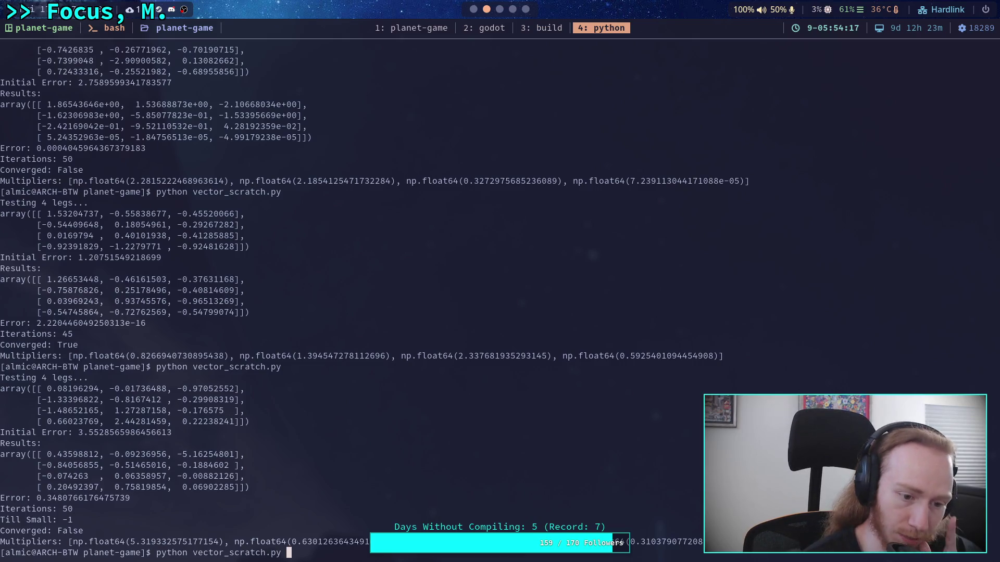
pyautogui.press('Return')
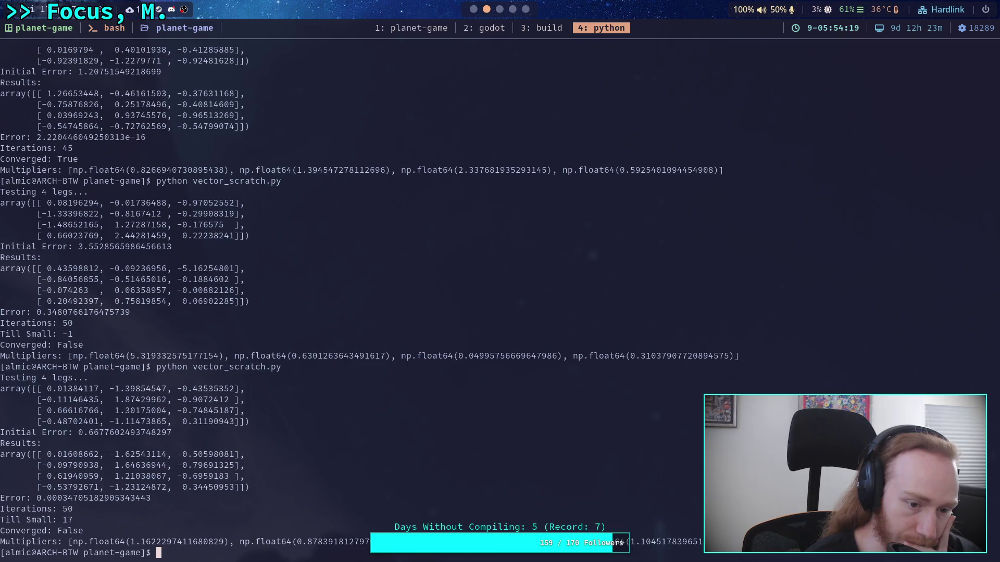
pyautogui.press('Up')
pyautogui.press('Return')
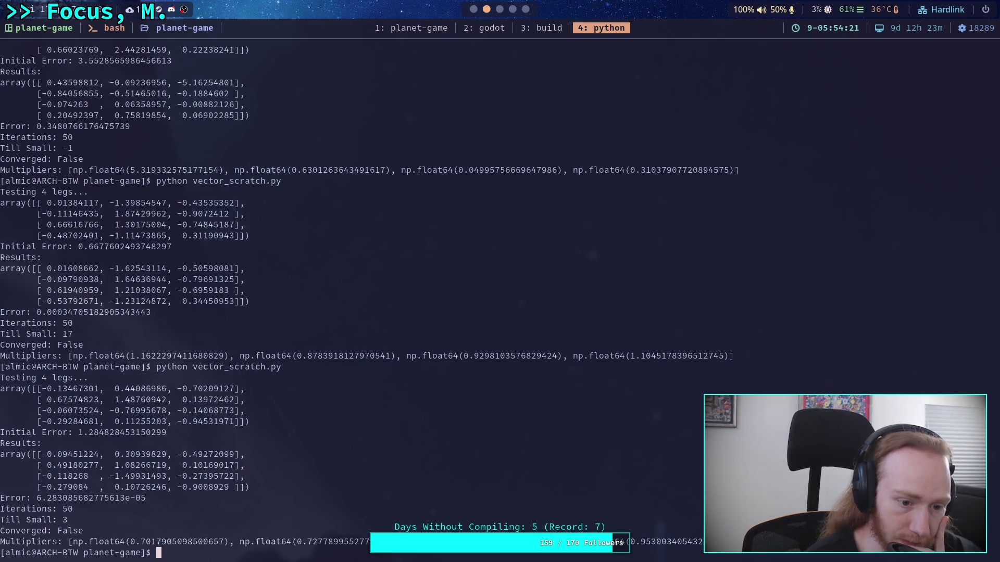
pyautogui.press('Up')
pyautogui.press('Return')
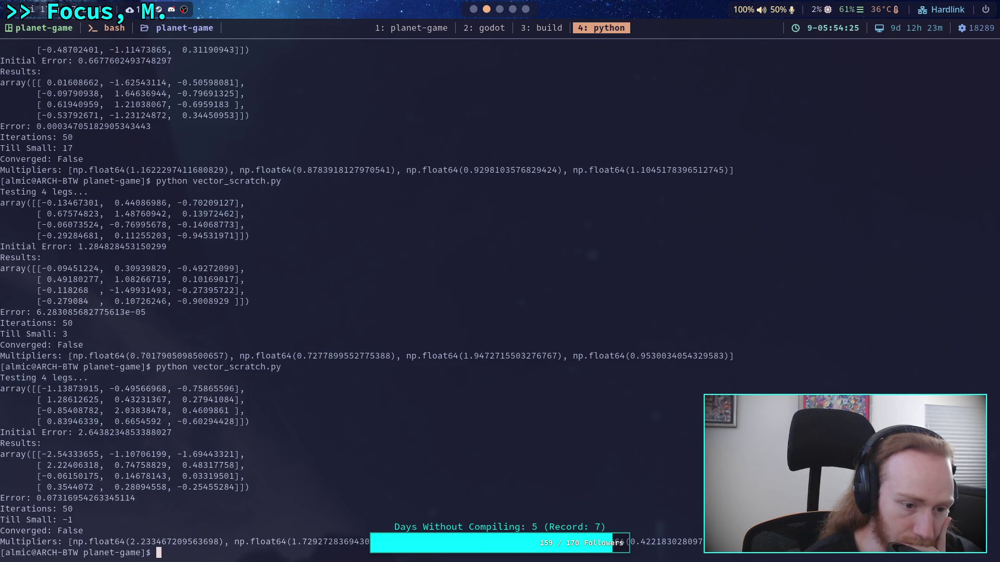
pyautogui.press('Up')
pyautogui.press('Return')
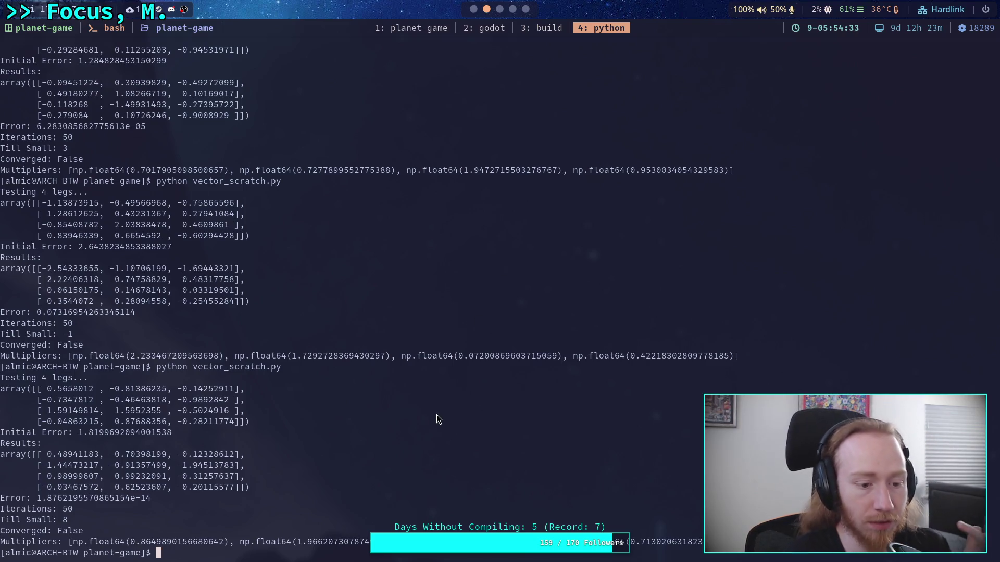
# Inspect the error and multiplier values, then copy the first starting leg row of the input array.
pyautogui.click(66, 520)
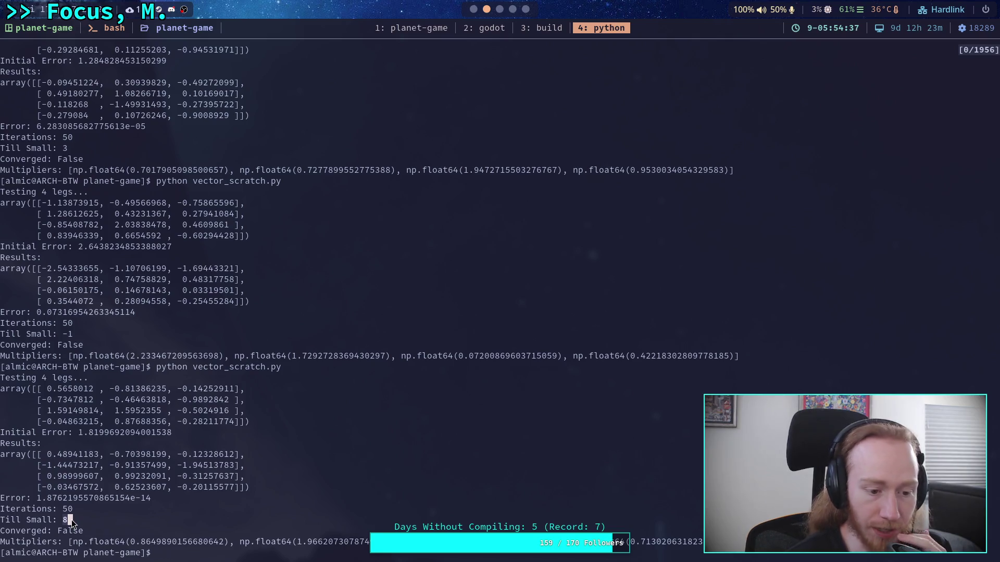
pyautogui.press('q')
pyautogui.moveTo(37, 498); pyautogui.dragTo(143, 498)
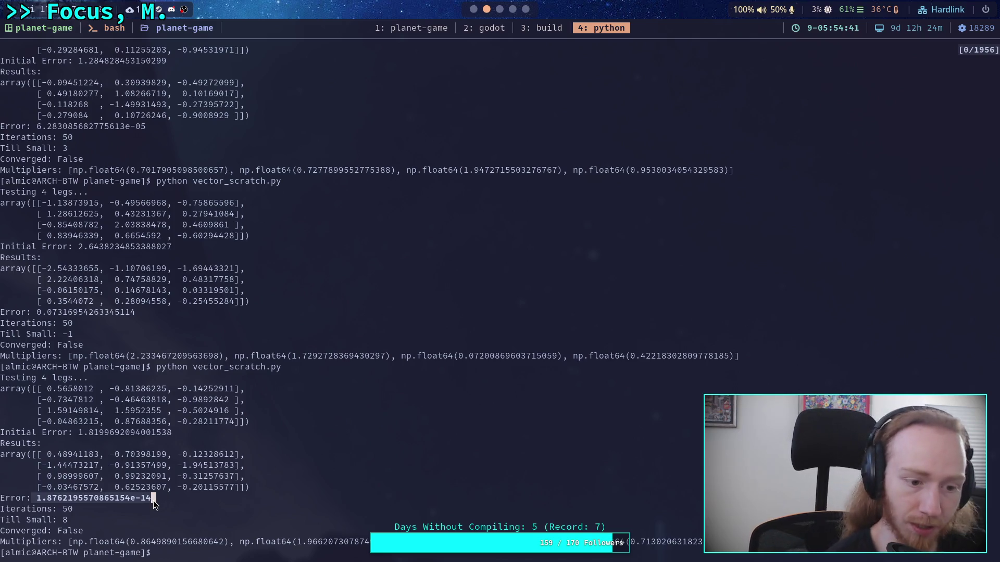
pyautogui.moveTo(153, 501); pyautogui.dragTo(153, 501)
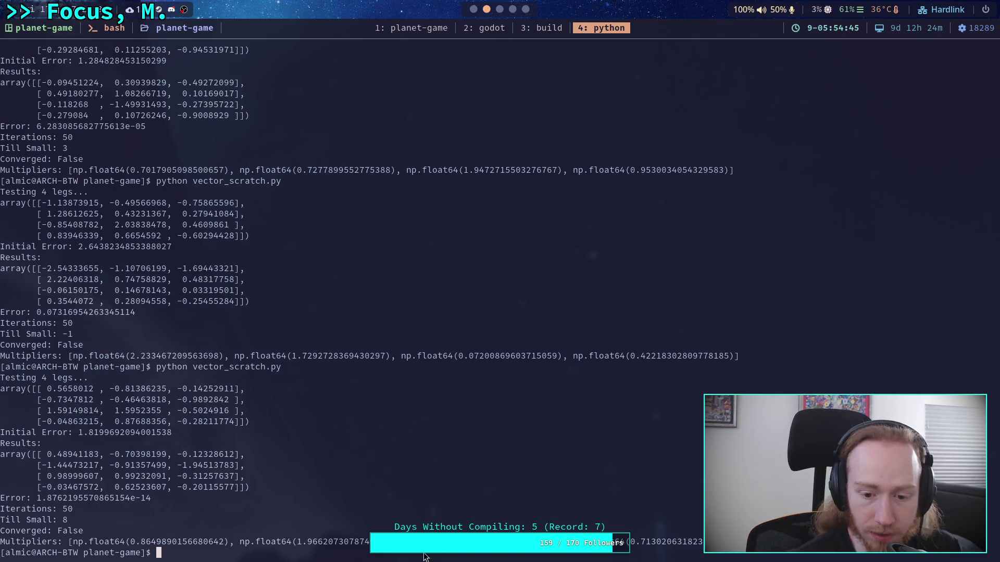
pyautogui.moveTo(296, 542); pyautogui.dragTo(400, 546)
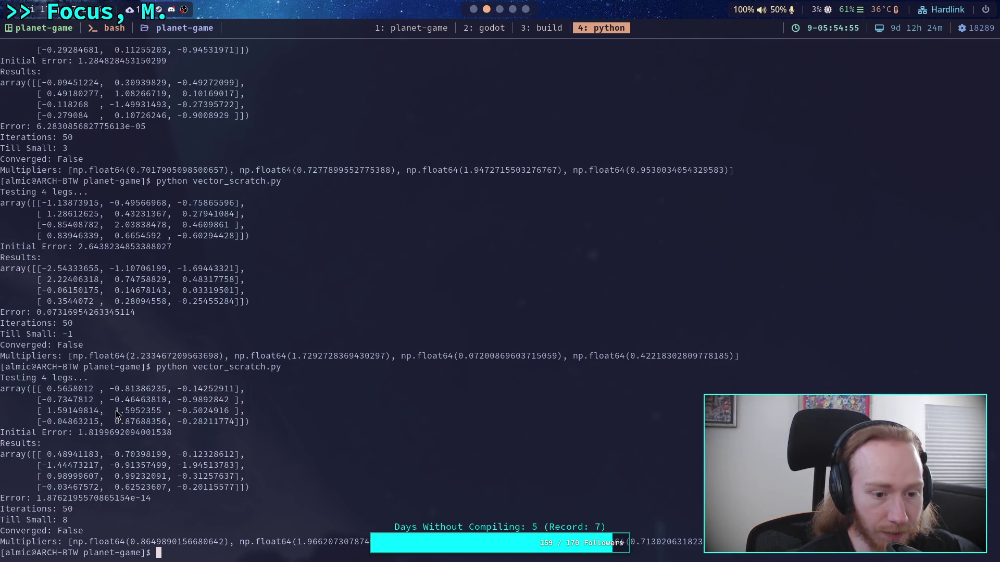
pyautogui.moveTo(115, 412); pyautogui.dragTo(157, 415)
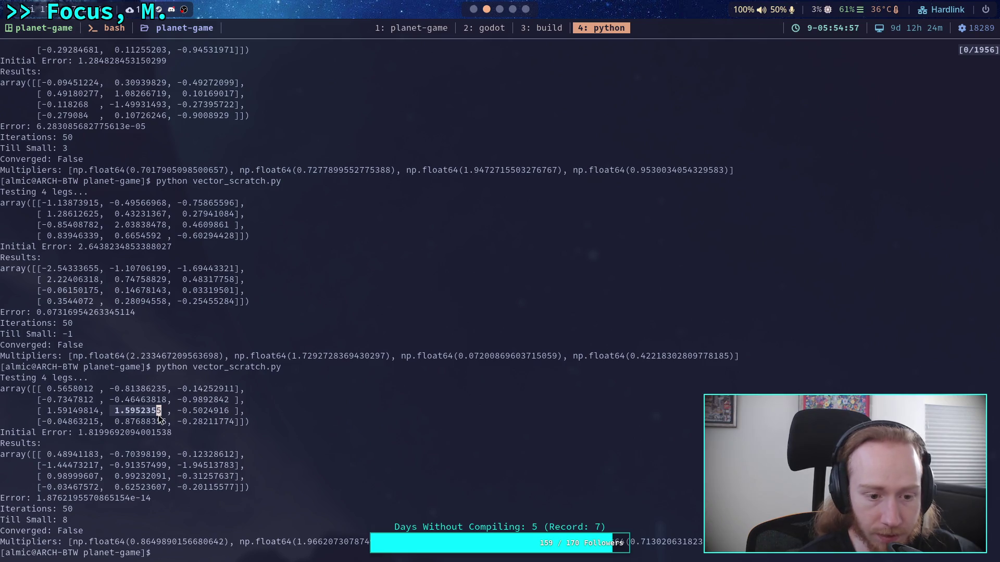
pyautogui.click(112, 401)
pyautogui.moveTo(152, 401); pyautogui.dragTo(153, 401)
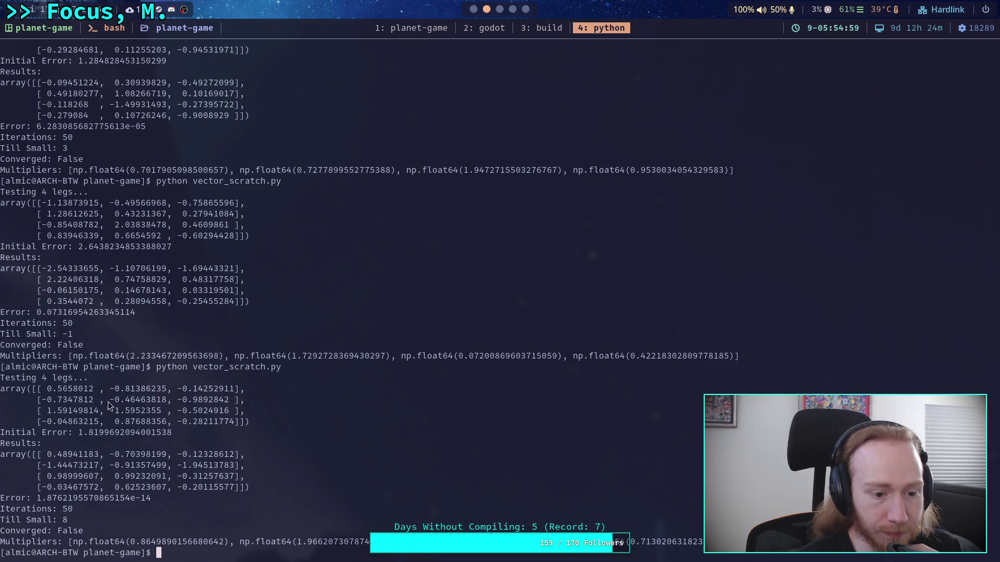
pyautogui.moveTo(49, 414); pyautogui.dragTo(160, 411)
pyautogui.moveTo(47, 389); pyautogui.dragTo(237, 394)
# Paste the first two starting legs into points A and B, e.g. A = (0.5658012, −0.81386235, −0.14252911).
pyautogui.click(513, 10)
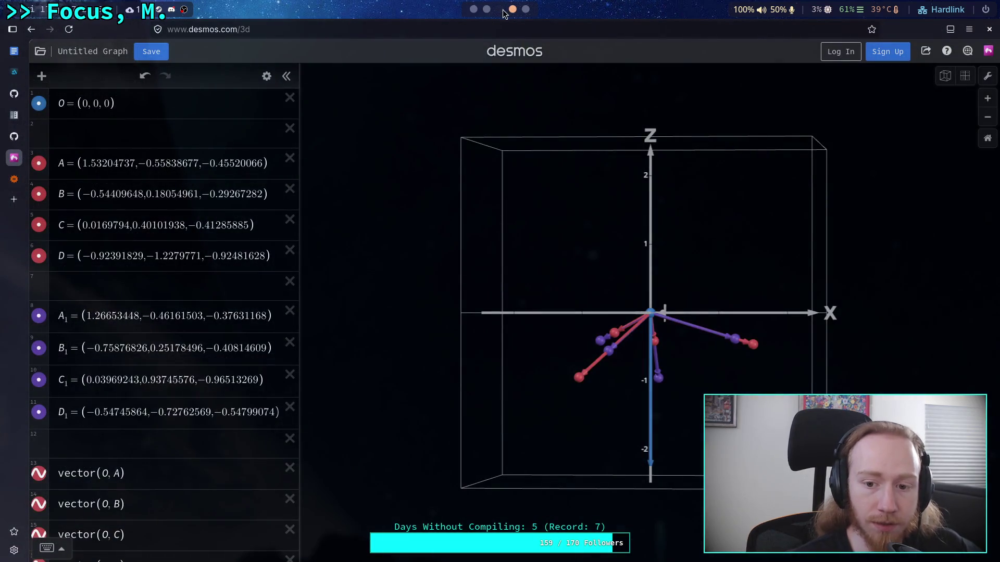
pyautogui.moveTo(82, 163); pyautogui.dragTo(264, 162)
pyautogui.write('0.5658012,-0.81386235,-0.14252911')
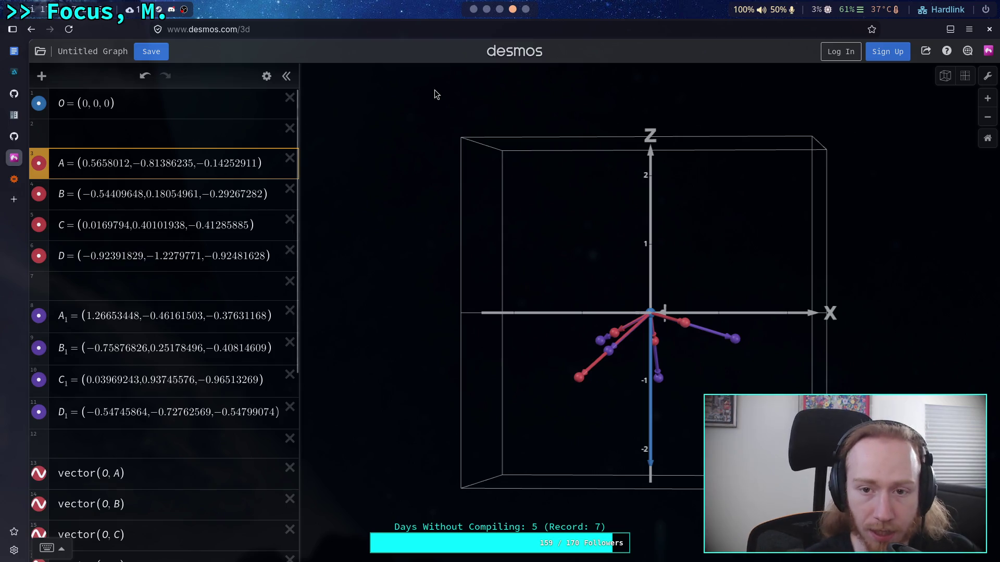
pyautogui.click(486, 9)
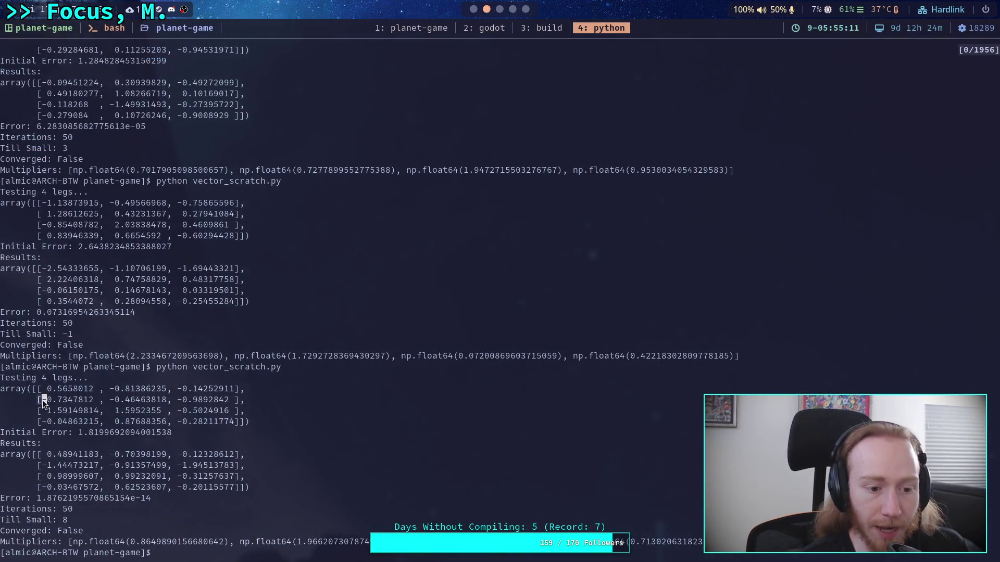
pyautogui.moveTo(42, 400); pyautogui.dragTo(233, 402)
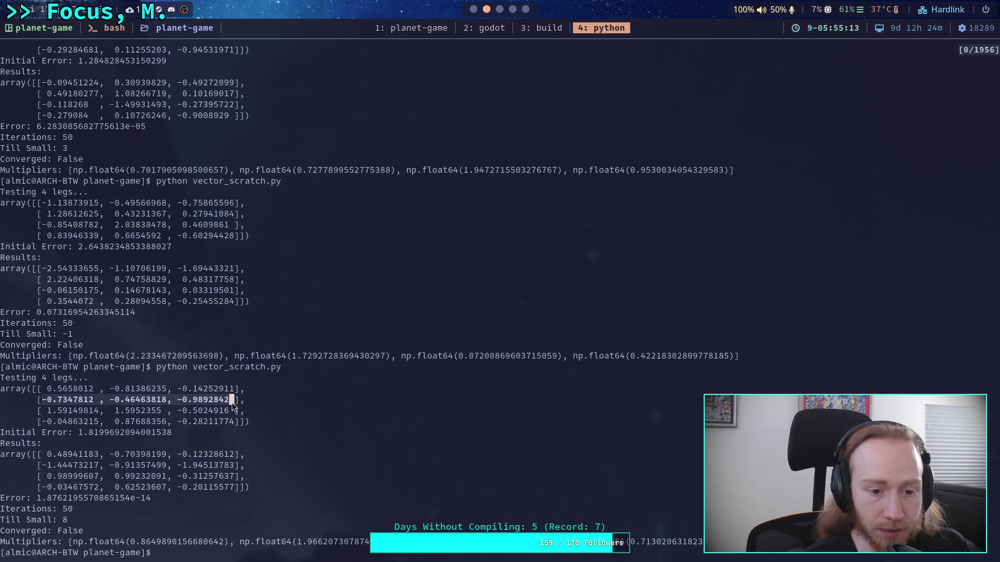
pyautogui.click(513, 9)
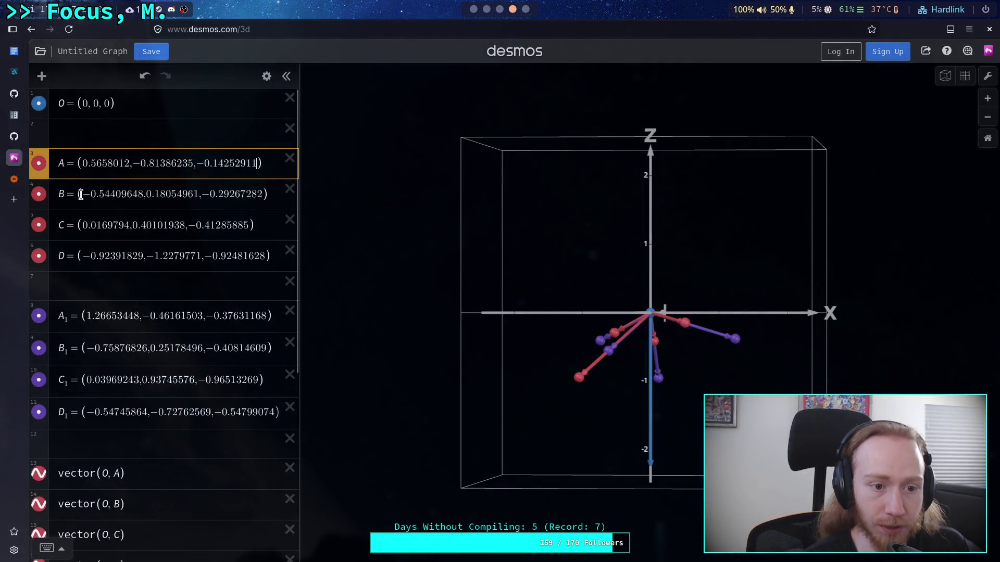
pyautogui.moveTo(81, 195); pyautogui.dragTo(267, 194)
pyautogui.write('-0.7347812,-0.46463818,-0.9892842')
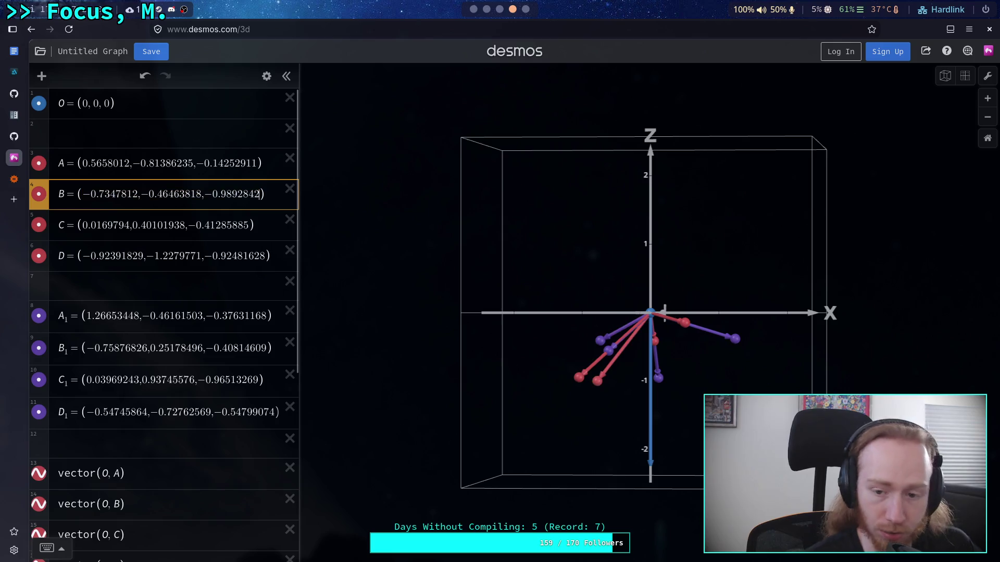
# Paste the third and fourth starting legs into points C and D, then orbit to inspect them.
pyautogui.click(473, 8)
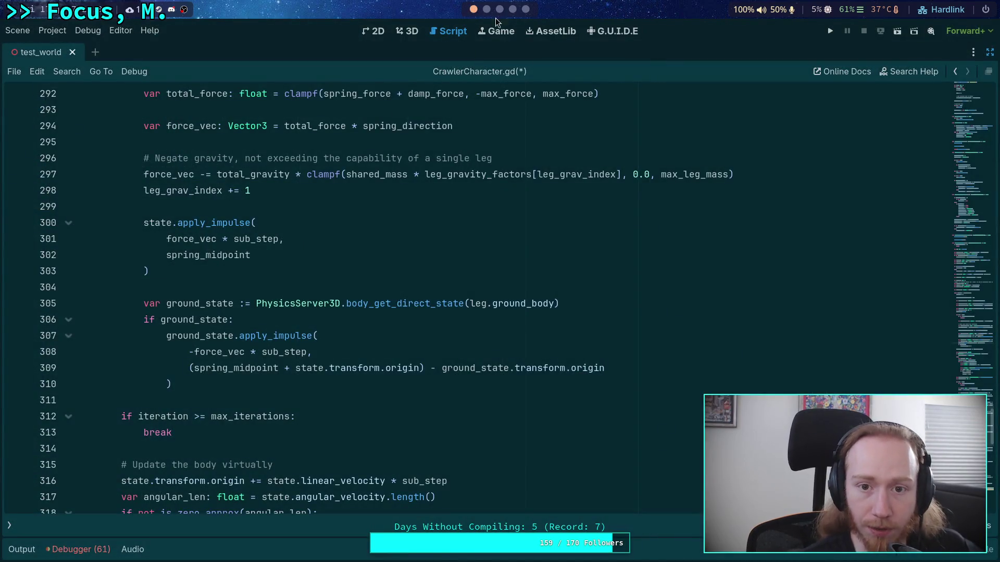
pyautogui.click(487, 10)
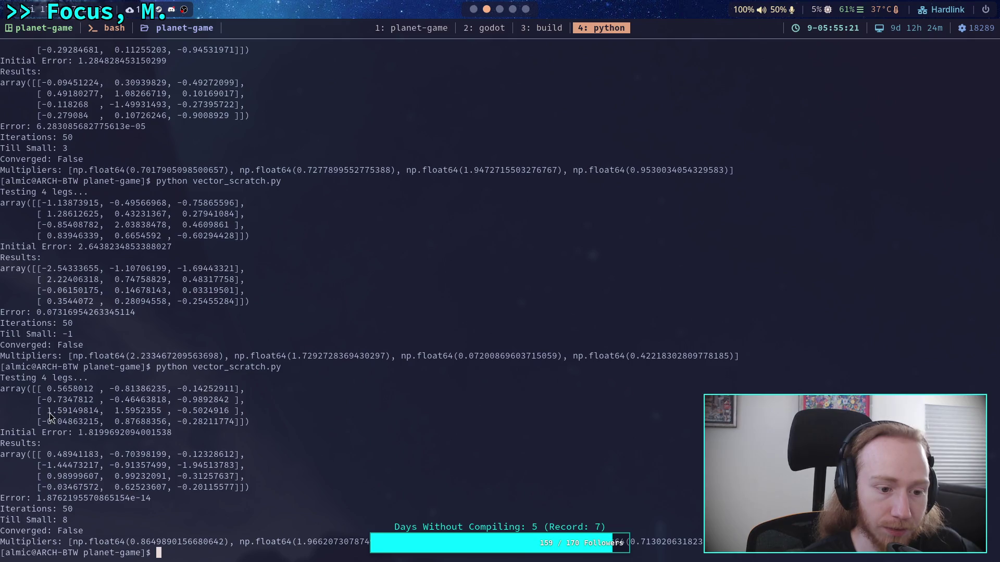
pyautogui.moveTo(49, 414); pyautogui.dragTo(231, 408)
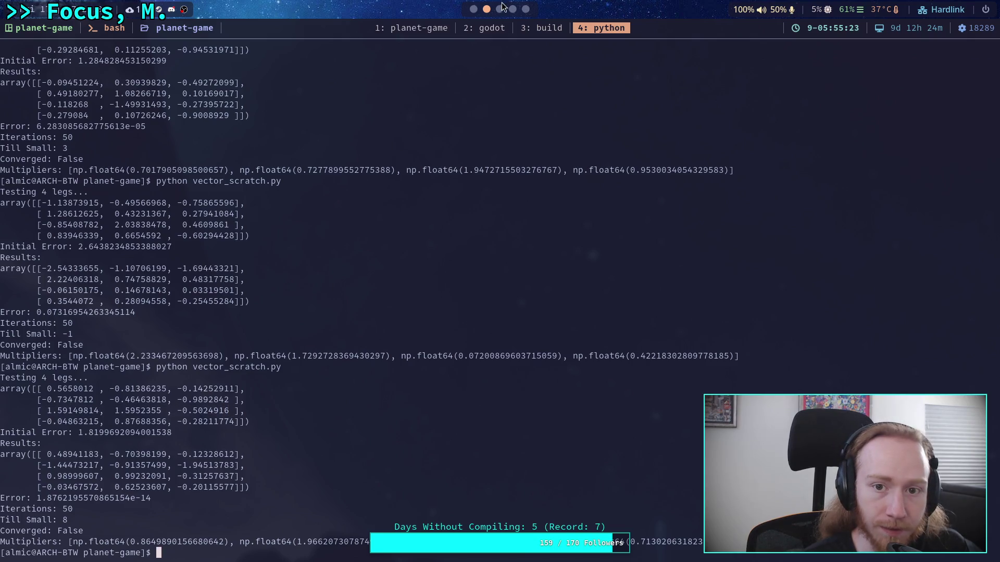
pyautogui.click(512, 9)
pyautogui.moveTo(79, 229); pyautogui.dragTo(249, 225)
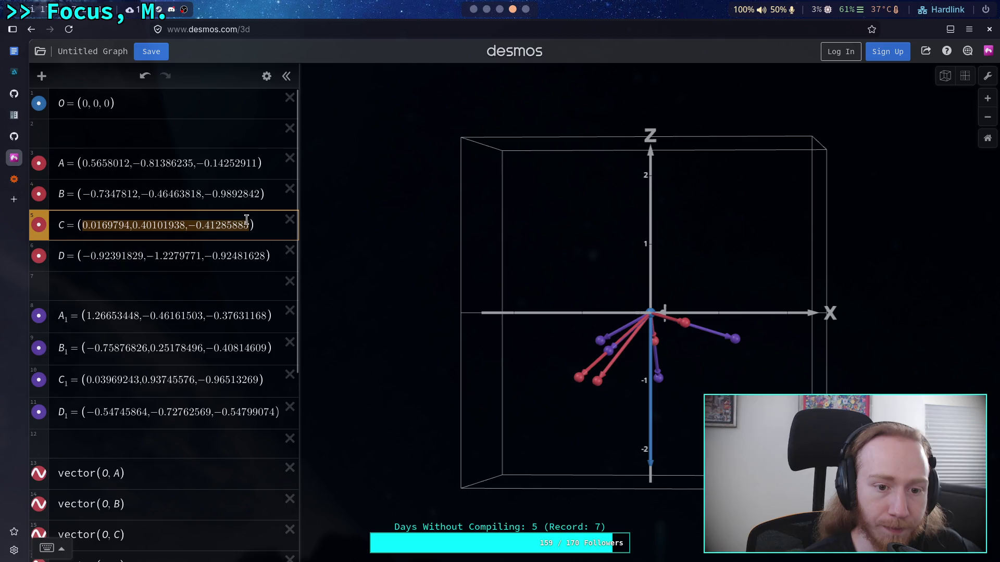
pyautogui.write('1.59149814,1.5952355,-0.5024916')
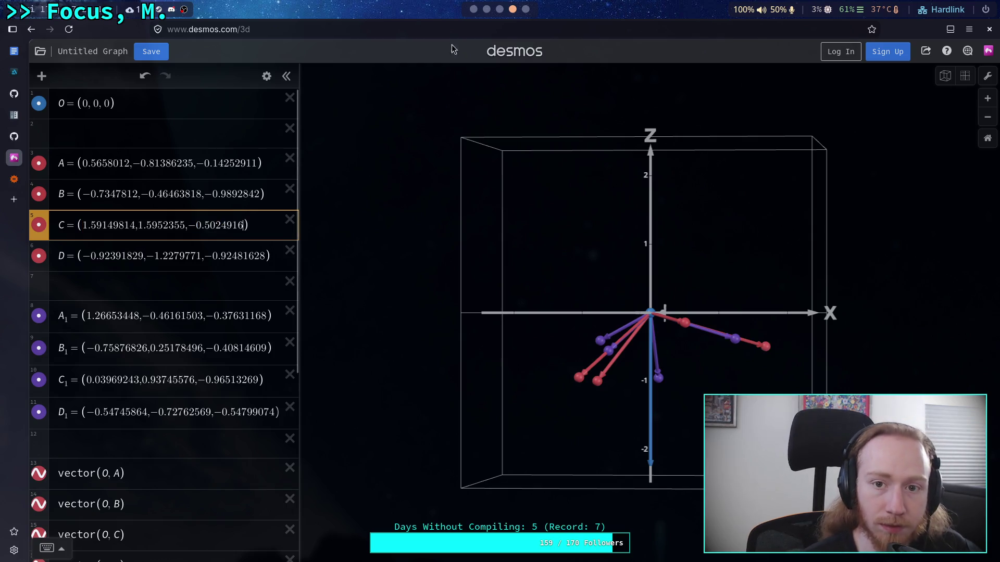
pyautogui.click(487, 9)
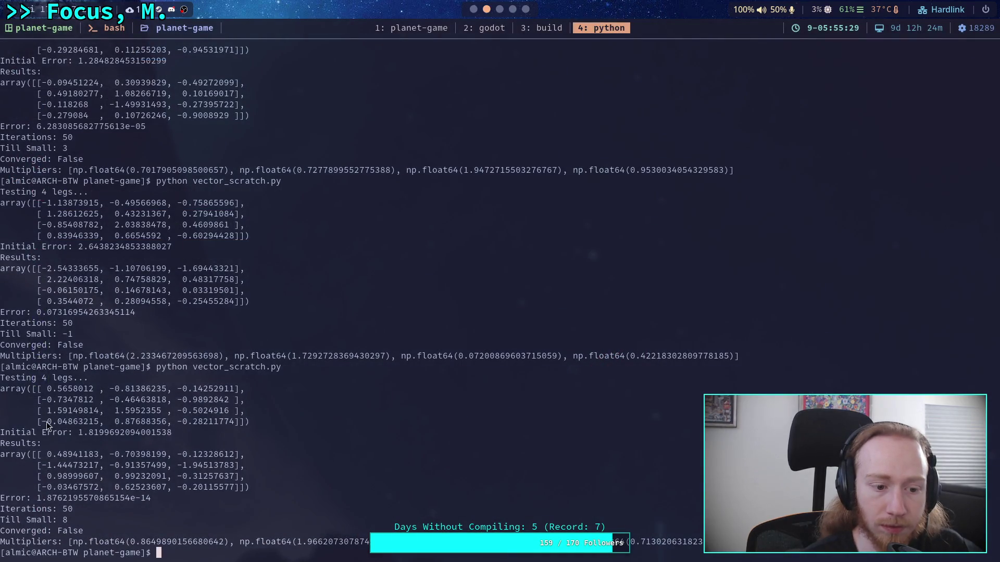
pyautogui.moveTo(46, 422)
pyautogui.mouseDown()
pyautogui.moveTo(242, 423)
pyautogui.moveTo(233, 423)
pyautogui.mouseUp()
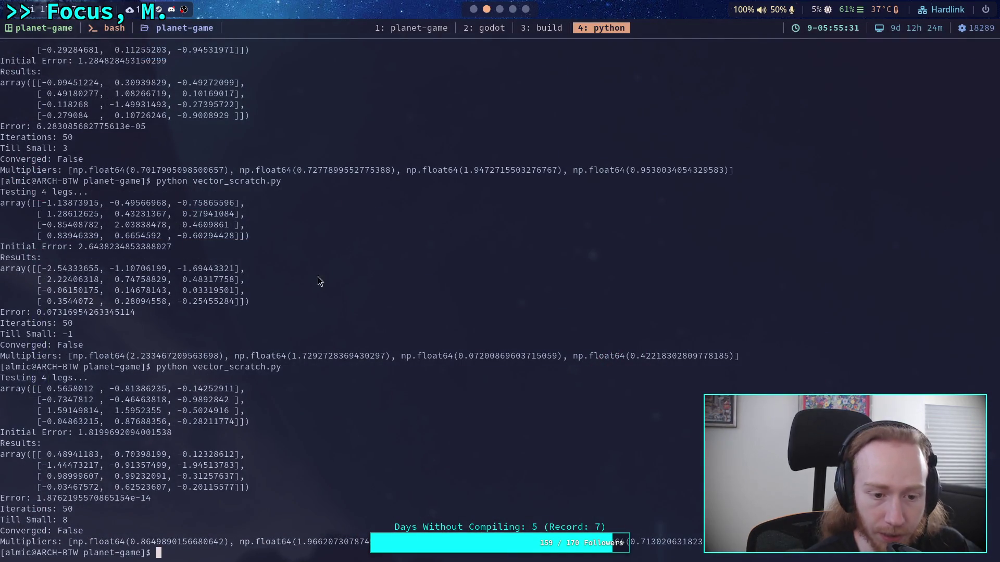
pyautogui.click(513, 10)
pyautogui.moveTo(82, 256); pyautogui.dragTo(265, 261)
pyautogui.write('-0.04863215,0.87688356,-0.28211774')
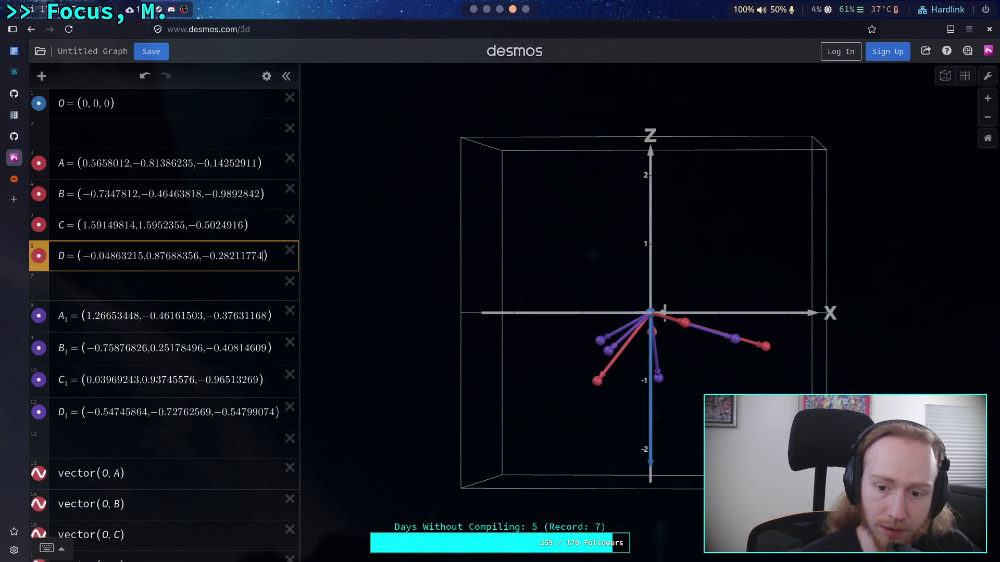
pyautogui.moveTo(663, 272)
pyautogui.mouseDown()
pyautogui.moveTo(558, 308)
pyautogui.moveTo(620, 374)
pyautogui.moveTo(585, 285)
pyautogui.moveTo(683, 326)
pyautogui.moveTo(607, 326)
pyautogui.moveTo(582, 356)
pyautogui.moveTo(611, 326)
pyautogui.mouseUp()
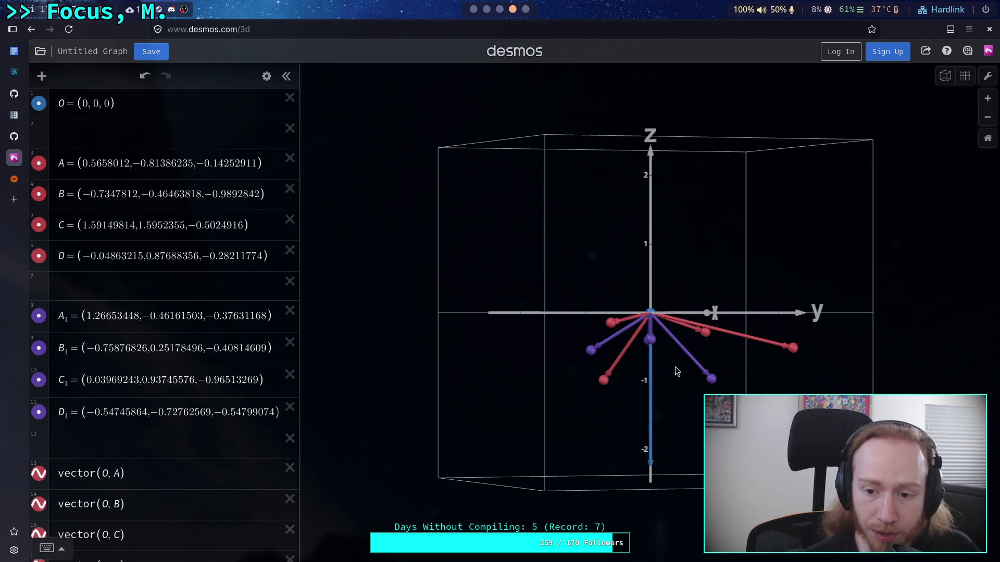
# Copy the solver's first result row and paste it over point A1 in Desmos 3D.
pyautogui.moveTo(687, 409)
pyautogui.mouseDown()
pyautogui.moveTo(521, 339)
pyautogui.moveTo(504, 14)
pyautogui.mouseUp()
pyautogui.click(499, 11)
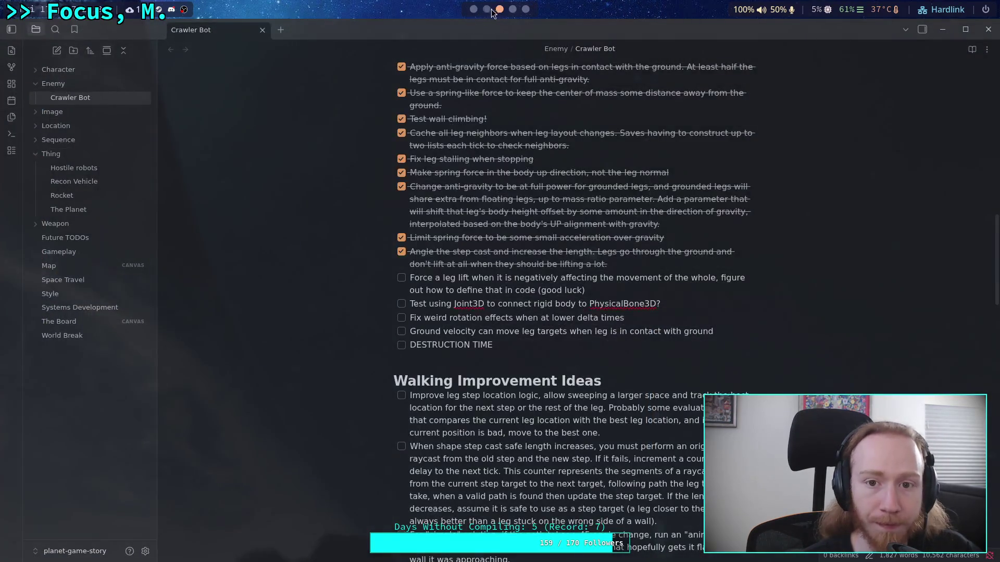
pyautogui.click(492, 9)
pyautogui.moveTo(49, 456); pyautogui.dragTo(245, 457)
pyautogui.click(512, 8)
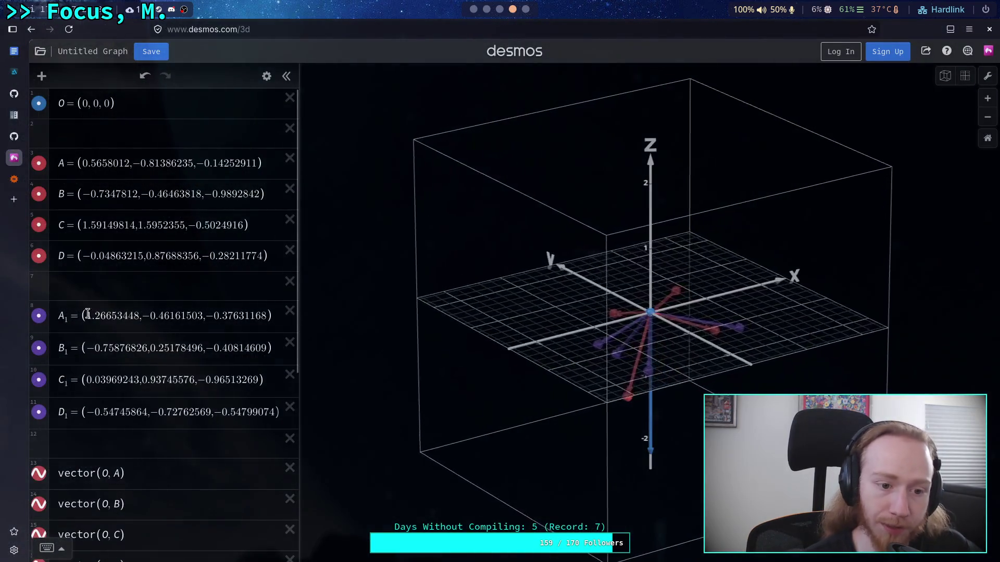
pyautogui.moveTo(87, 316); pyautogui.dragTo(262, 319)
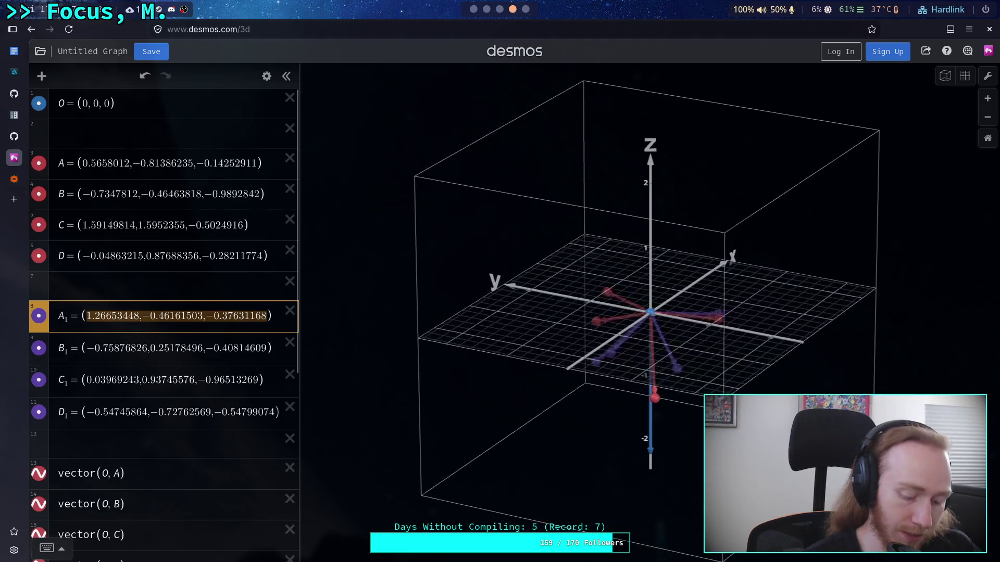
pyautogui.write('0.48941183,-0.70398199,-0.12328612')
# Copy the second result row and paste it over point B1.
pyautogui.press('super+3')
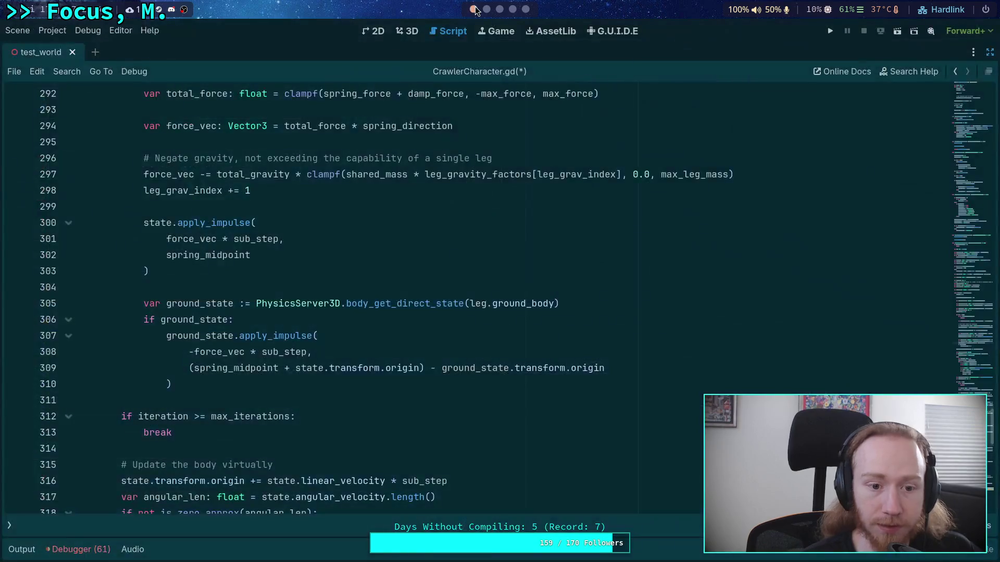
pyautogui.press('super+2')
pyautogui.moveTo(45, 468); pyautogui.dragTo(244, 466)
pyautogui.click(513, 9)
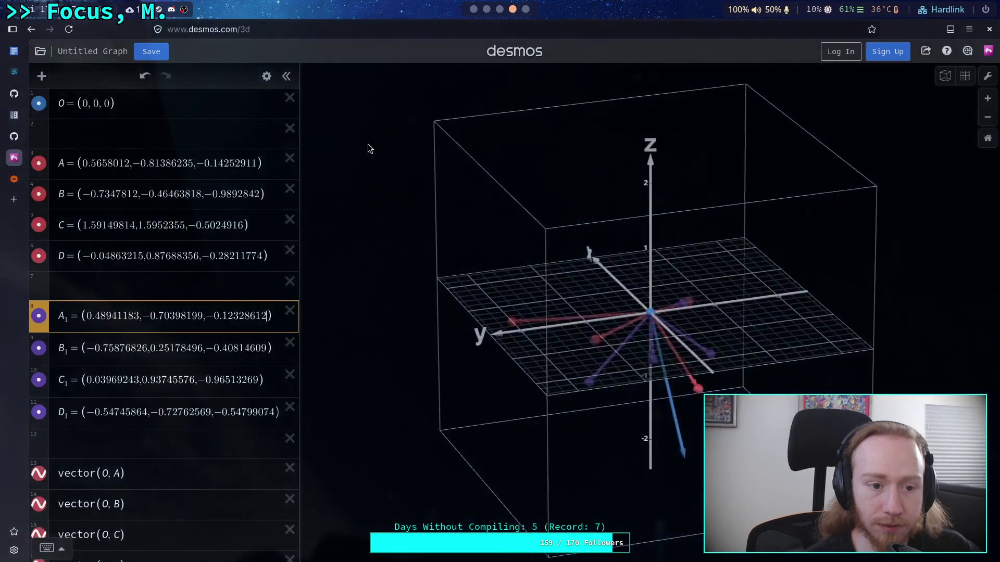
pyautogui.moveTo(84, 348); pyautogui.dragTo(282, 352)
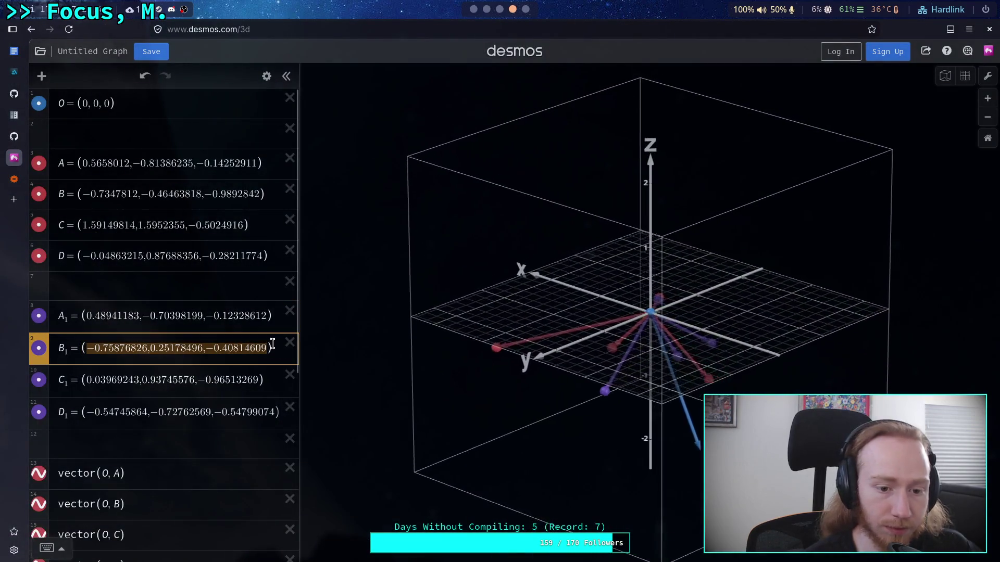
pyautogui.write('-1.44473217,-0.91357499,-1.94513783')
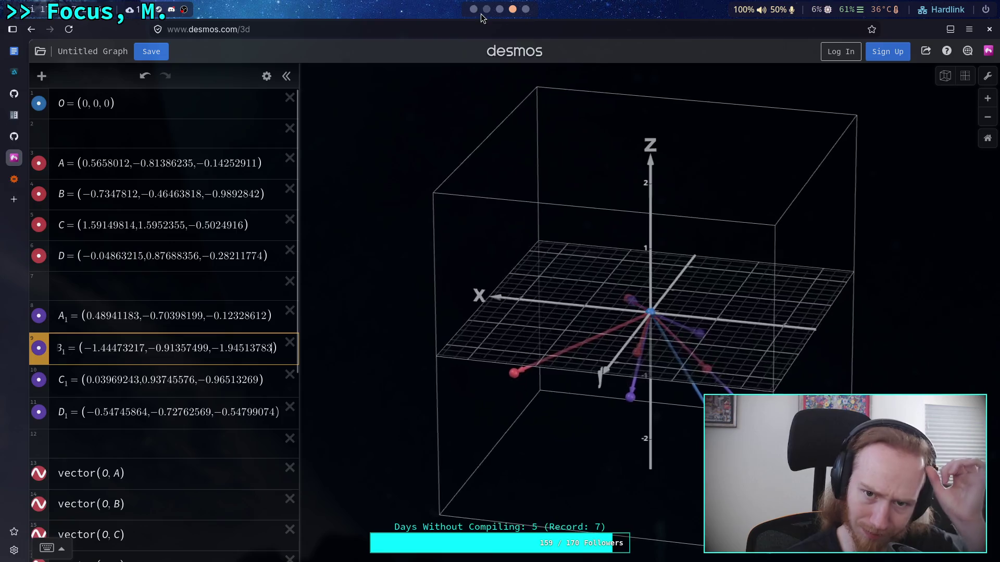
# Replace C1 with the third result row, (0.98999607, 0.99232091, −0.31257637).
pyautogui.press('super+2')
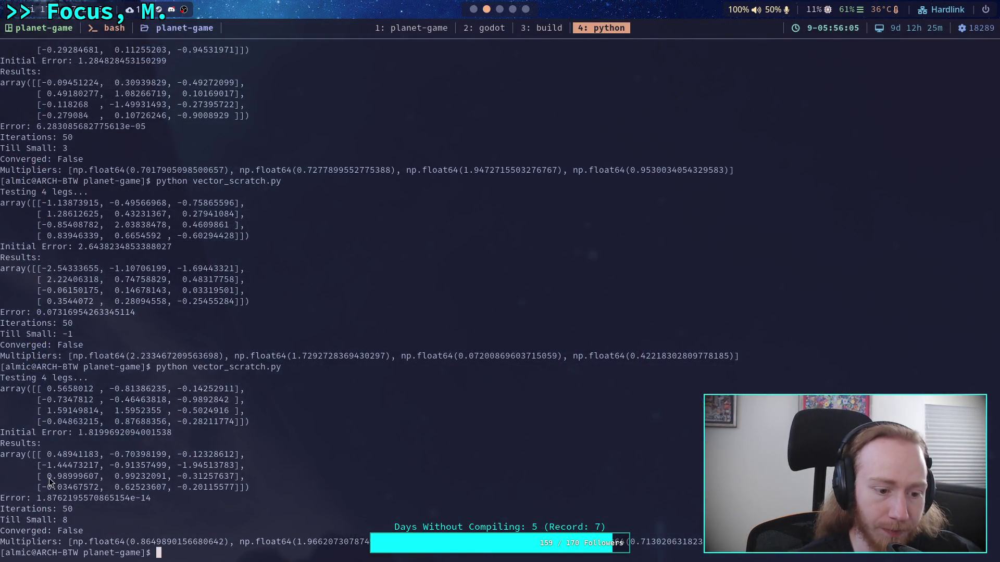
pyautogui.moveTo(50, 481); pyautogui.dragTo(243, 477)
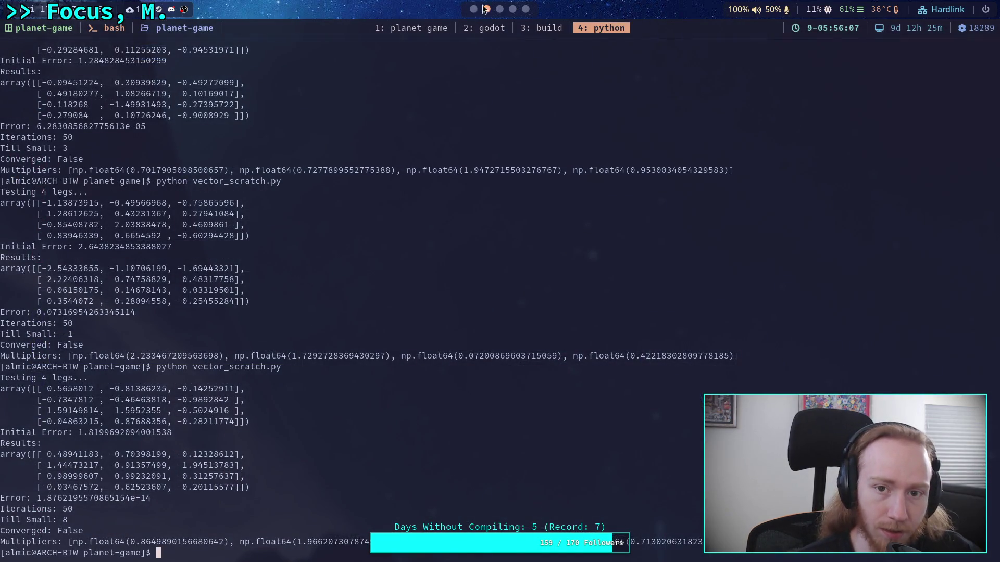
pyautogui.scroll(-2, 485, 9)
pyautogui.moveTo(86, 380); pyautogui.dragTo(249, 387)
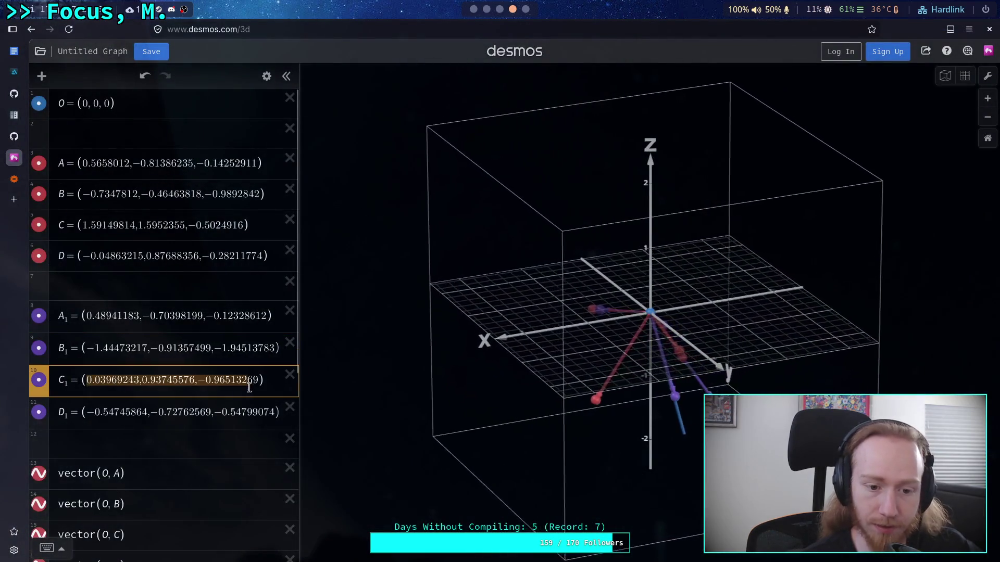
pyautogui.write('0.98999607,0.99232091,−0.31257637')
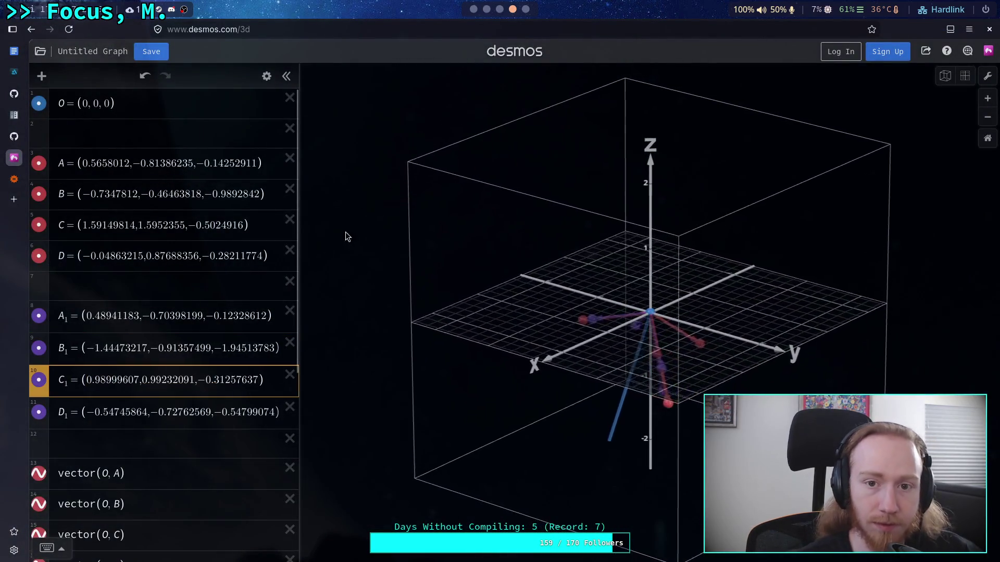
# Replace D1 with the last result row, (−0.03467572, 0.62523607, −0.20115577).
pyautogui.scroll(2, 485, 9)
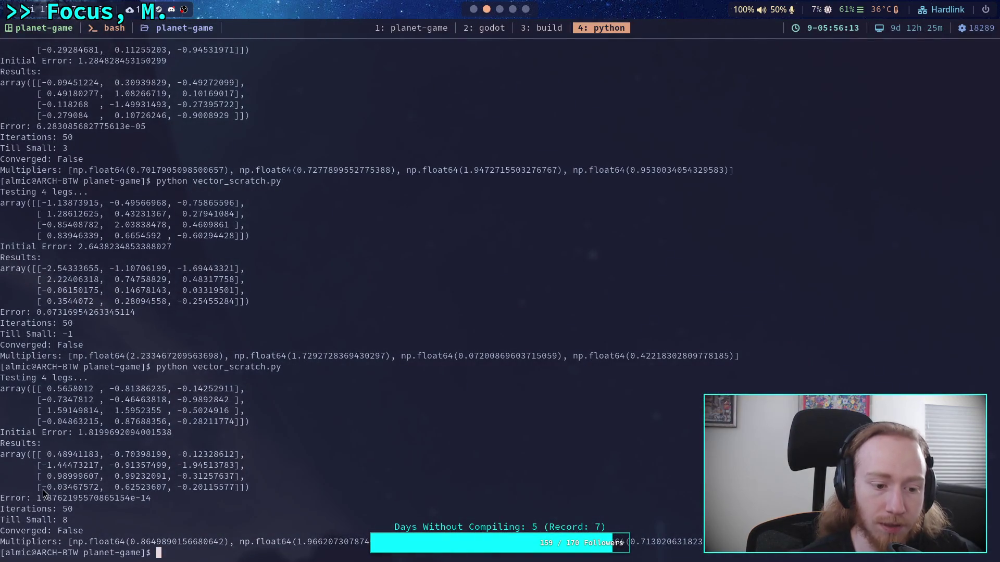
pyautogui.moveTo(43, 492); pyautogui.dragTo(239, 490)
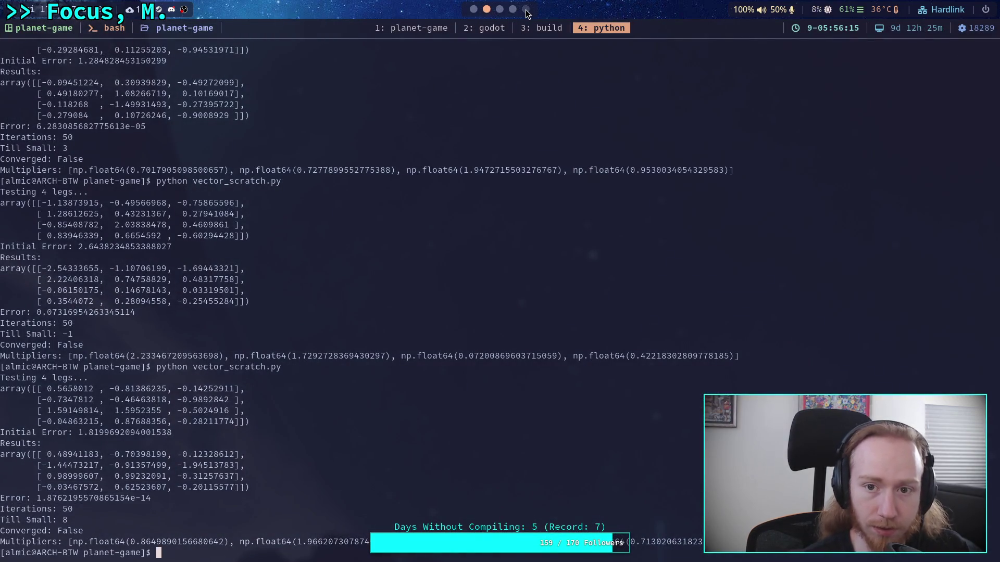
pyautogui.scroll(-2, 527, 12)
pyautogui.moveTo(87, 412); pyautogui.dragTo(273, 410)
pyautogui.write('-0.03467572,0.62523607,-0.20115577')
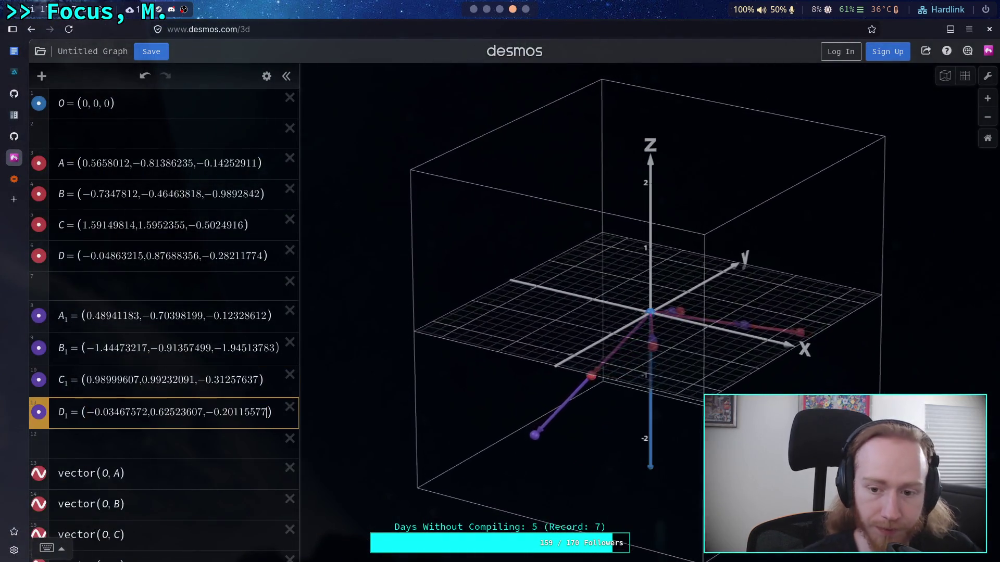
# View the legs from above and from the side, then snap to the flat xy view.
pyautogui.moveTo(695, 232); pyautogui.dragTo(714, 350)
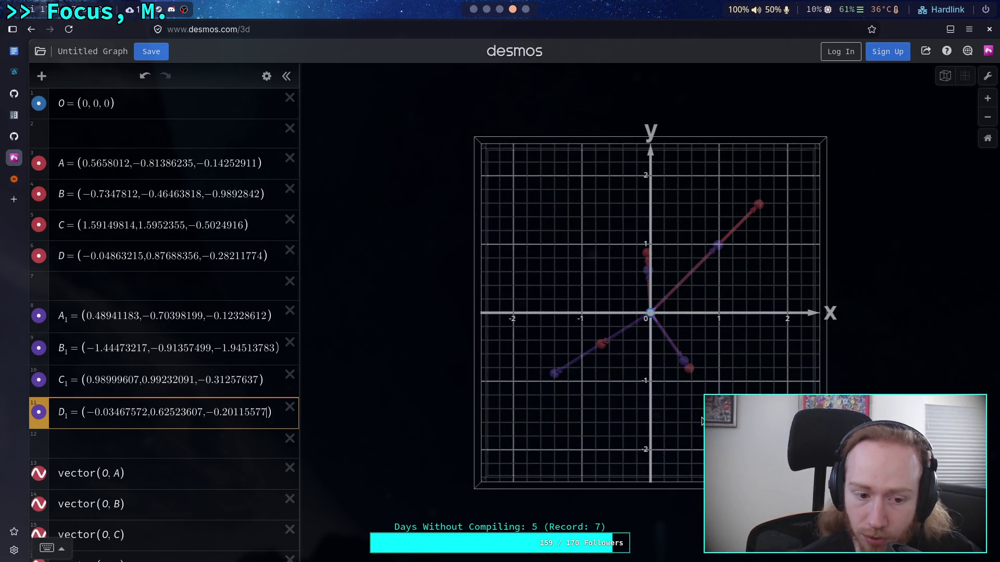
pyautogui.moveTo(702, 421)
pyautogui.mouseDown()
pyautogui.moveTo(614, 224)
pyautogui.moveTo(583, 230)
pyautogui.moveTo(684, 373)
pyautogui.mouseUp()
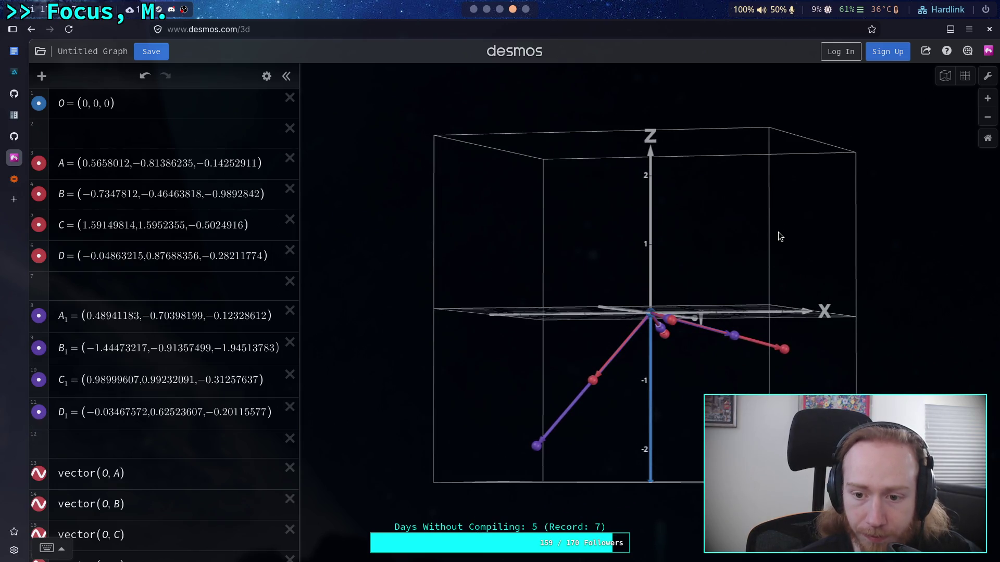
pyautogui.moveTo(778, 235)
pyautogui.mouseDown()
pyautogui.moveTo(765, 253)
pyautogui.moveTo(987, 88)
pyautogui.mouseUp()
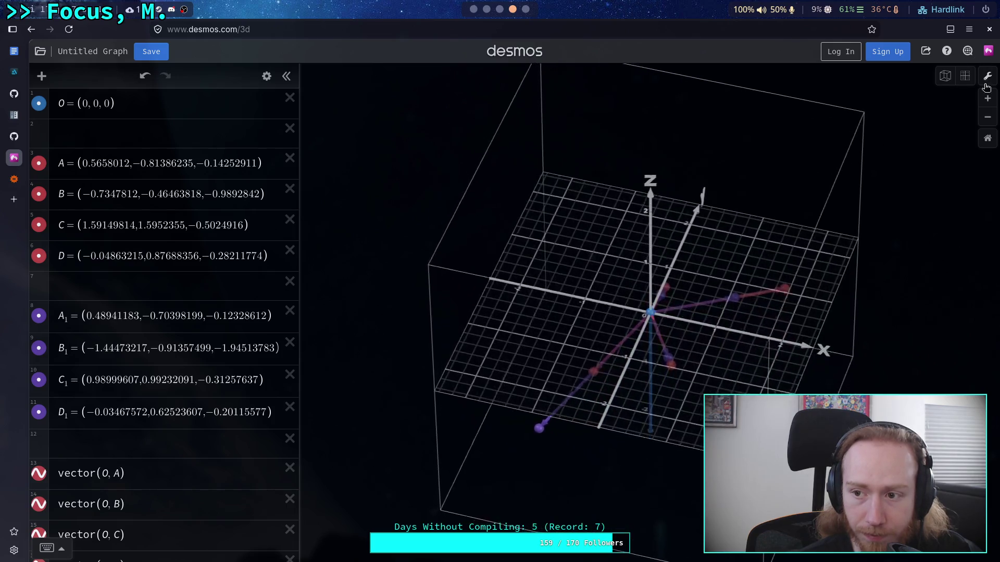
pyautogui.click(965, 76)
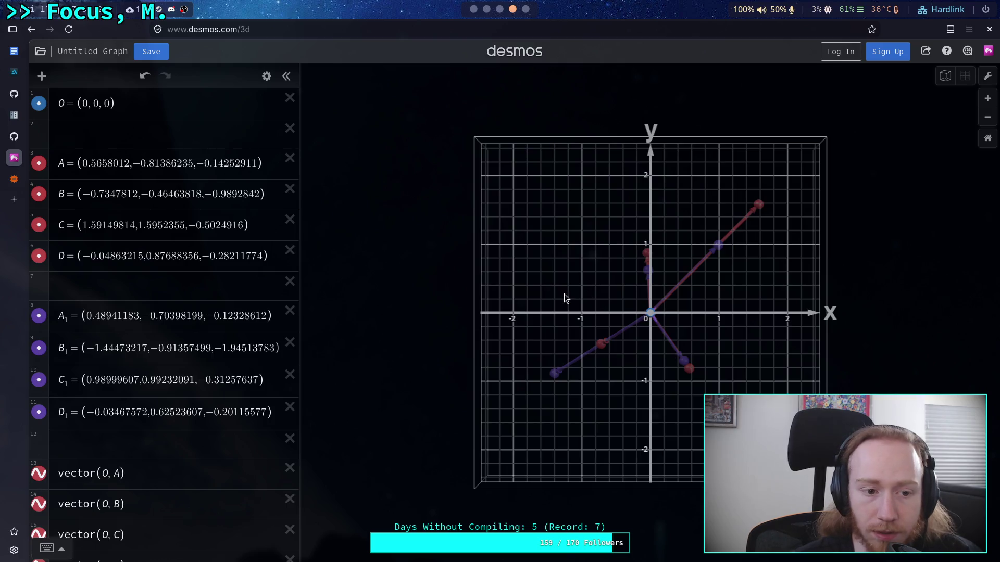
# Orbit the Desmos graph into perspective to show the z axis, then look down on the grid.
pyautogui.press('super+1')
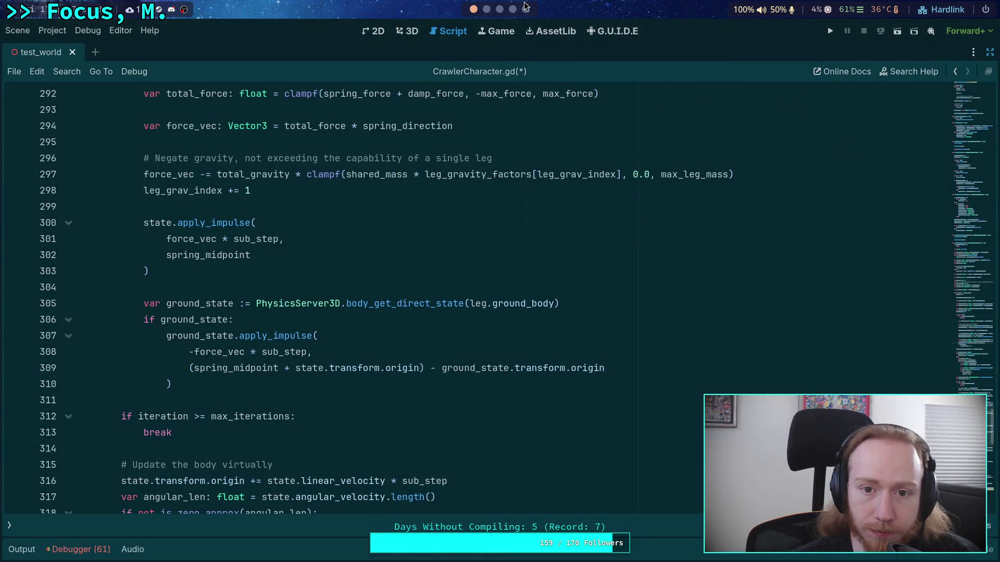
pyautogui.click(513, 9)
pyautogui.moveTo(615, 400)
pyautogui.mouseDown()
pyautogui.moveTo(570, 152)
pyautogui.moveTo(529, 177)
pyautogui.moveTo(567, 393)
pyautogui.moveTo(598, 421)
pyautogui.moveTo(599, 395)
pyautogui.mouseUp()
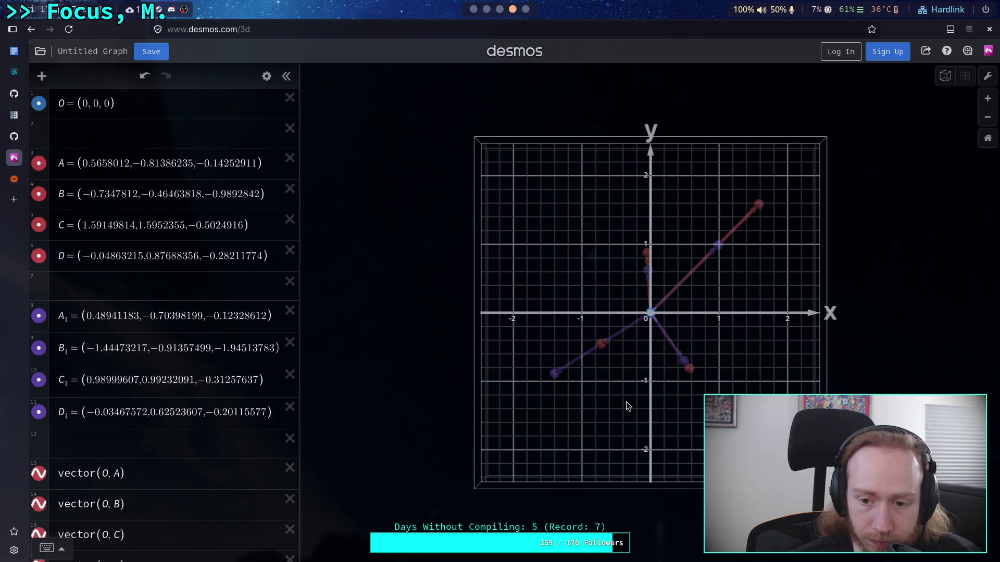
pyautogui.moveTo(626, 401)
pyautogui.mouseDown()
pyautogui.moveTo(612, 198)
pyautogui.moveTo(661, 320)
pyautogui.moveTo(541, 260)
pyautogui.moveTo(599, 276)
pyautogui.moveTo(647, 333)
pyautogui.mouseUp()
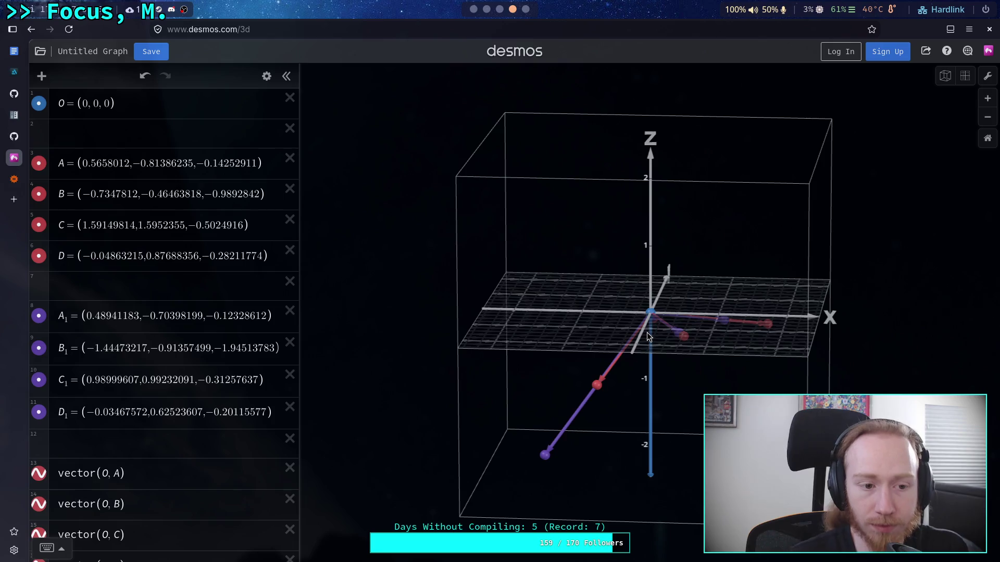
pyautogui.moveTo(647, 333)
pyautogui.mouseDown()
pyautogui.moveTo(680, 359)
pyautogui.moveTo(608, 427)
pyautogui.moveTo(530, 434)
pyautogui.moveTo(691, 404)
pyautogui.moveTo(740, 409)
pyautogui.moveTo(625, 365)
pyautogui.moveTo(574, 311)
pyautogui.moveTo(673, 224)
pyautogui.moveTo(758, 254)
pyautogui.moveTo(750, 417)
pyautogui.mouseUp()
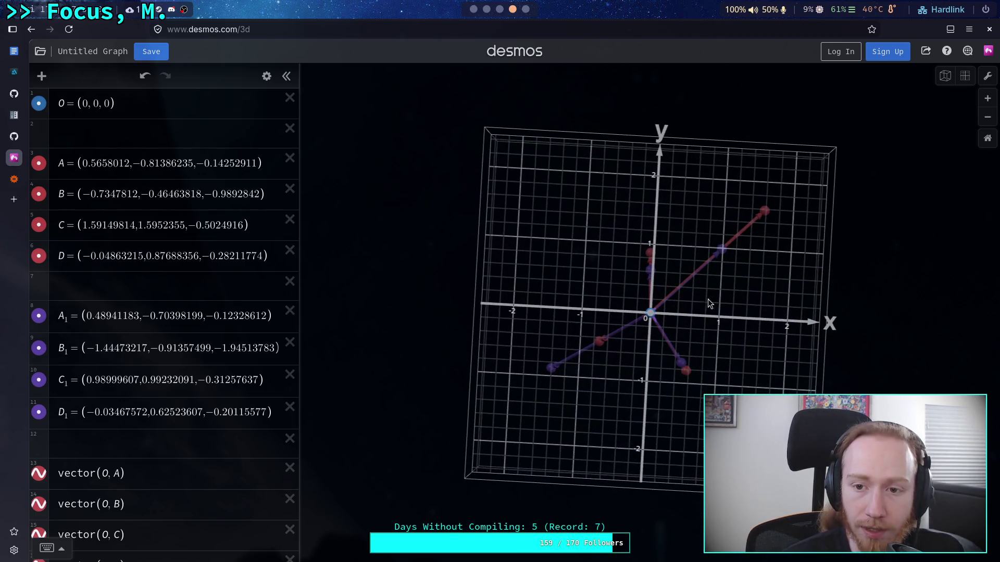
pyautogui.press('super+5')
pyautogui.press('super+3')
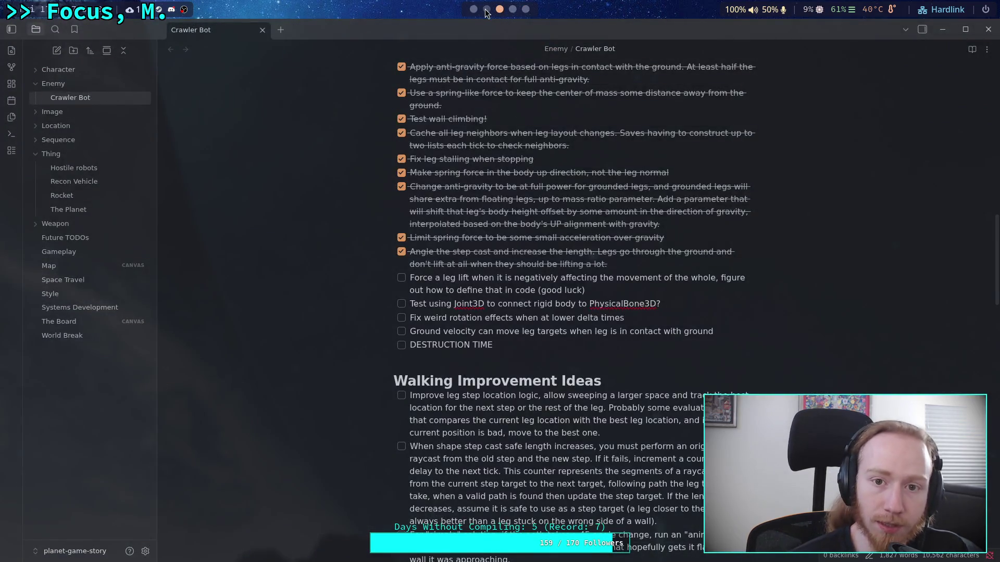
# Re-run python vector_scratch.py nine times; each 4-leg test ends unconverged after 50 iterations.
pyautogui.click(486, 9)
pyautogui.press('Up')
pyautogui.press('Return')
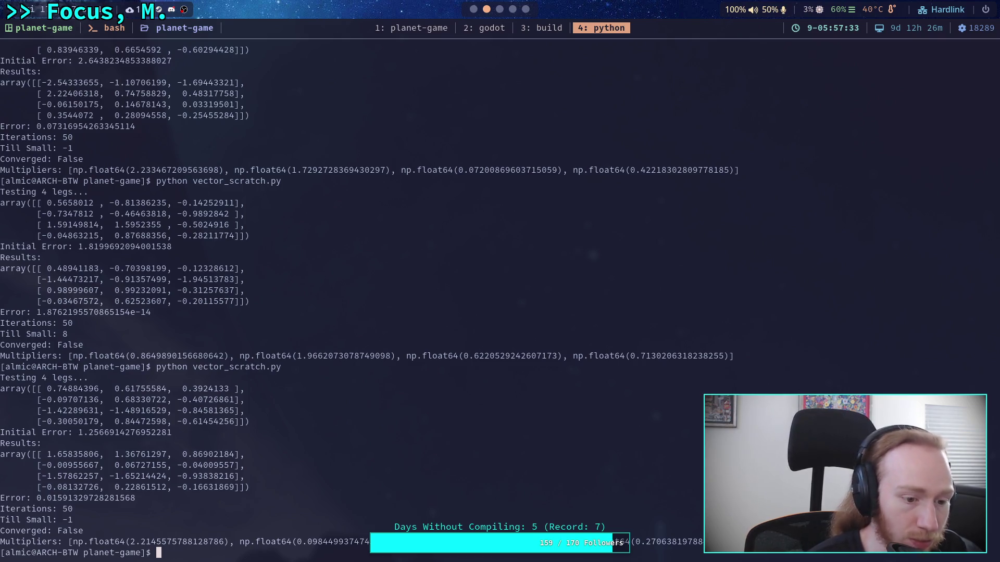
pyautogui.press('Up')
pyautogui.press('Return')
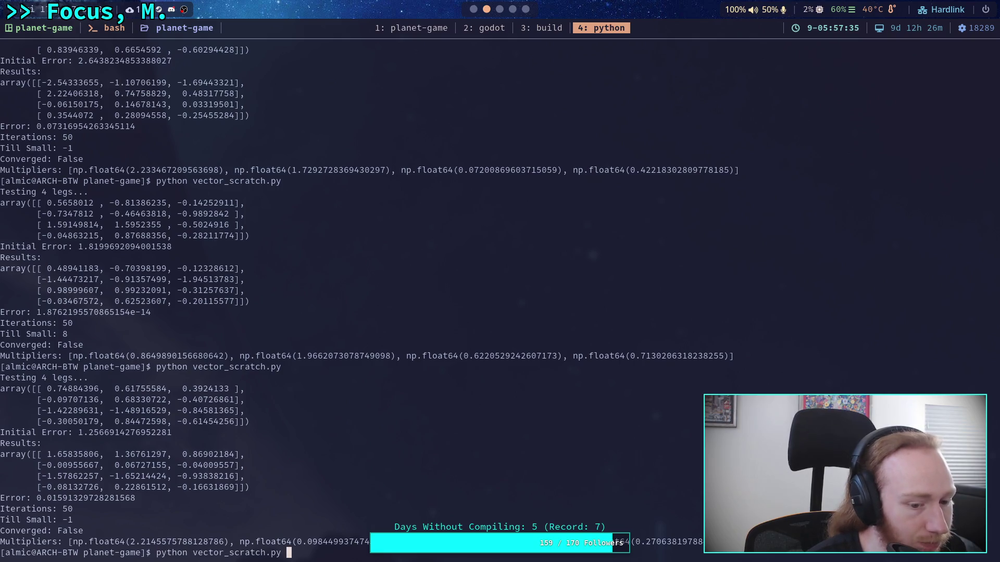
pyautogui.press('Up')
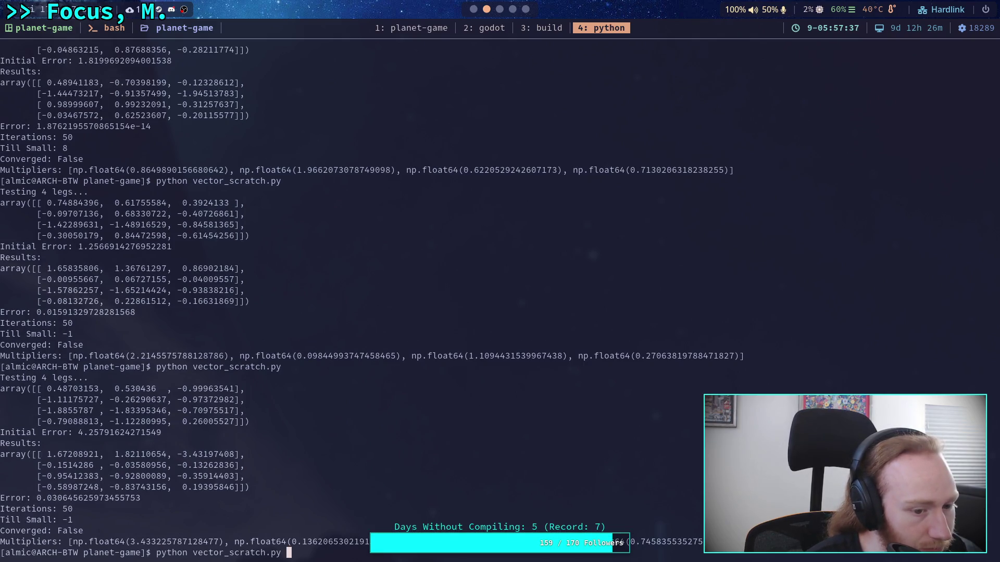
pyautogui.press('Return')
pyautogui.press('Up')
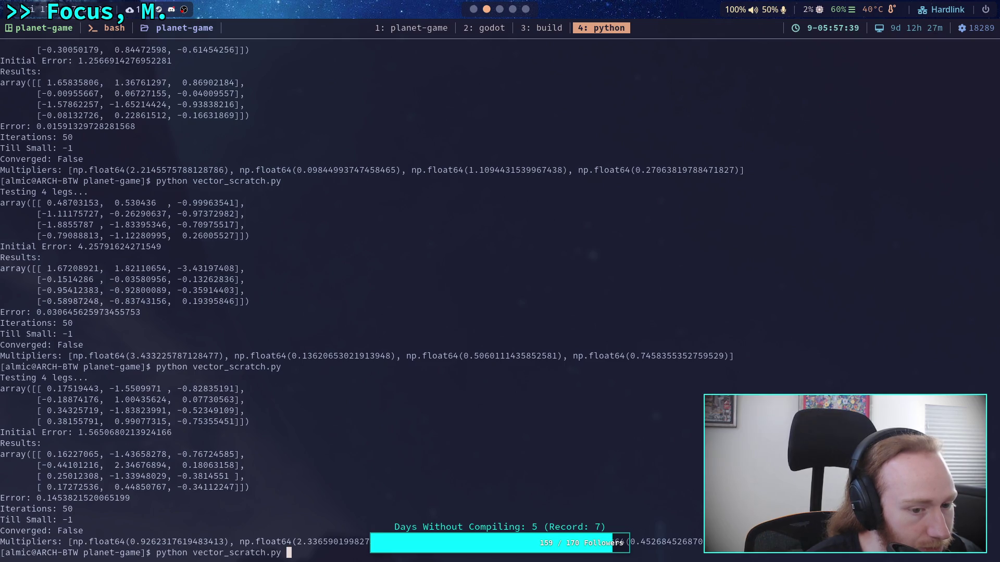
pyautogui.press('Return')
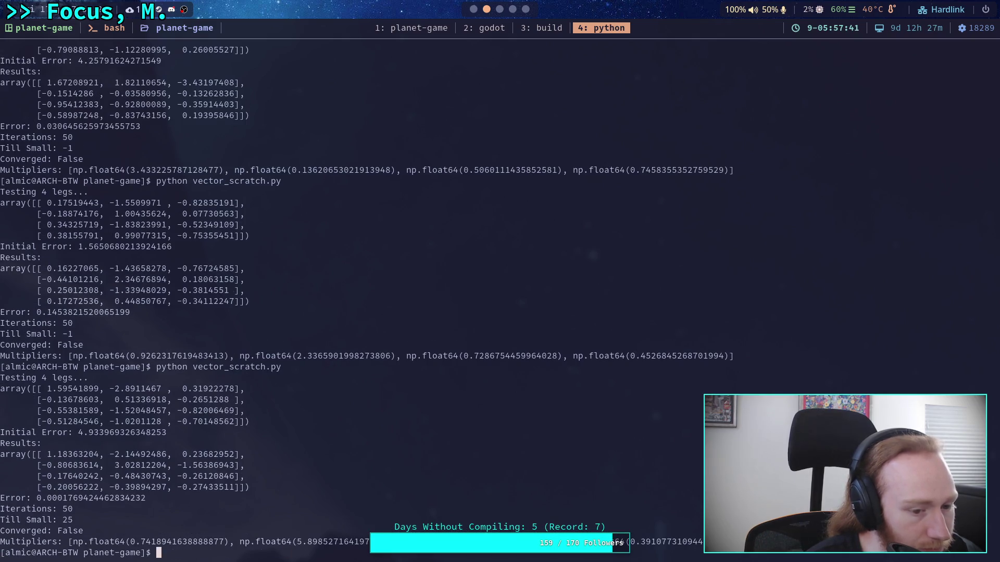
pyautogui.press('Up')
pyautogui.press('Return')
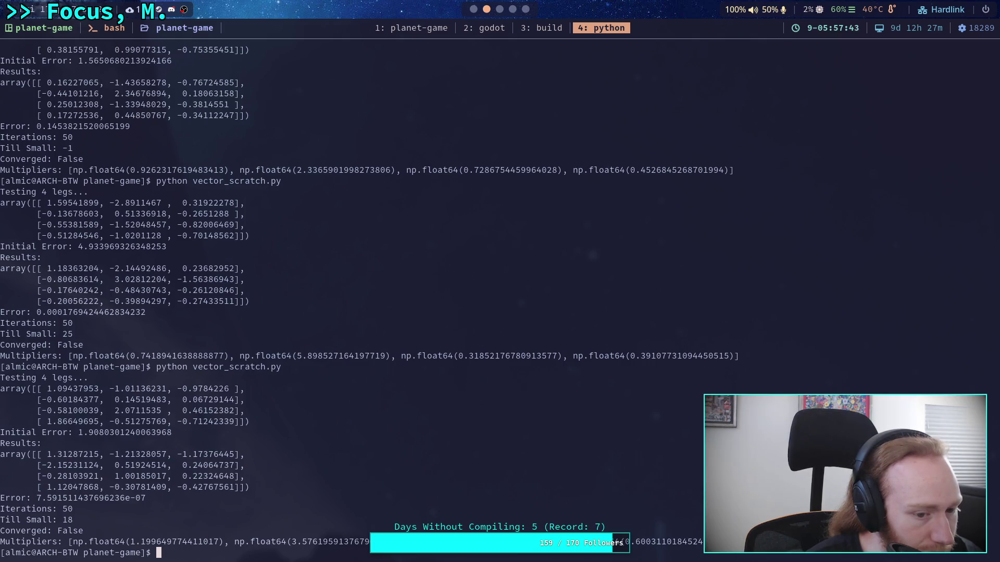
pyautogui.press('Up')
pyautogui.press('Return')
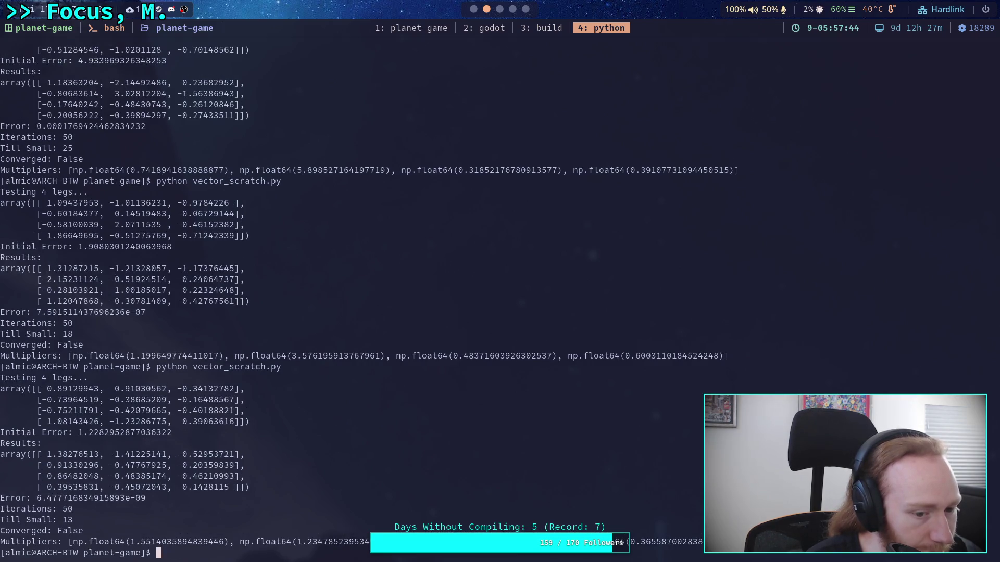
pyautogui.press('Up')
pyautogui.press('Return')
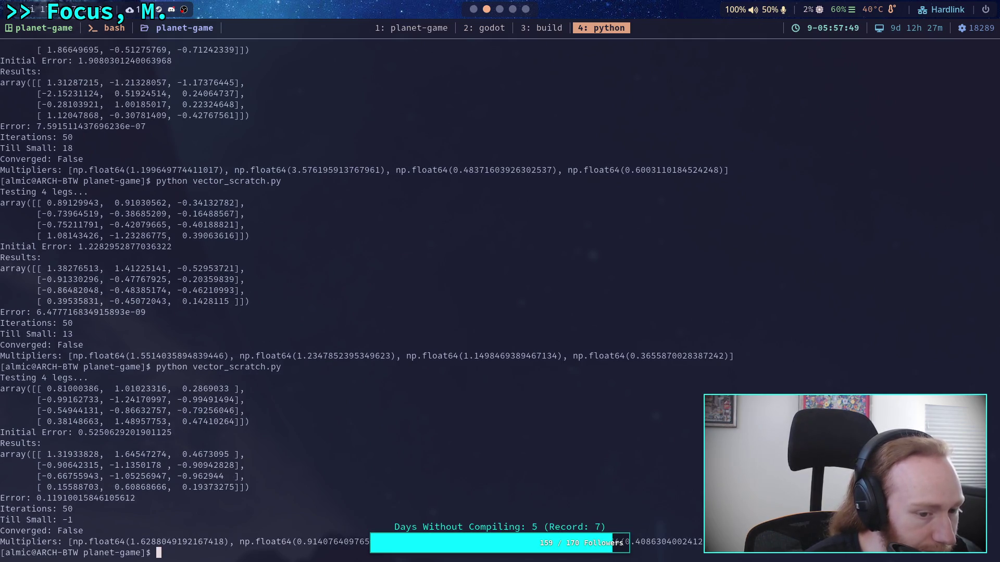
pyautogui.press('Up')
pyautogui.press('Return')
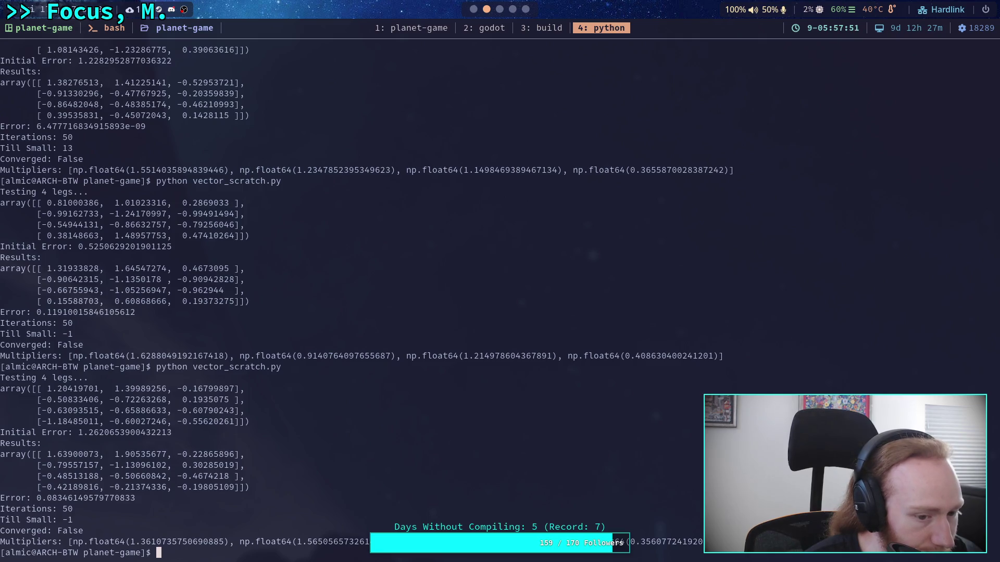
pyautogui.press('Up')
pyautogui.press('Return')
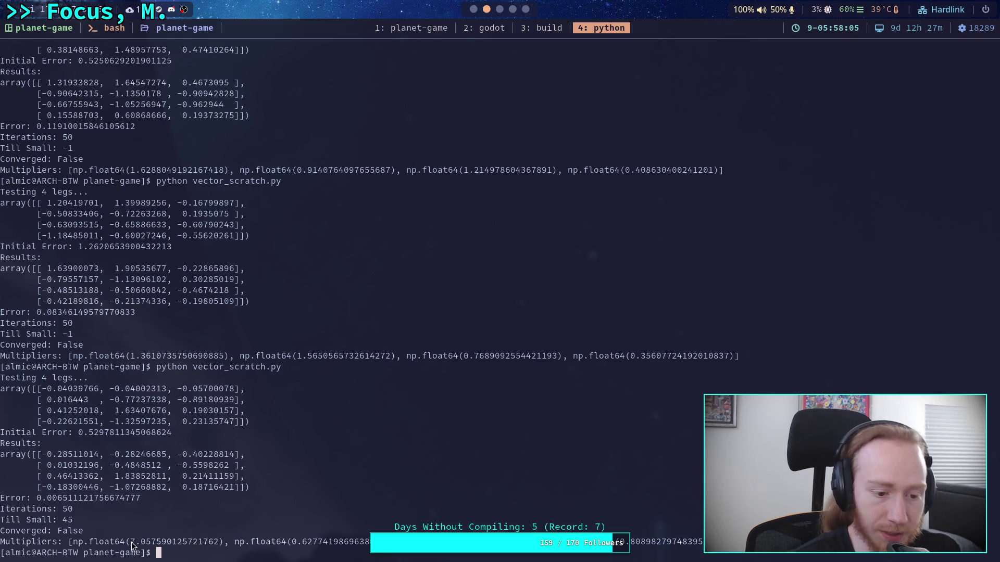
# Select the first multiplier value and the first leg's starting values in the output.
pyautogui.moveTo(131, 547); pyautogui.dragTo(224, 548)
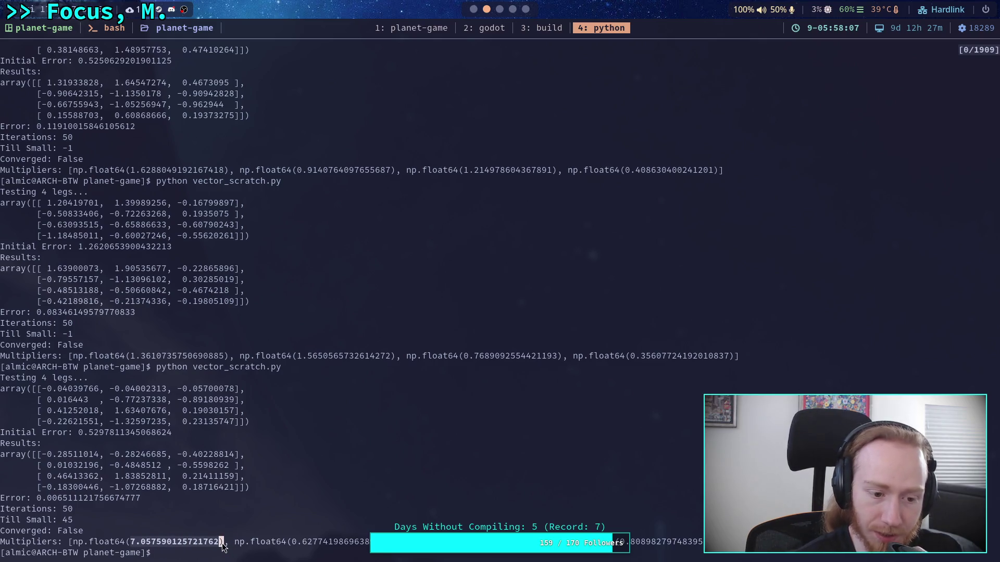
pyautogui.click(225, 549)
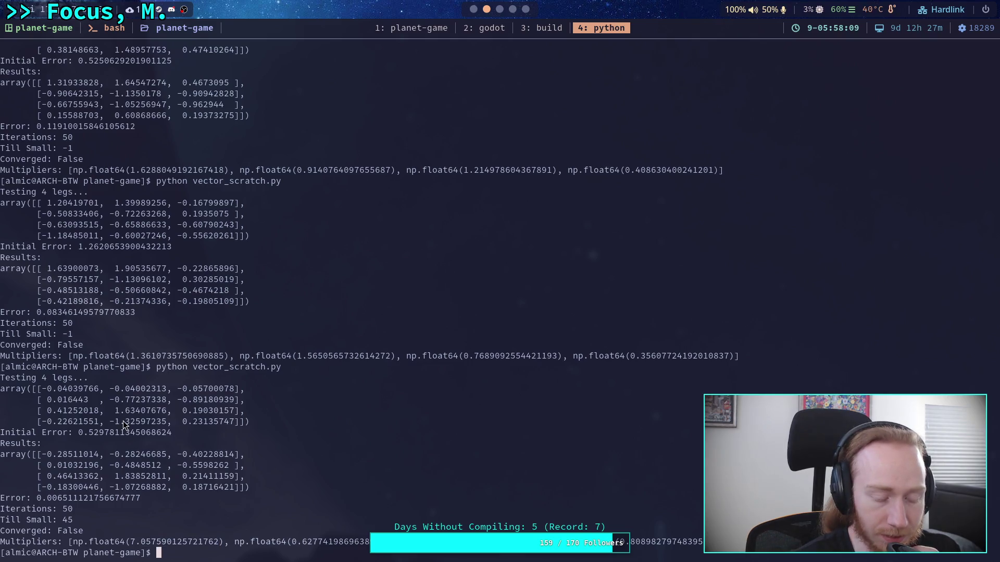
pyautogui.moveTo(45, 390); pyautogui.dragTo(78, 390)
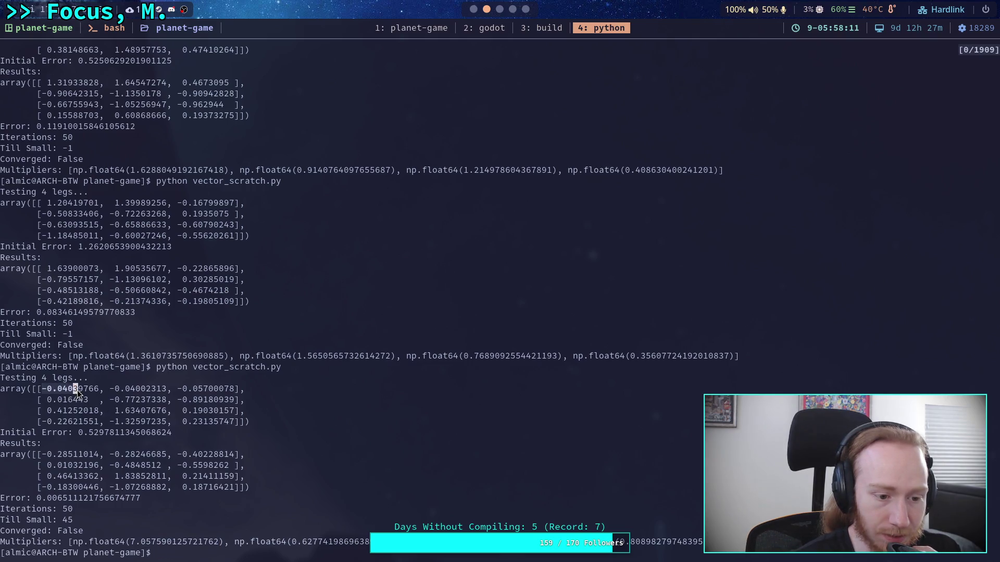
pyautogui.moveTo(158, 393); pyautogui.dragTo(163, 393)
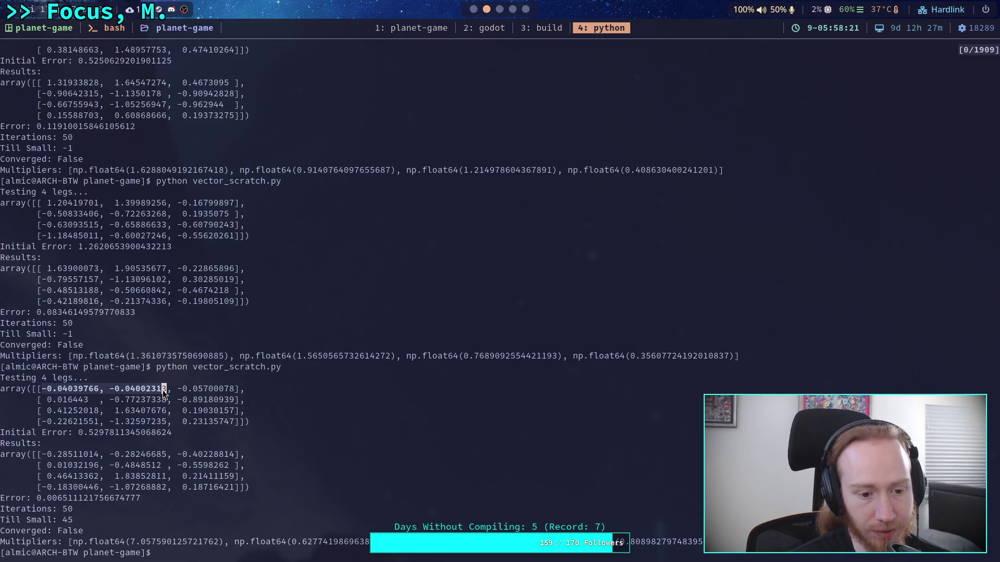
pyautogui.press('Return')
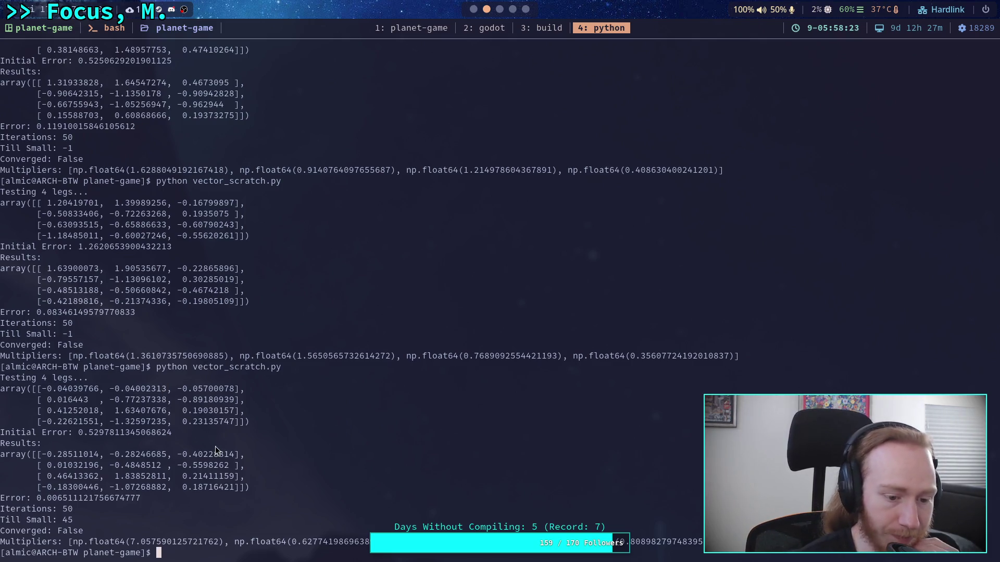
# Re-run the 4-leg test eight more times; one run converges after 36 iterations.
pyautogui.press('Up')
pyautogui.press('Return')
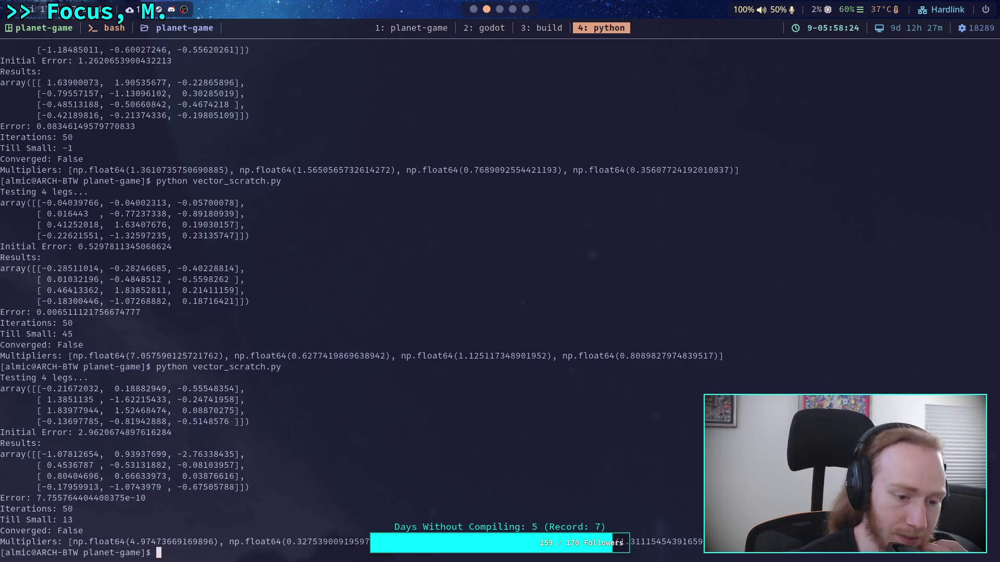
pyautogui.press('Up')
pyautogui.press('Return')
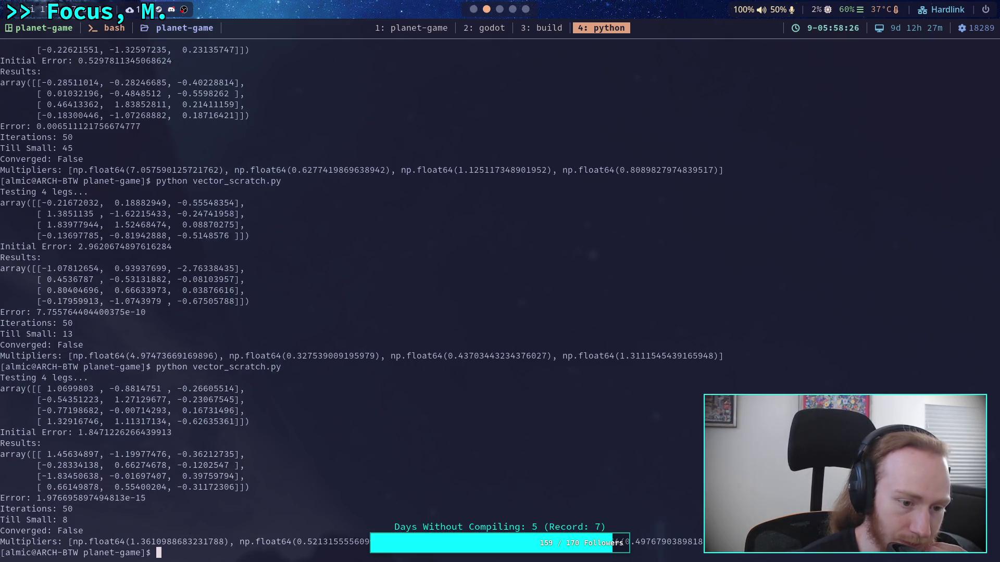
pyautogui.press('Up')
pyautogui.press('Return')
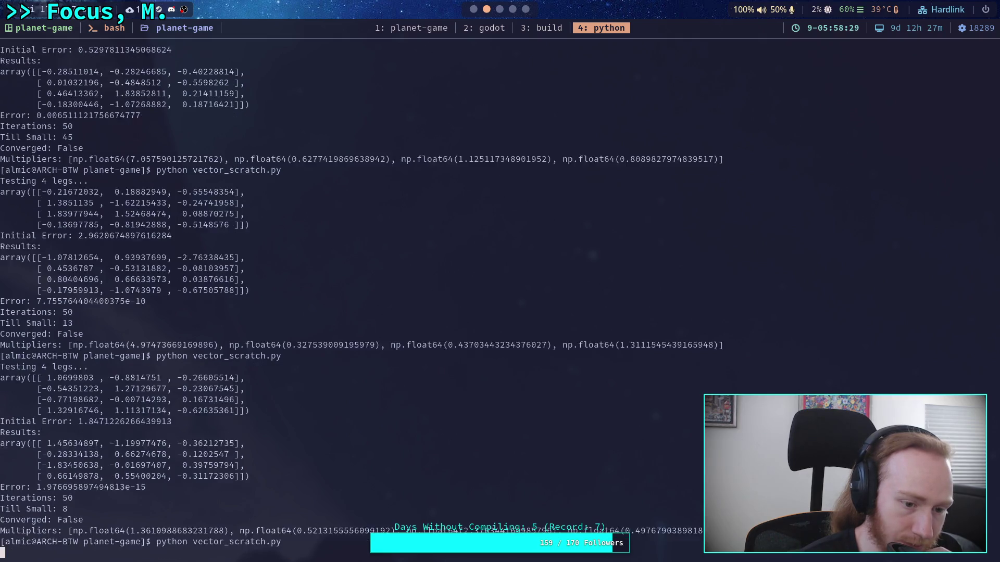
pyautogui.press('Up')
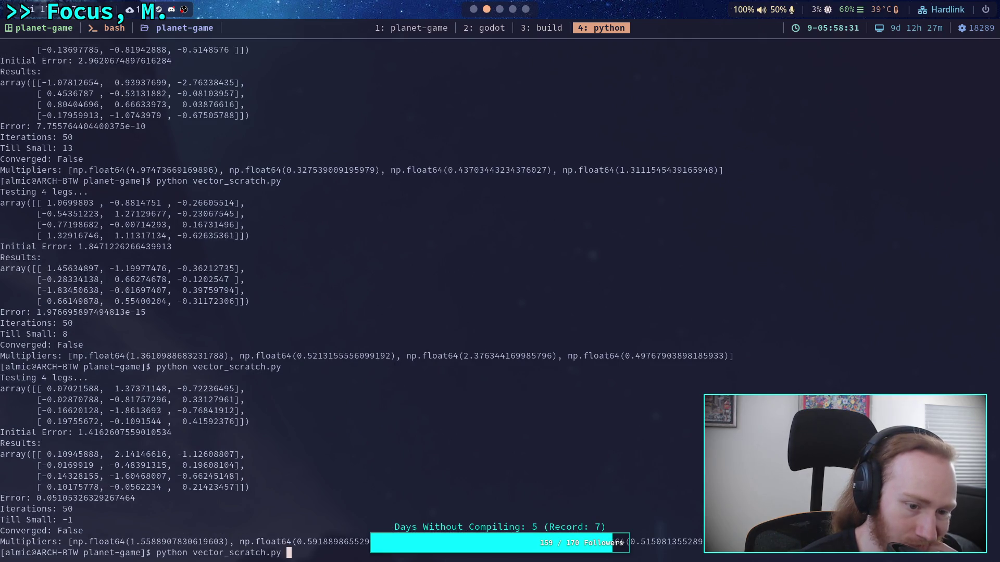
pyautogui.press('Return')
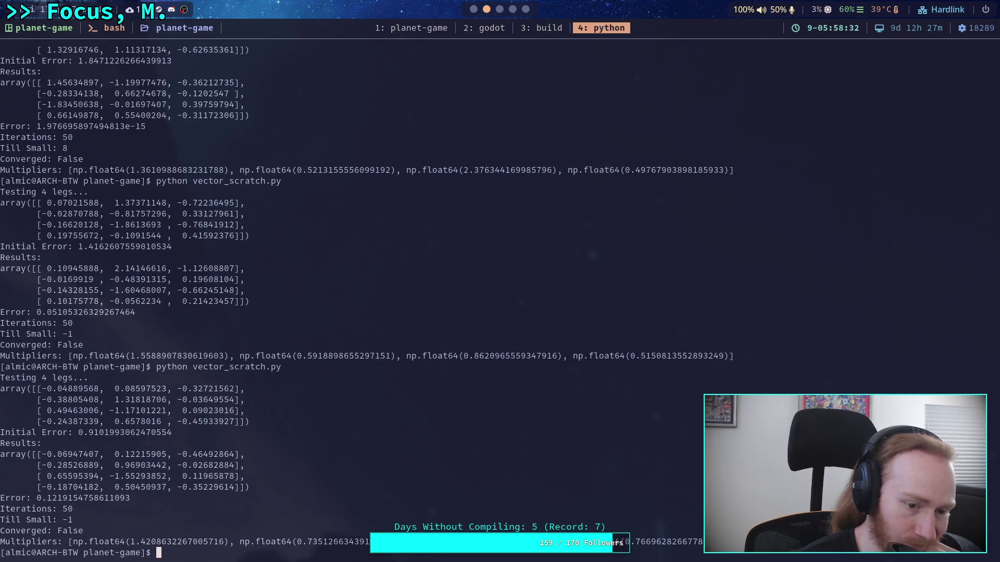
pyautogui.press('Up')
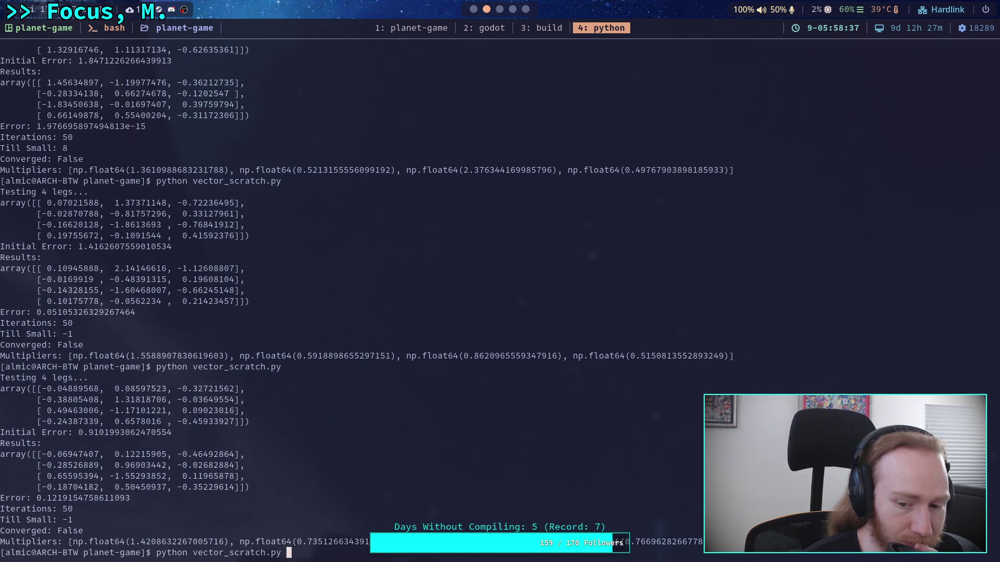
pyautogui.press('Return')
pyautogui.press('Up')
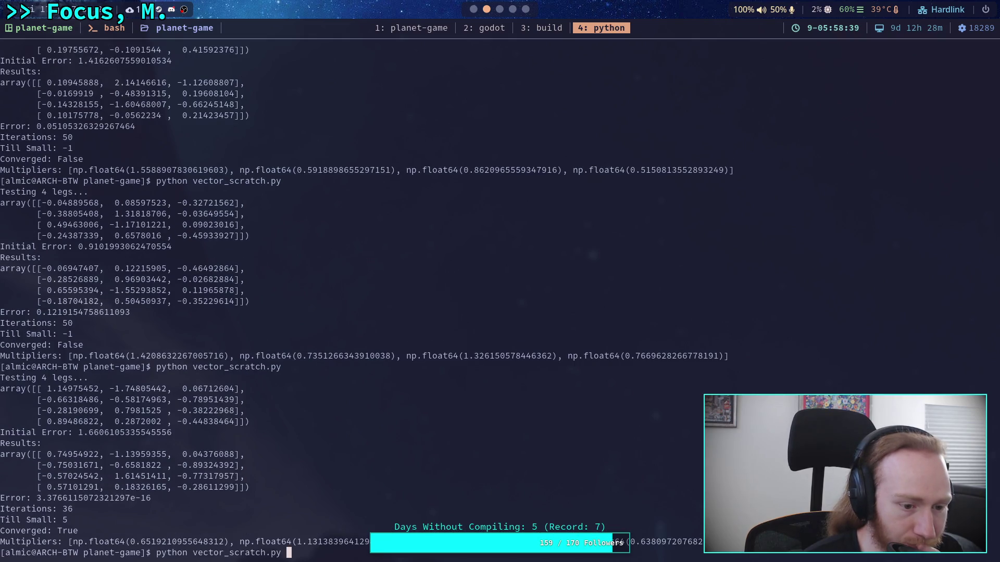
pyautogui.press('Return')
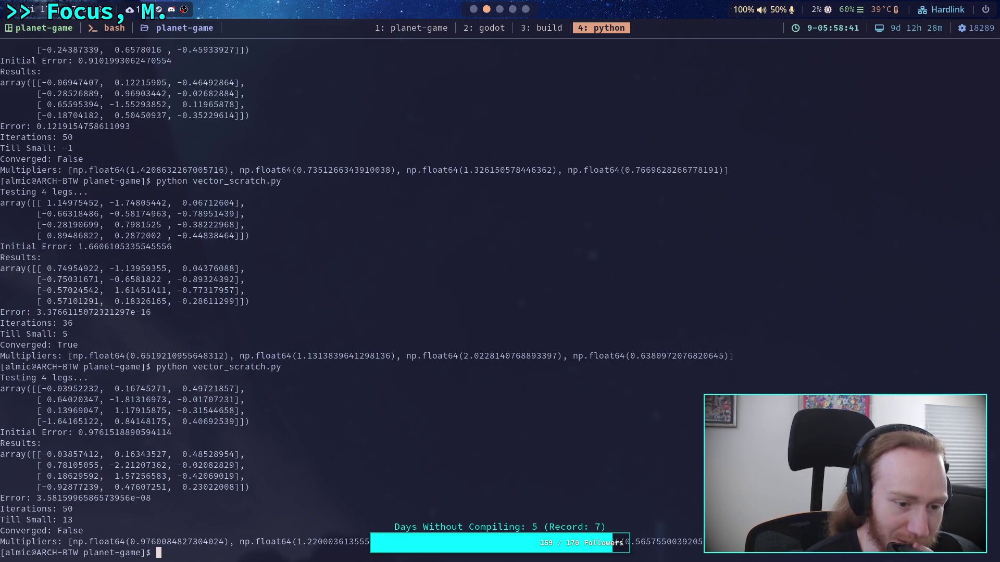
pyautogui.press('Up')
pyautogui.press('Return')
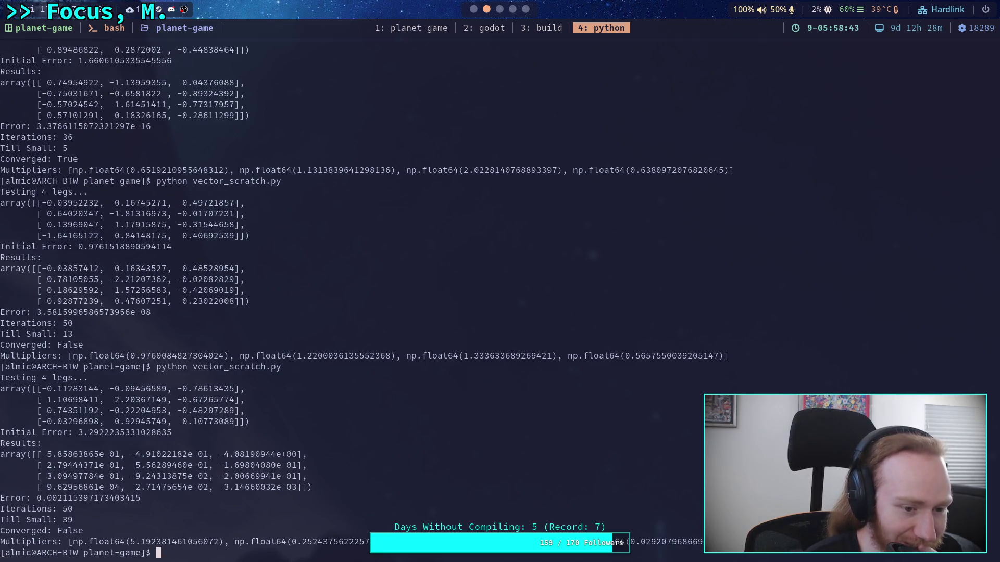
pyautogui.press('Up')
pyautogui.press('Return')
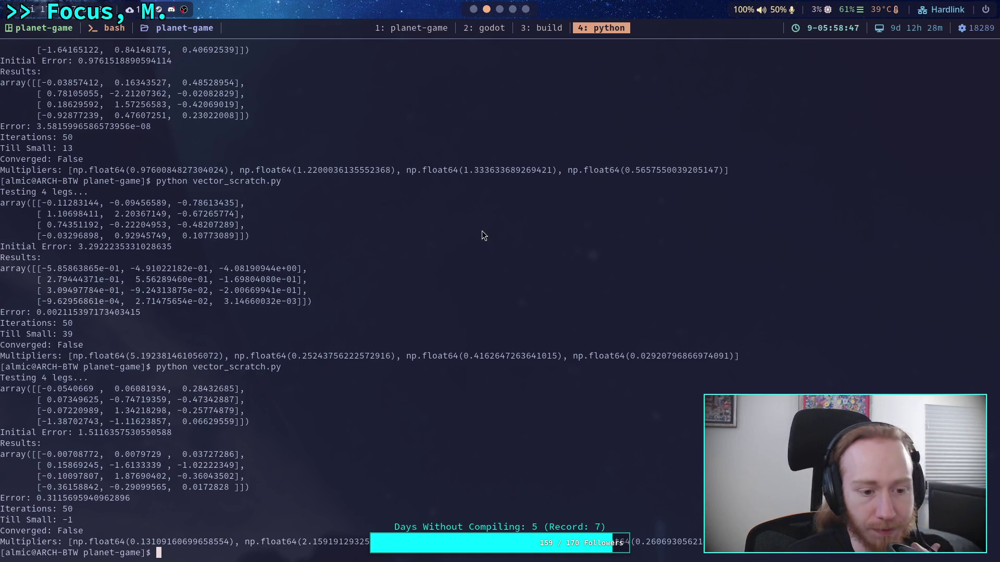
# Add points[0] = vec([0.0, 0.0, -1.0]) below generate_points and save vector_scratch.py.
pyautogui.click(413, 33)
pyautogui.scroll(9, 304, 323)
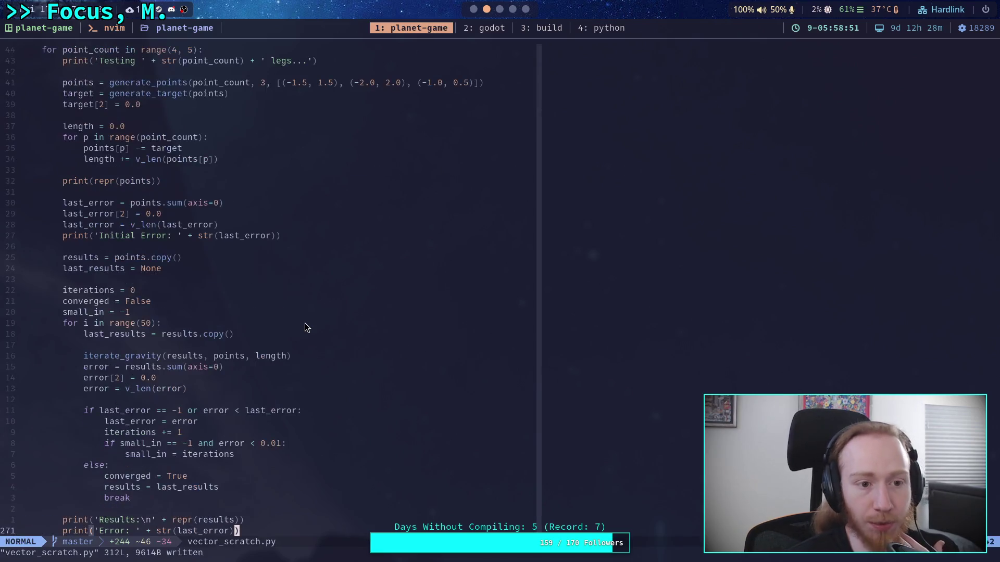
pyautogui.click(523, 261)
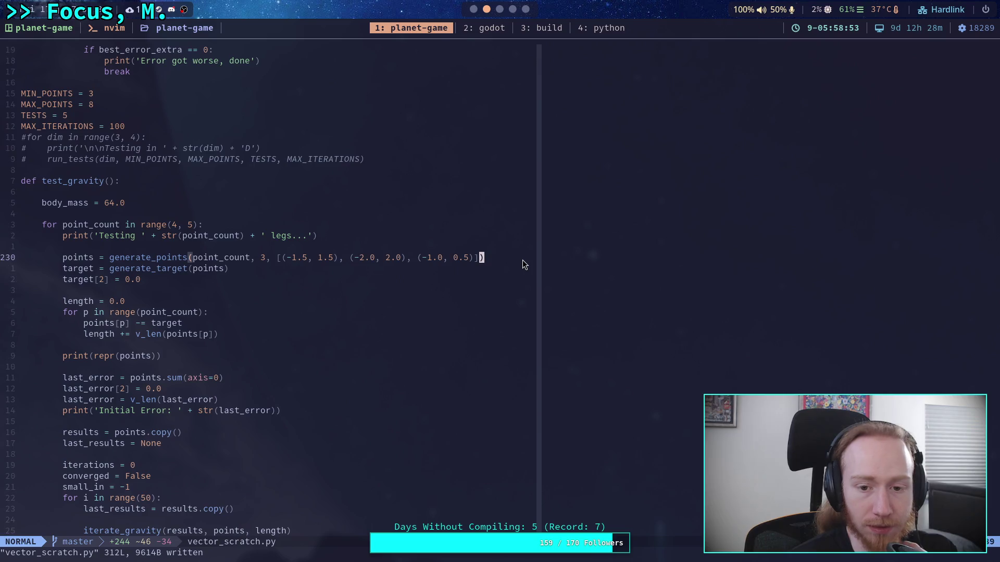
pyautogui.write('opoints')
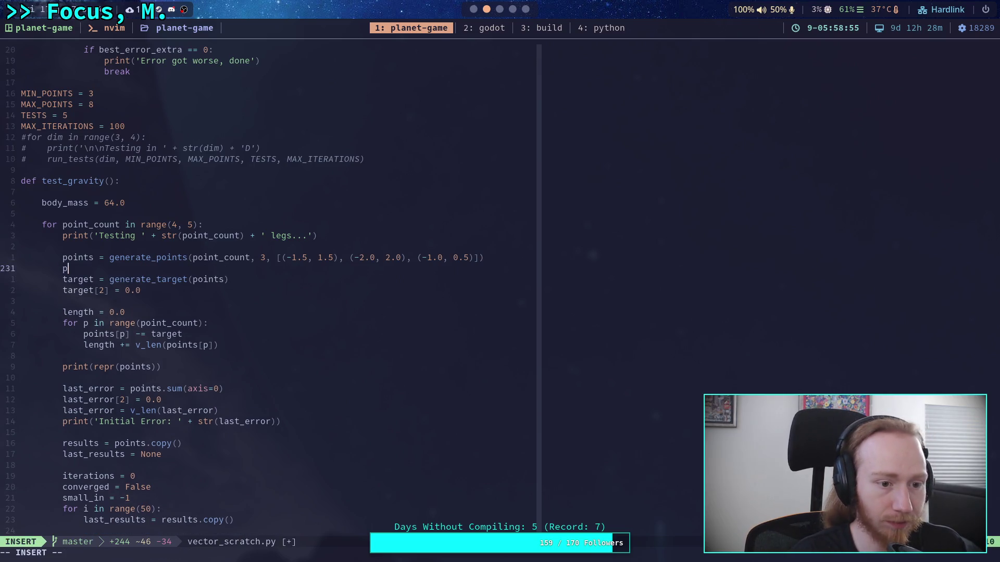
pyautogui.write('[0] = ')
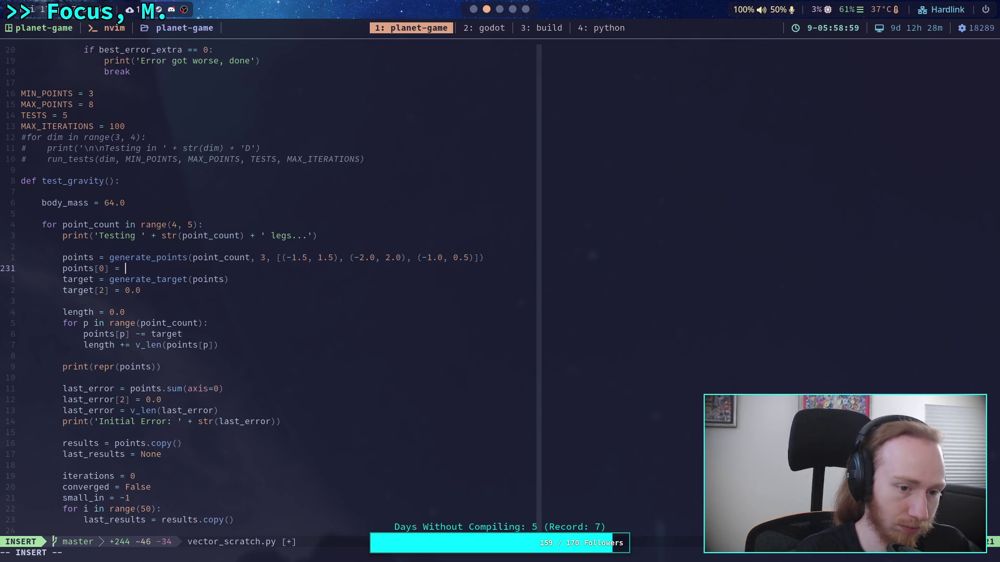
pyautogui.write('vec(')
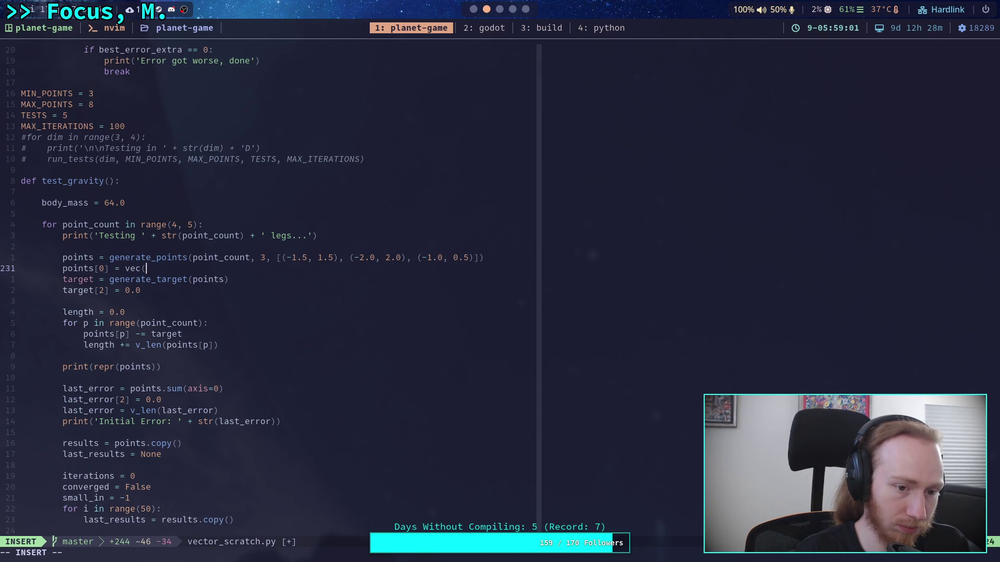
pyautogui.write('[0.')
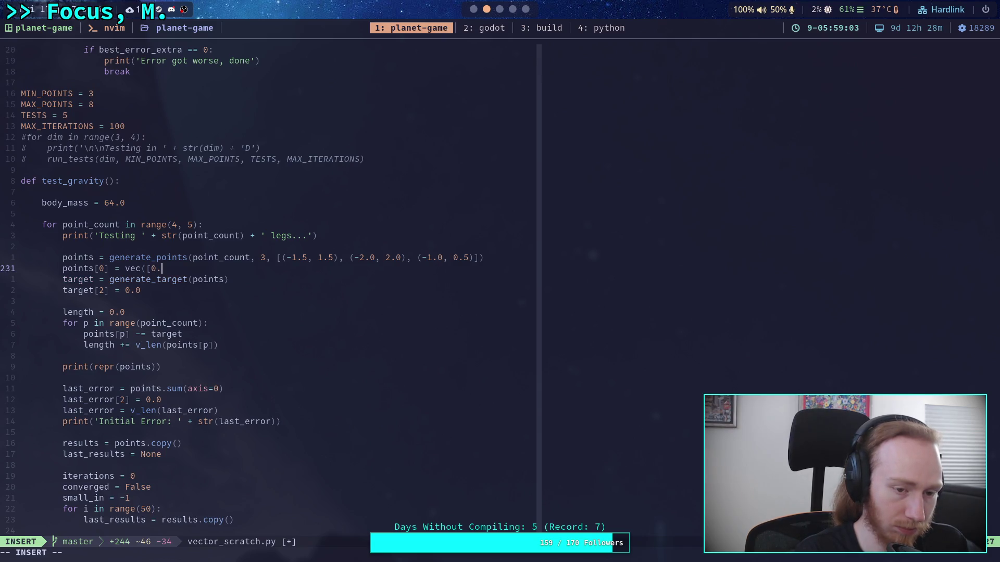
pyautogui.write('0, 0.0, ')
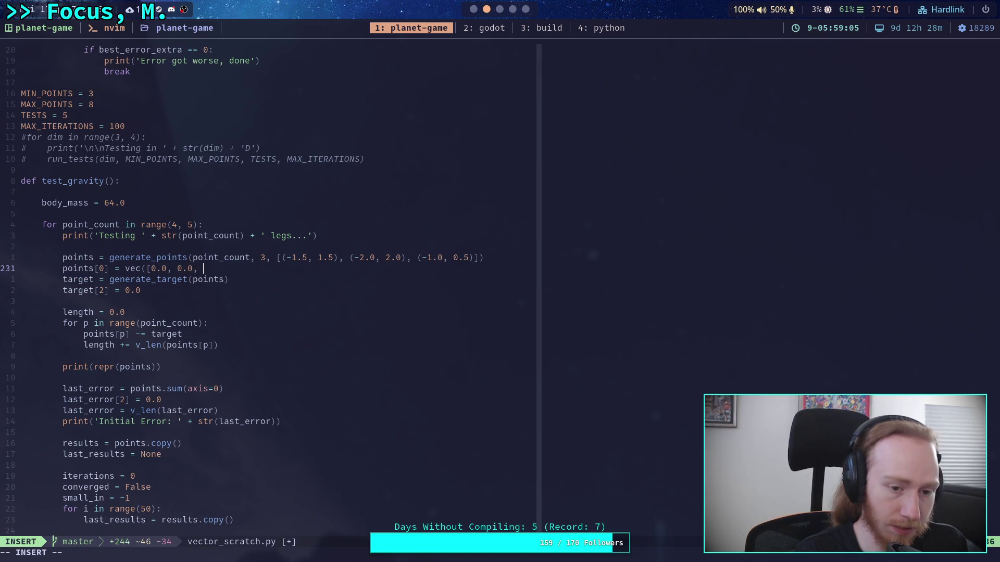
pyautogui.write('1.0')
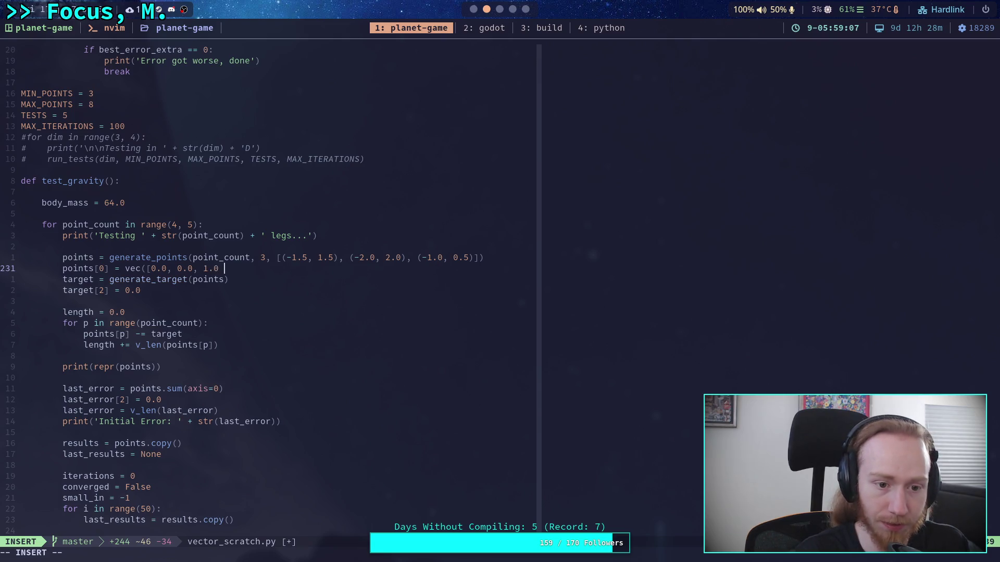
pyautogui.write('])')
pyautogui.press('Escape')
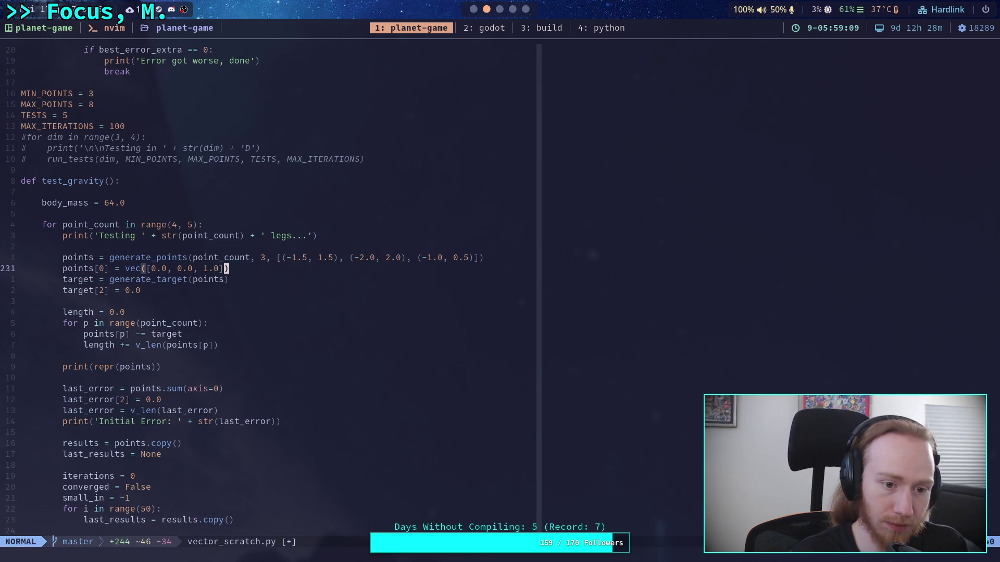
pyautogui.write(':w')
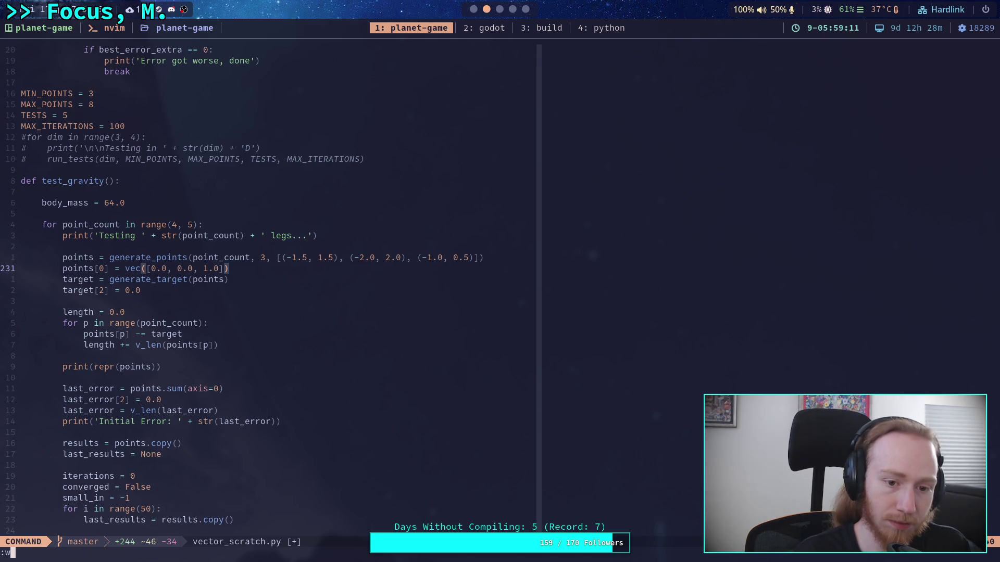
pyautogui.press('Escape')
pyautogui.write('Bi')
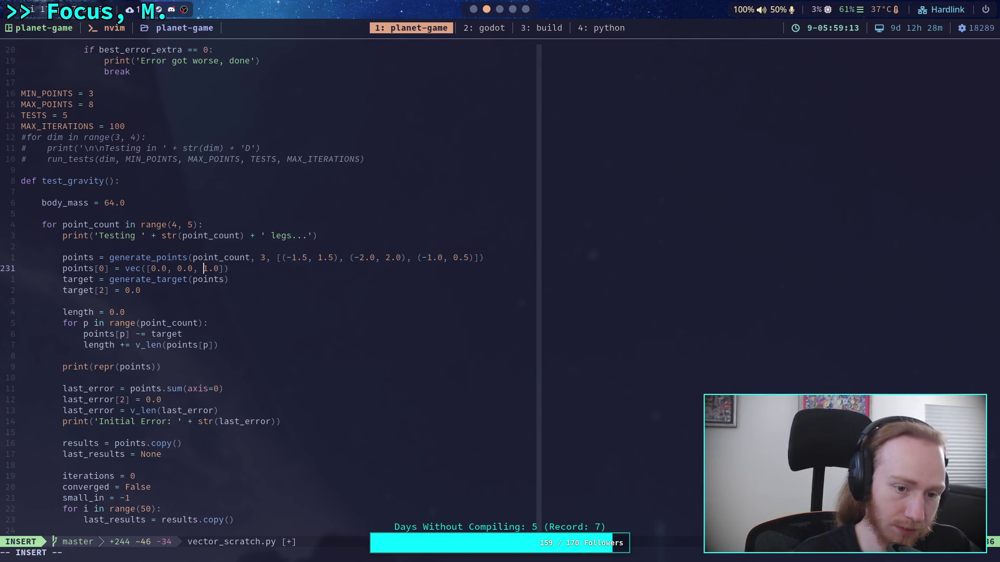
pyautogui.write('-')
pyautogui.press('Escape')
pyautogui.write(':w')
pyautogui.press('Return')
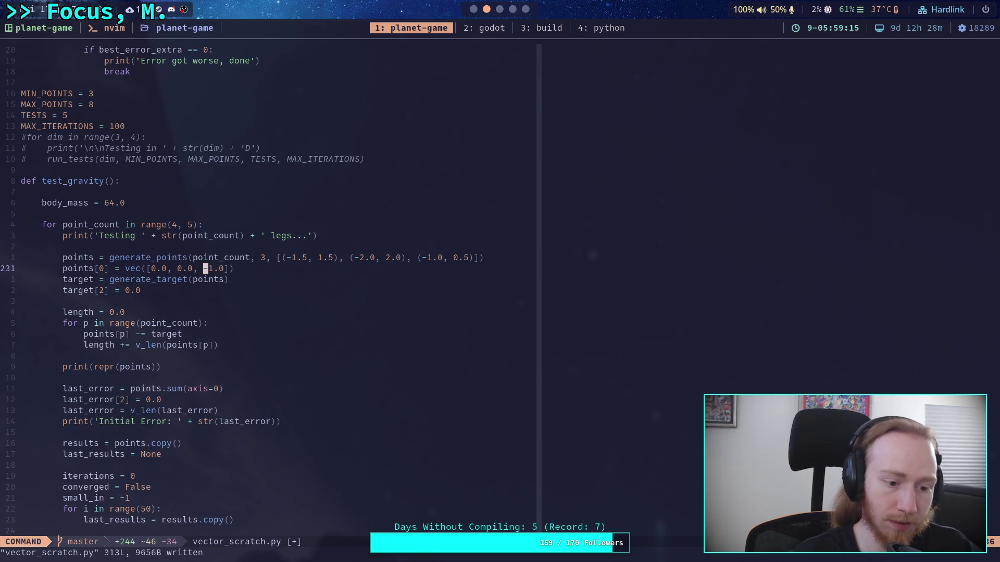
pyautogui.click(608, 28)
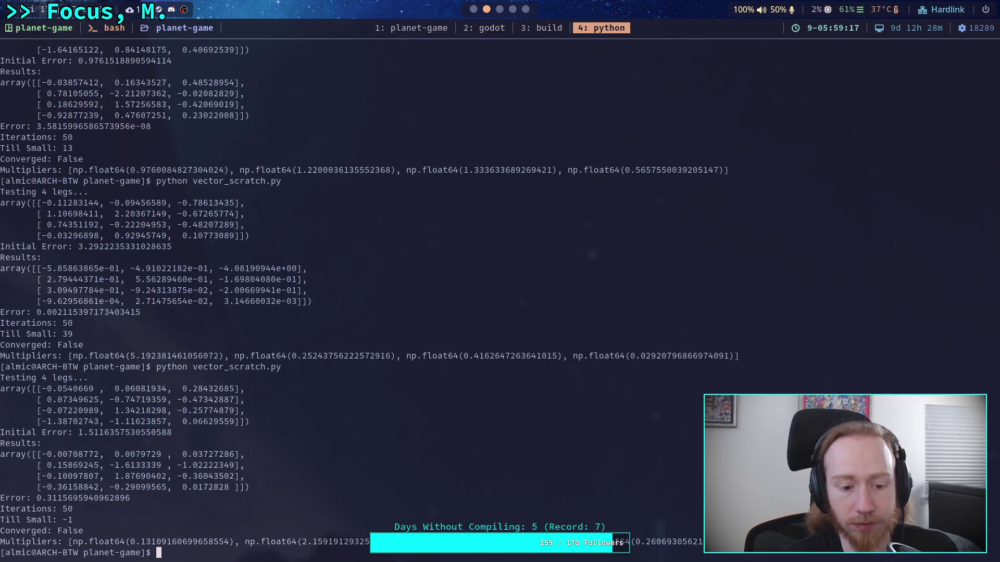
# Rerun vector_scratch.py with the first leg fixed at -1, then return to the editor.
pyautogui.press('Up')
pyautogui.press('Return')
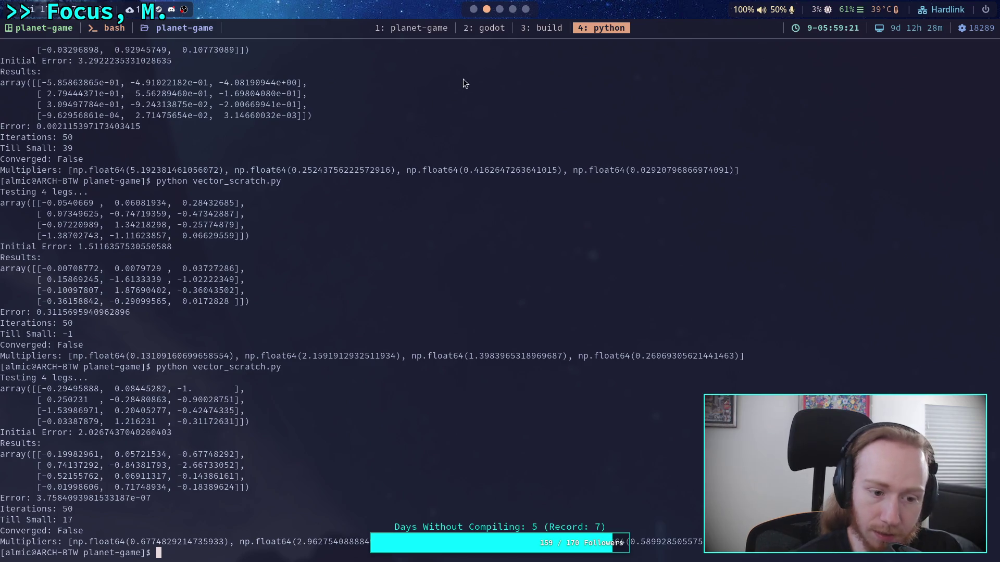
pyautogui.click(417, 32)
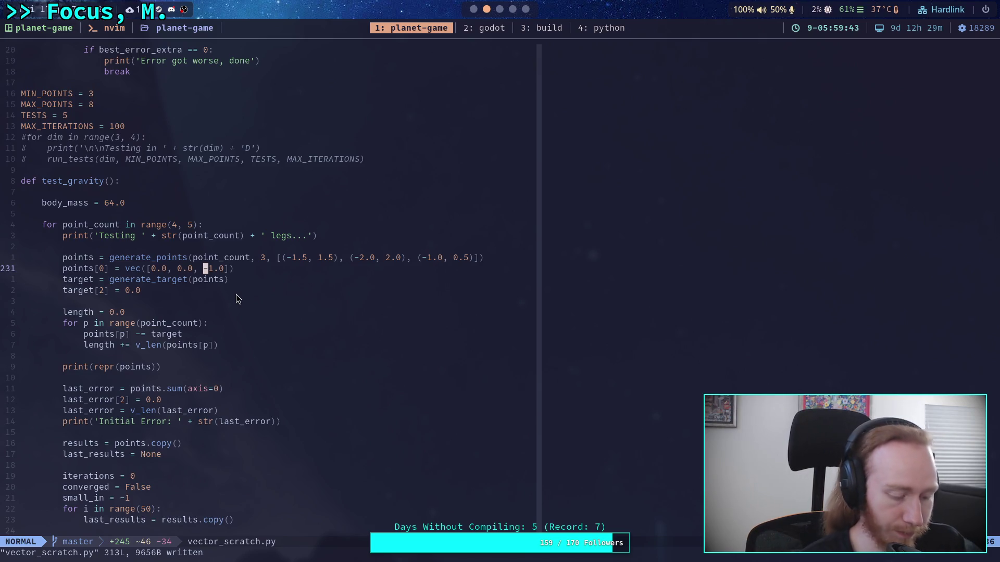
# Move the points[0] line to below the target[2] line.
pyautogui.press('V')
pyautogui.press('d')
pyautogui.press('j')
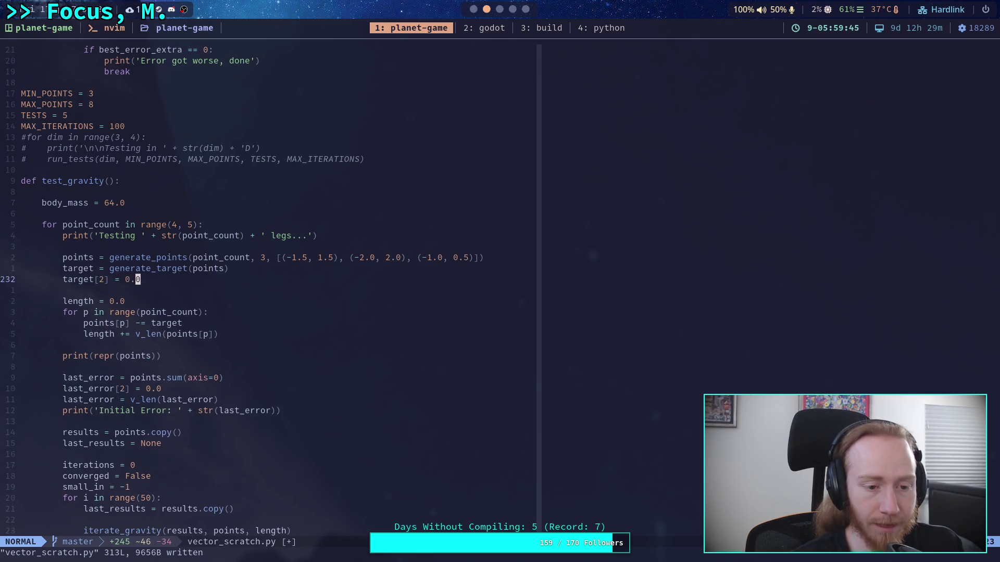
pyautogui.click(205, 268)
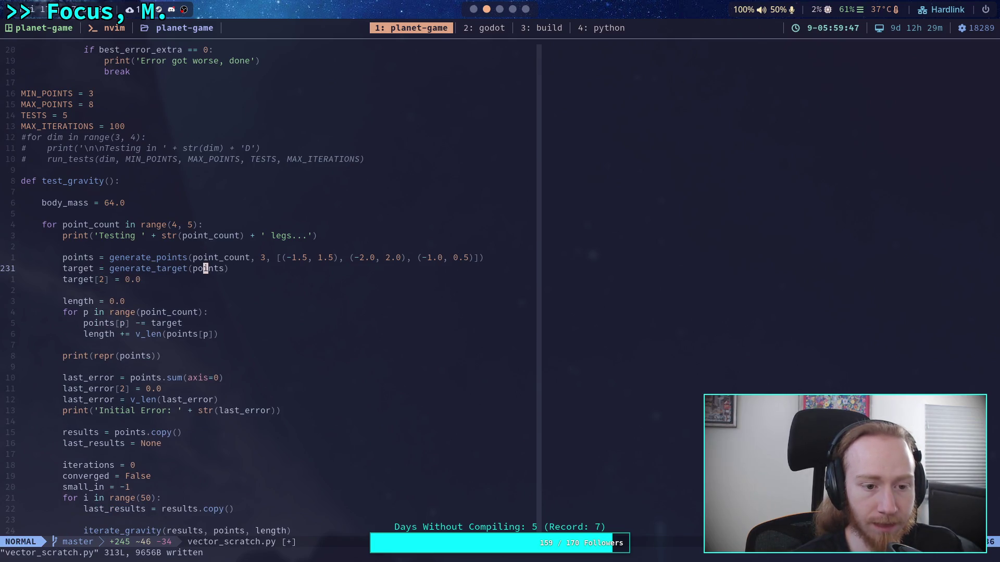
pyautogui.press('j')
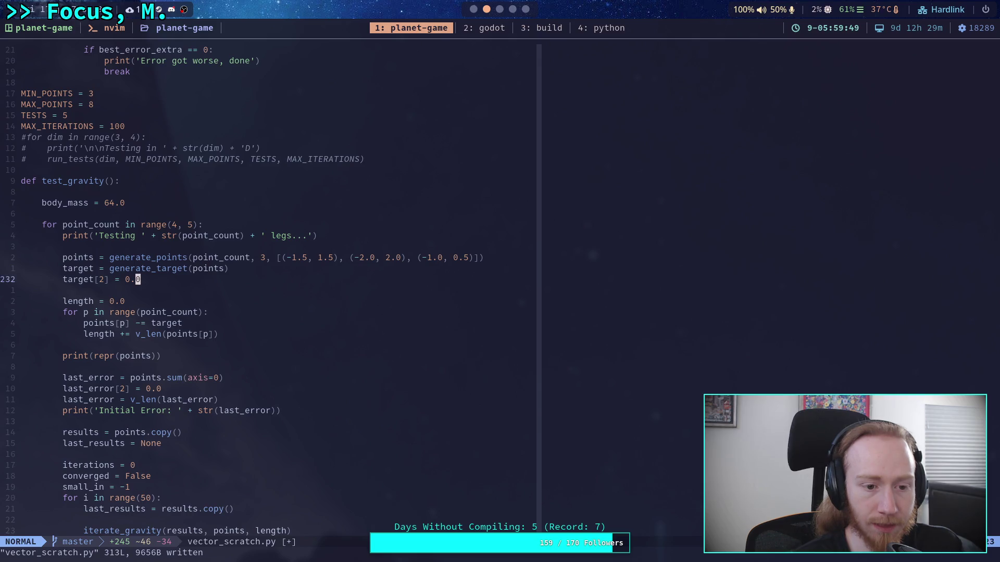
pyautogui.press('p')
# Change the first leg's x and y components to target[0] and target[1].
pyautogui.press('l')
pyautogui.press('l')
pyautogui.press('f')
pyautogui.press('v')
pyautogui.press('f')
pyautogui.press('0')
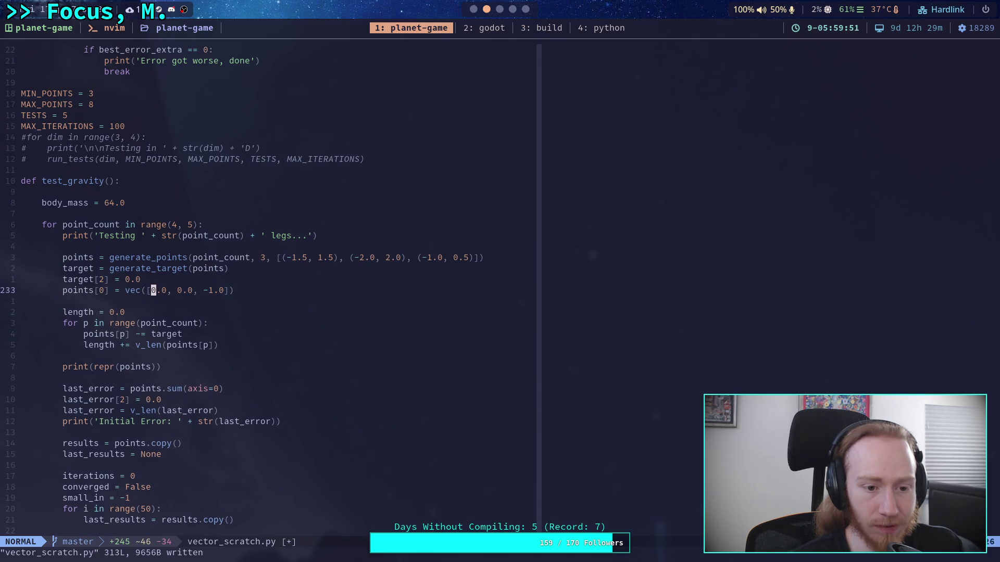
pyautogui.press('c')
pyautogui.press('t')
pyautogui.press(',')
pyautogui.write('target')
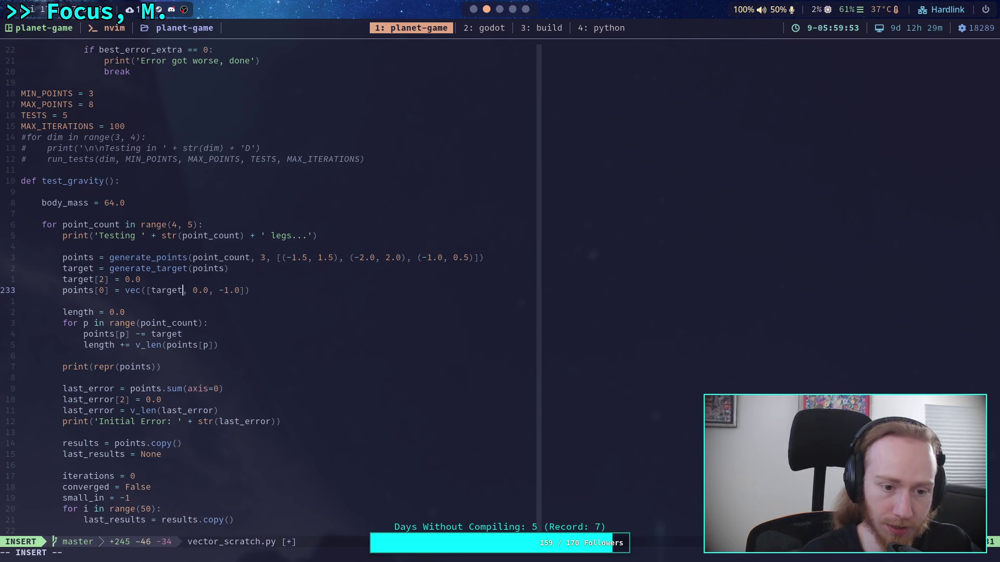
pyautogui.write('[0]')
pyautogui.press('Right')
pyautogui.press('Right')
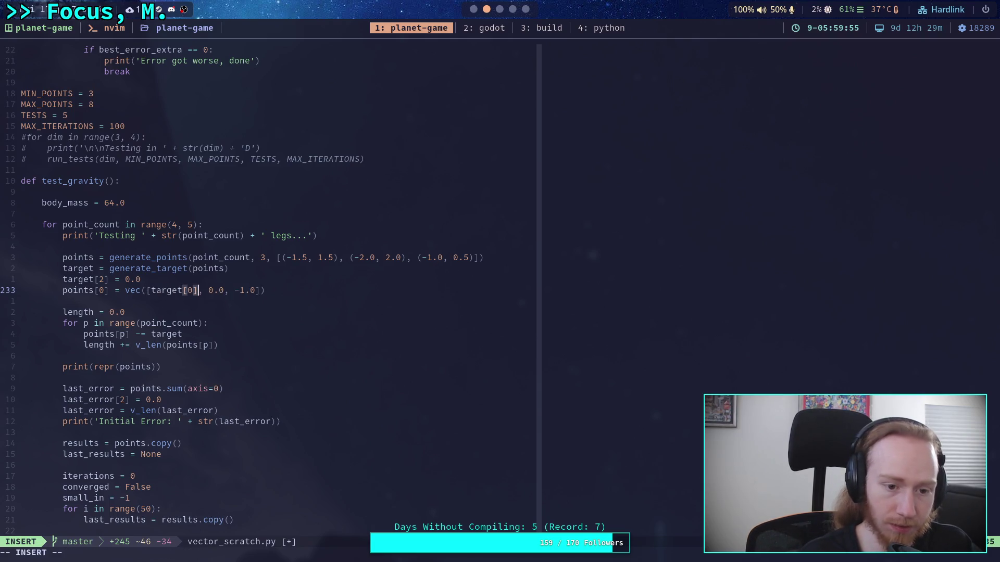
pyautogui.press('Delete')
pyautogui.press('Delete')
pyautogui.press('Delete')
pyautogui.write('target')
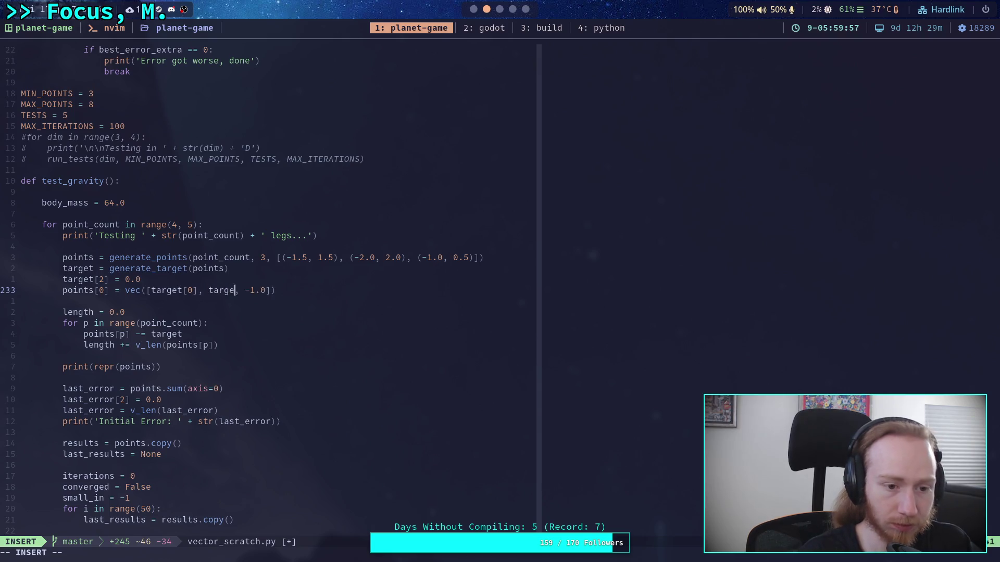
pyautogui.write('[1]')
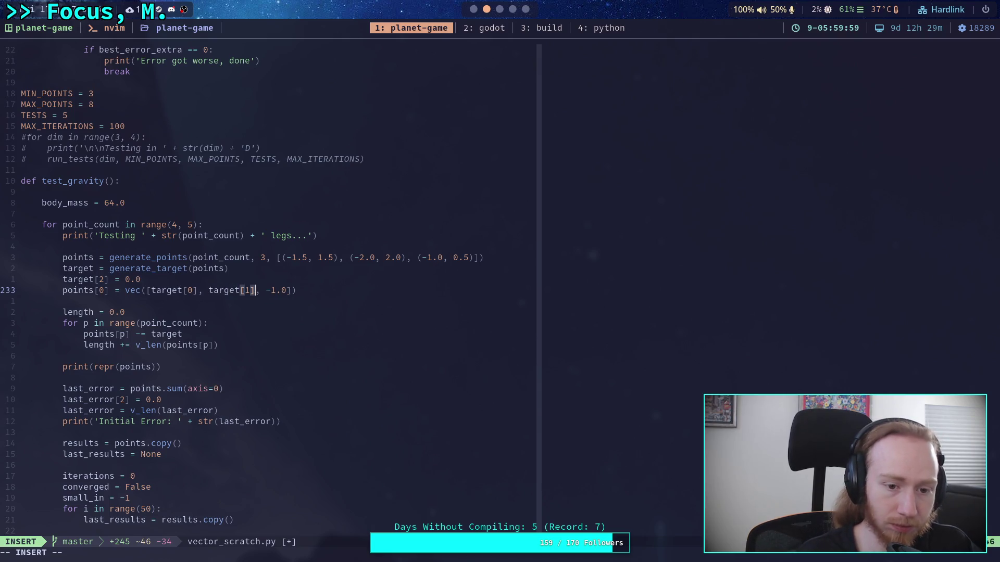
pyautogui.press('Right')
# Undo a stray deletion to keep the fixed first-leg line, then save with :w.
pyautogui.press('Escape')
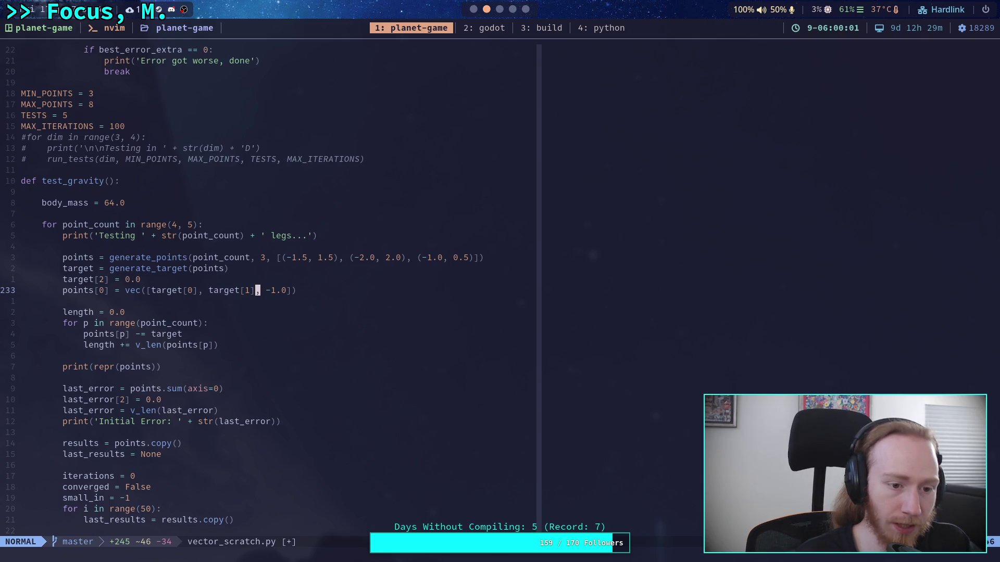
pyautogui.press('d')
pyautogui.press('d')
pyautogui.press('j')
pyautogui.press('j')
pyautogui.press('j')
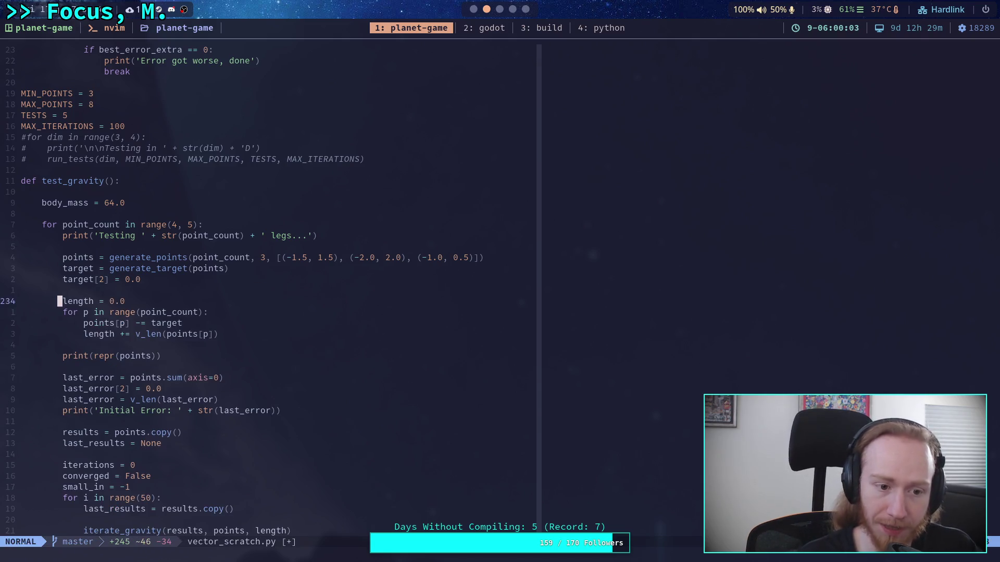
pyautogui.press('o')
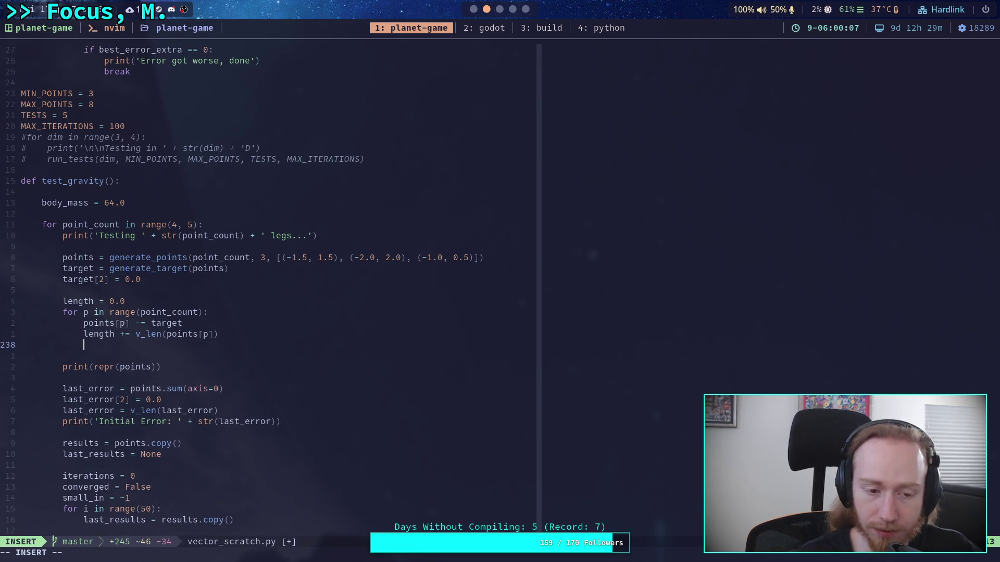
pyautogui.press('Escape')
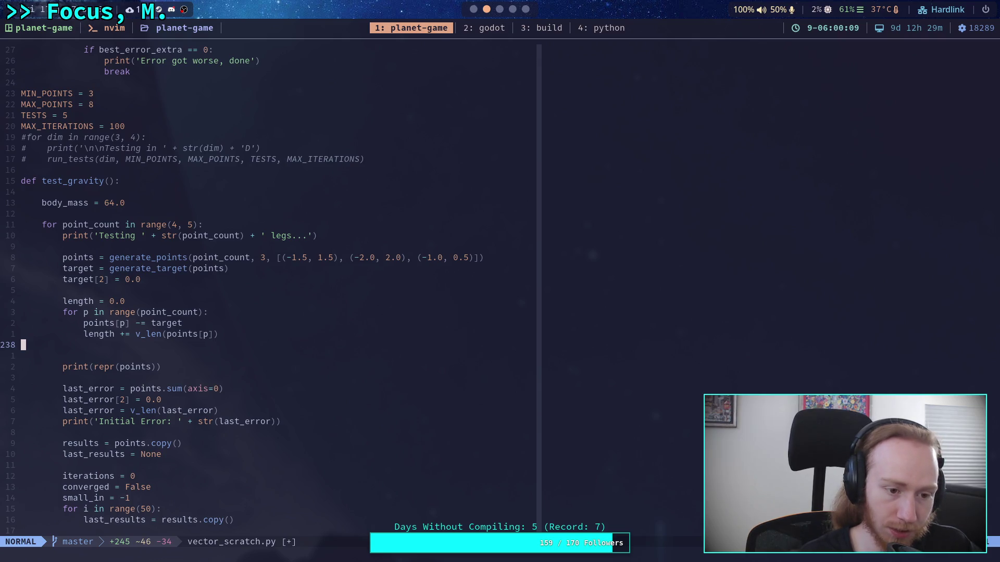
pyautogui.press('u')
pyautogui.press('u')
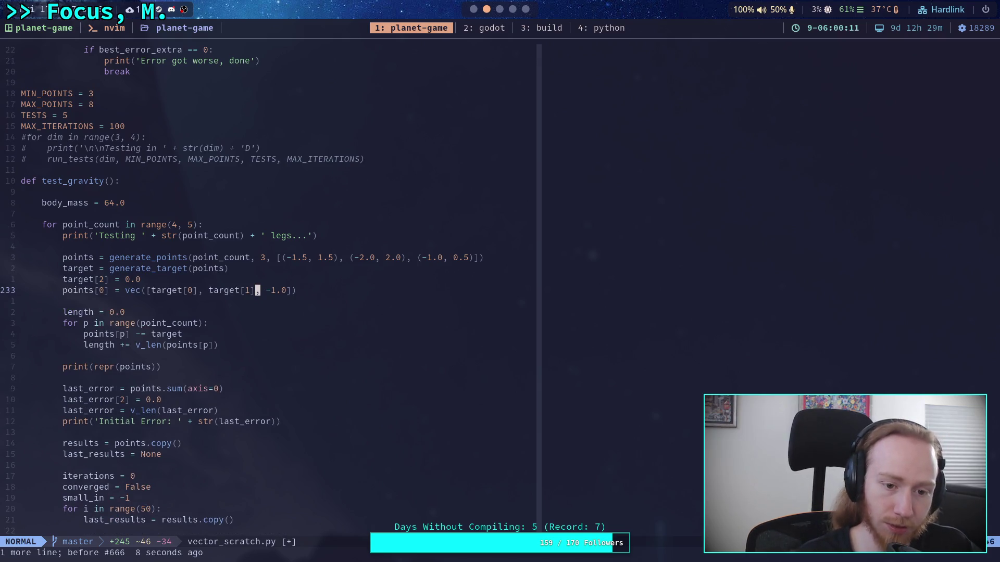
pyautogui.write('l')
pyautogui.write(':w')
pyautogui.press('Return')
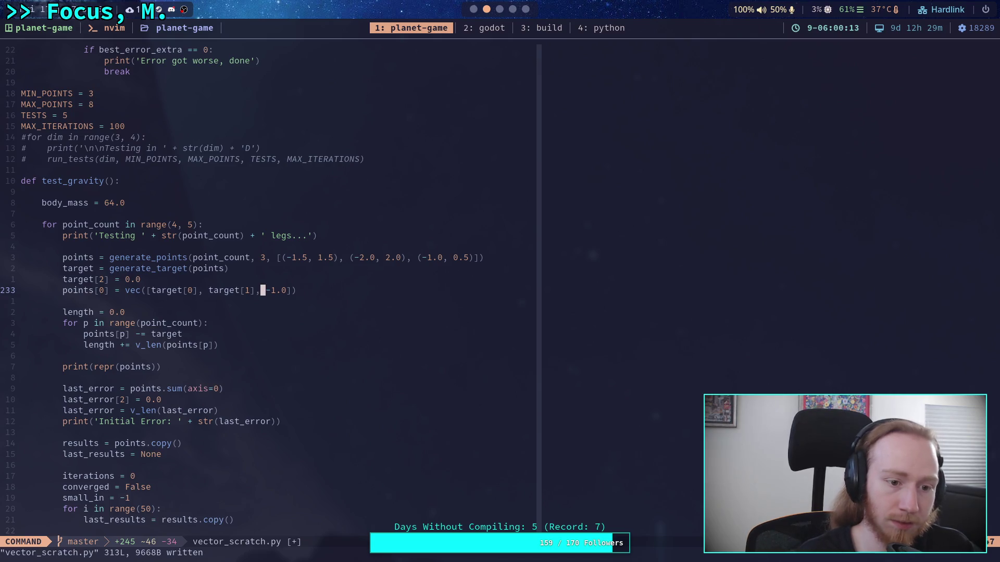
pyautogui.click(571, 24)
# Rerun the fixed-leg test, converging after 38 iterations, and copy the first leg's starting row.
pyautogui.press('Up')
pyautogui.press('Return')
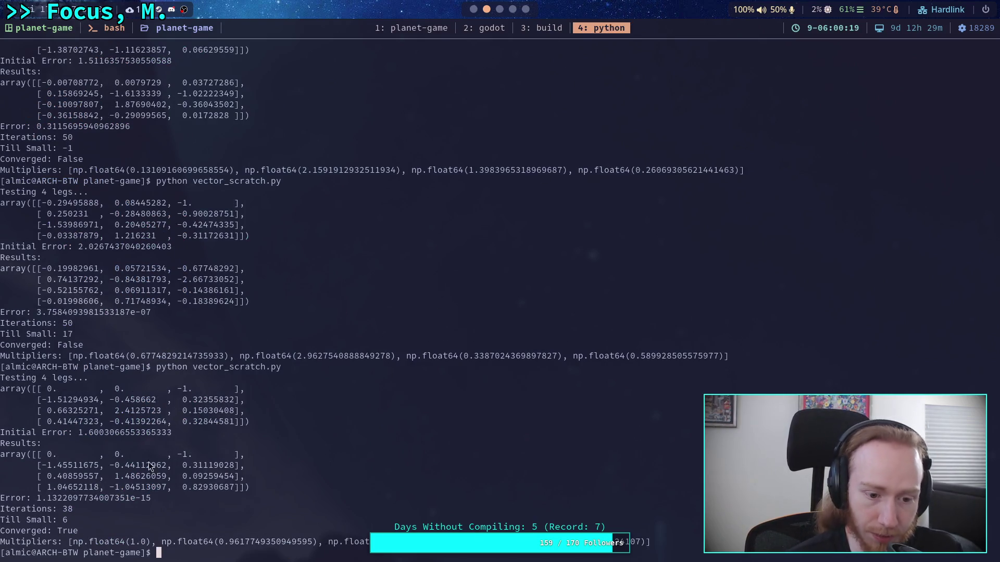
pyautogui.moveTo(47, 390); pyautogui.dragTo(237, 390)
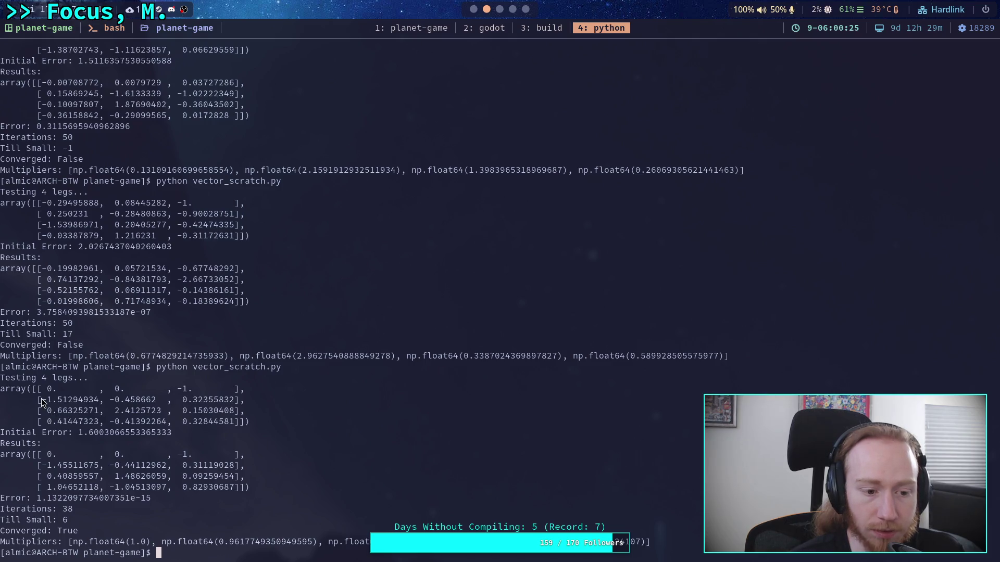
pyautogui.moveTo(46, 392); pyautogui.dragTo(233, 397)
pyautogui.click(514, 9)
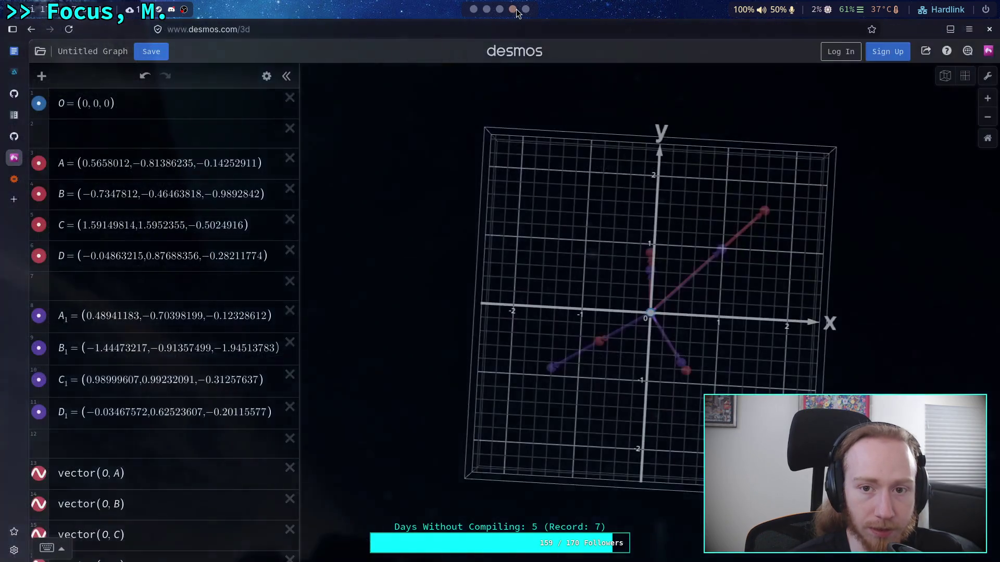
# Paste the fixed leg (0, 0, −1) into point A and the second starting leg into B.
pyautogui.moveTo(81, 163); pyautogui.dragTo(254, 163)
pyautogui.write('0.,0.,-1.')
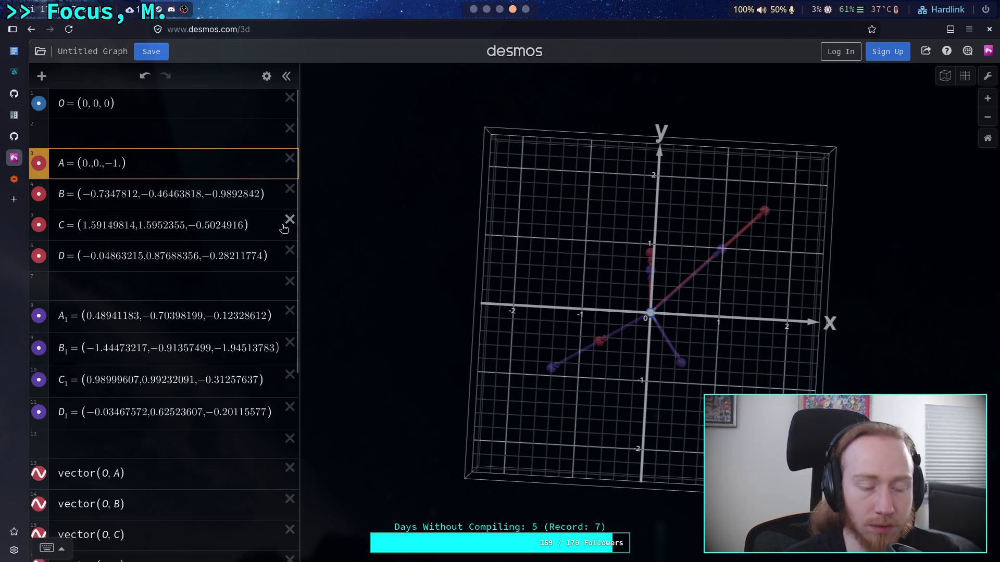
pyautogui.moveTo(500, 327)
pyautogui.mouseDown()
pyautogui.moveTo(508, 257)
pyautogui.moveTo(480, 161)
pyautogui.moveTo(453, 162)
pyautogui.mouseUp()
pyautogui.press('super+5')
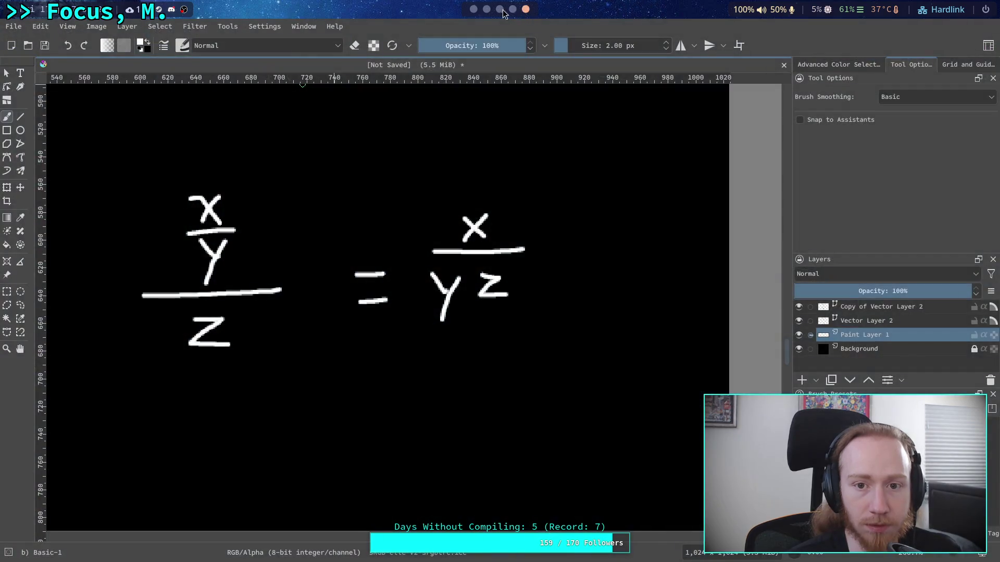
pyautogui.press('super+2')
pyautogui.moveTo(42, 400); pyautogui.dragTo(234, 399)
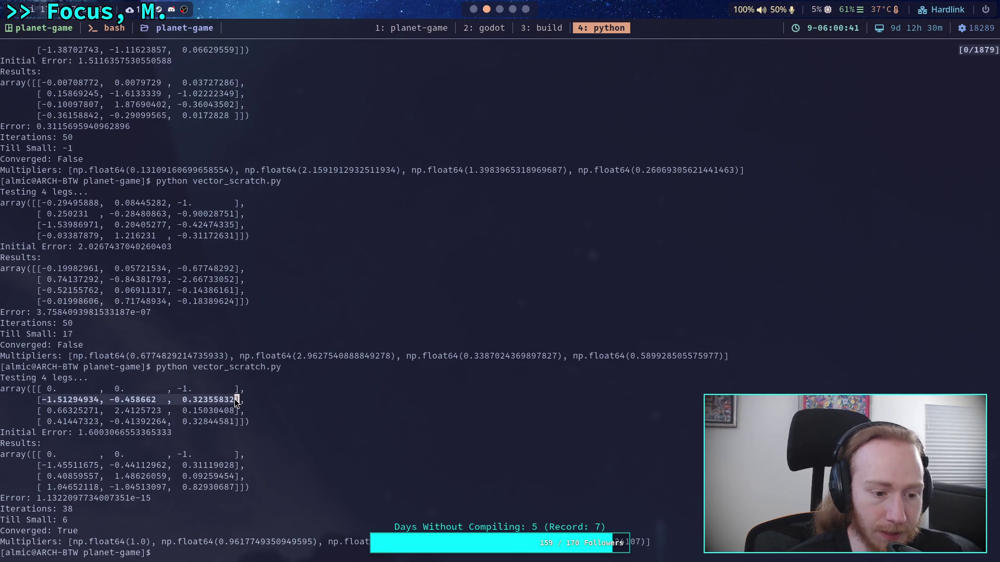
pyautogui.press('Return')
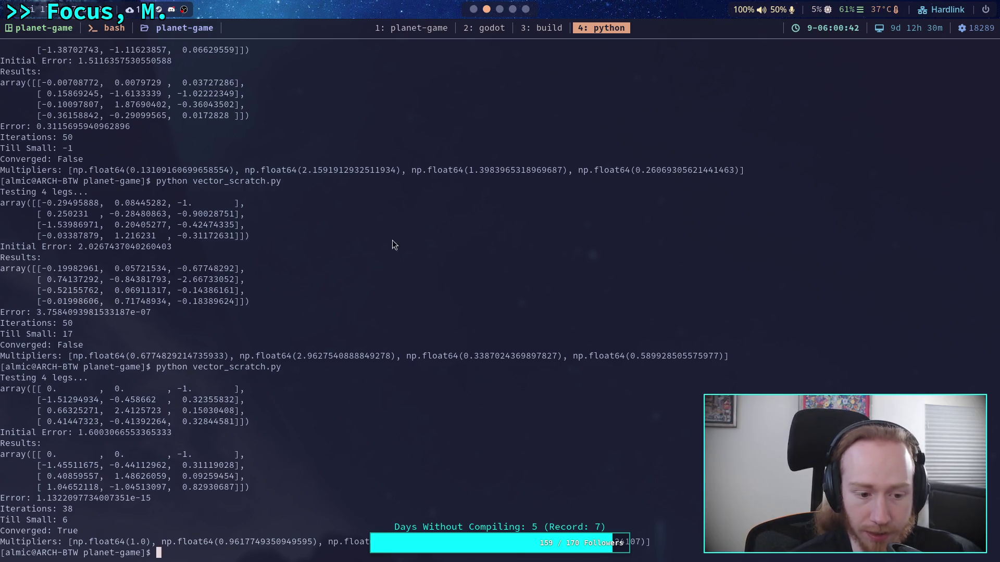
pyautogui.click(513, 10)
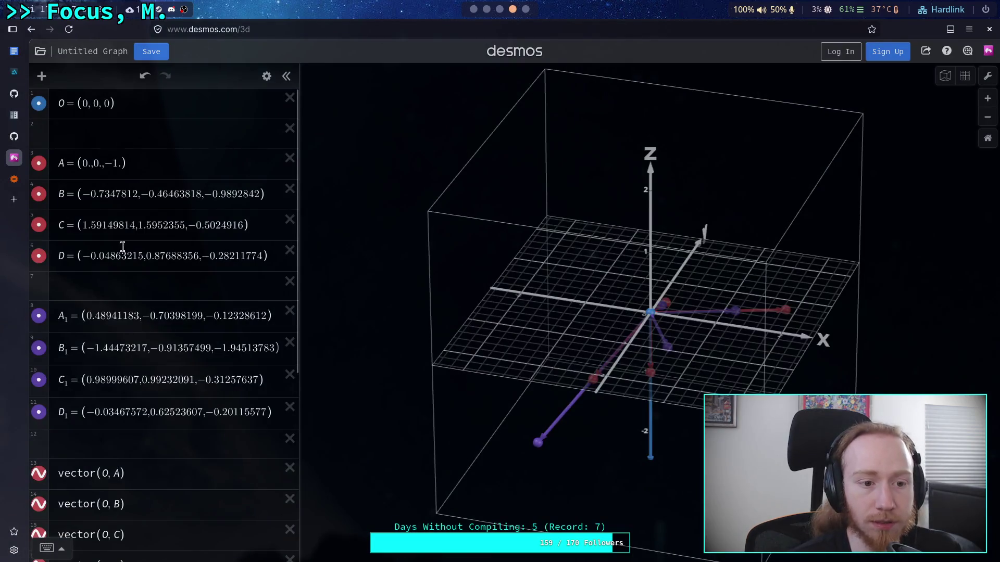
pyautogui.moveTo(84, 194); pyautogui.dragTo(259, 193)
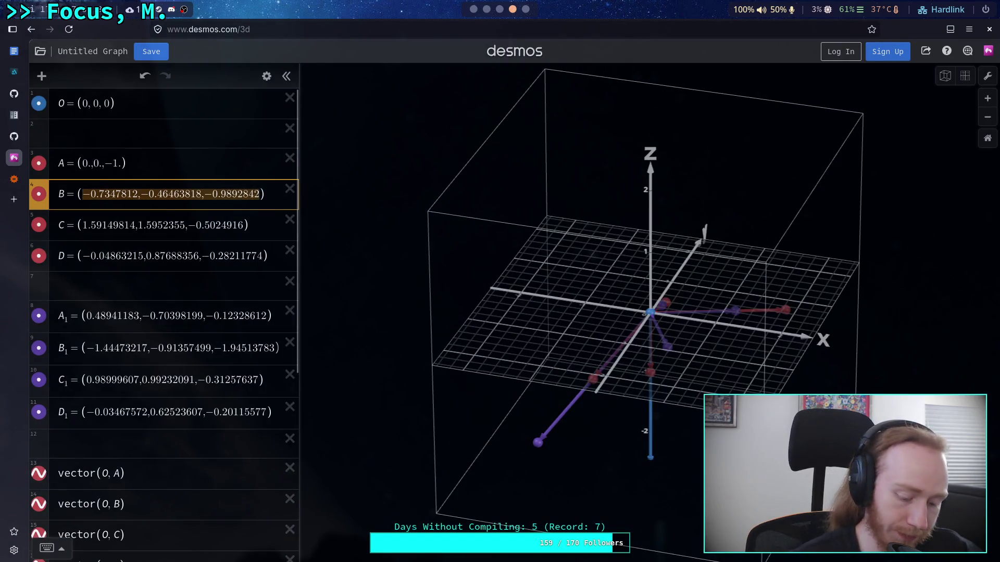
pyautogui.write('-1.51294934,-0.458662,0.32355832')
pyautogui.moveTo(368, 230)
pyautogui.mouseDown()
pyautogui.moveTo(498, 222)
pyautogui.moveTo(492, 277)
pyautogui.mouseUp()
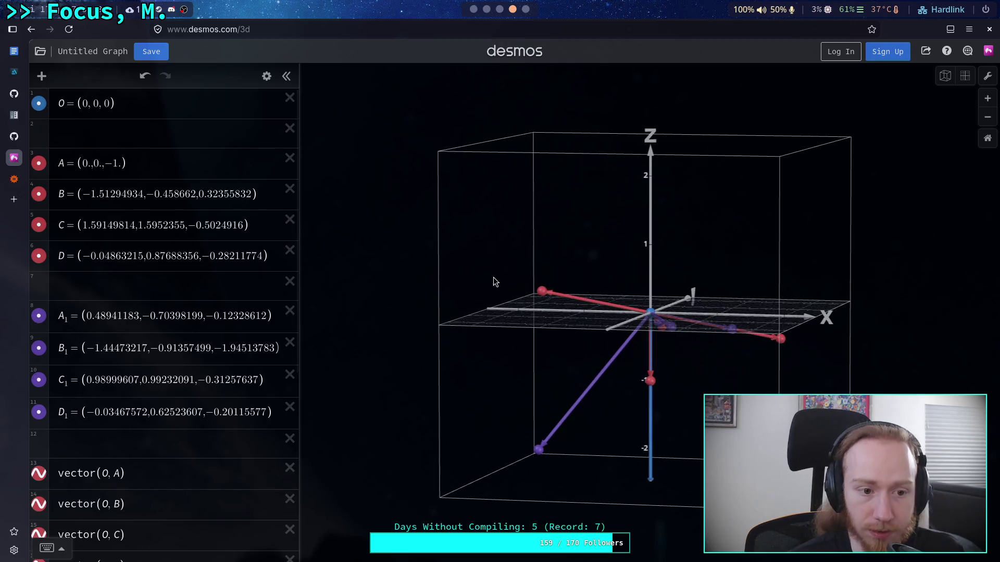
# Paste the third starting leg from the terminal into point C.
pyautogui.press('super+2')
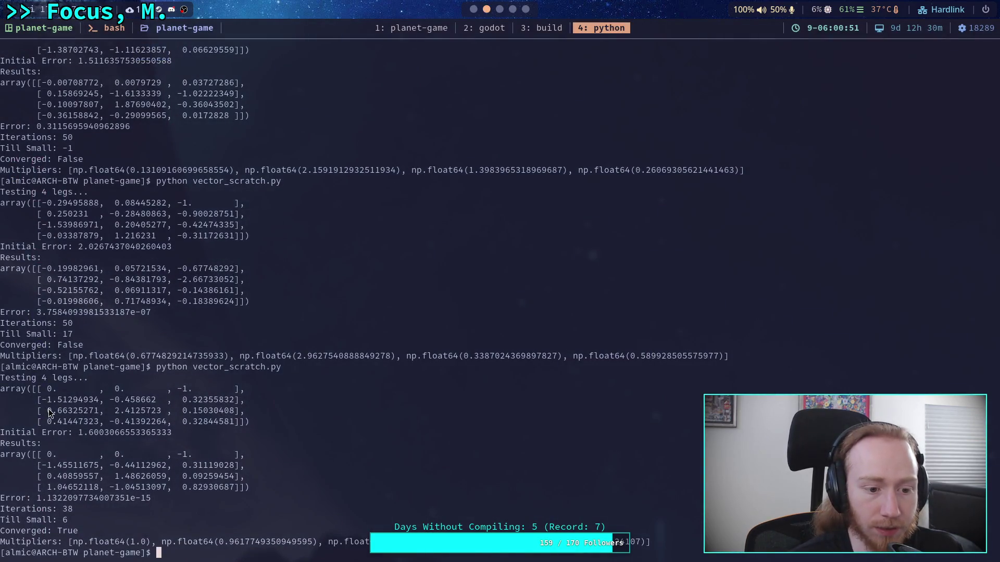
pyautogui.moveTo(48, 411); pyautogui.dragTo(239, 417)
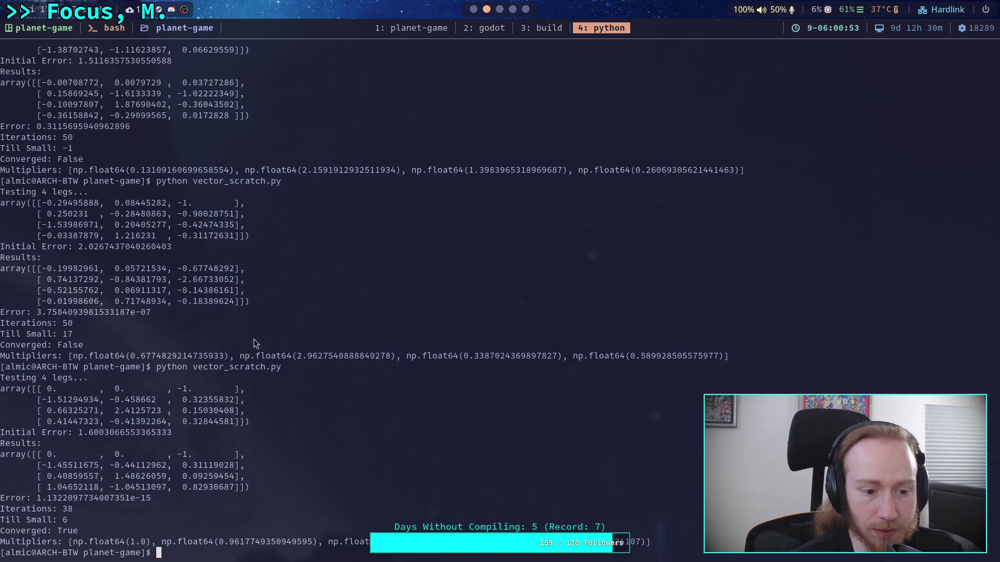
pyautogui.press('super+4')
pyautogui.moveTo(84, 224); pyautogui.dragTo(248, 224)
pyautogui.write('0.66325271,2.4125723,0.15030408')
pyautogui.moveTo(443, 271); pyautogui.dragTo(450, 406)
# Set point D to the fourth leg (0.41447323, −0.41392264, 0.32844581) and orbit to check.
pyautogui.click(485, 10)
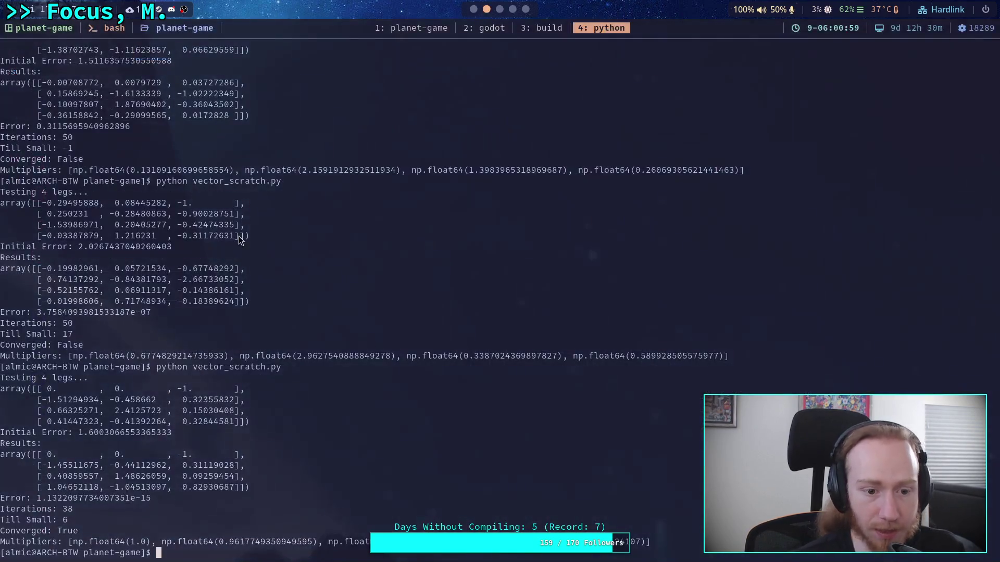
pyautogui.moveTo(48, 423); pyautogui.dragTo(226, 422)
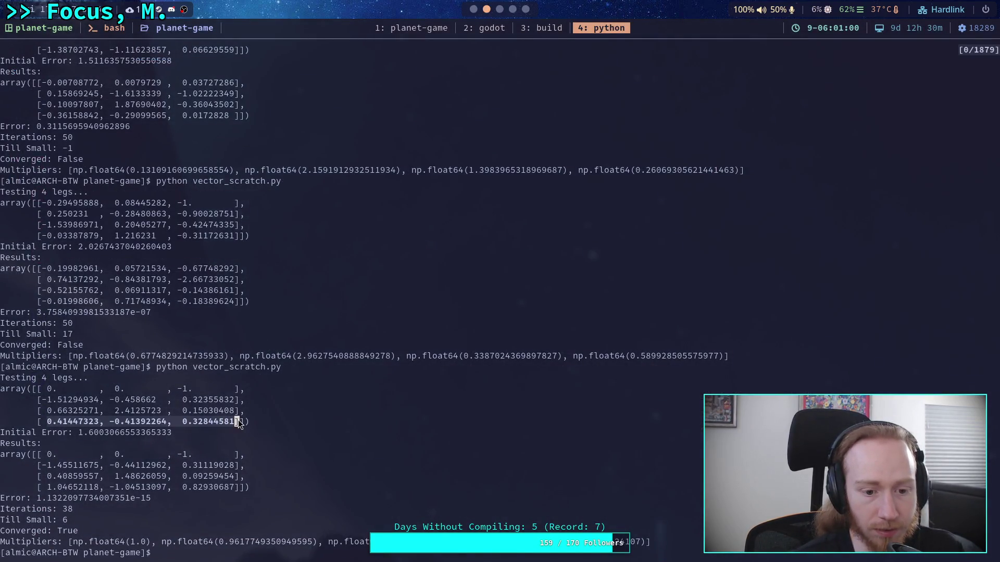
pyautogui.click(512, 9)
pyautogui.moveTo(83, 256); pyautogui.dragTo(264, 256)
pyautogui.hotkey('ctrl', 'v')
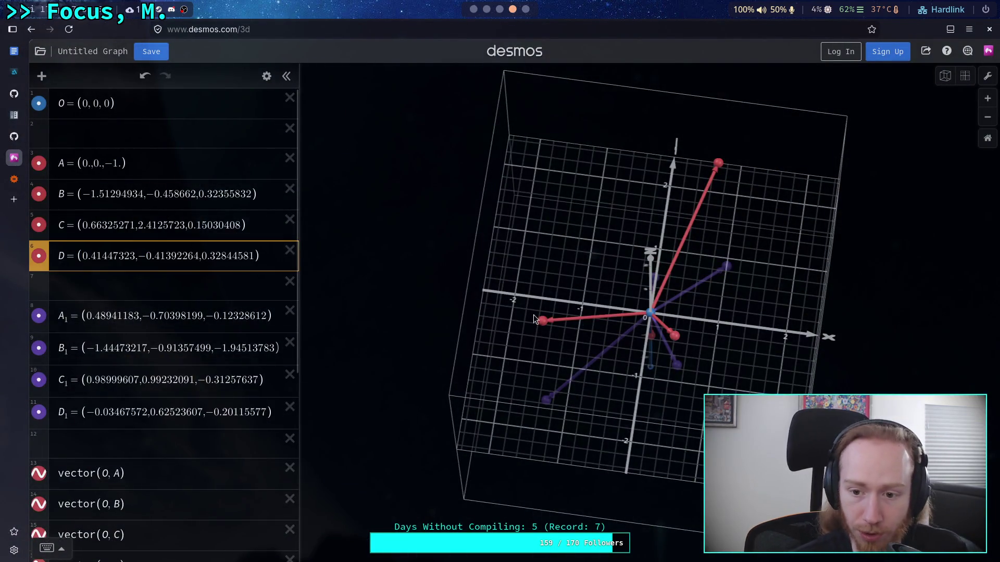
pyautogui.moveTo(533, 315)
pyautogui.mouseDown()
pyautogui.moveTo(585, 352)
pyautogui.moveTo(592, 336)
pyautogui.mouseUp()
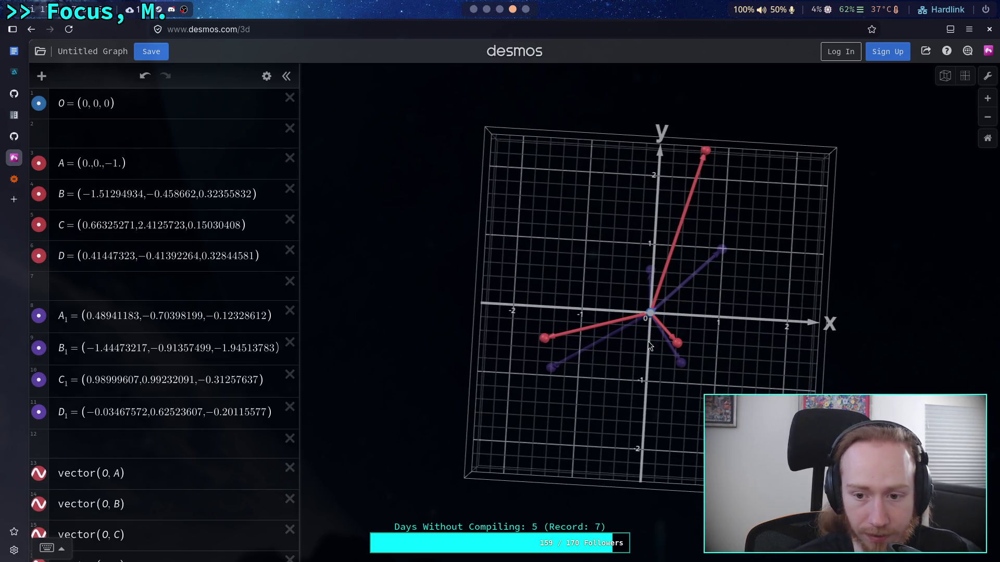
pyautogui.moveTo(651, 374)
pyautogui.mouseDown()
pyautogui.moveTo(518, 220)
pyautogui.moveTo(670, 343)
pyautogui.mouseUp()
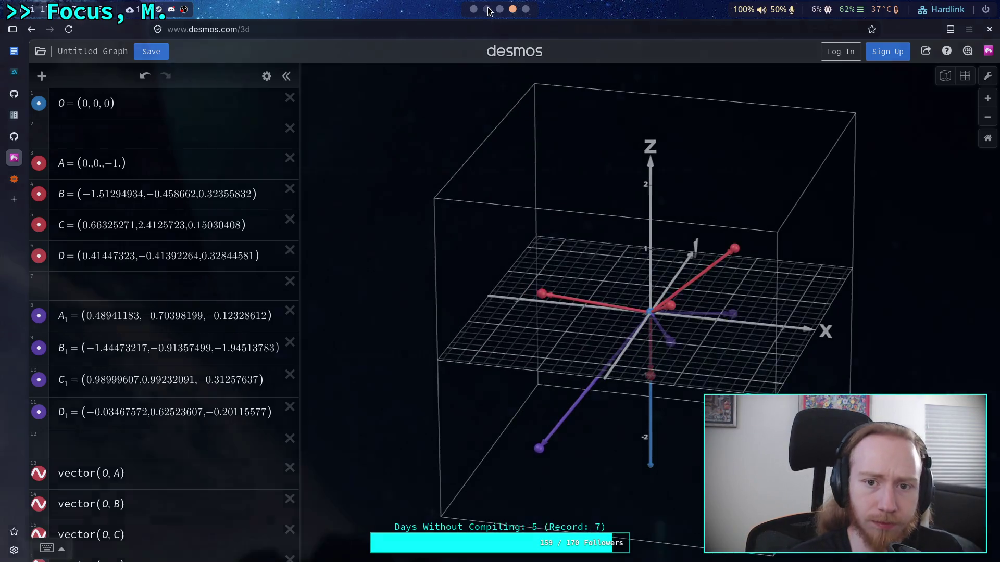
pyautogui.press('super+2')
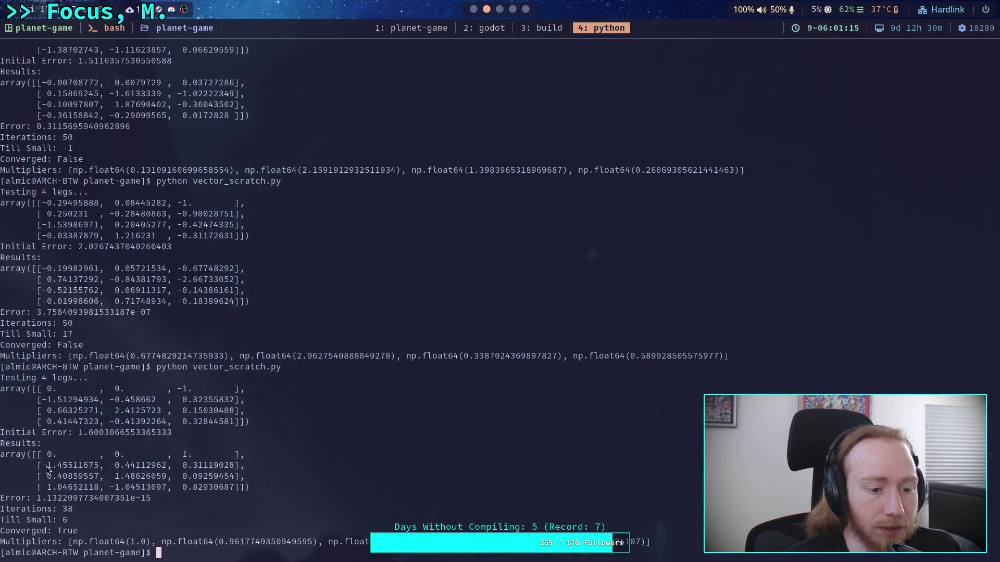
# Paste the solver's result rows into B₁ and A₁, with A₁ at (0, 0, −1).
pyautogui.moveTo(43, 466)
pyautogui.mouseDown()
pyautogui.moveTo(178, 476)
pyautogui.moveTo(254, 466)
pyautogui.mouseUp()
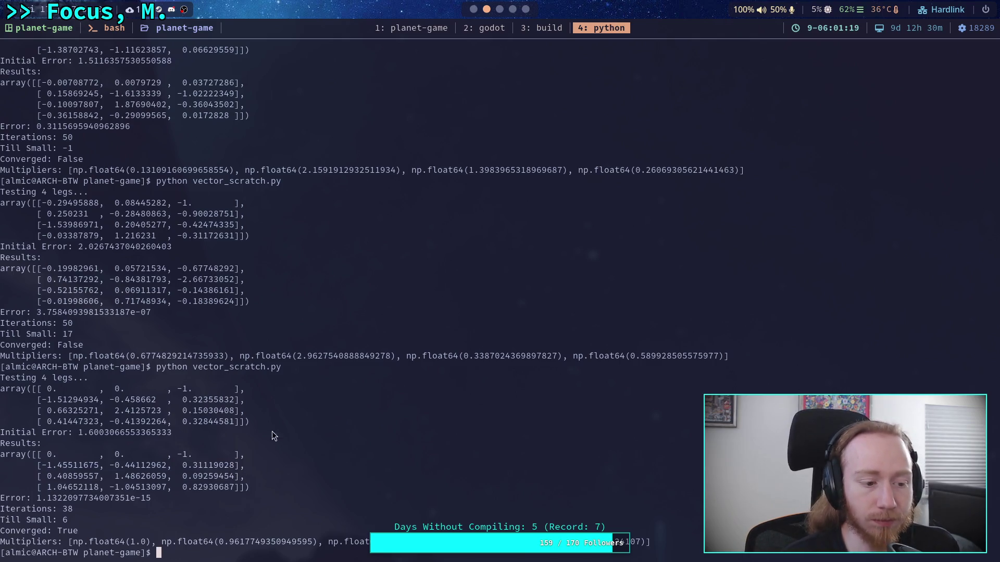
pyautogui.click(512, 9)
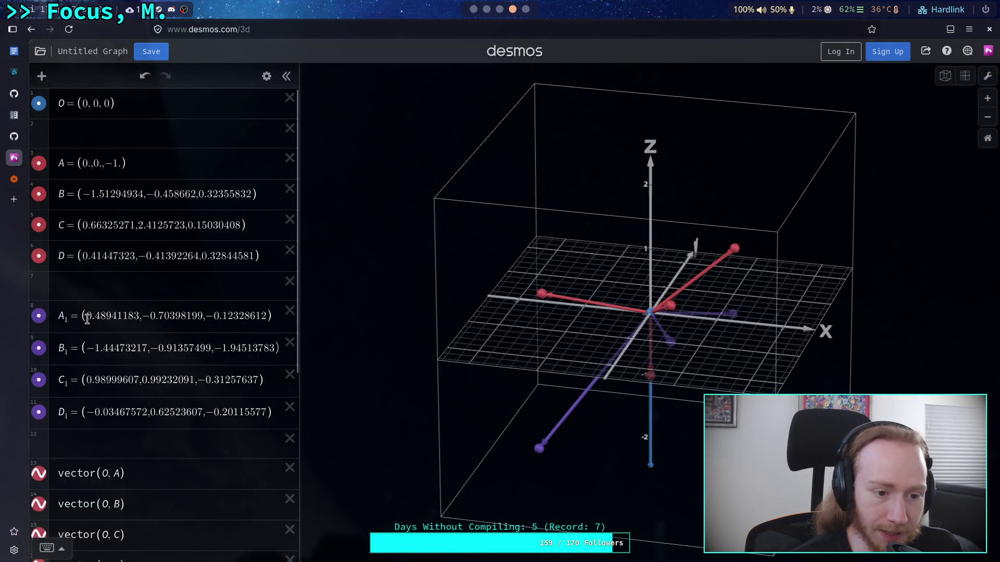
pyautogui.moveTo(86, 347); pyautogui.dragTo(273, 344)
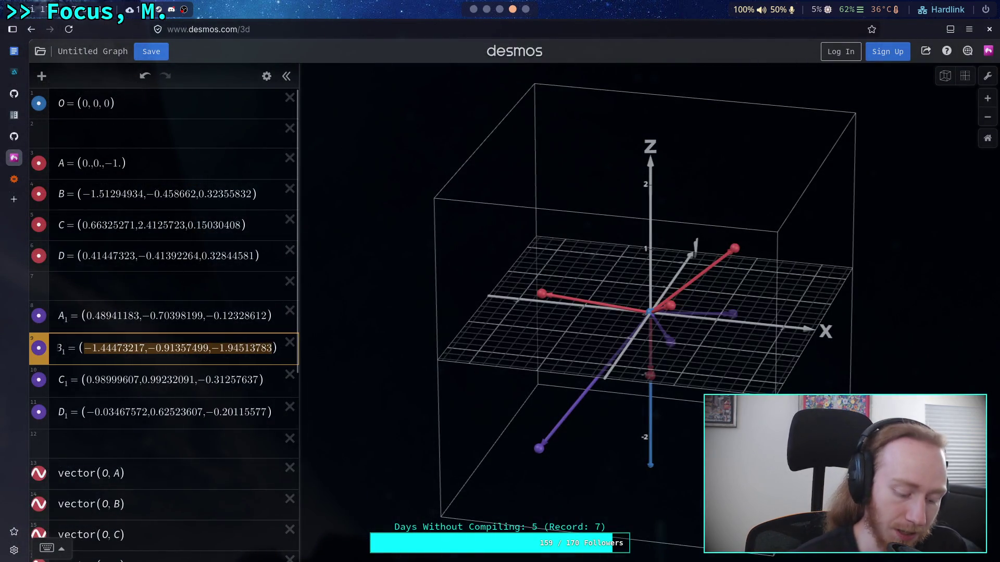
pyautogui.write('-1.45511675,-0.44112962,0.31119028')
pyautogui.click(501, 8)
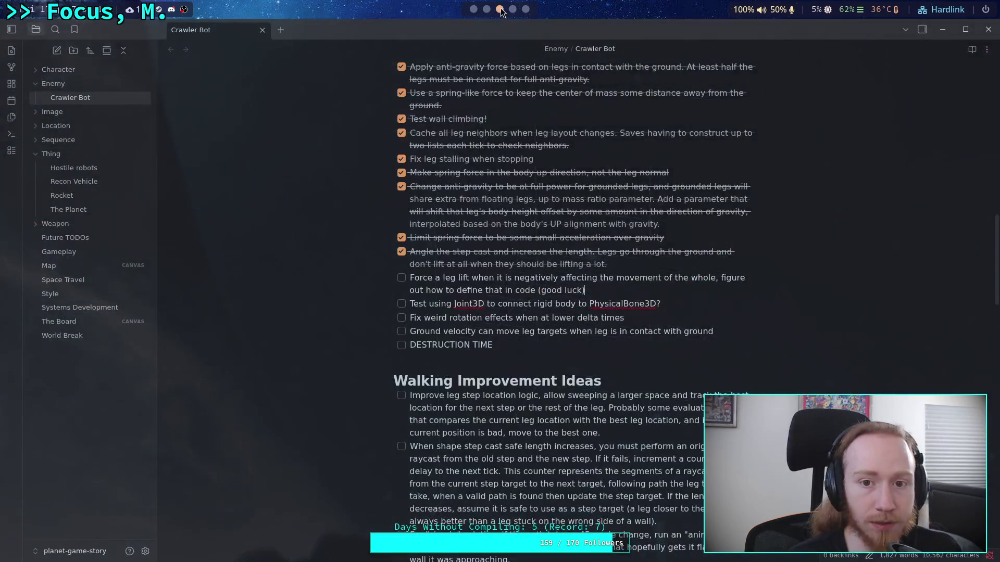
pyautogui.click(486, 9)
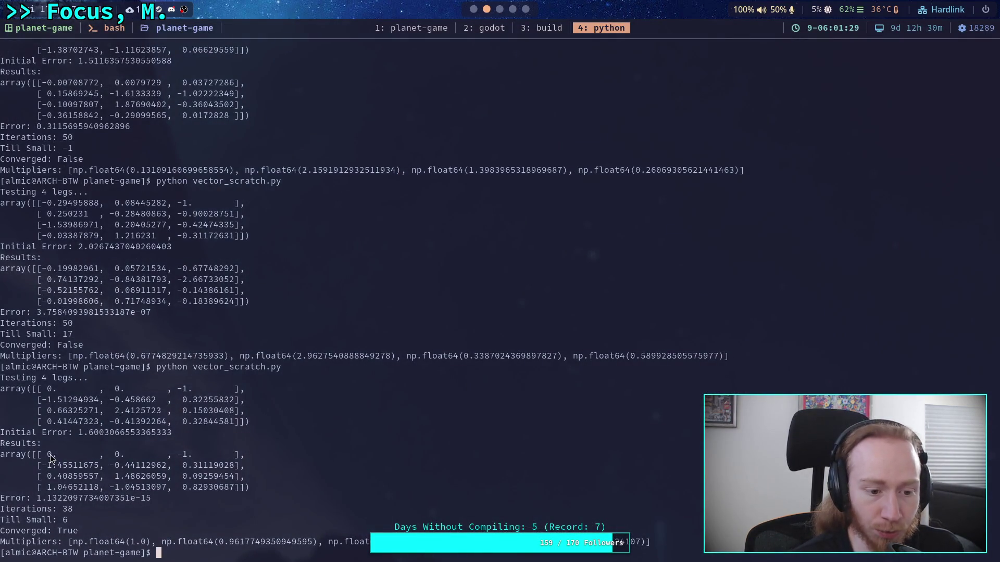
pyautogui.moveTo(49, 456); pyautogui.dragTo(234, 457)
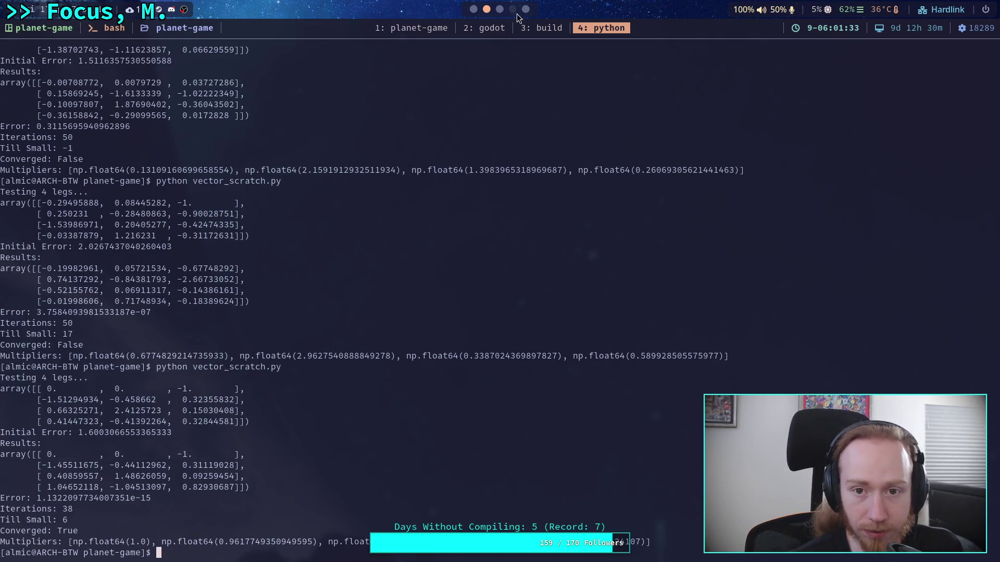
pyautogui.click(513, 9)
pyautogui.moveTo(84, 316); pyautogui.dragTo(272, 317)
pyautogui.write('0.,0.,−1.')
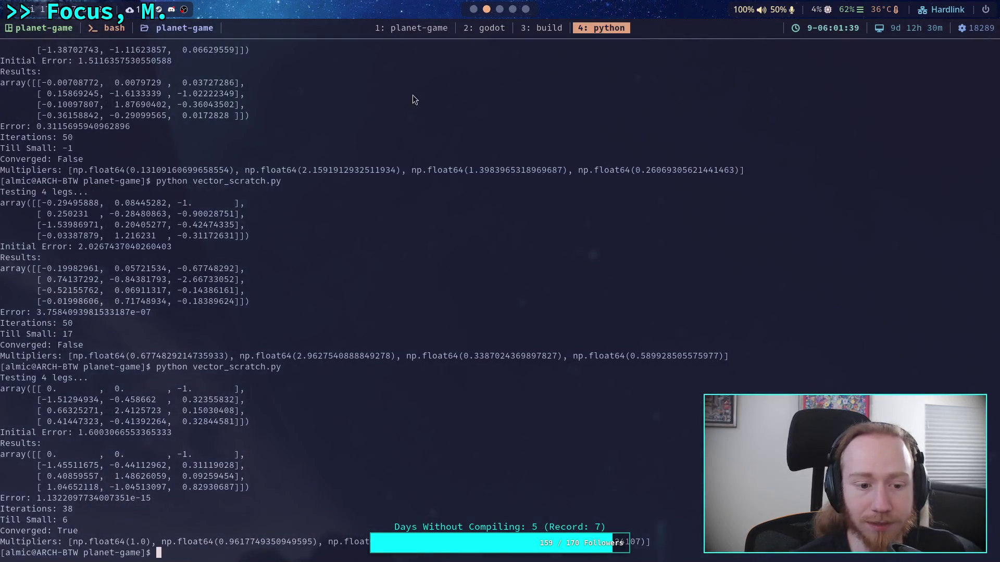
# Paste the remaining result rows into C₁ and D₁ (1.04652118, −1.04513097, 0.82930687).
pyautogui.moveTo(48, 476); pyautogui.dragTo(241, 479)
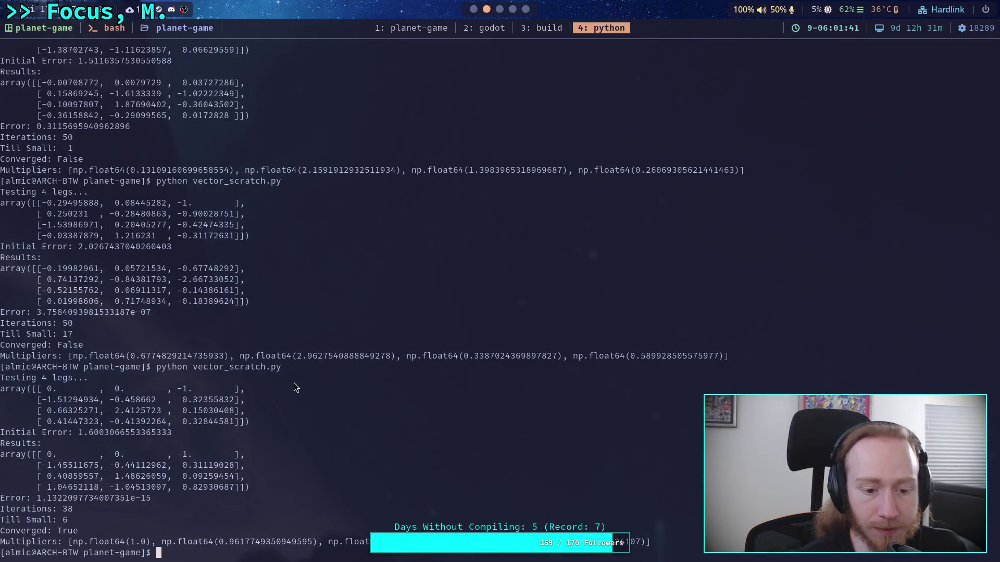
pyautogui.press('super+4')
pyautogui.click(88, 382)
pyautogui.moveTo(89, 382); pyautogui.dragTo(263, 381)
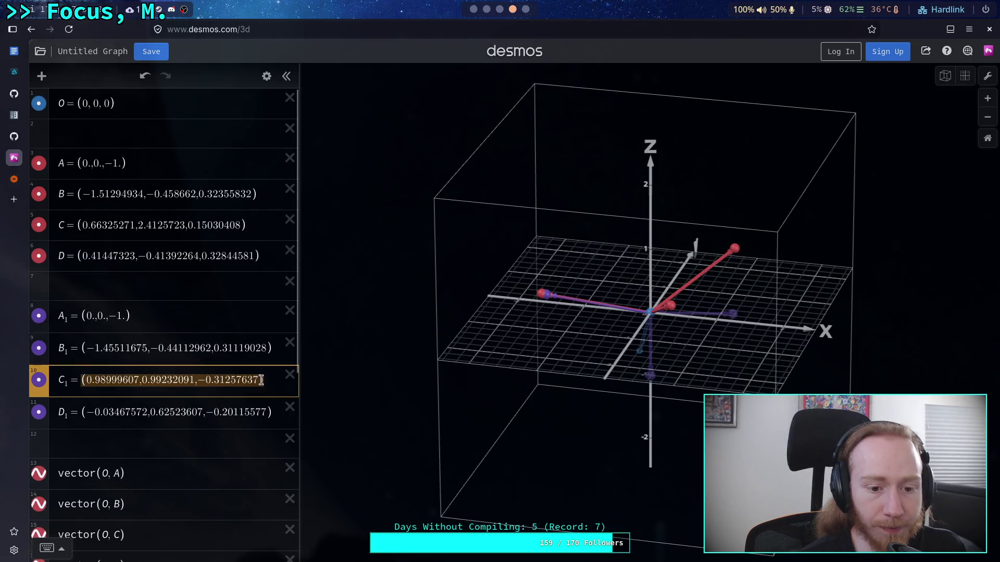
pyautogui.write('0.40859557,1.48626059,0.09259454')
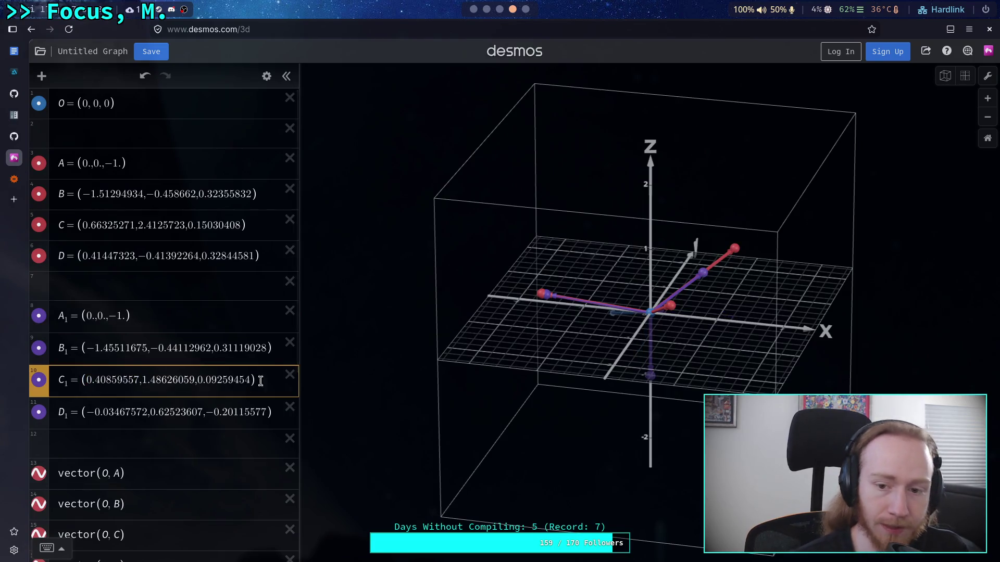
pyautogui.click(486, 8)
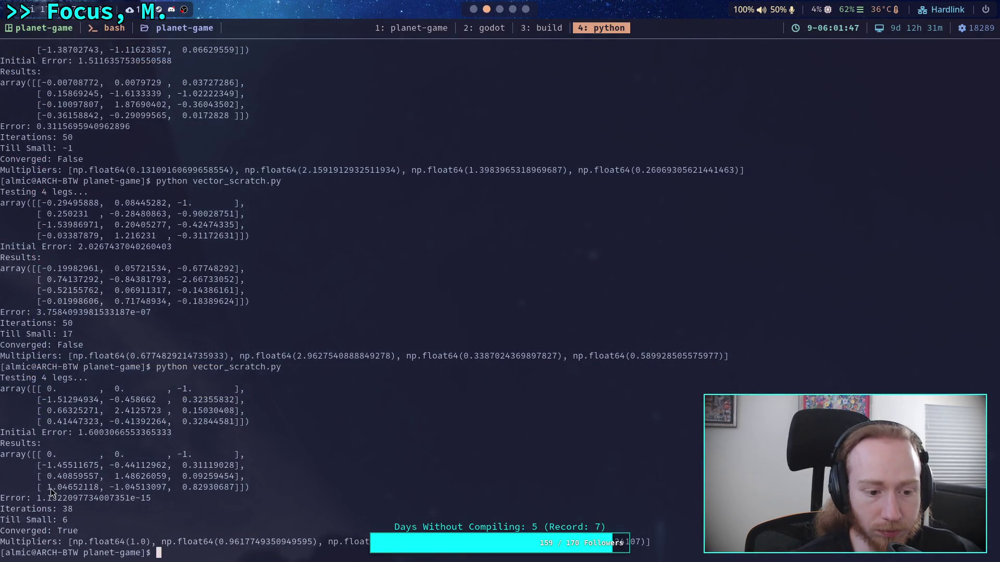
pyautogui.moveTo(51, 488); pyautogui.dragTo(245, 488)
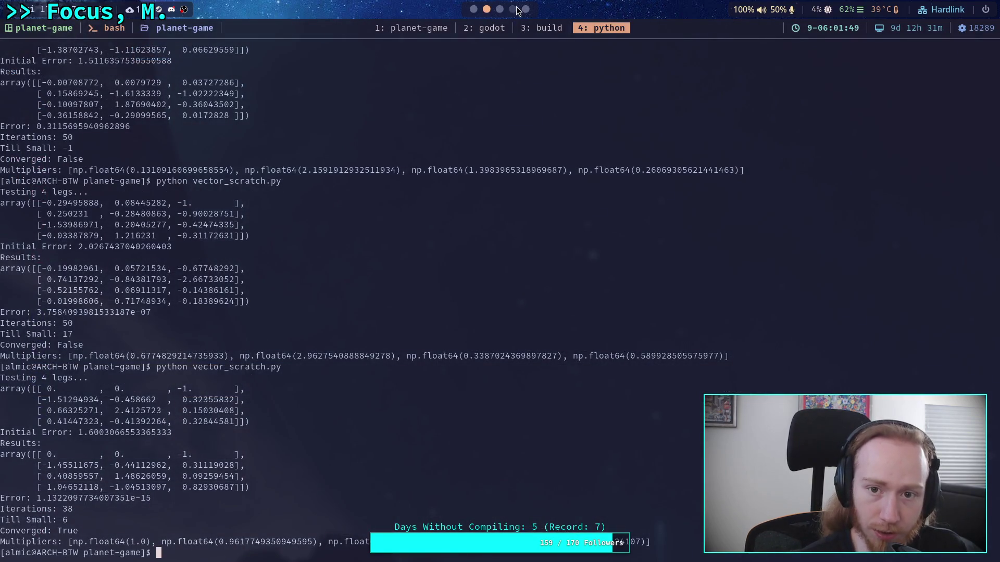
pyautogui.click(513, 9)
pyautogui.moveTo(88, 413); pyautogui.dragTo(267, 415)
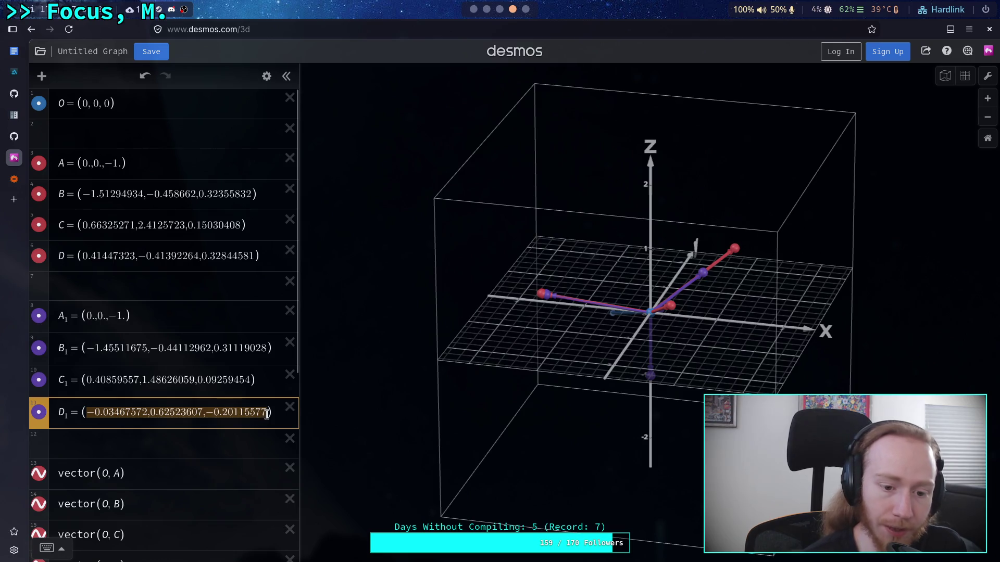
pyautogui.write('1.04652118,-1.04513097,0.82930687')
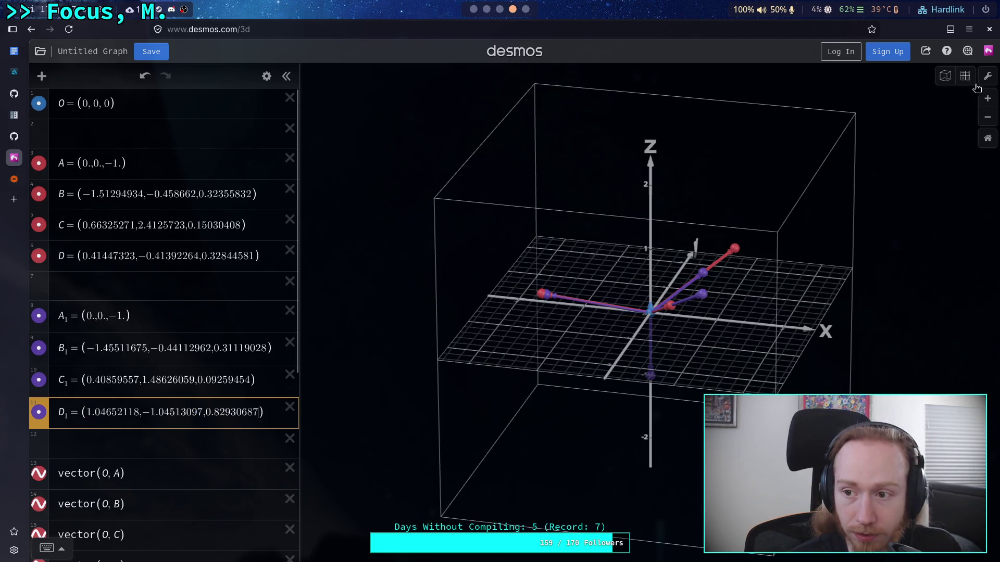
# Inspect the result points from a top-down view and several orbited angles.
pyautogui.click(965, 76)
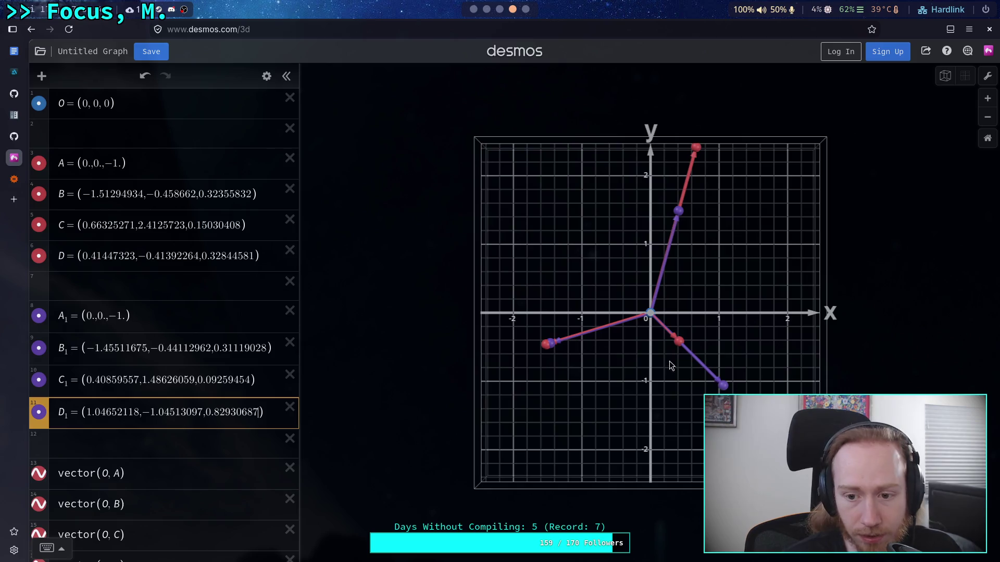
pyautogui.moveTo(637, 443); pyautogui.dragTo(609, 214)
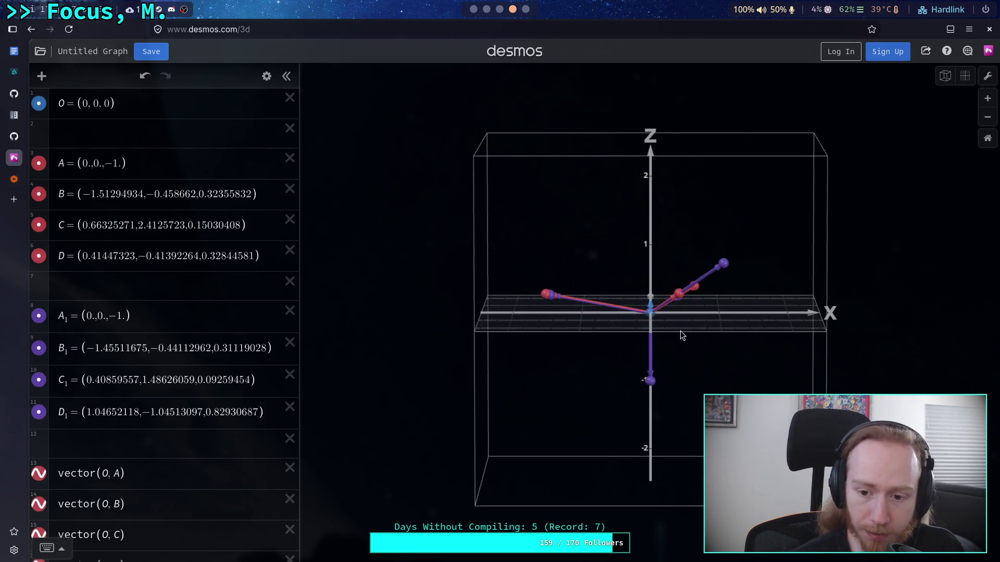
pyautogui.moveTo(680, 330)
pyautogui.mouseDown()
pyautogui.moveTo(540, 318)
pyautogui.moveTo(563, 306)
pyautogui.moveTo(622, 332)
pyautogui.mouseUp()
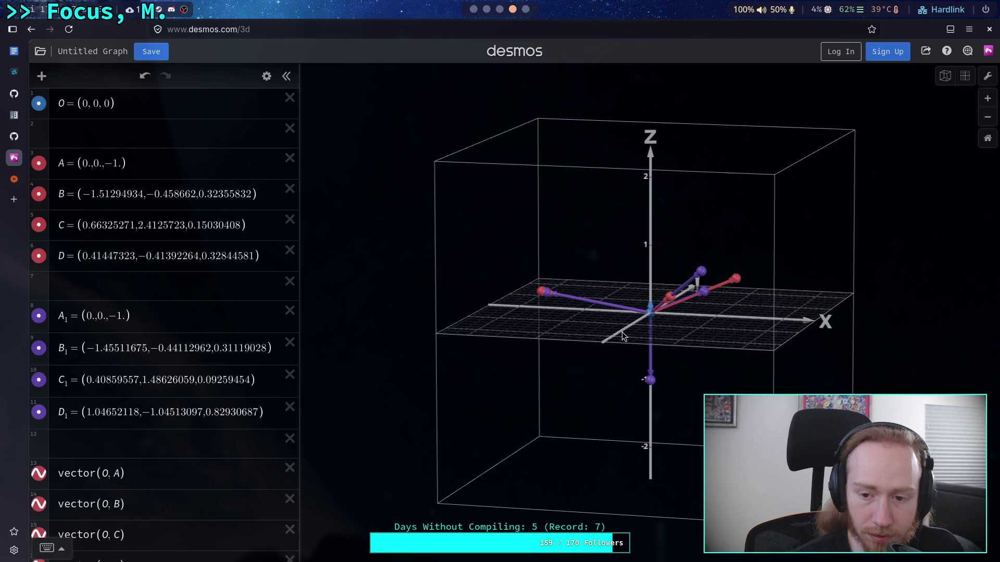
pyautogui.scroll(-5, 190, 297)
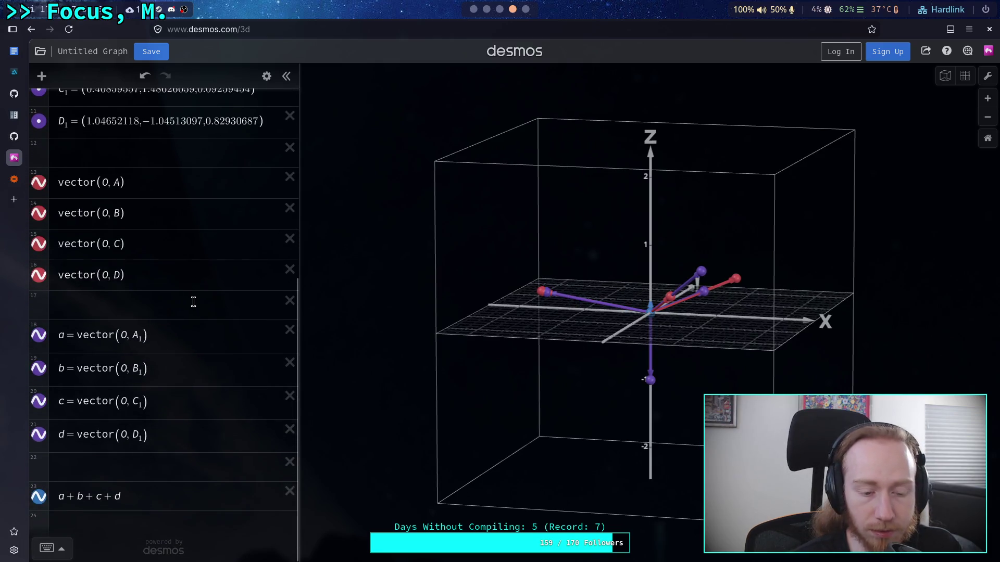
pyautogui.moveTo(642, 362)
pyautogui.mouseDown()
pyautogui.moveTo(516, 352)
pyautogui.moveTo(654, 317)
pyautogui.moveTo(726, 375)
pyautogui.mouseUp()
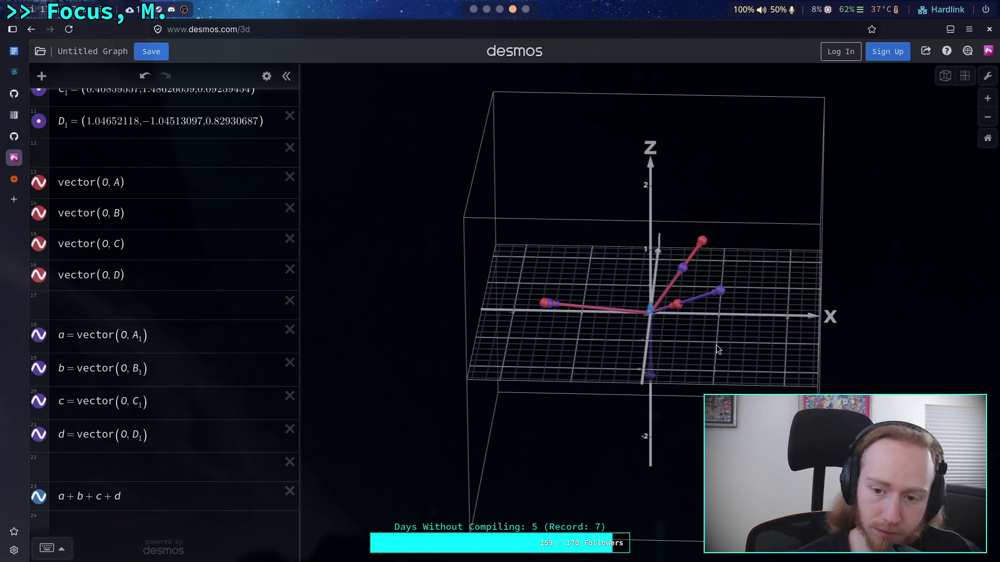
pyautogui.click(491, 12)
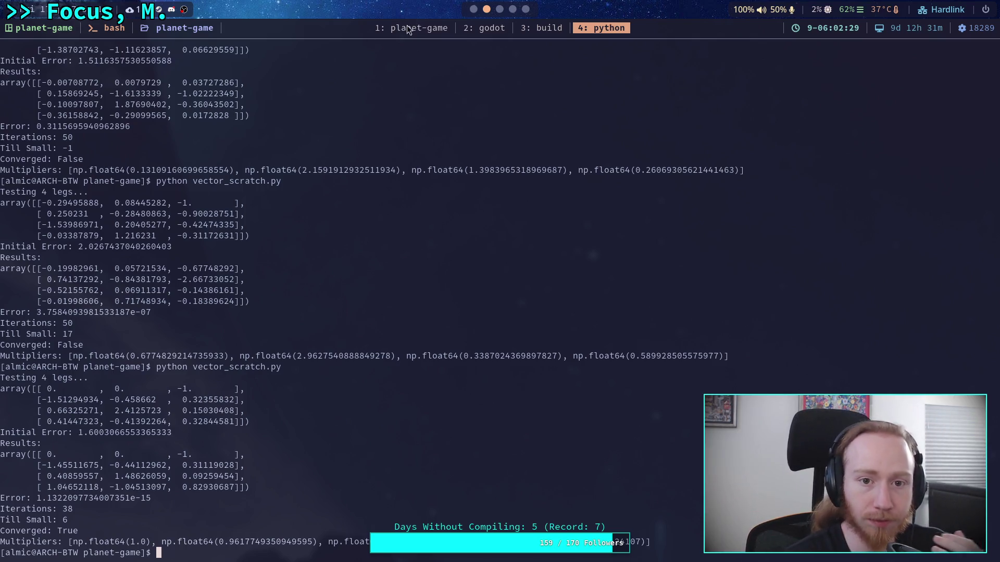
# Change the leg-count loop on line 227 from starting at 4 to range(2, 9).
pyautogui.click(423, 33)
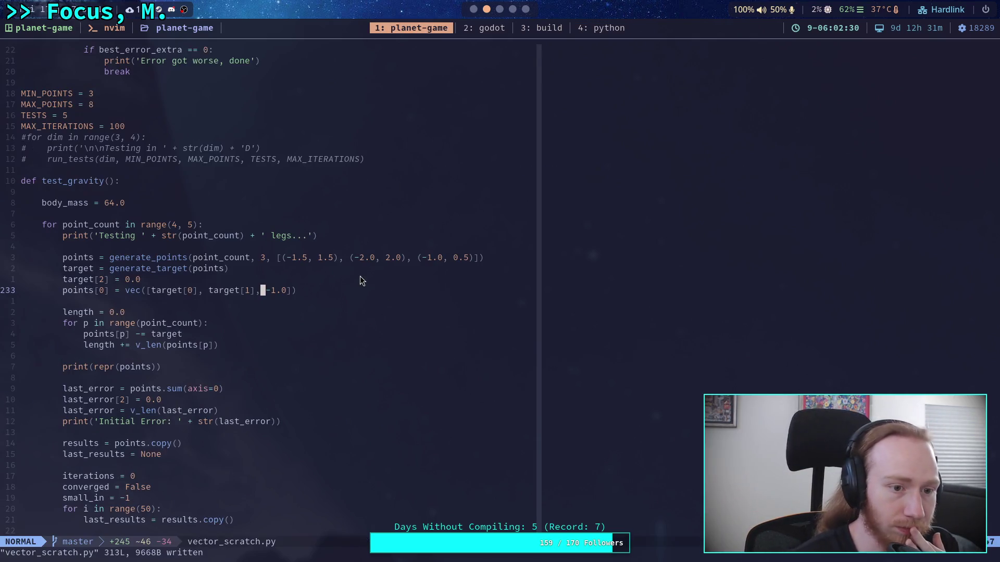
pyautogui.click(191, 225)
pyautogui.press('b')
pyautogui.press('b')
pyautogui.press('a')
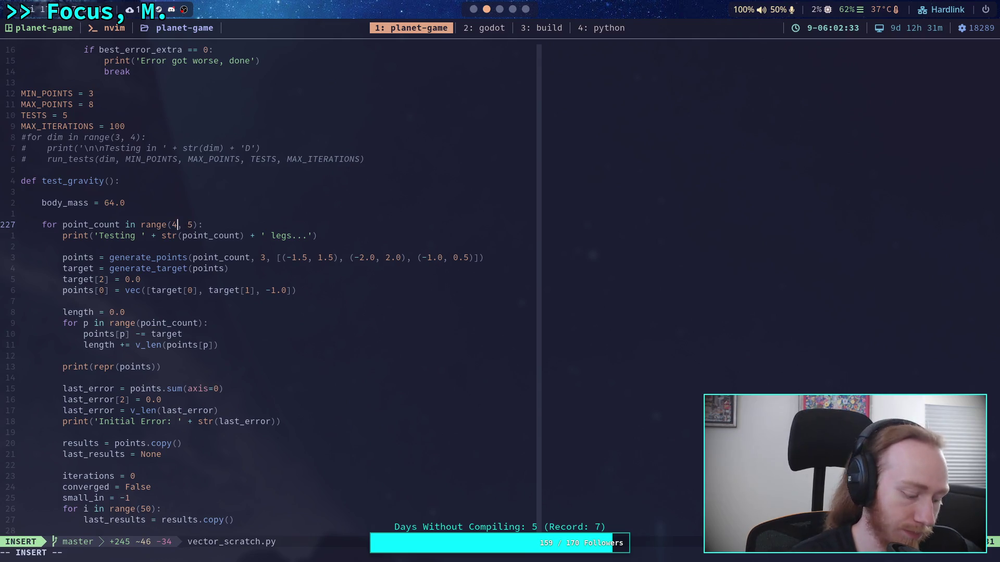
pyautogui.write('2')
pyautogui.press('Right')
pyautogui.press('Right')
pyautogui.press('BackSpace')
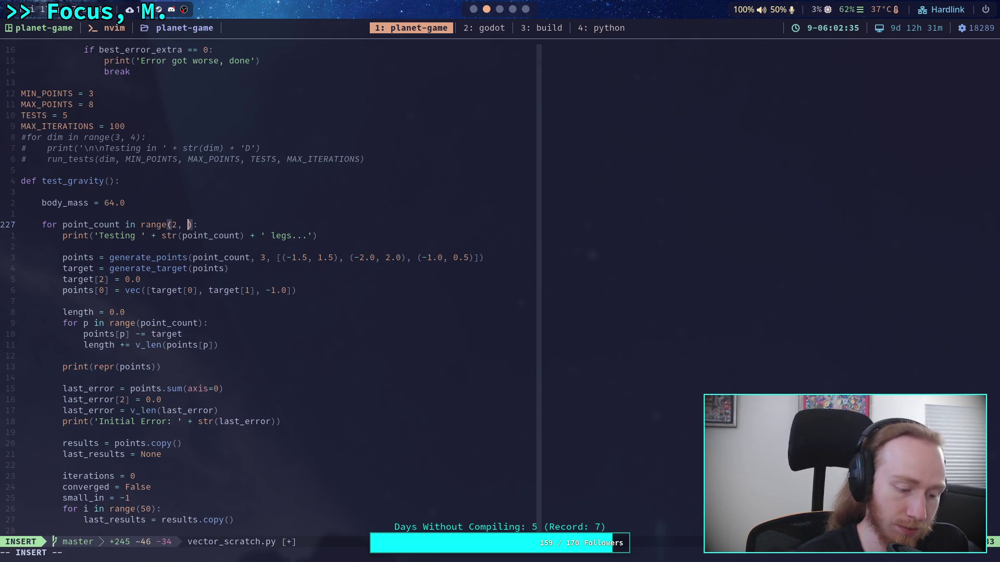
pyautogui.write('9')
pyautogui.press('Escape')
# Save vector_scratch.py with :w.
pyautogui.scroll(-12, 283, 283)
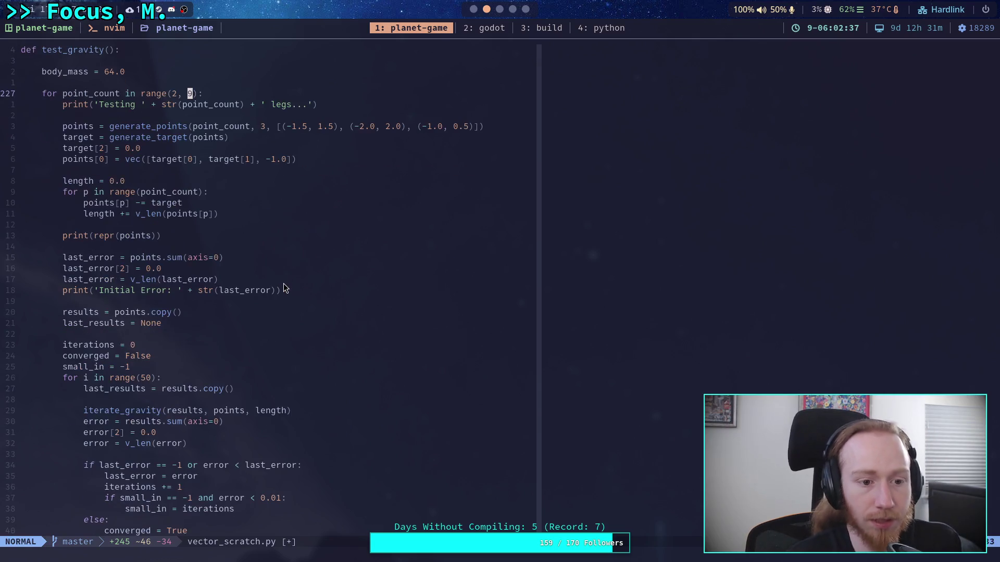
pyautogui.scroll(-1, 277, 303)
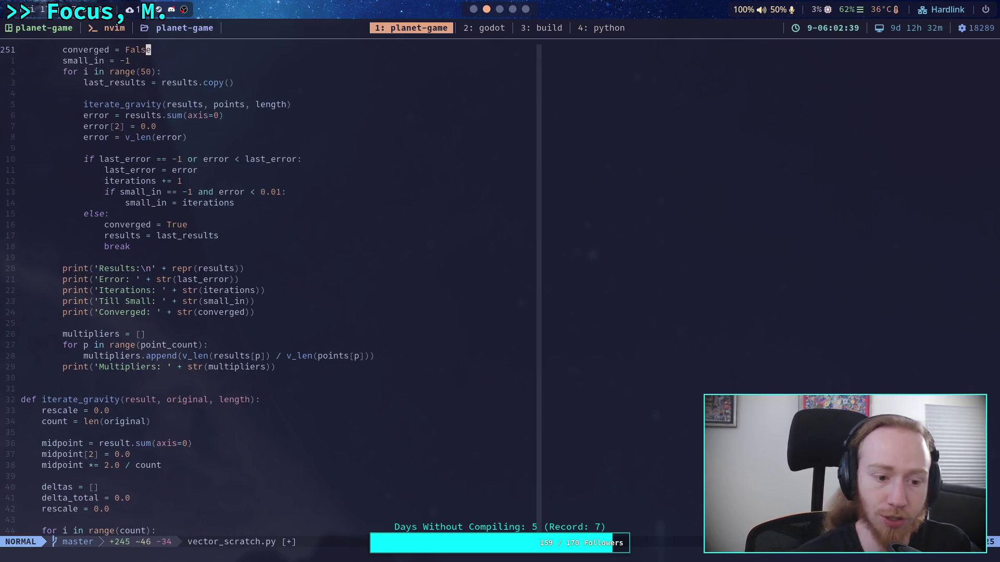
pyautogui.write(':w')
pyautogui.press('Return')
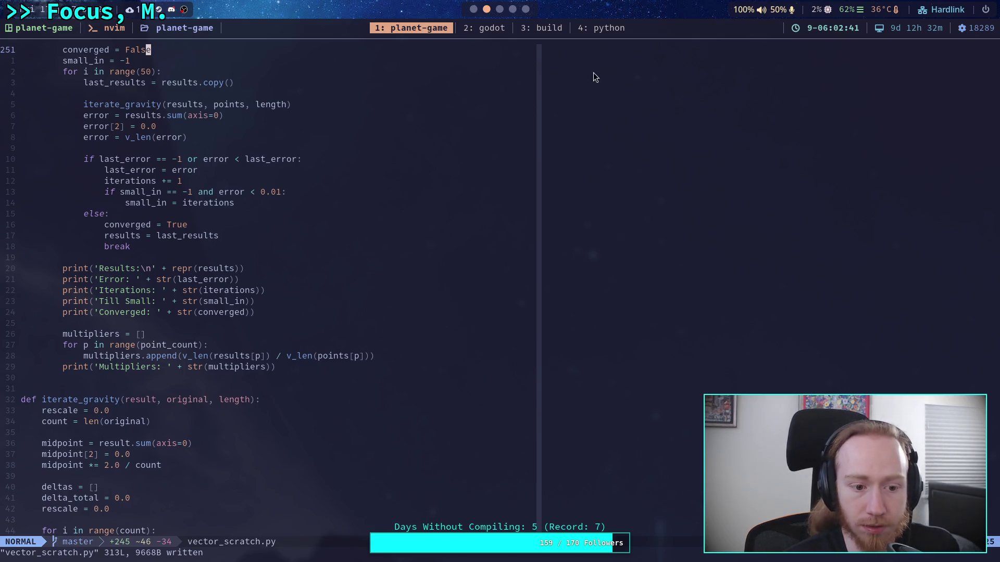
pyautogui.click(605, 29)
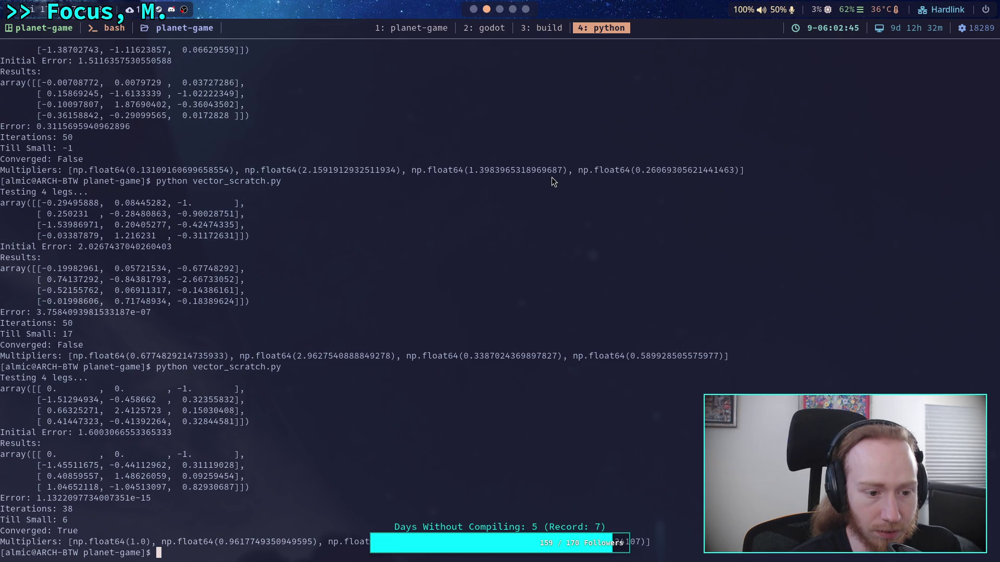
# Rerun vector_scratch.py for 2–8 legs and check the test_gravity loop in the editor.
pyautogui.press('Up')
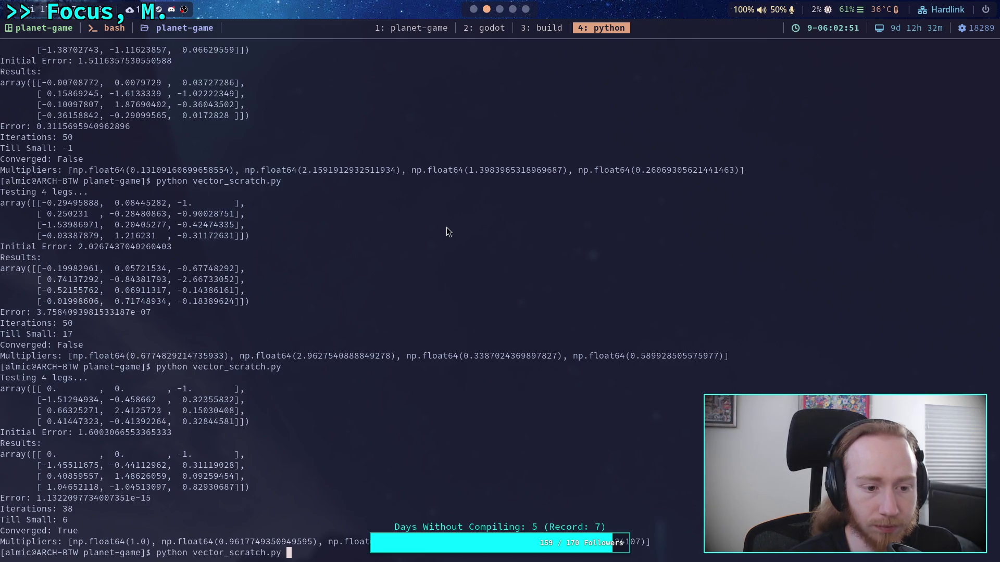
pyautogui.press('Return')
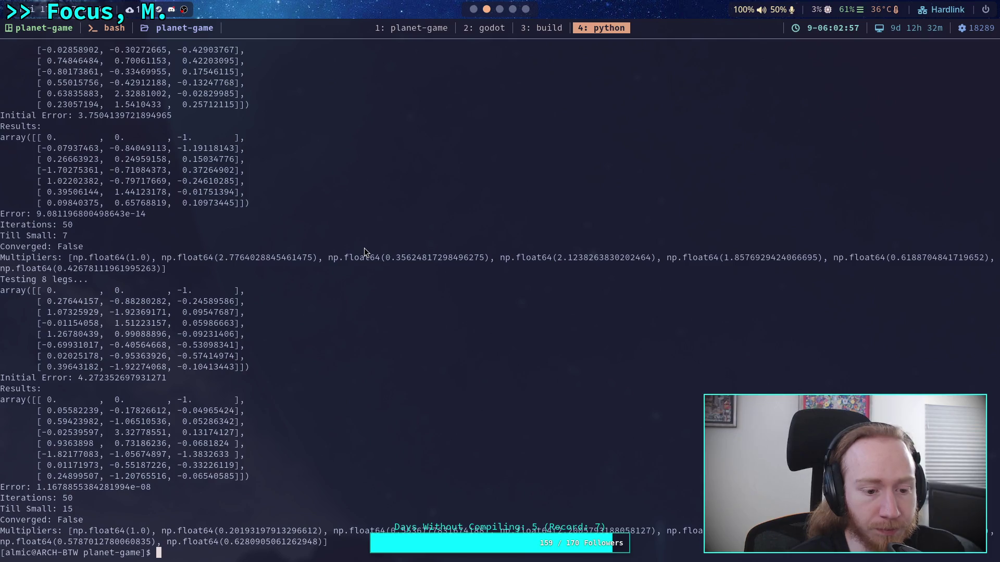
pyautogui.scroll(4, 254, 254)
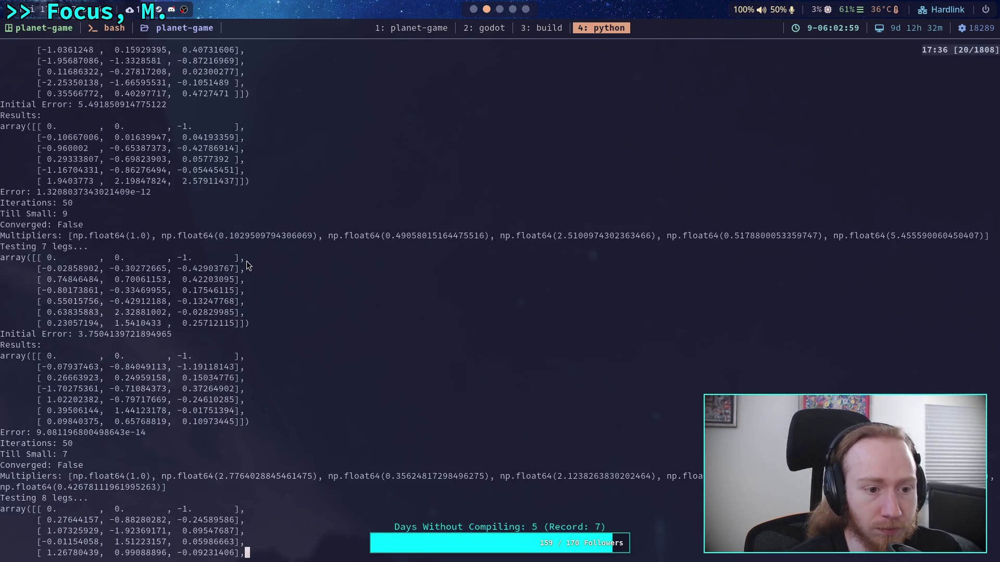
pyautogui.scroll(7, 214, 259)
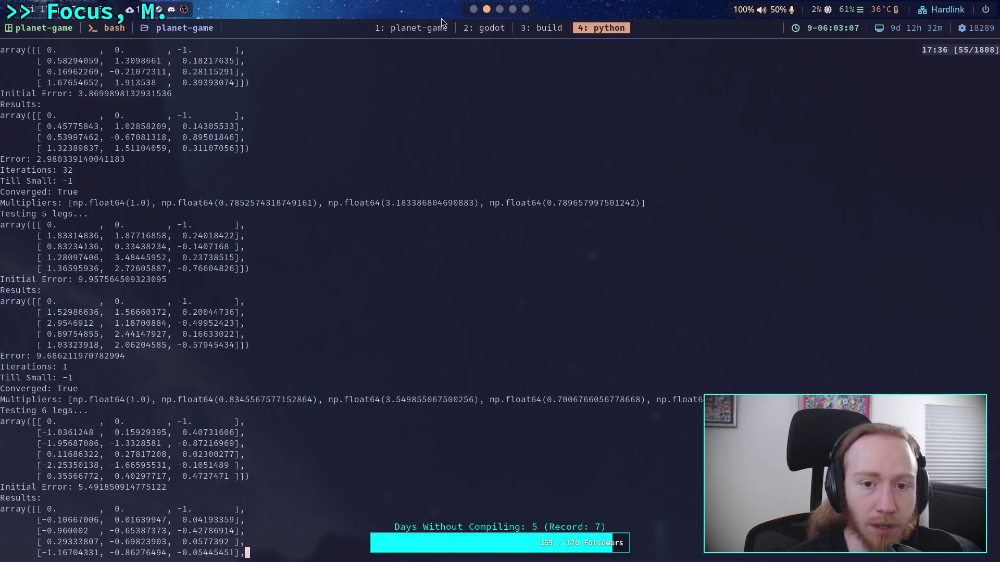
pyautogui.click(420, 28)
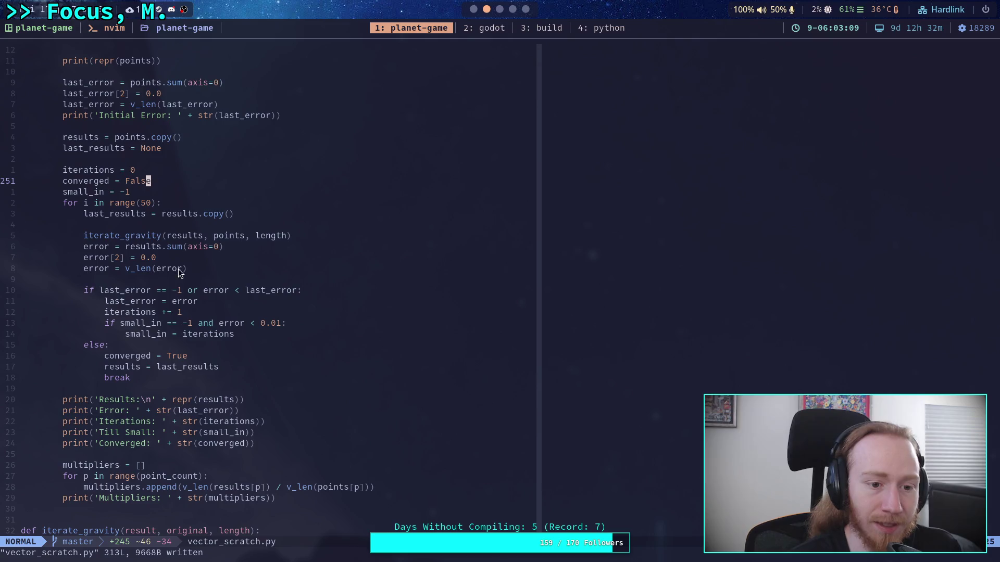
pyautogui.scroll(7, 184, 283)
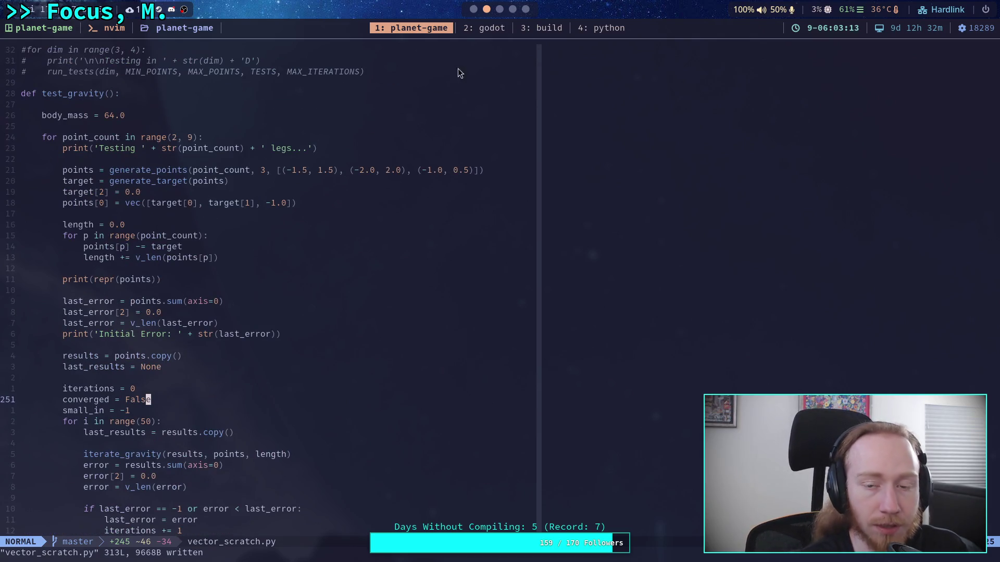
pyautogui.click(591, 30)
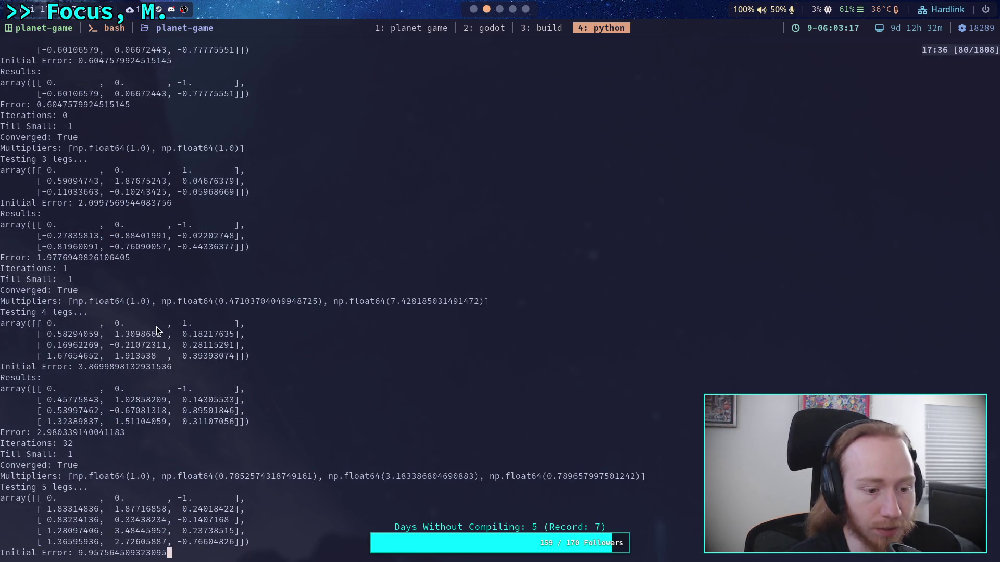
# Review the 2–6 leg results, marking the 2-leg Error value, down to the 7-leg test.
pyautogui.scroll(4, 63, 276)
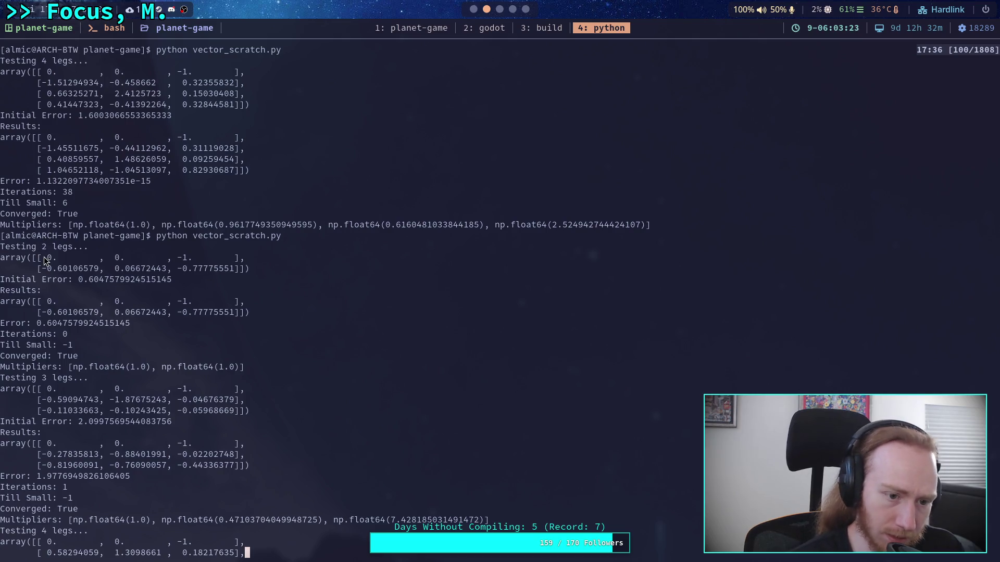
pyautogui.doubleClick(44, 324)
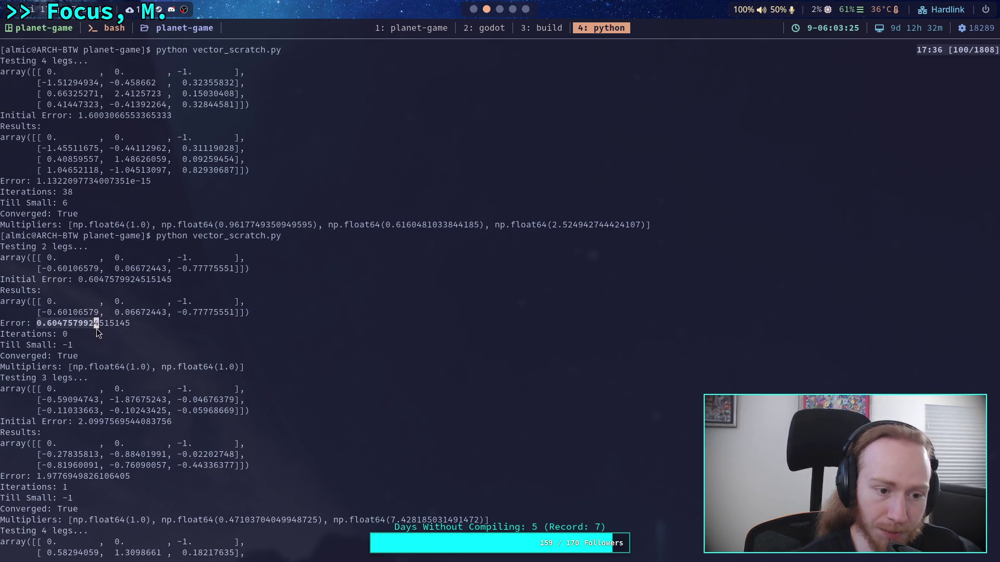
pyautogui.scroll(20, 126, 320)
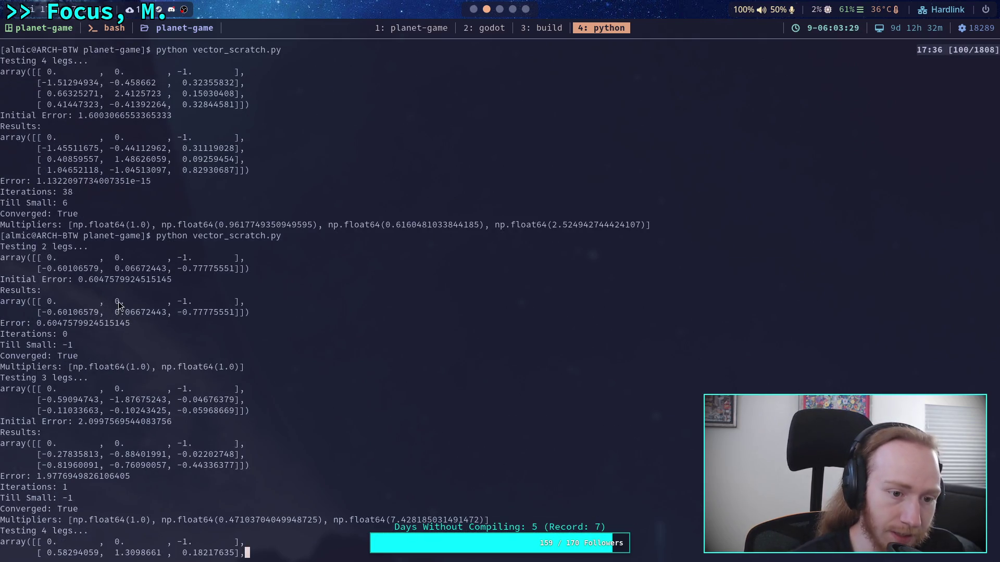
pyautogui.scroll(-1, 95, 317)
pyautogui.scroll(-1, 94, 318)
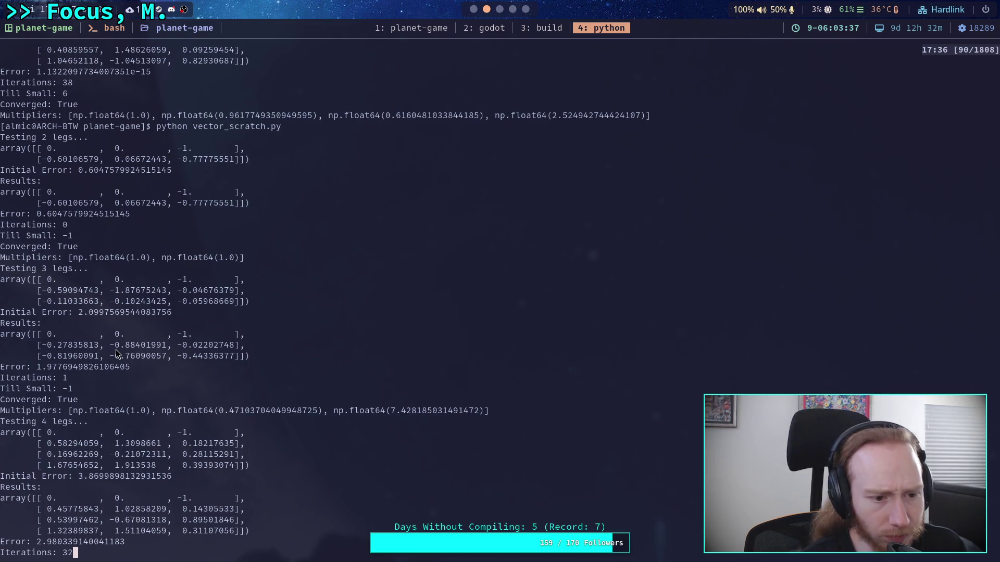
pyautogui.scroll(-2, 115, 349)
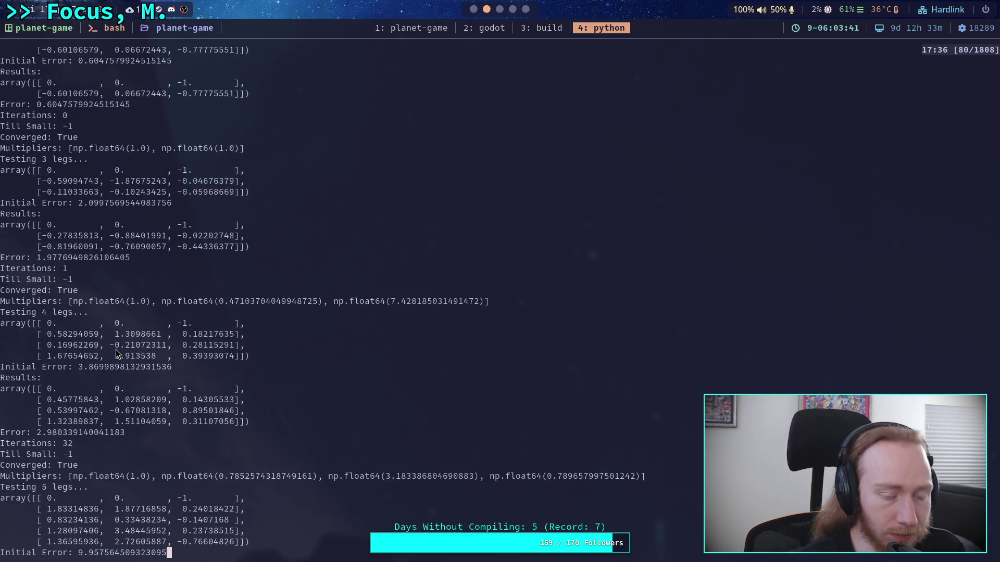
pyautogui.scroll(-1, 116, 348)
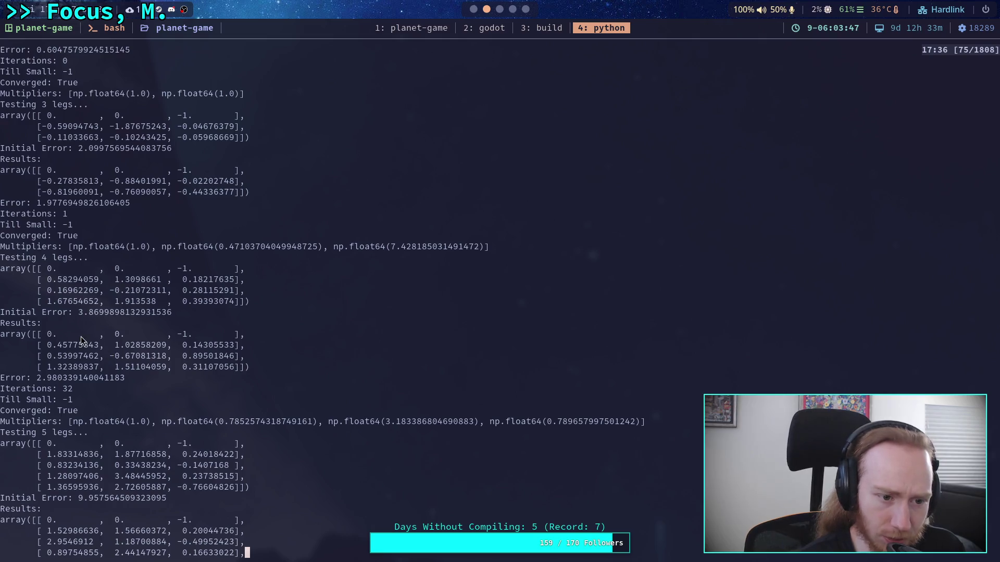
pyautogui.scroll(-1, 83, 333)
pyautogui.scroll(-2, 87, 320)
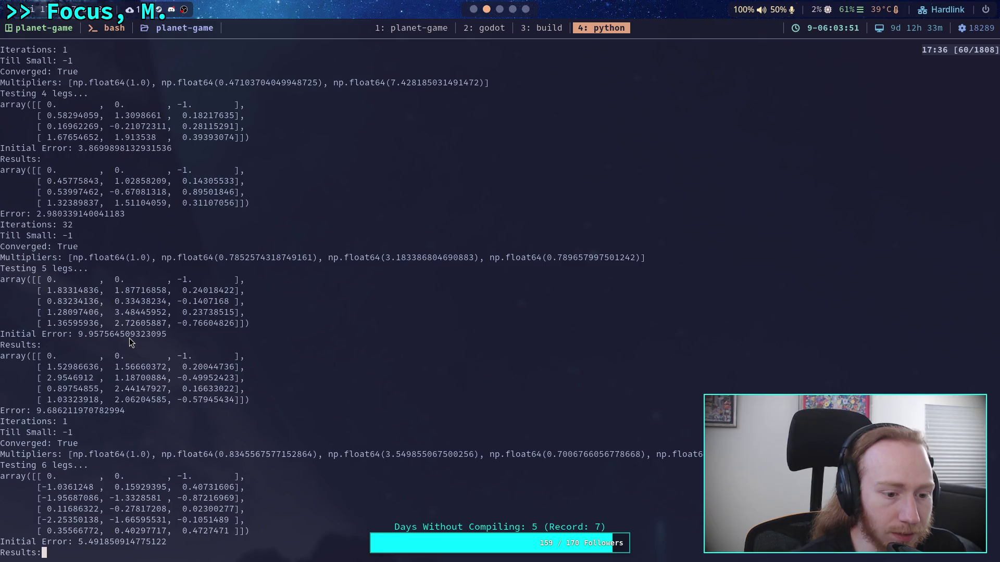
pyautogui.scroll(-2, 129, 338)
pyautogui.scroll(-2, 130, 338)
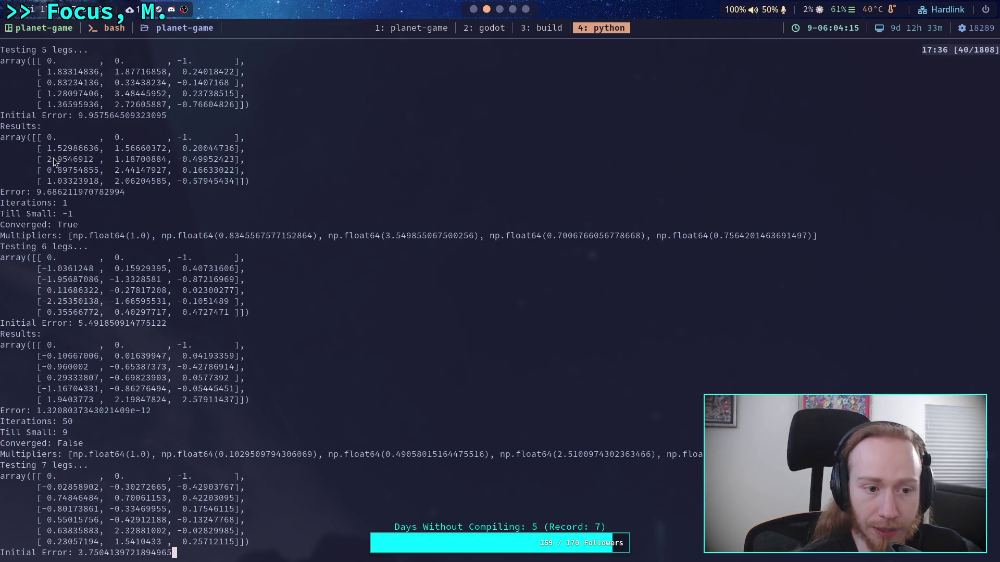
# Review the 6, 7 and 8-leg results, each unconverged after 50 iterations.
pyautogui.scroll(6, 104, 172)
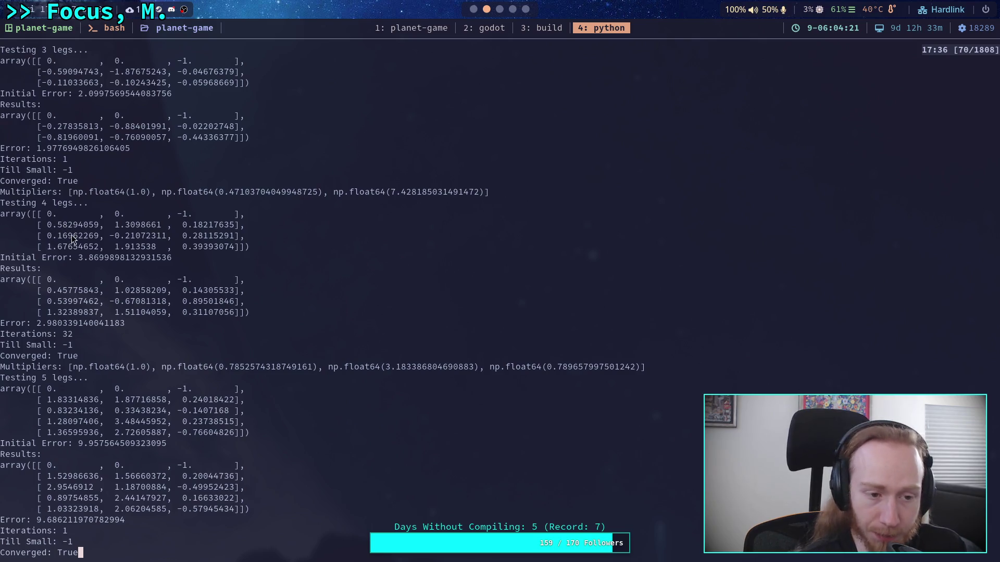
pyautogui.scroll(2, 71, 237)
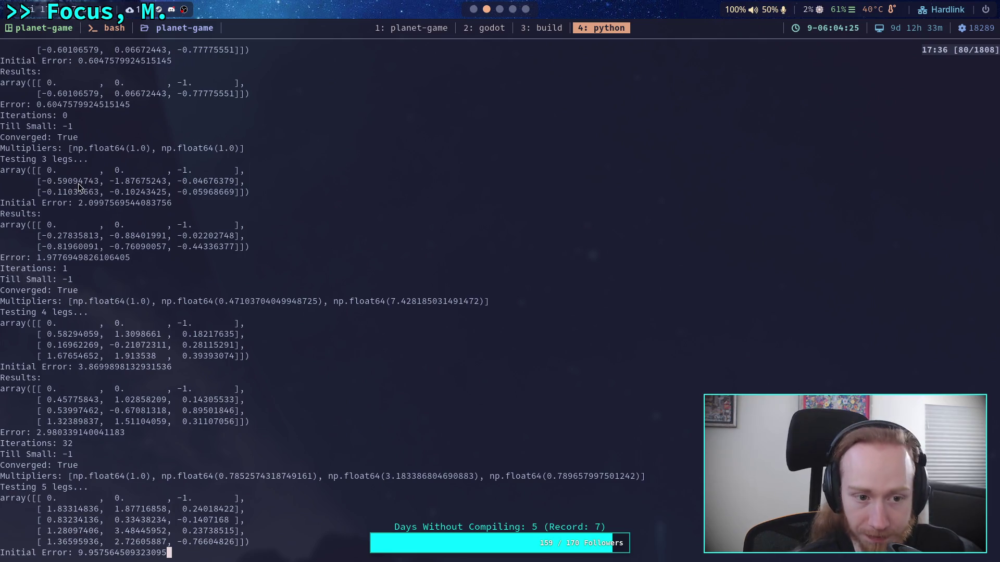
pyautogui.scroll(3, 73, 186)
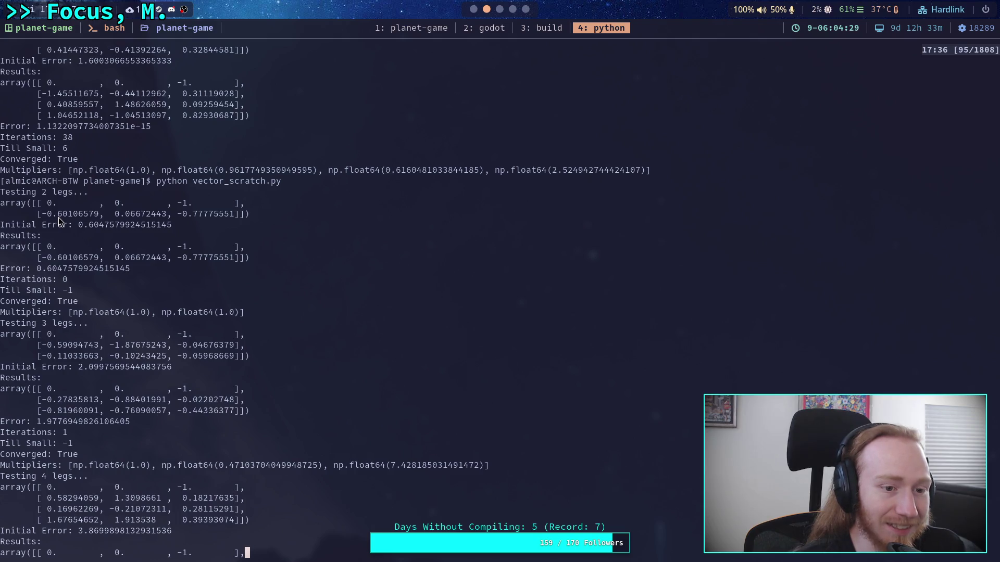
pyautogui.scroll(-12, 63, 218)
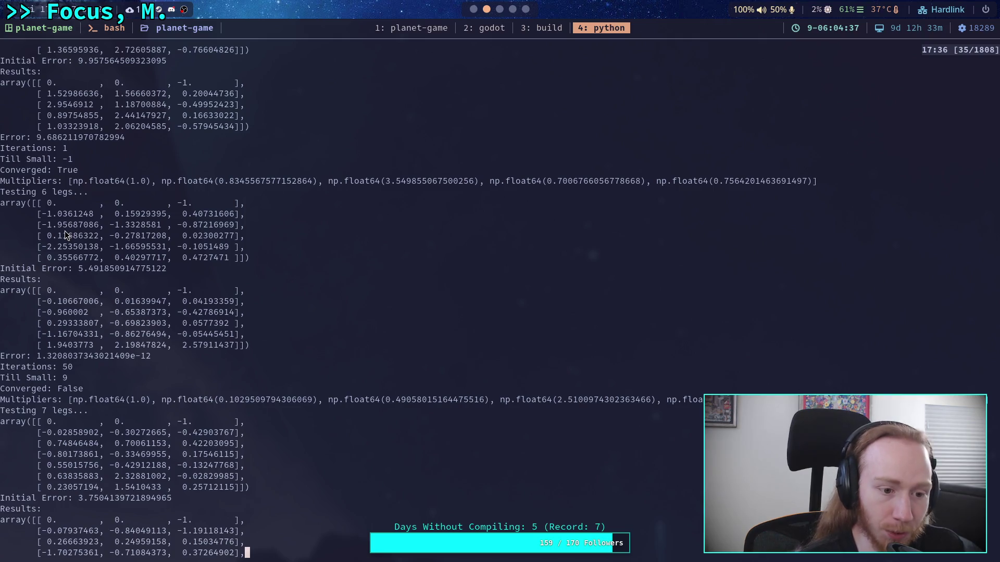
pyautogui.scroll(-4, 65, 231)
pyautogui.scroll(4, 64, 231)
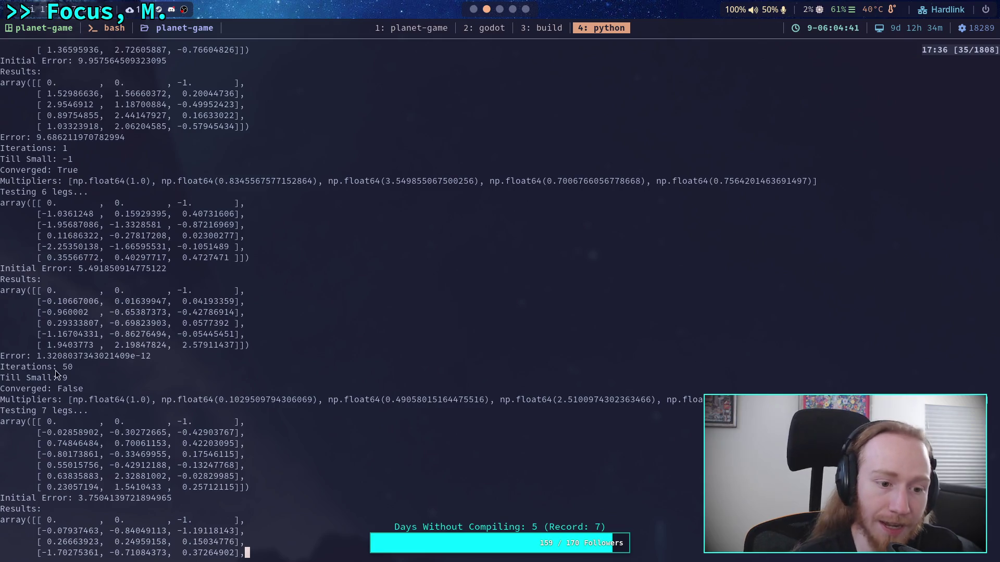
pyautogui.scroll(-3, 71, 311)
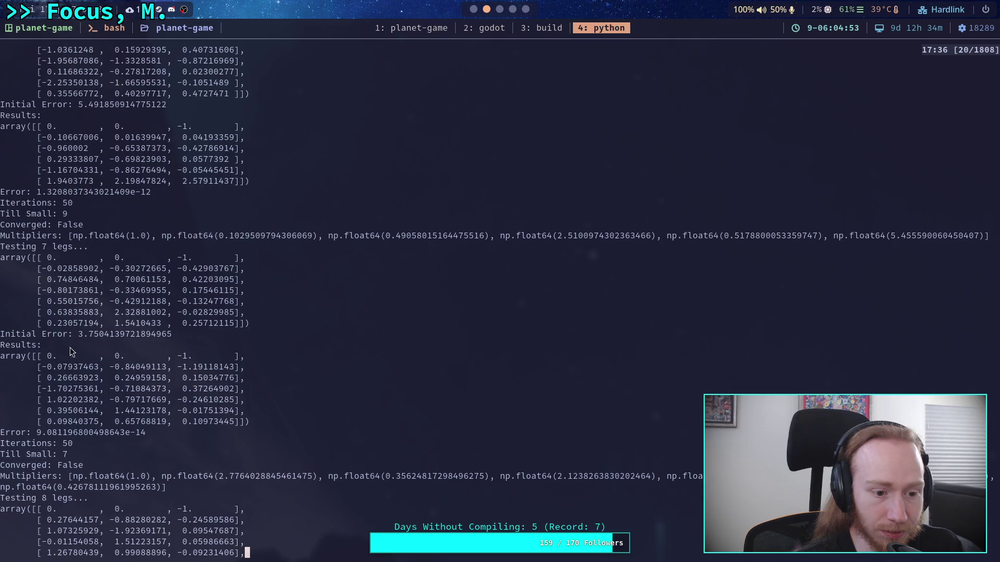
pyautogui.scroll(-1, 79, 390)
pyautogui.scroll(-3, 79, 391)
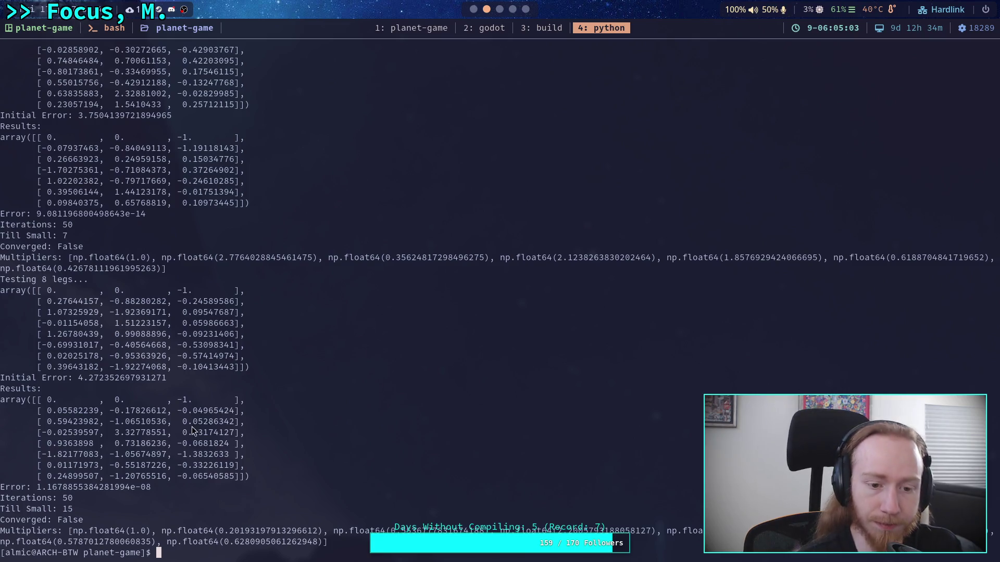
pyautogui.press('super+1')
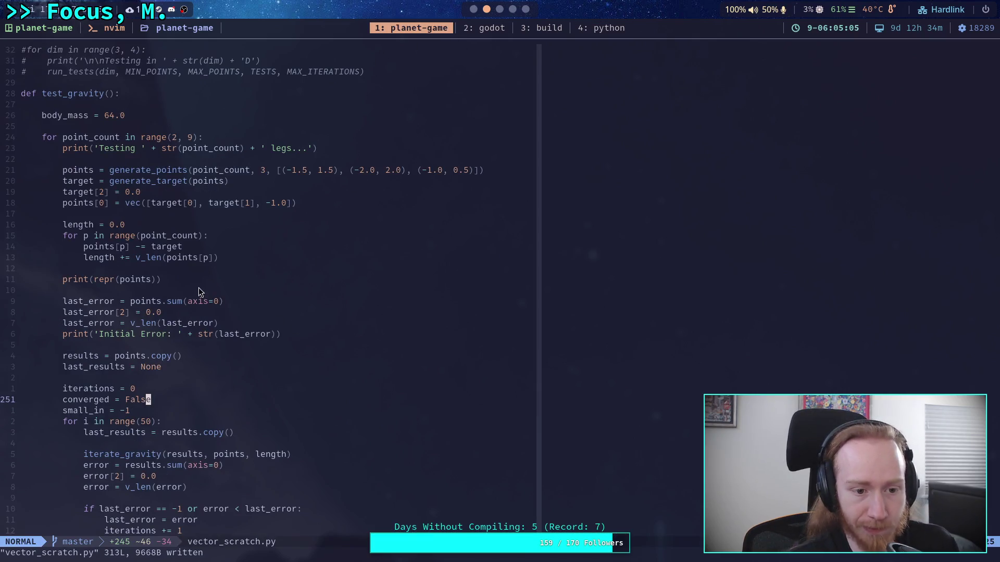
# Delete the points[0] = vec(...) line pinning the first leg and save the file.
pyautogui.click(168, 203)
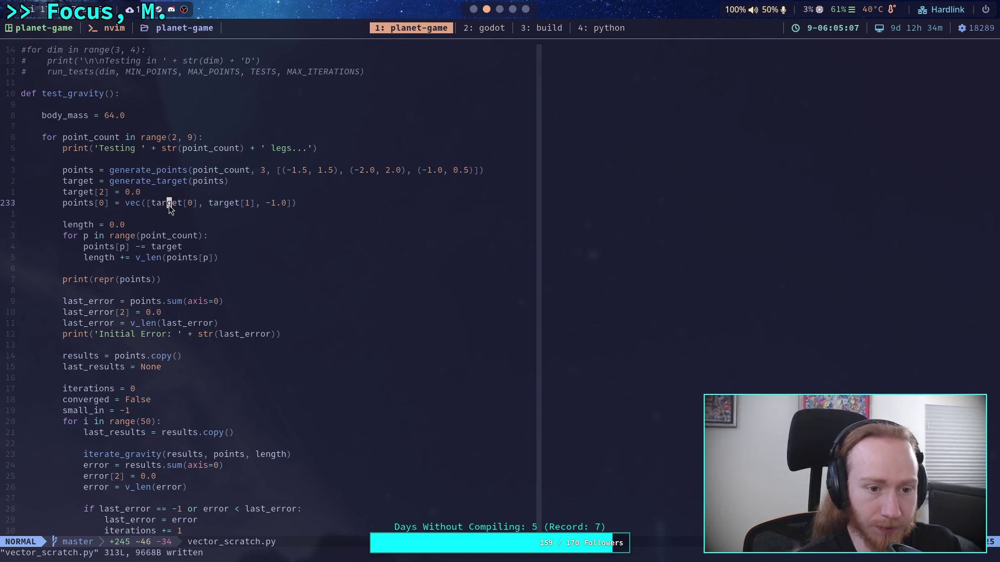
pyautogui.hotkey('shift', 'v')
pyautogui.write('d')
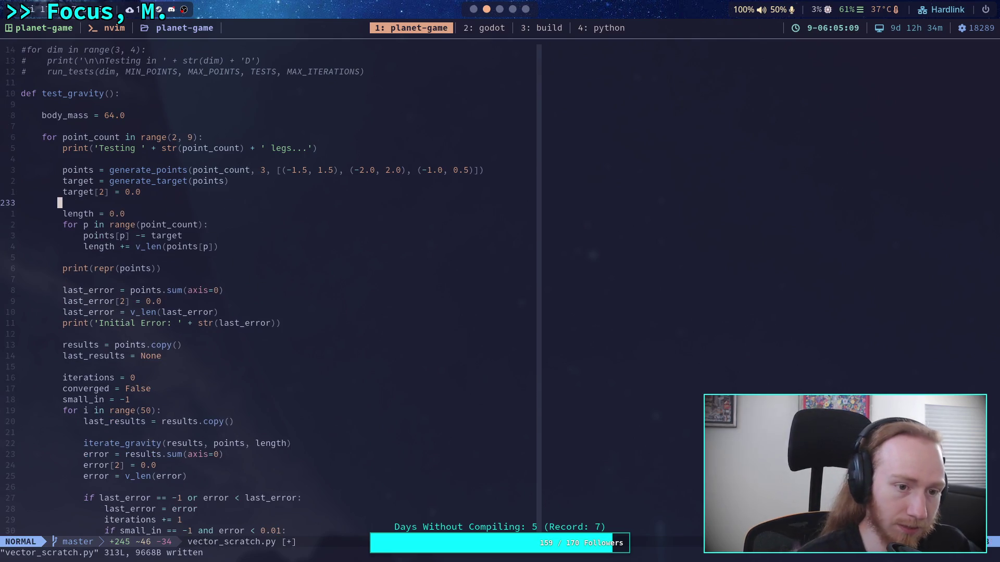
pyautogui.write(':w')
pyautogui.press('Return')
# Rerun python vector_scratch.py in the terminal with the first leg free.
pyautogui.hotkey('alt', '4')
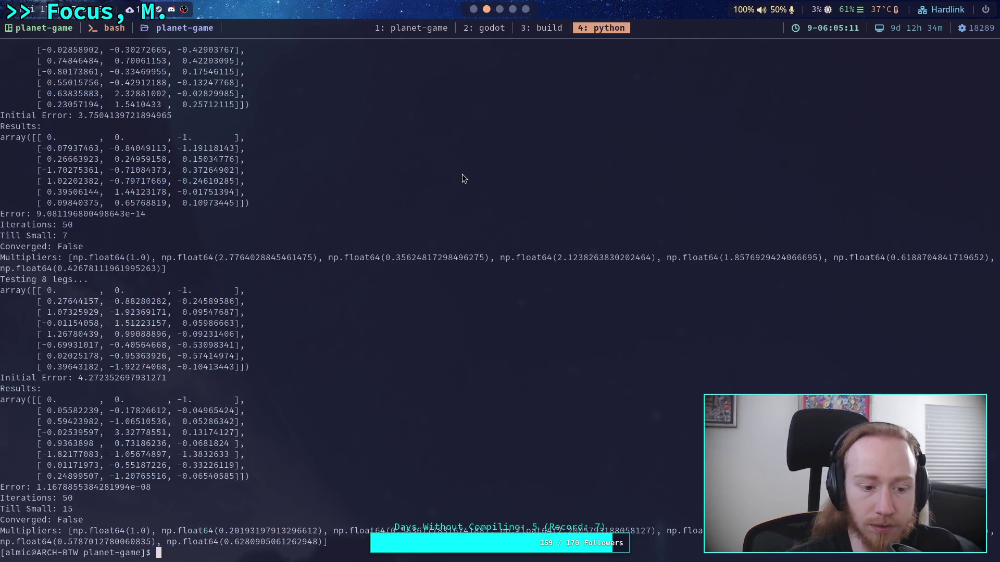
pyautogui.press('Up')
pyautogui.press('Return')
pyautogui.scroll(19, 355, 345)
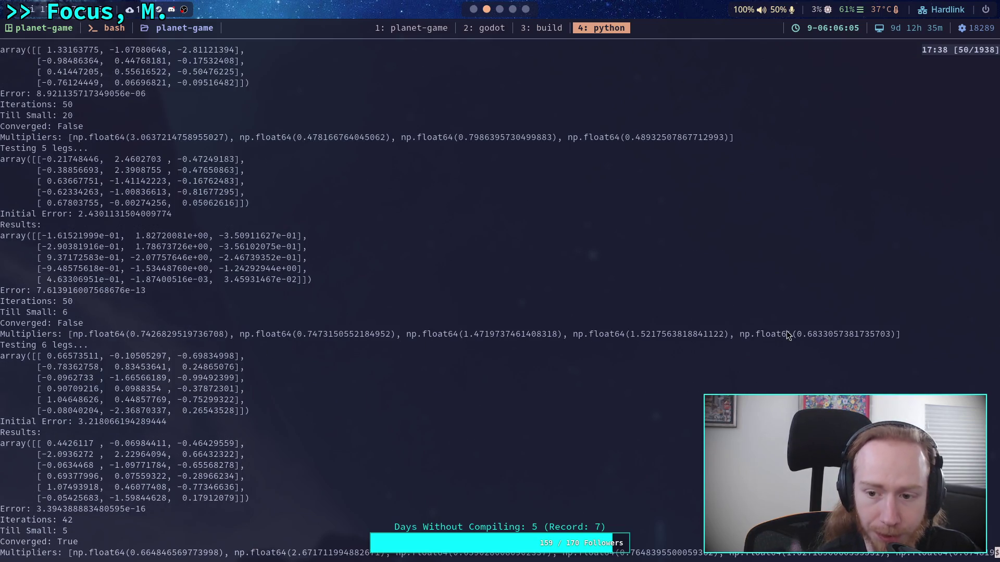
# Scroll through the free-leg run's 4, 5 and 6-leg results.
pyautogui.scroll(1, 616, 214)
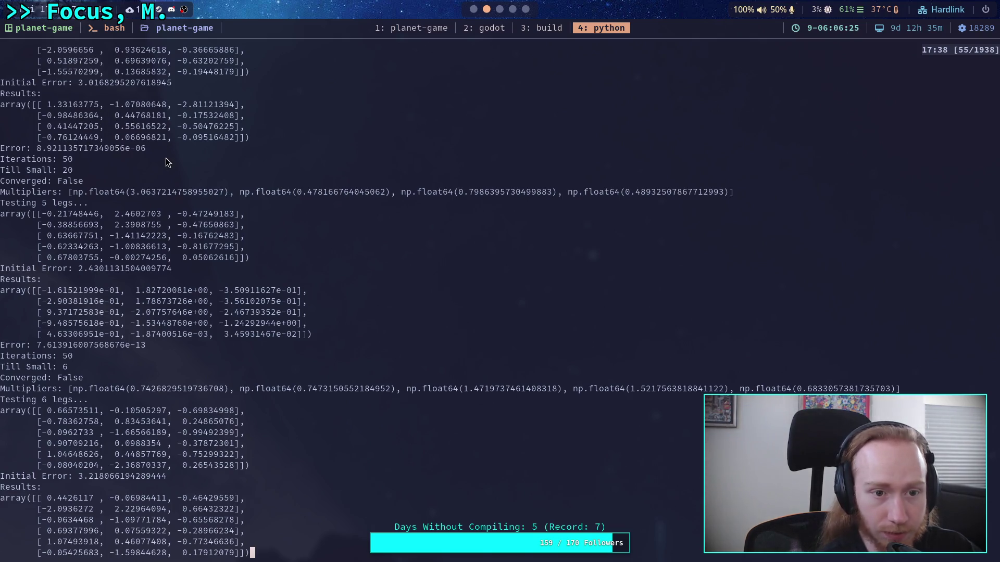
pyautogui.scroll(-1, 162, 161)
pyautogui.scroll(-2, 136, 202)
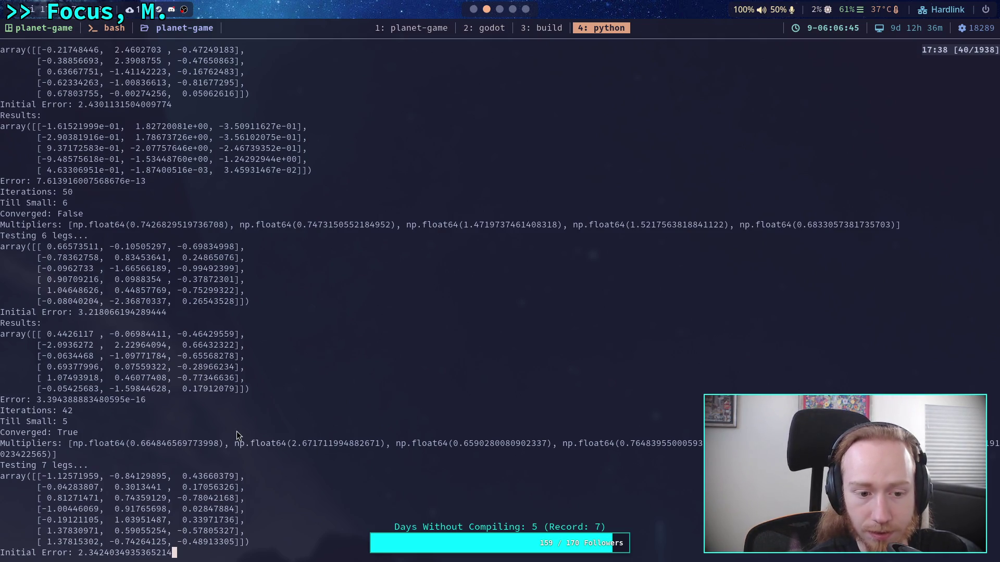
# Scroll to the end: 7 legs converged in 42 iterations, 8 legs stopped at error 3.8674.
pyautogui.scroll(-3, 159, 416)
pyautogui.scroll(-1, 154, 414)
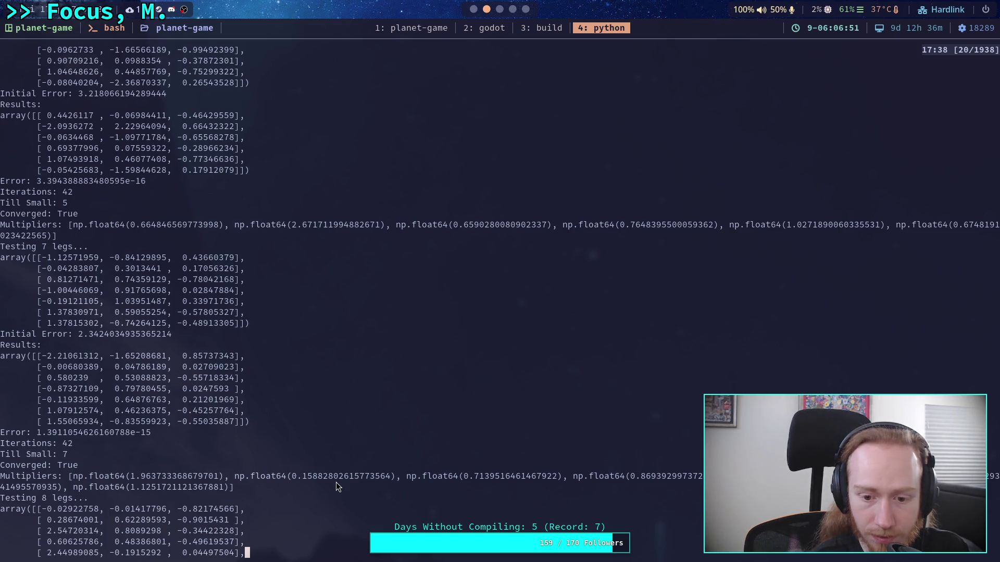
pyautogui.scroll(-4, 317, 472)
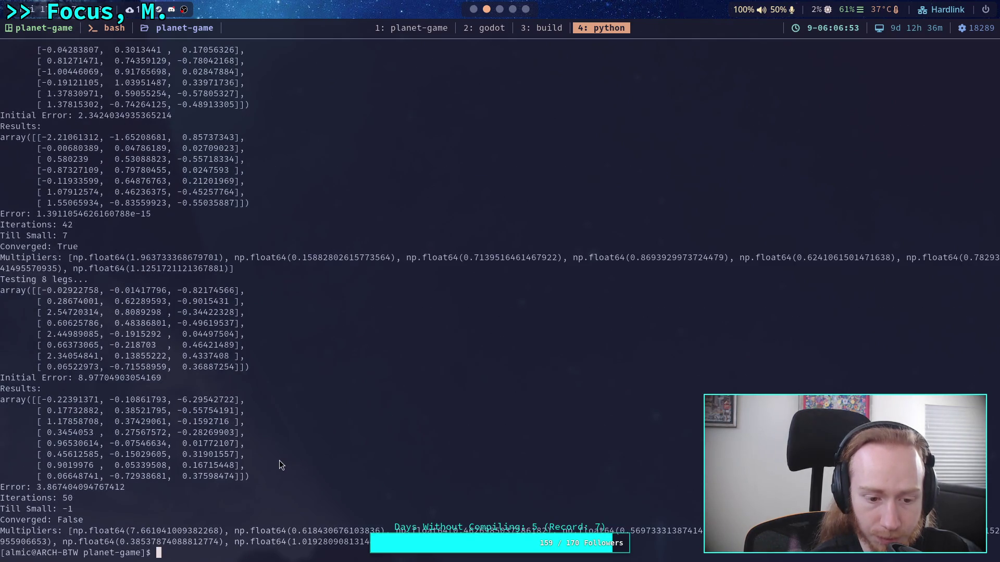
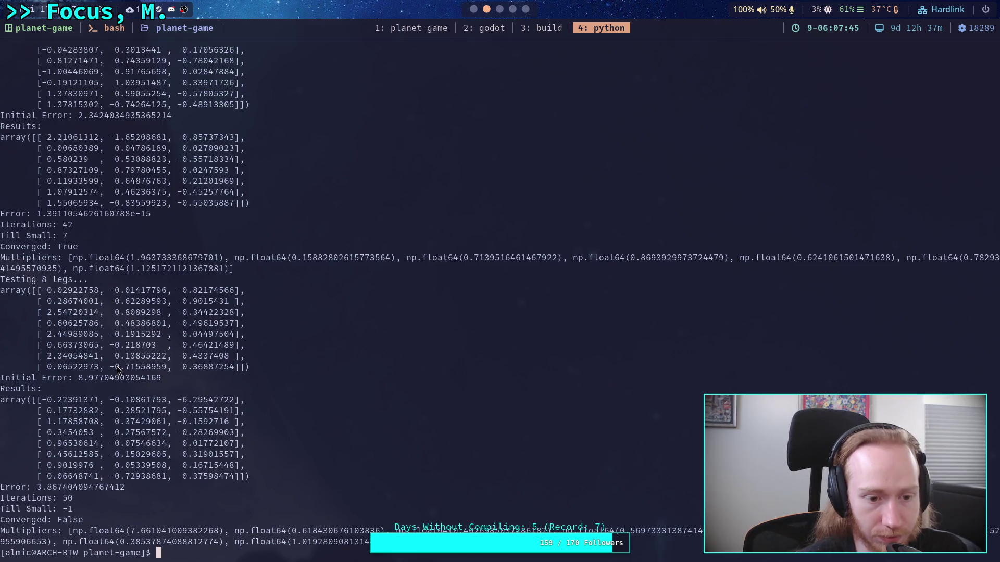
# Copy a coordinate from the unconverged 8-leg tmux output and bring up the Desmos 3D graph.
pyautogui.moveTo(46, 292); pyautogui.dragTo(173, 294)
pyautogui.click(171, 295)
pyautogui.moveTo(242, 295); pyautogui.dragTo(241, 295)
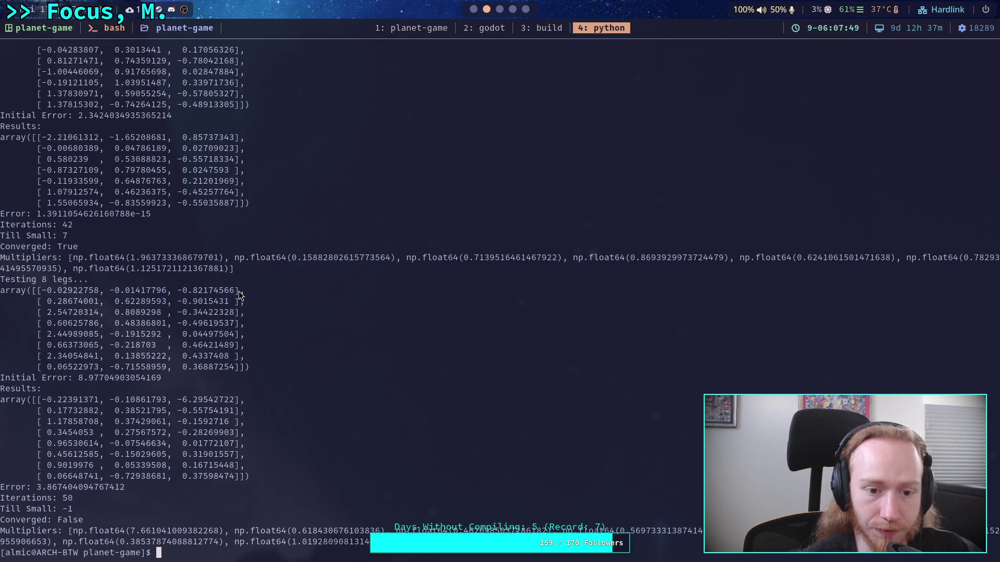
pyautogui.press('super+4')
pyautogui.scroll(5, 111, 241)
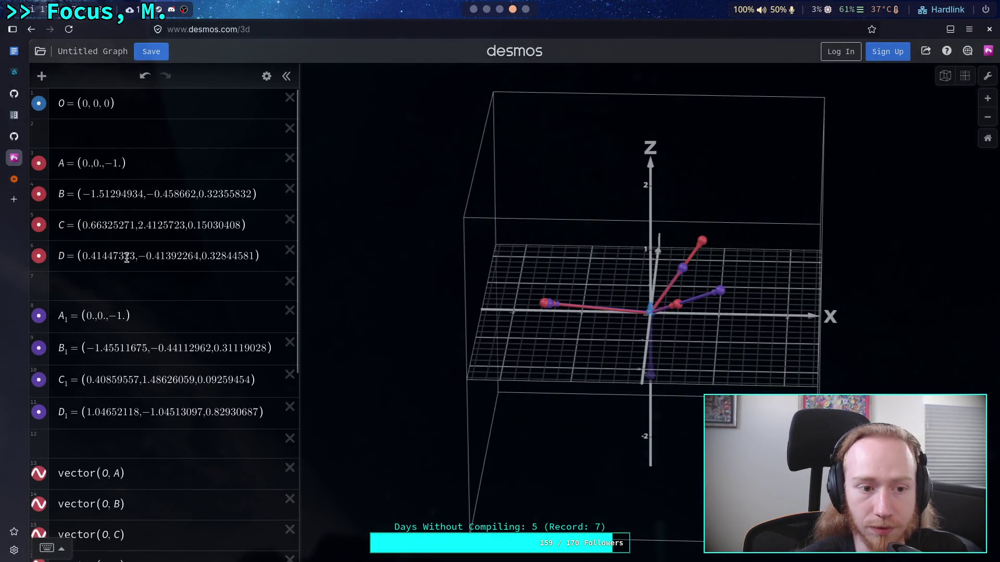
# Duplicate point D's expression four times in the Desmos expression list.
pyautogui.click(266, 76)
pyautogui.click(259, 255)
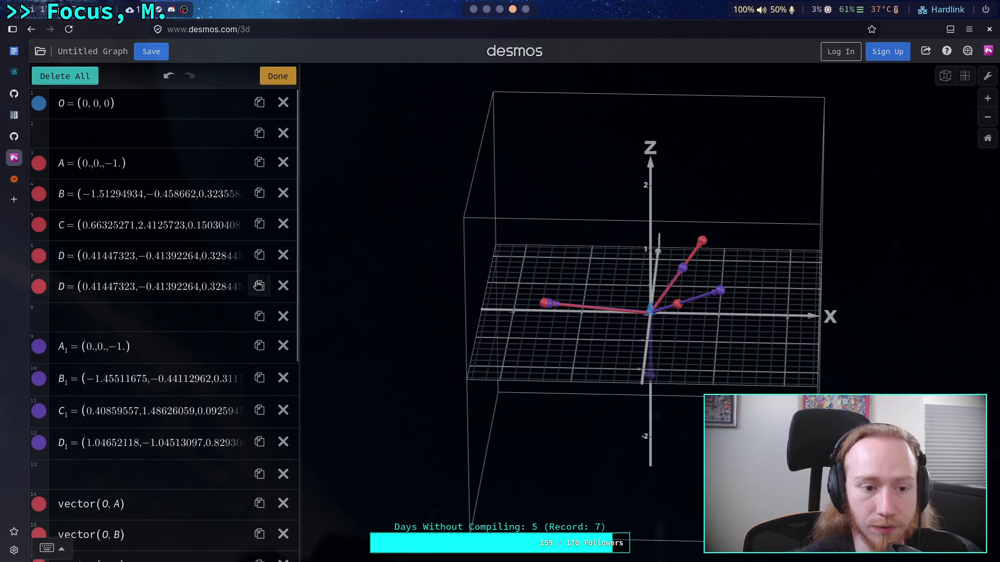
pyautogui.click(258, 286)
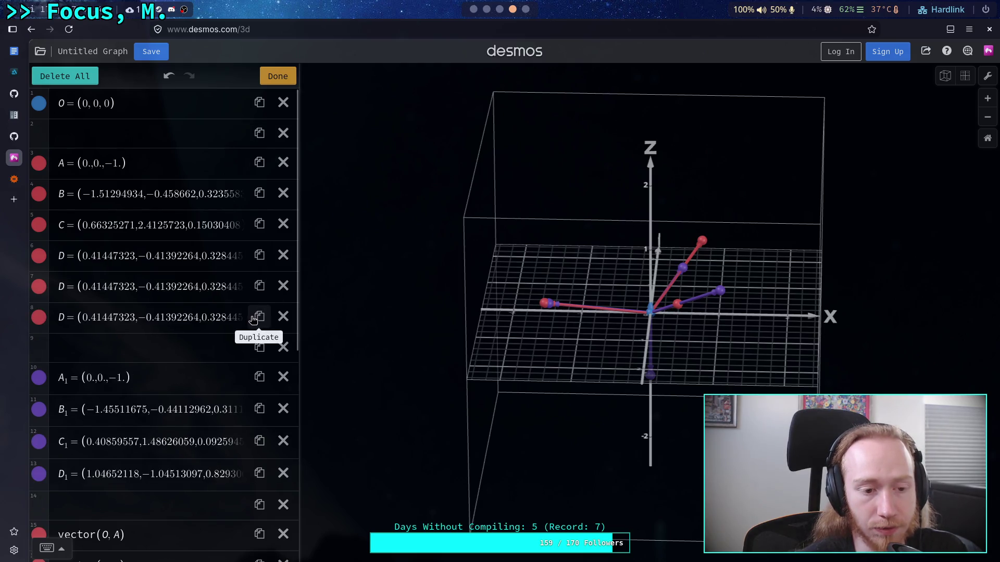
pyautogui.click(259, 316)
pyautogui.click(259, 347)
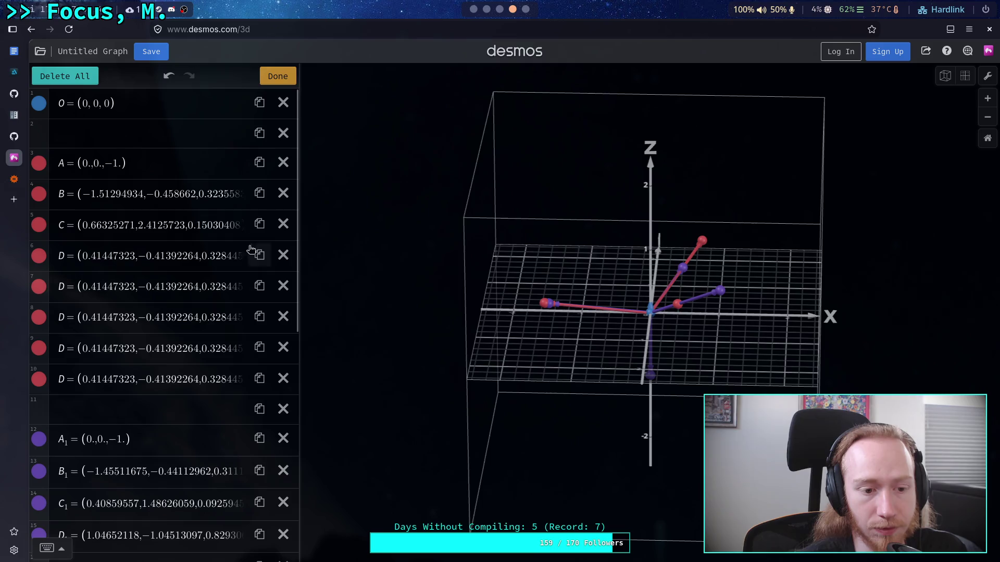
pyautogui.click(277, 76)
# Rename the four copies of D to E, F, G and H.
pyautogui.click(59, 282)
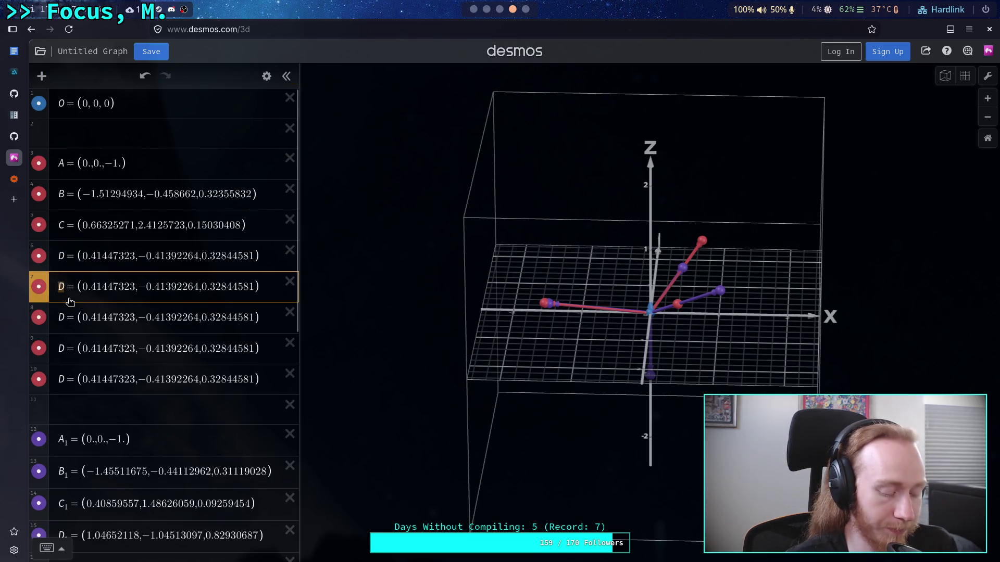
pyautogui.write('E')
pyautogui.doubleClick(62, 317)
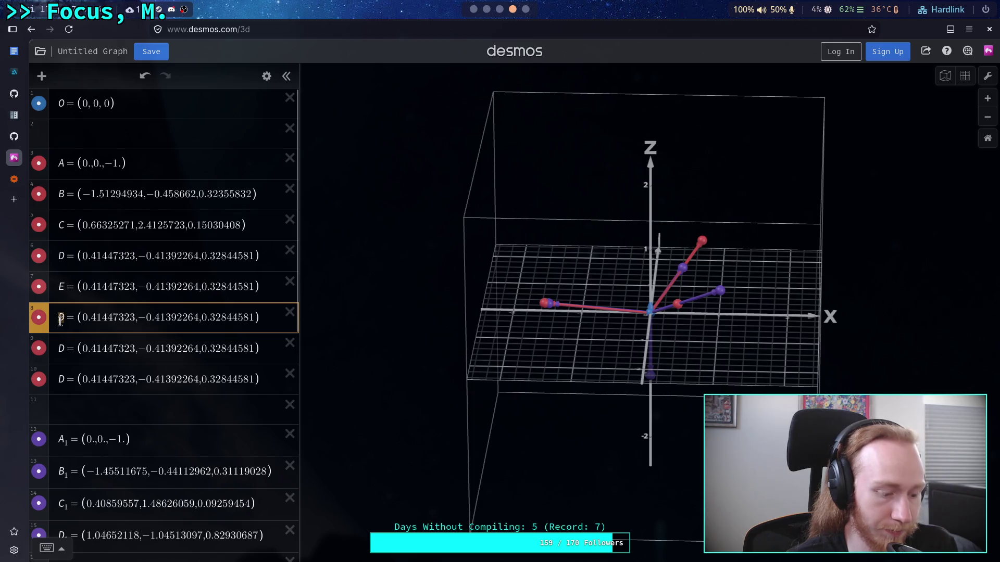
pyautogui.write('F')
pyautogui.doubleClick(63, 348)
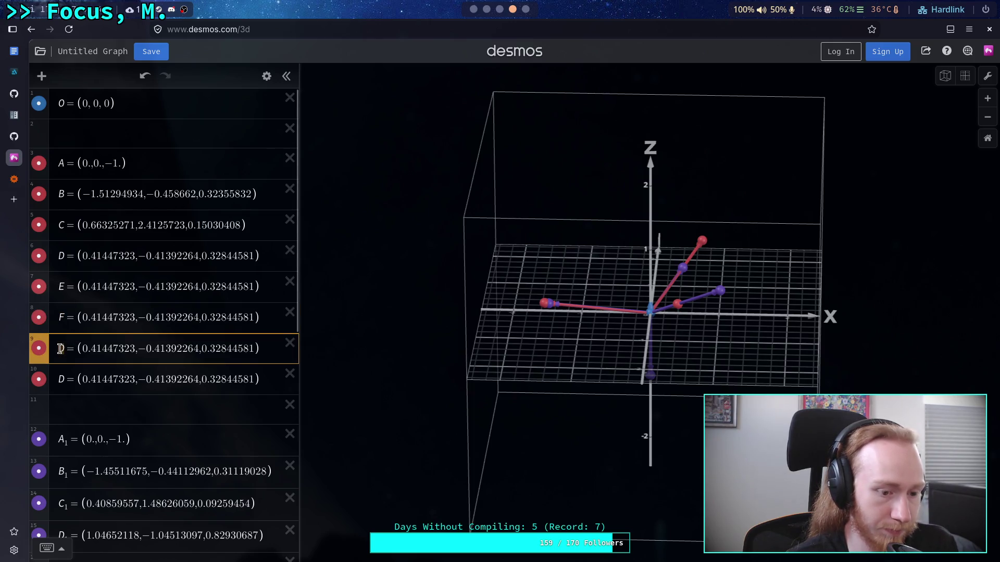
pyautogui.write('G')
pyautogui.doubleClick(61, 379)
pyautogui.write('H')
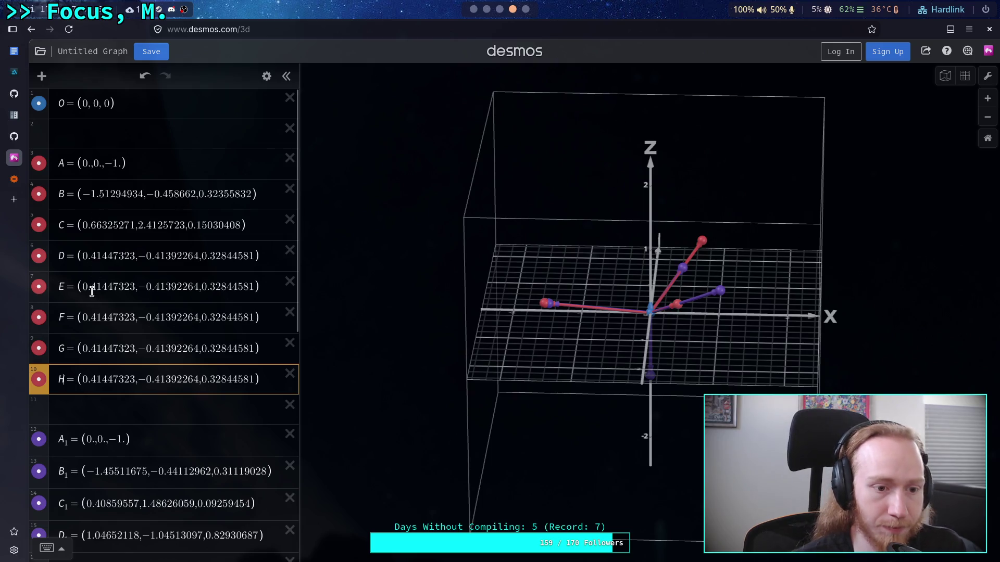
pyautogui.moveTo(83, 287); pyautogui.dragTo(255, 287)
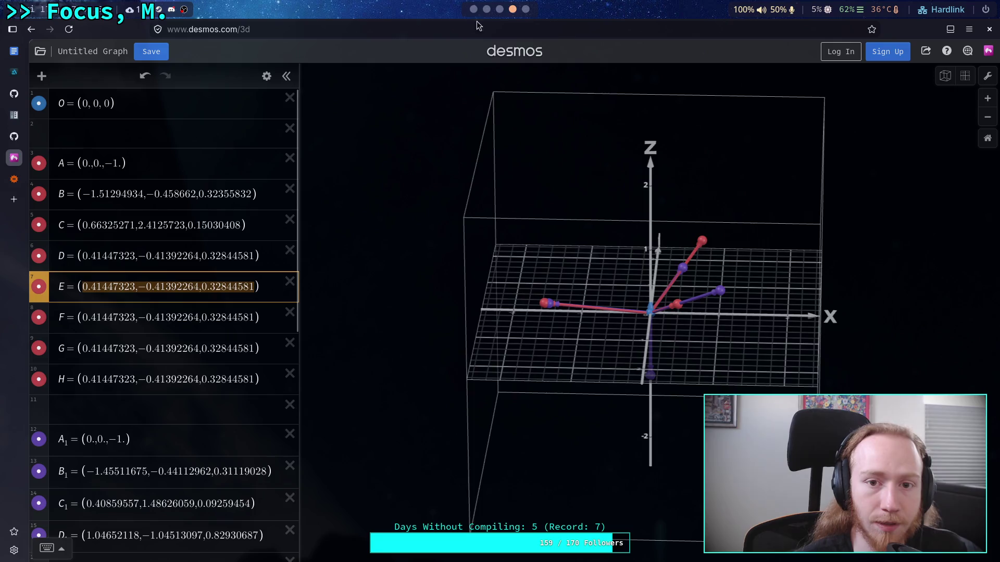
# Set point A to the first 8-leg position (−0.02922758, −0.01417796, −0.82174566).
pyautogui.click(525, 9)
pyautogui.click(499, 10)
pyautogui.click(486, 9)
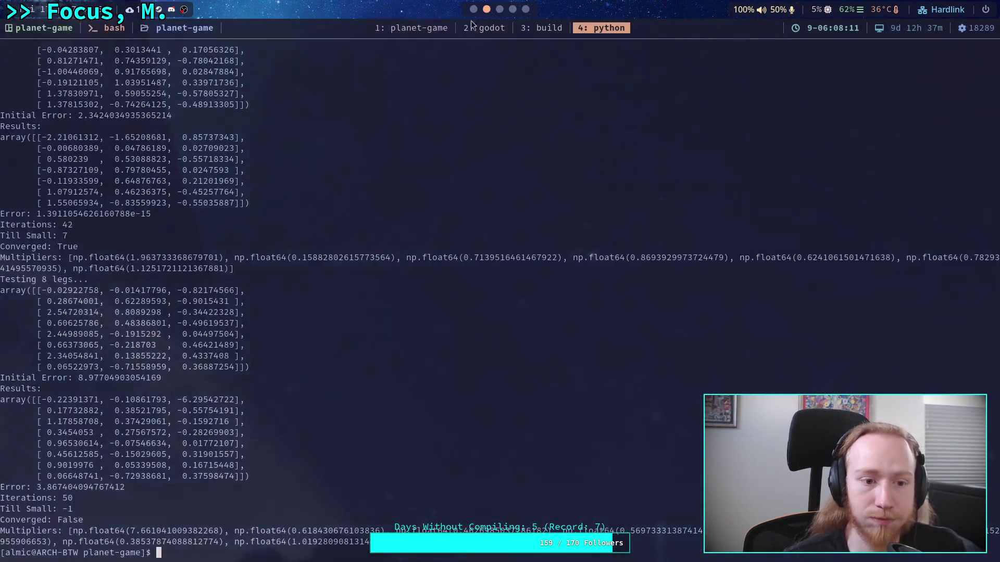
pyautogui.moveTo(42, 290)
pyautogui.mouseDown()
pyautogui.moveTo(251, 290)
pyautogui.moveTo(235, 290)
pyautogui.mouseUp()
pyautogui.press('super+4')
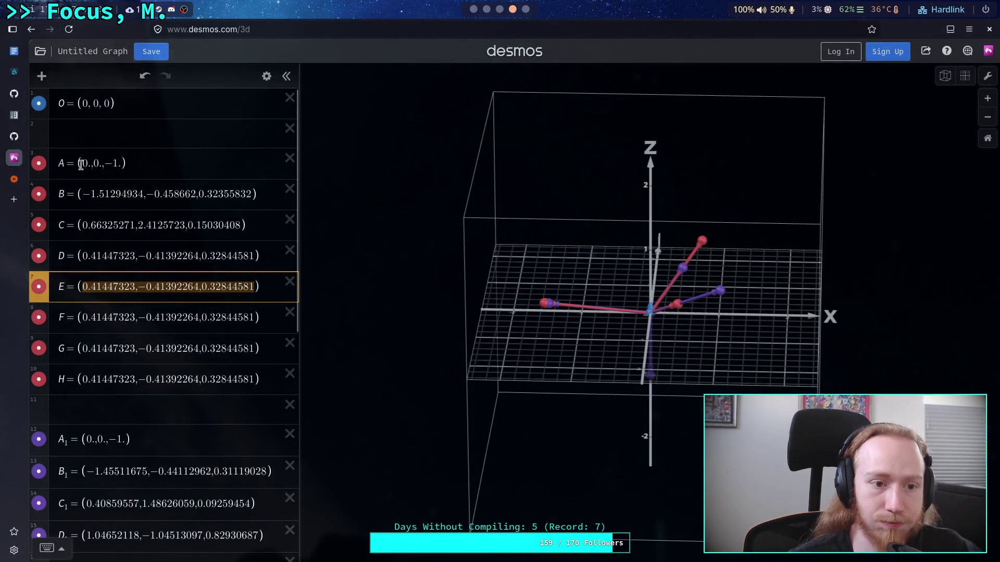
pyautogui.moveTo(83, 163); pyautogui.dragTo(124, 163)
pyautogui.write('-0.02922758,-0.01417796,-0.82174566')
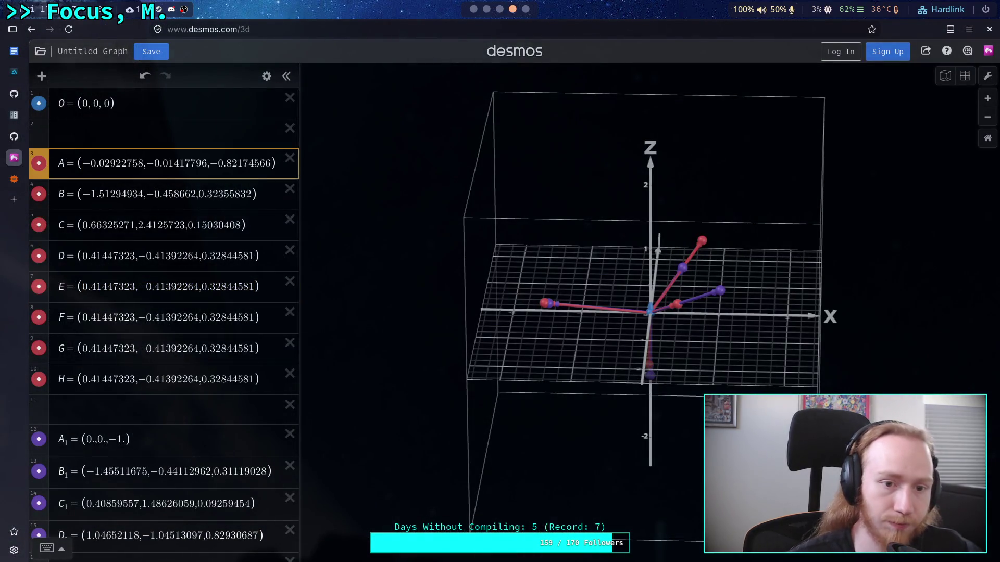
# Set point B to the second 8-leg position (0.28674001, 0.62289593, −0.9015431).
pyautogui.press('super+2')
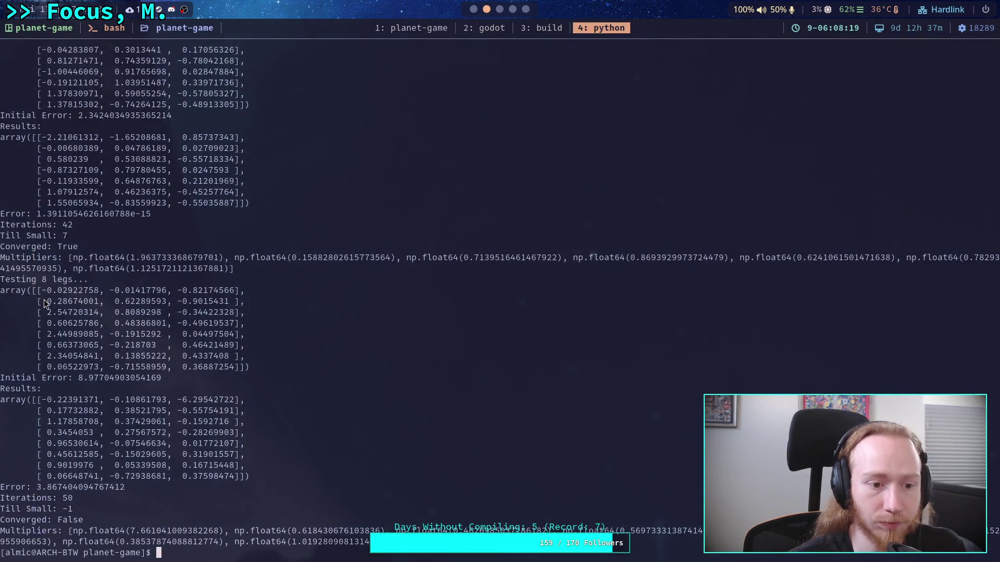
pyautogui.moveTo(46, 301); pyautogui.dragTo(232, 302)
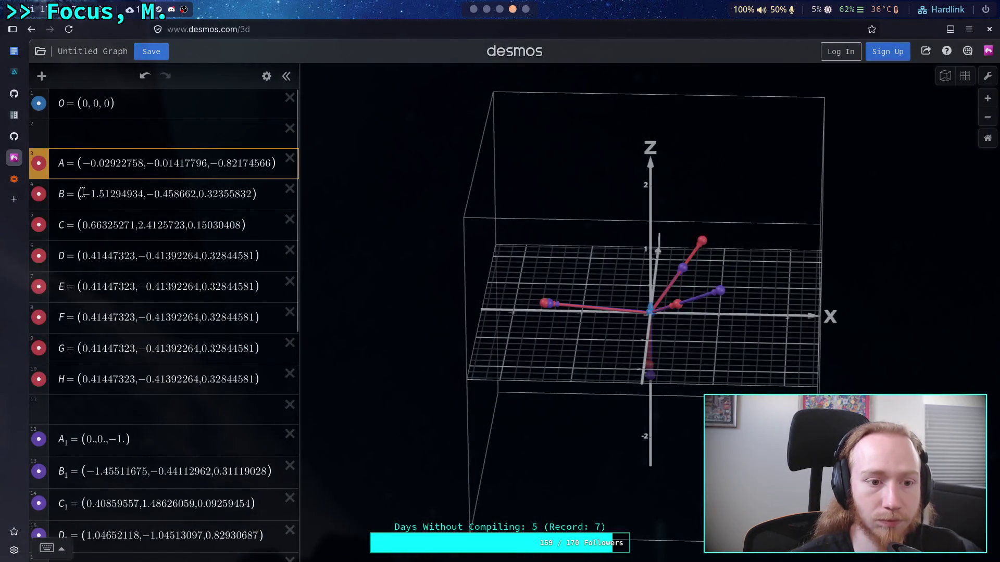
pyautogui.press('Down')
pyautogui.hotkey('shift', 'Right')
pyautogui.hotkey('shift', 'Right')
pyautogui.hotkey('shift', 'Right')
pyautogui.write('0.28674001,0.62289593,-0.9015431')
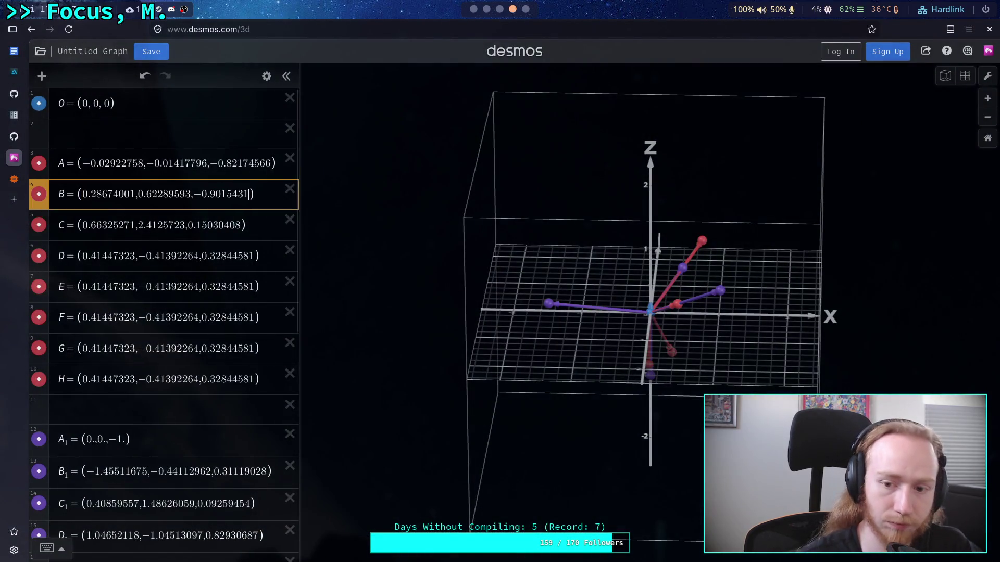
pyautogui.click(964, 77)
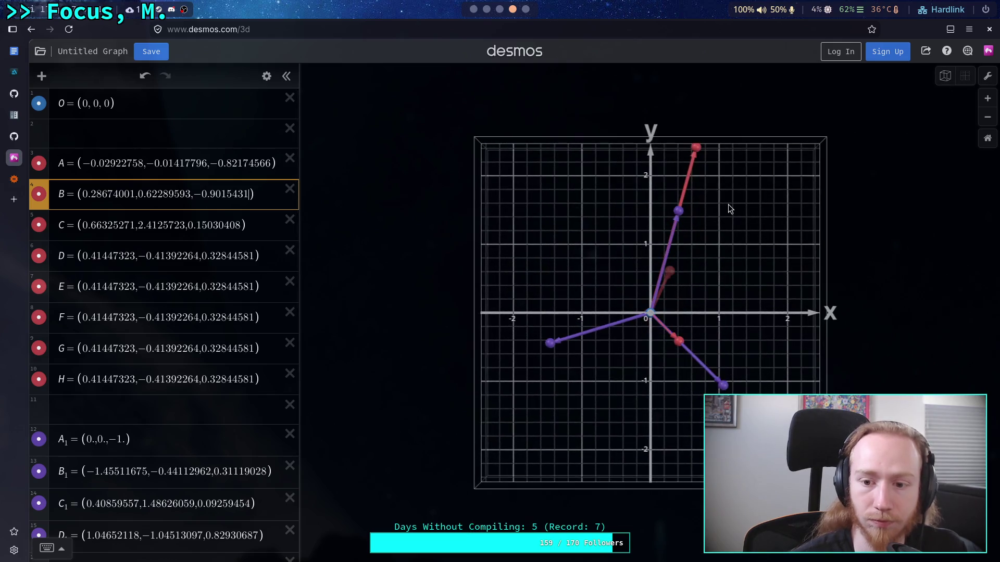
# Set point C to the third 8-leg position (2.54720314, 0.8089298, −0.34422328).
pyautogui.press('super+2')
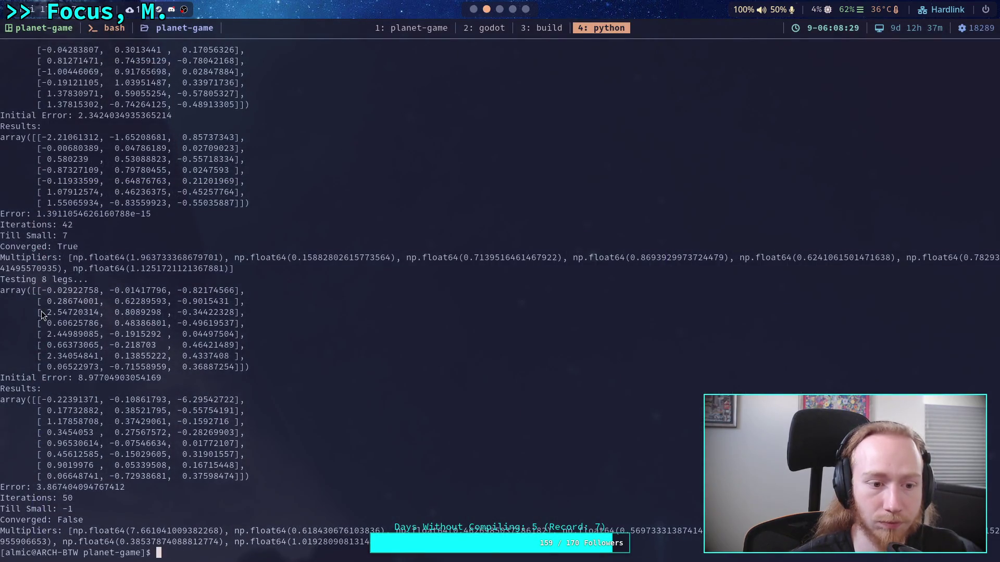
pyautogui.moveTo(48, 312); pyautogui.dragTo(238, 314)
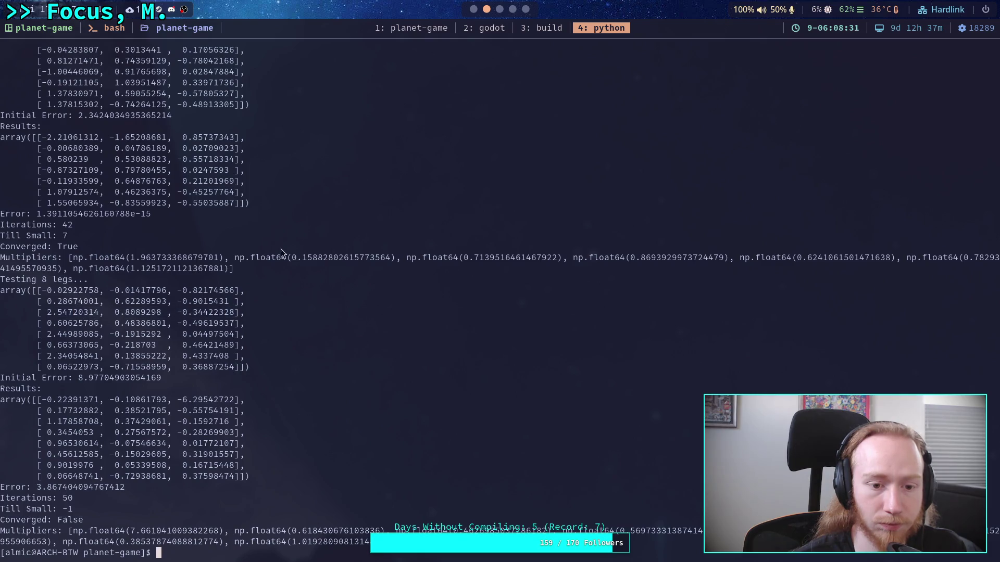
pyautogui.press('super+4')
pyautogui.click(85, 229)
pyautogui.moveTo(85, 229); pyautogui.dragTo(242, 227)
pyautogui.write('2.54720314,0.8089298,-0.34422328')
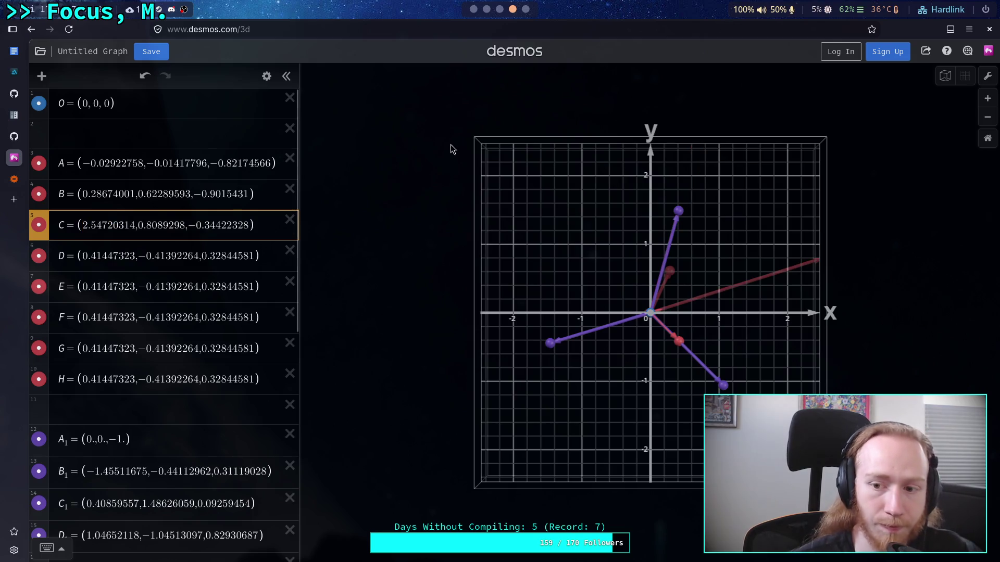
# Set point D to the fourth 8-leg position (0.60625786, 0.48386801, −0.49619537).
pyautogui.press('super+2')
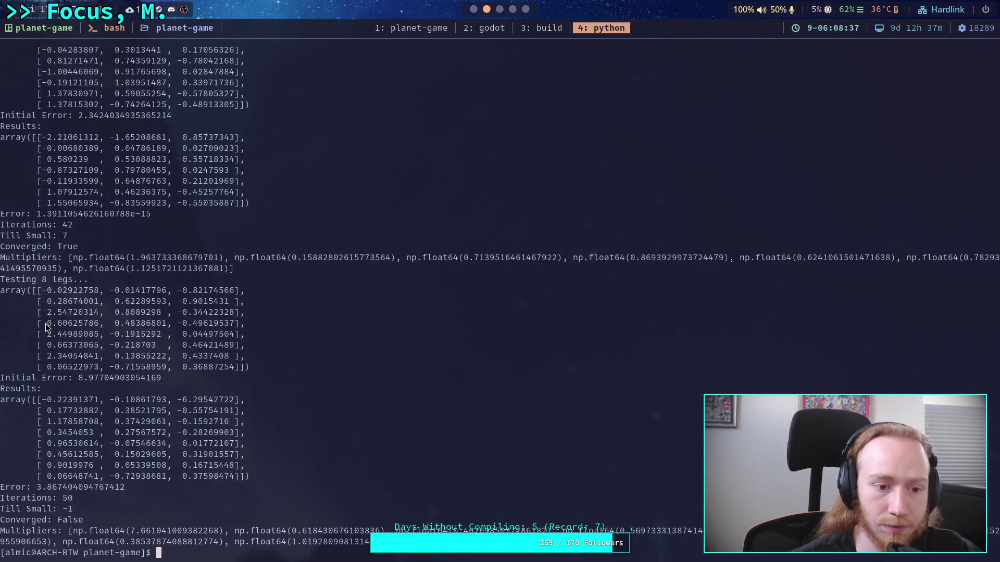
pyautogui.moveTo(45, 323); pyautogui.dragTo(236, 323)
pyautogui.press('super+4')
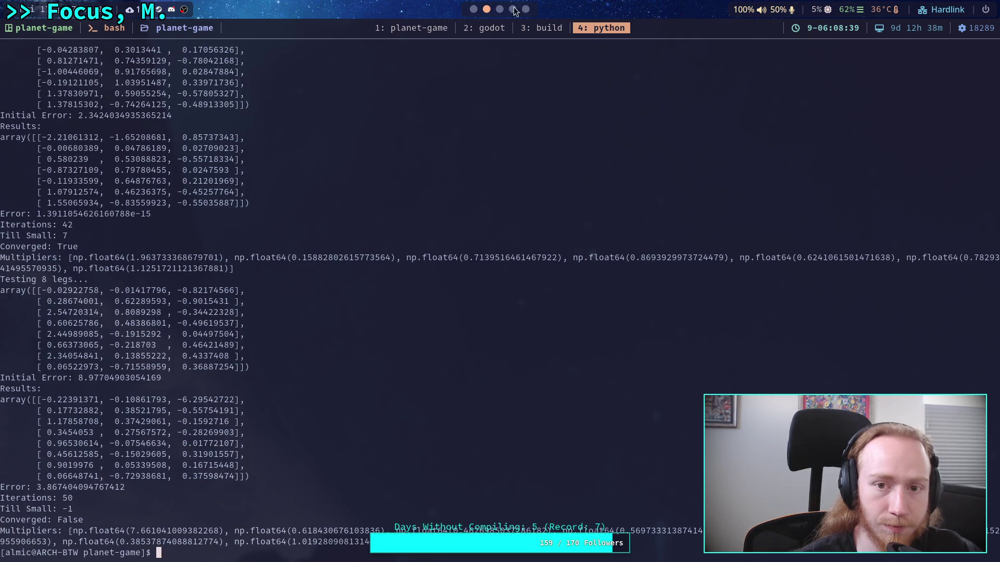
pyautogui.click(86, 256)
pyautogui.moveTo(86, 257); pyautogui.dragTo(252, 256)
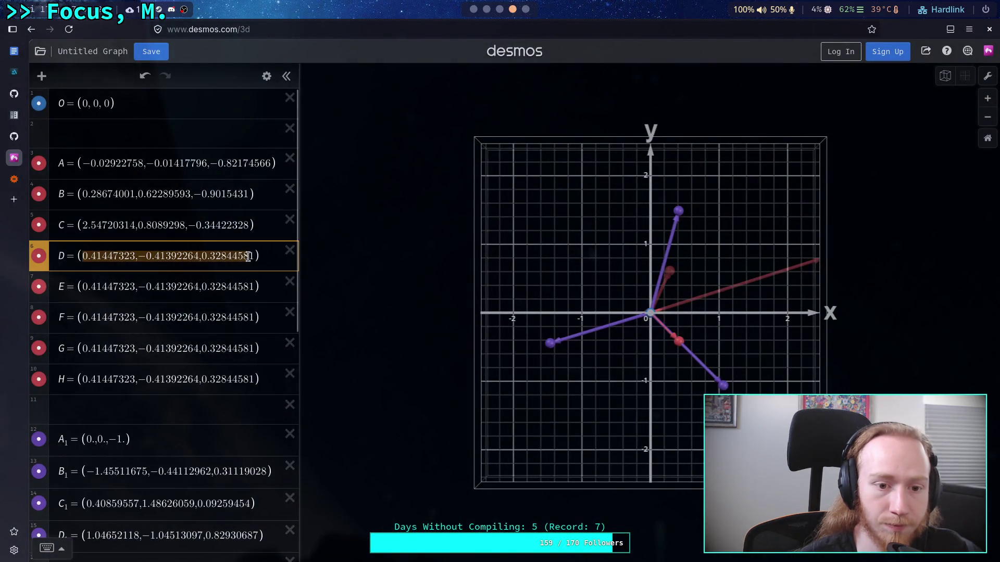
pyautogui.write('0.60625786,0.48386801,-0.49619537')
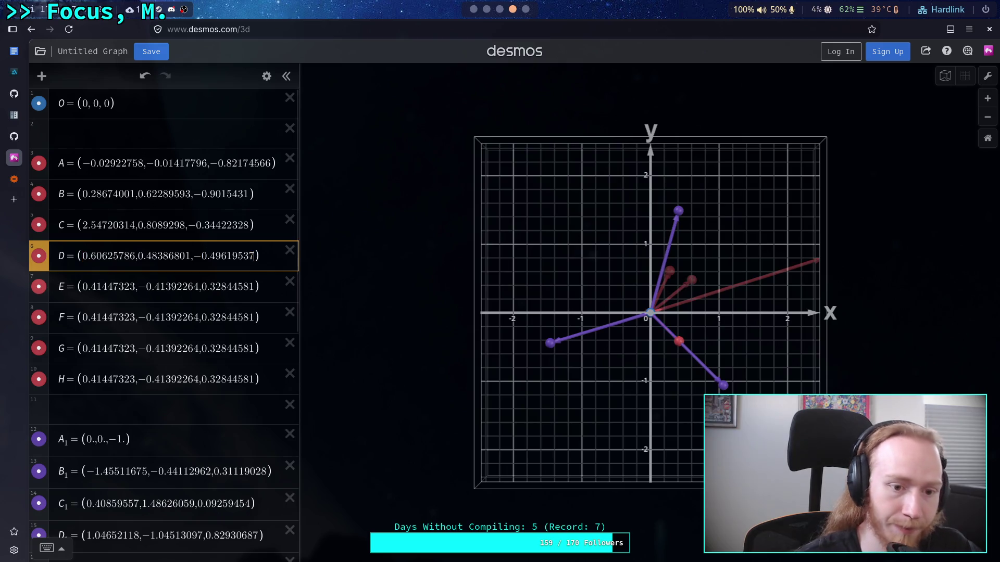
pyautogui.click(484, 9)
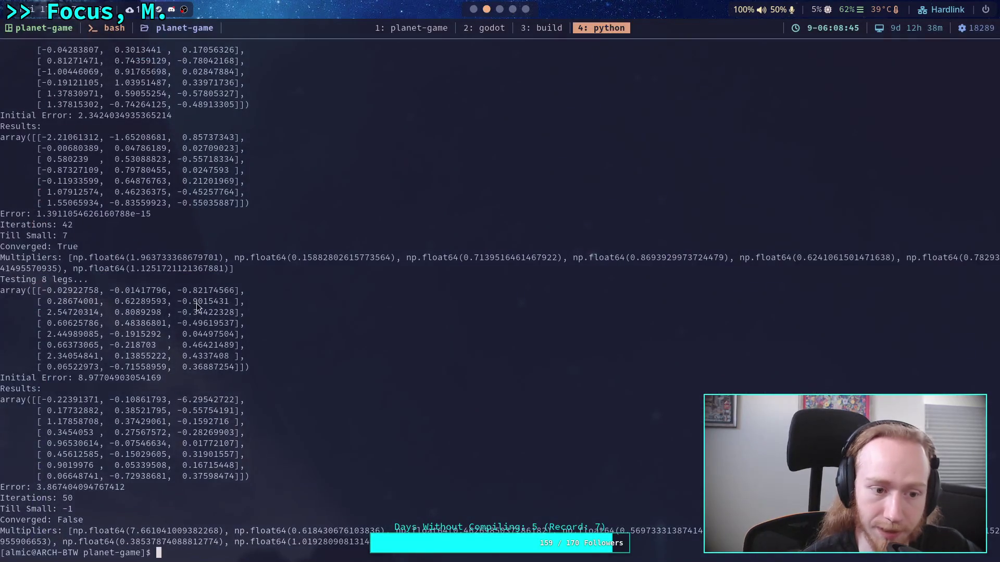
pyautogui.moveTo(49, 336); pyautogui.dragTo(156, 334)
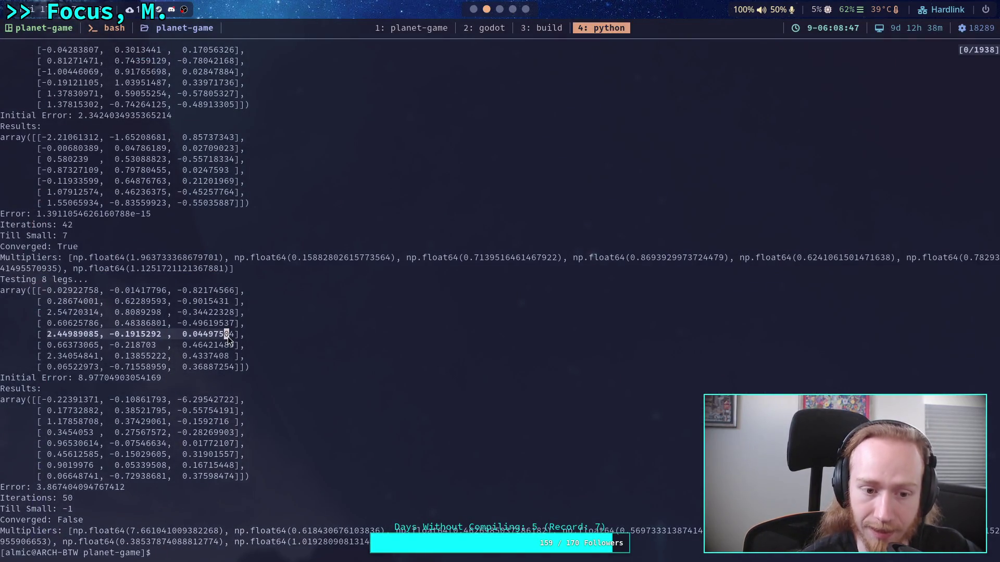
# Paste the fifth 8-leg test position over point E's coordinates.
pyautogui.moveTo(231, 337); pyautogui.dragTo(234, 336)
pyautogui.click(513, 9)
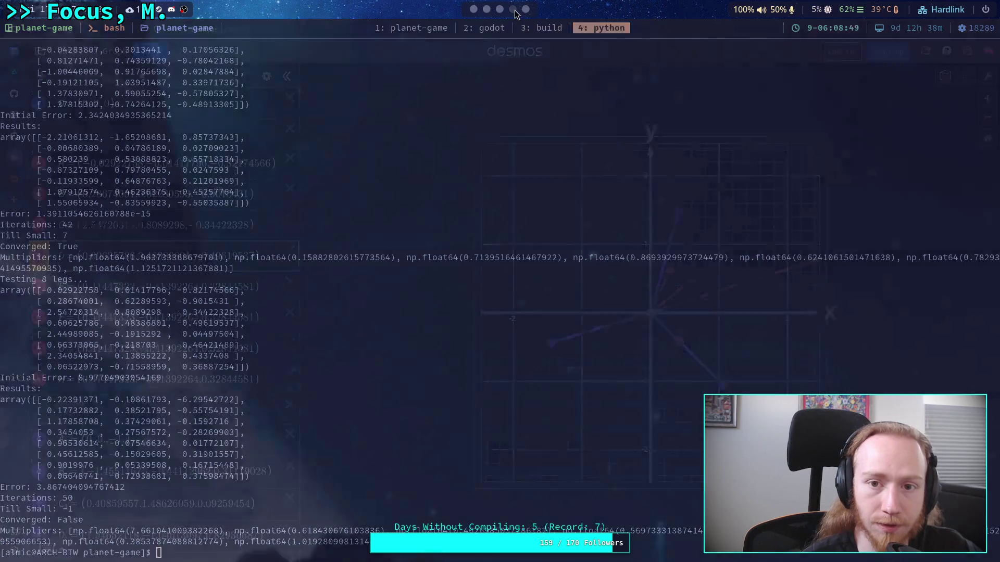
pyautogui.moveTo(84, 287); pyautogui.dragTo(254, 286)
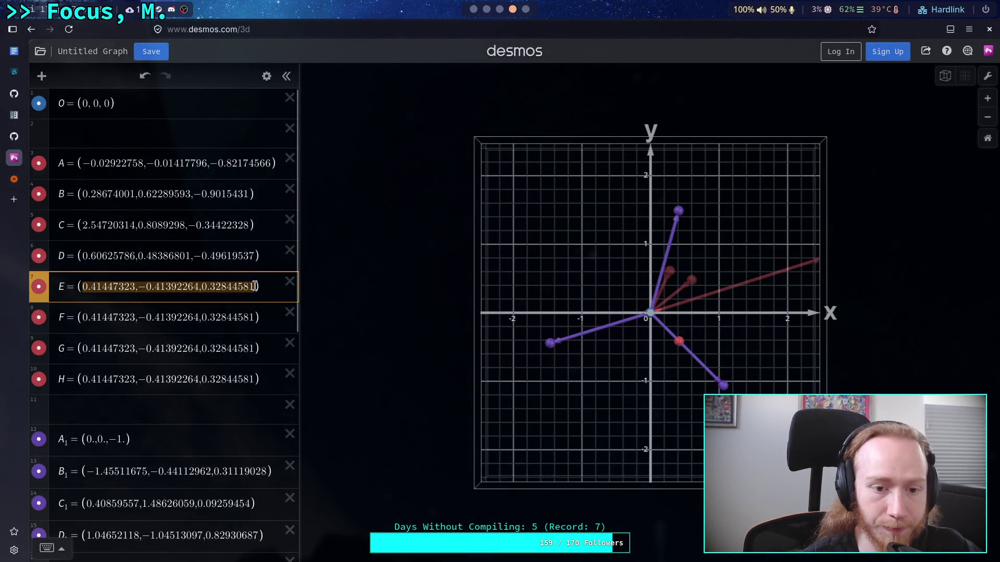
pyautogui.write('2.44989085,-0.1915292,0.04497504')
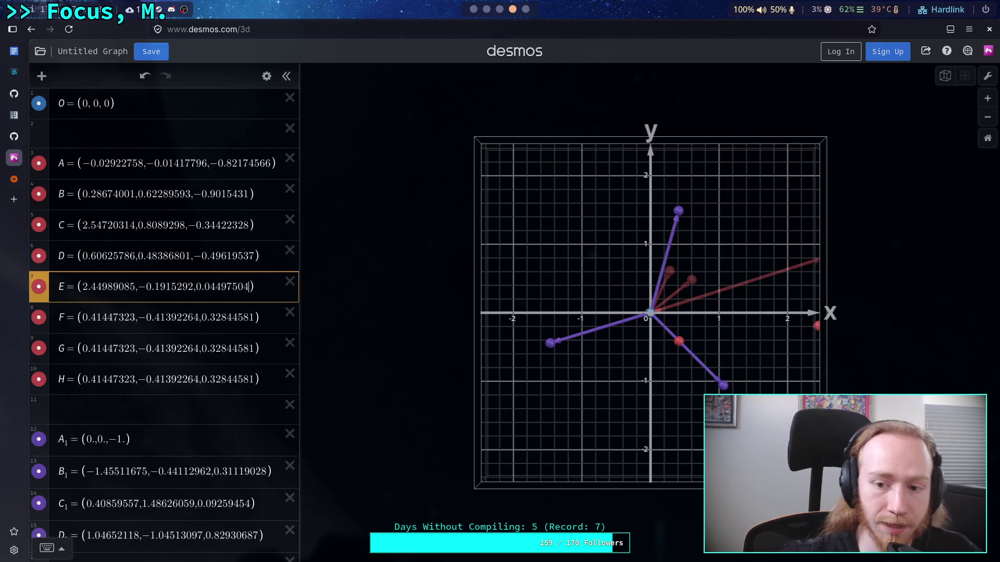
# Replace point F's coordinates with the sixth leg's position from the output.
pyautogui.press('super+2')
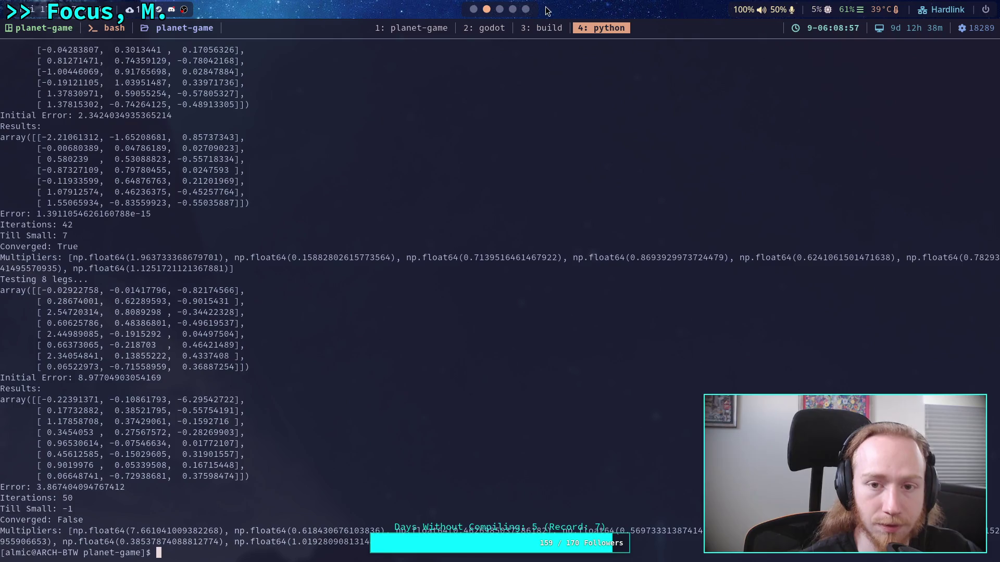
pyautogui.click(513, 10)
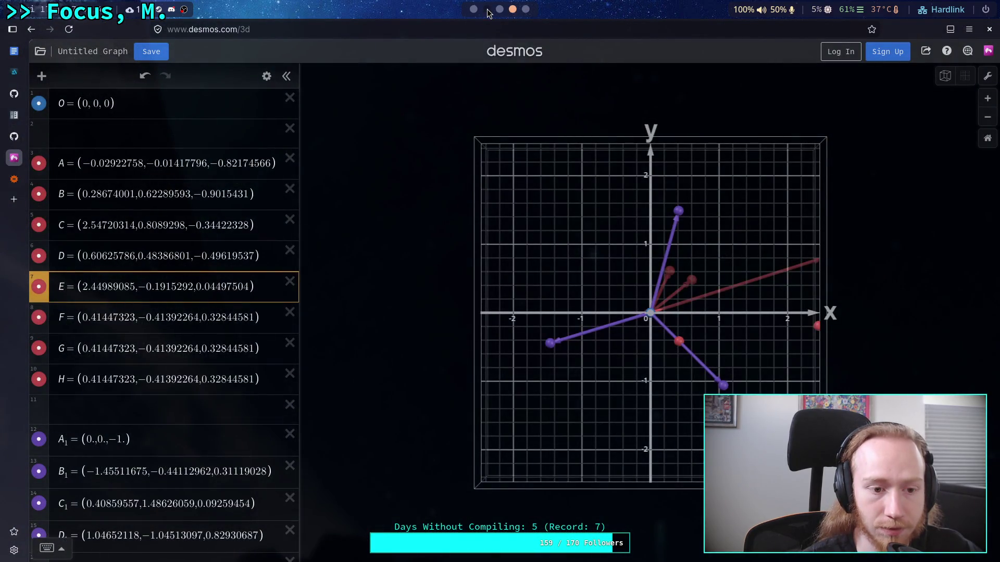
pyautogui.click(487, 10)
pyautogui.moveTo(48, 345); pyautogui.dragTo(240, 345)
pyautogui.click(512, 9)
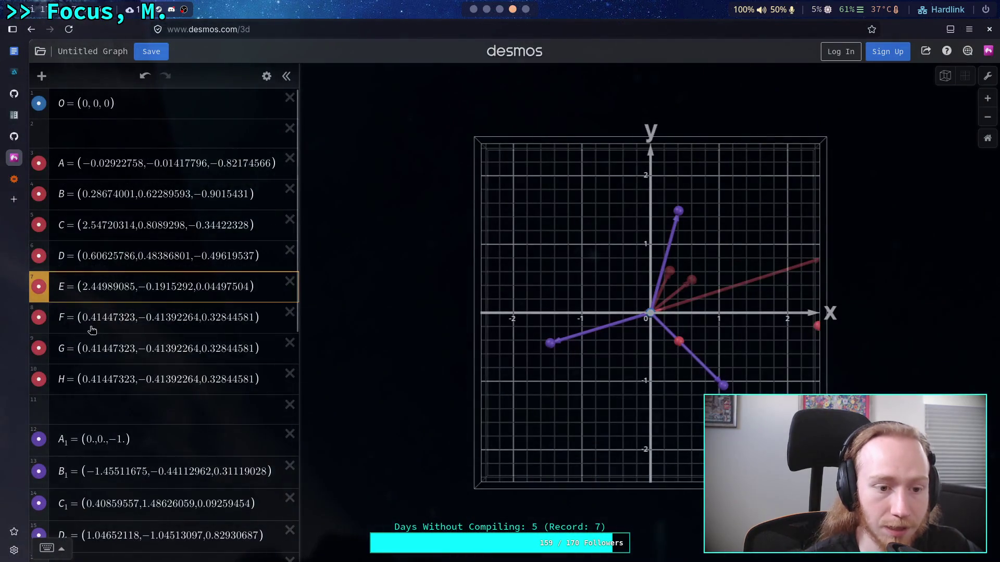
pyautogui.moveTo(82, 319); pyautogui.dragTo(254, 322)
pyautogui.write('0.66373065,−0.218703,0.46421489')
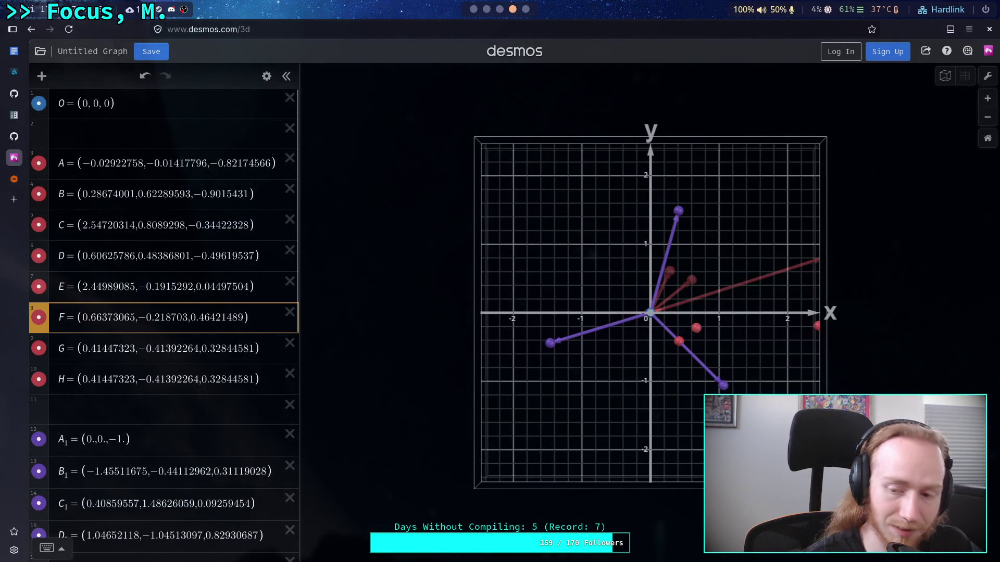
# Replace point G's coordinates with the seventh leg's position.
pyautogui.click(487, 10)
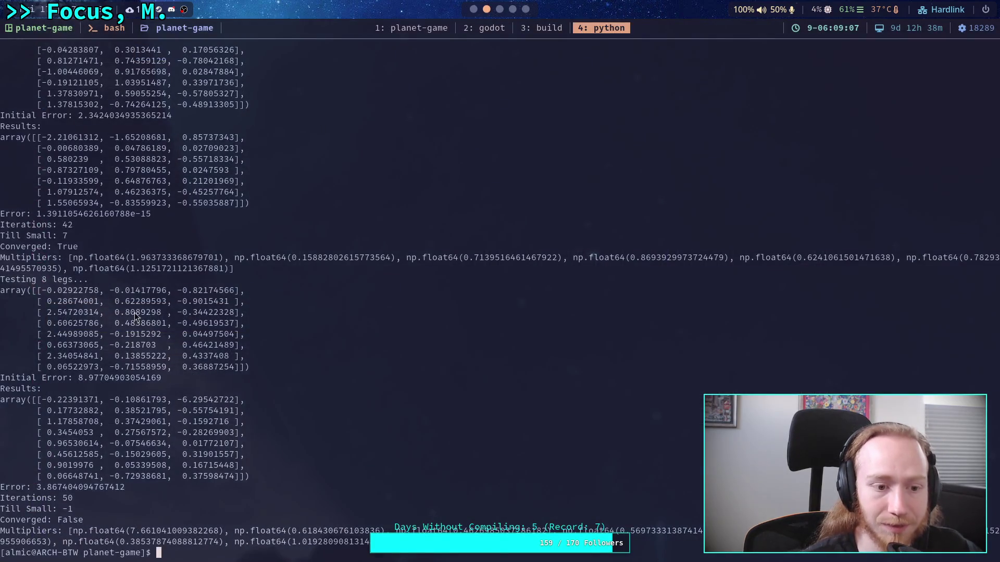
pyautogui.moveTo(48, 356); pyautogui.dragTo(130, 360)
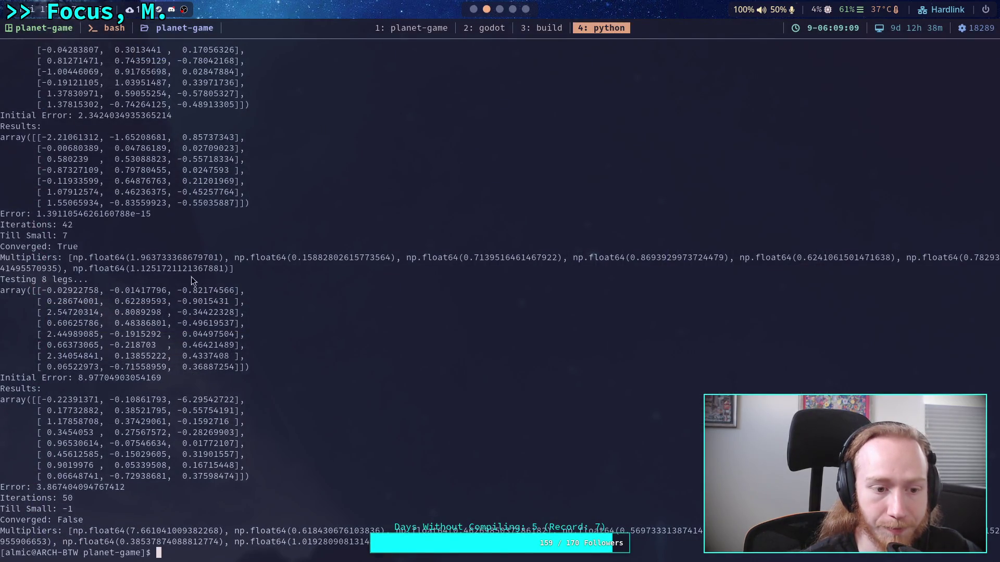
pyautogui.click(513, 10)
pyautogui.click(486, 10)
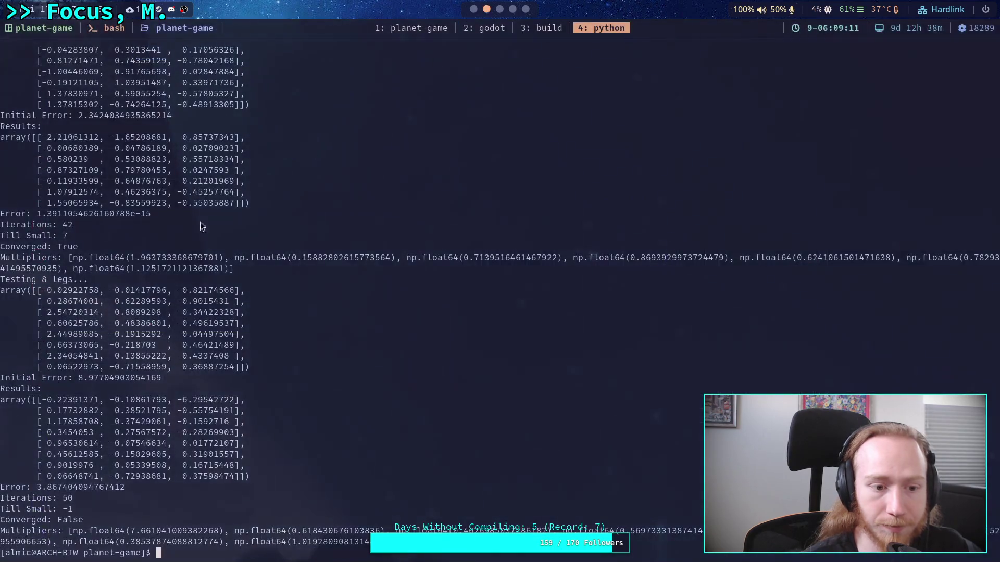
pyautogui.moveTo(48, 358); pyautogui.dragTo(230, 355)
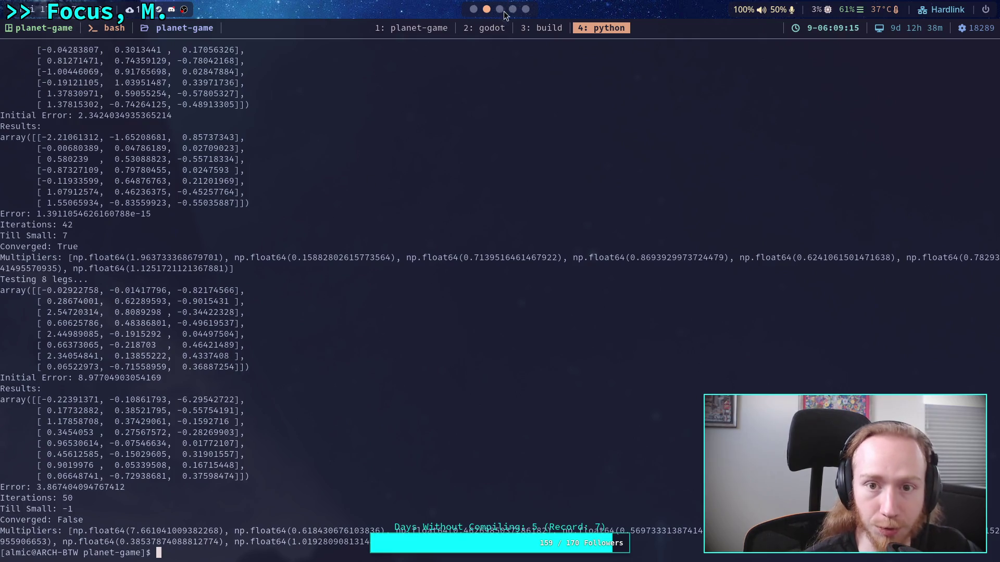
pyautogui.click(512, 10)
pyautogui.moveTo(84, 350); pyautogui.dragTo(255, 353)
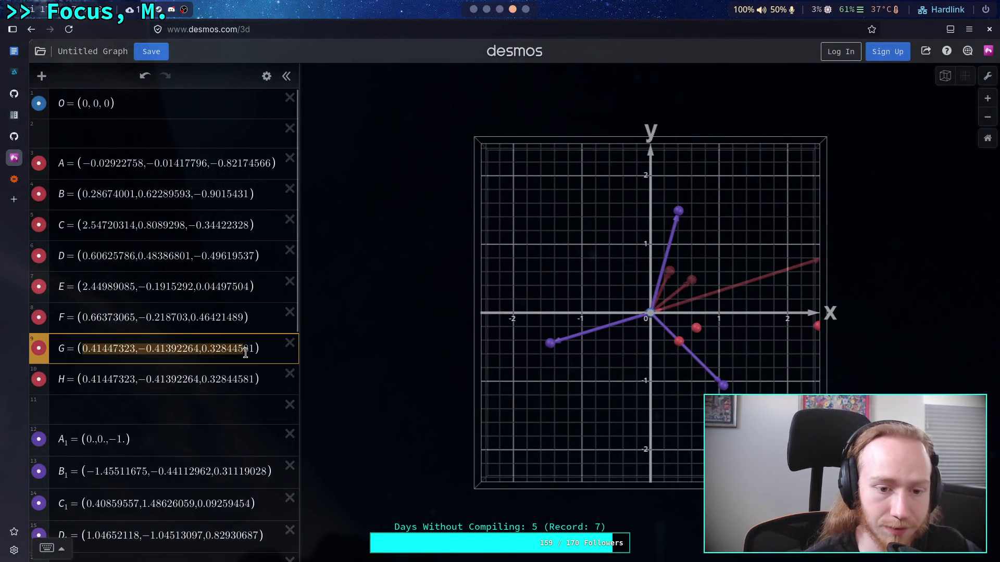
pyautogui.write('2.34054841,0.13855222,0.4337408')
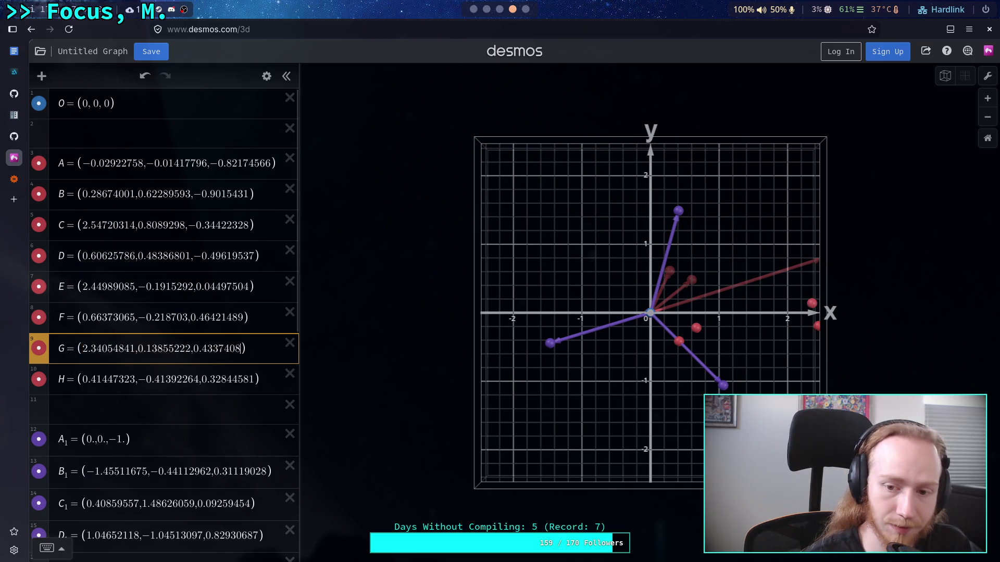
# Replace point H's coordinates with the eighth leg's position.
pyautogui.click(487, 10)
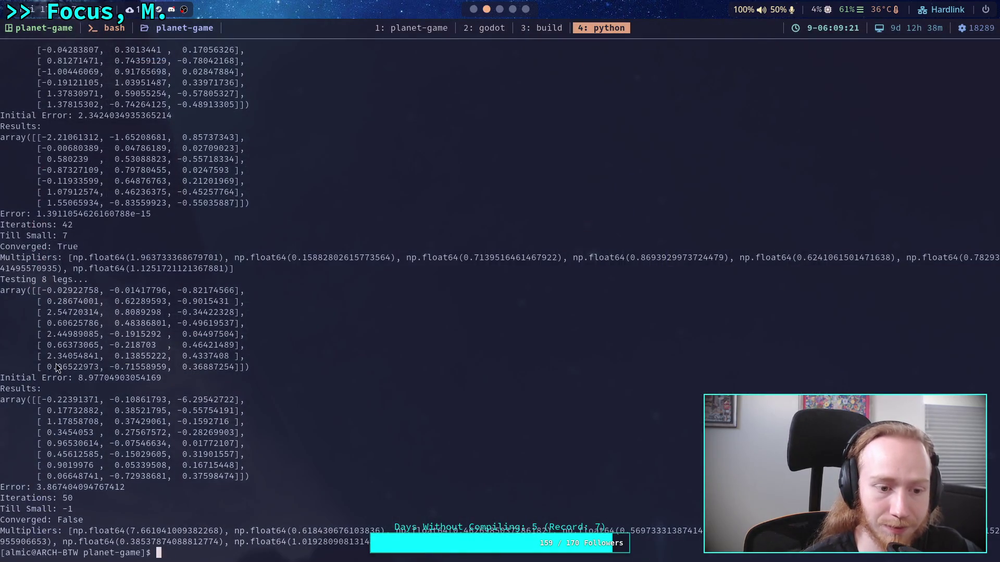
pyautogui.moveTo(50, 367); pyautogui.dragTo(244, 370)
pyautogui.click(270, 330)
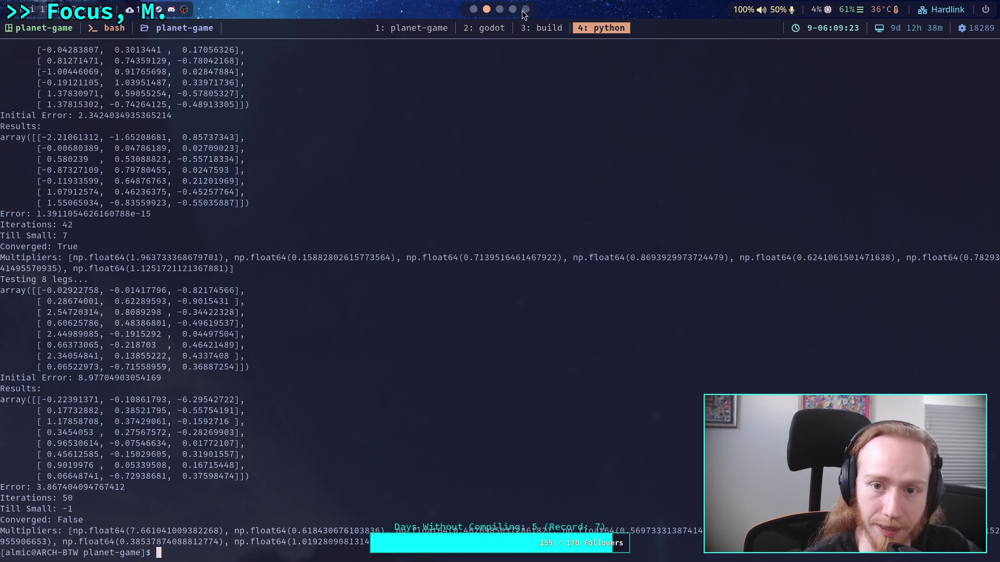
pyautogui.click(512, 9)
pyautogui.moveTo(82, 380); pyautogui.dragTo(253, 382)
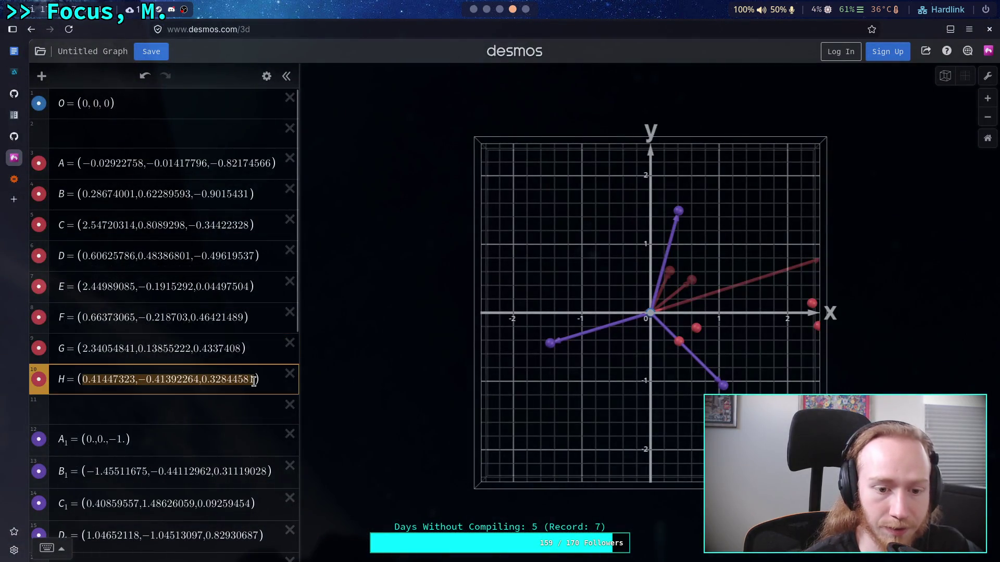
pyautogui.write('0.06522973,-0.71558959,0.36887254')
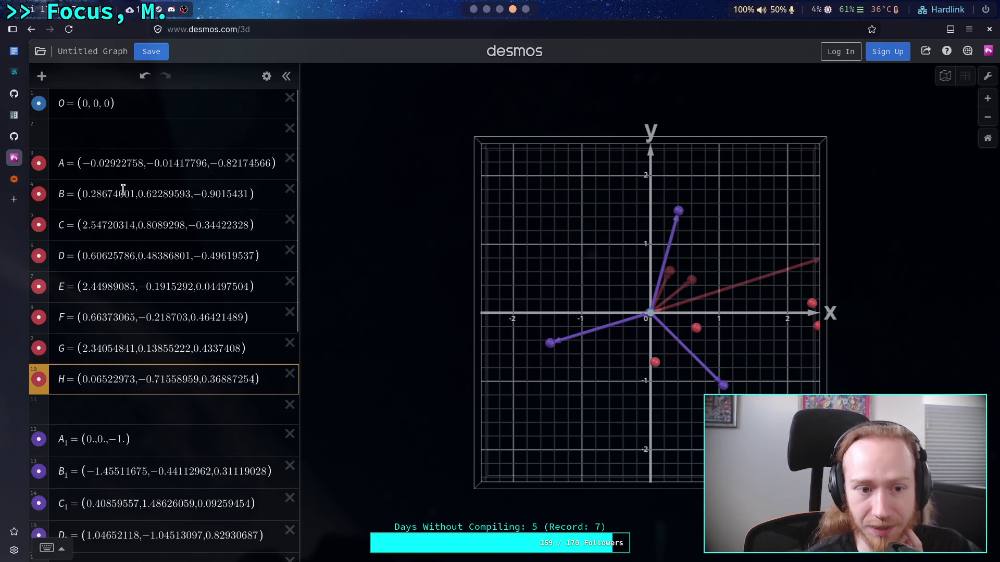
# Tilt the 3D graph, return to top-down view and zoom out to inspect all eight points.
pyautogui.moveTo(82, 163); pyautogui.dragTo(135, 163)
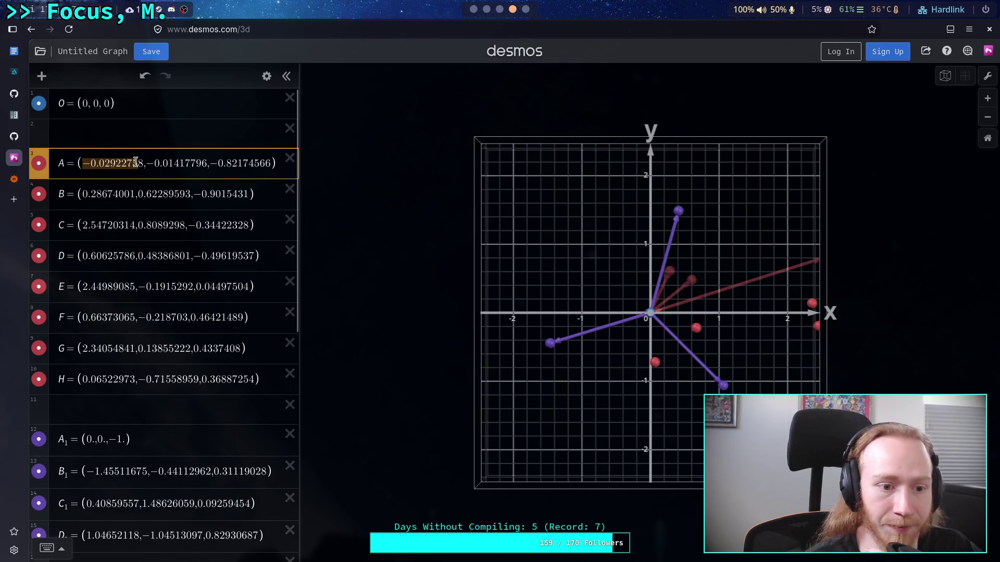
pyautogui.click(487, 9)
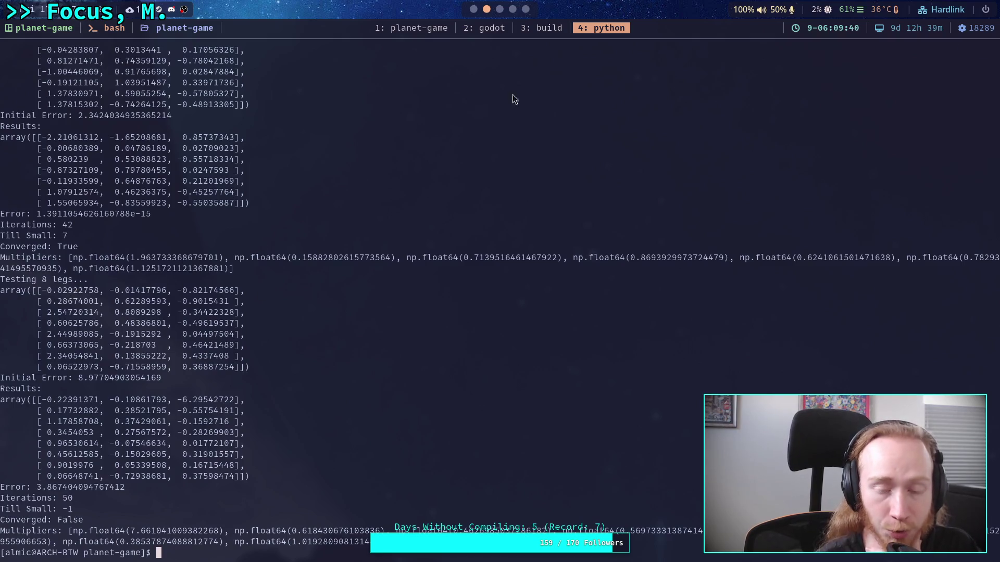
pyautogui.press('super+4')
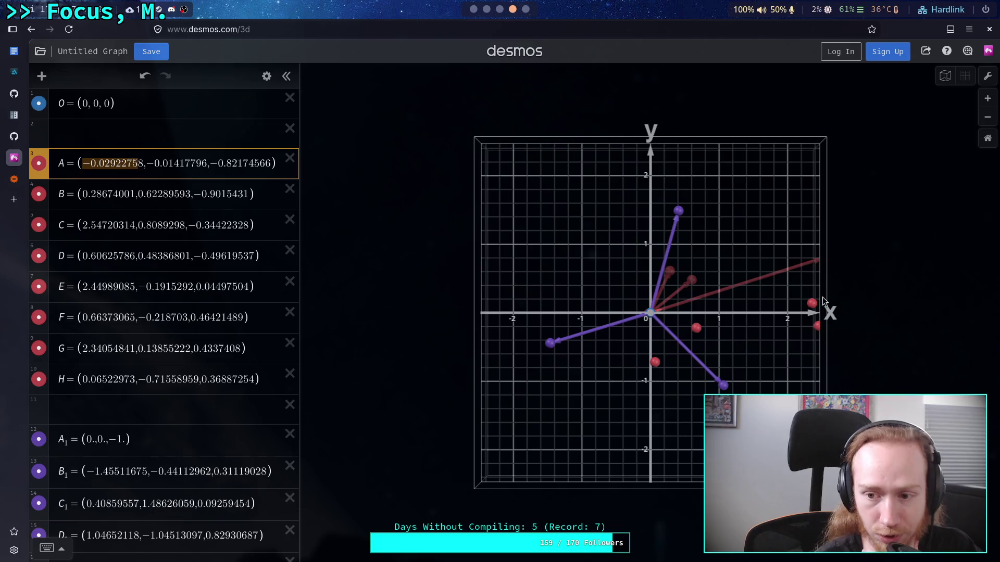
pyautogui.moveTo(786, 314)
pyautogui.mouseDown()
pyautogui.moveTo(746, 226)
pyautogui.moveTo(783, 283)
pyautogui.moveTo(866, 215)
pyautogui.moveTo(729, 254)
pyautogui.moveTo(671, 208)
pyautogui.moveTo(693, 187)
pyautogui.moveTo(681, 223)
pyautogui.moveTo(931, 108)
pyautogui.mouseUp()
pyautogui.click(965, 78)
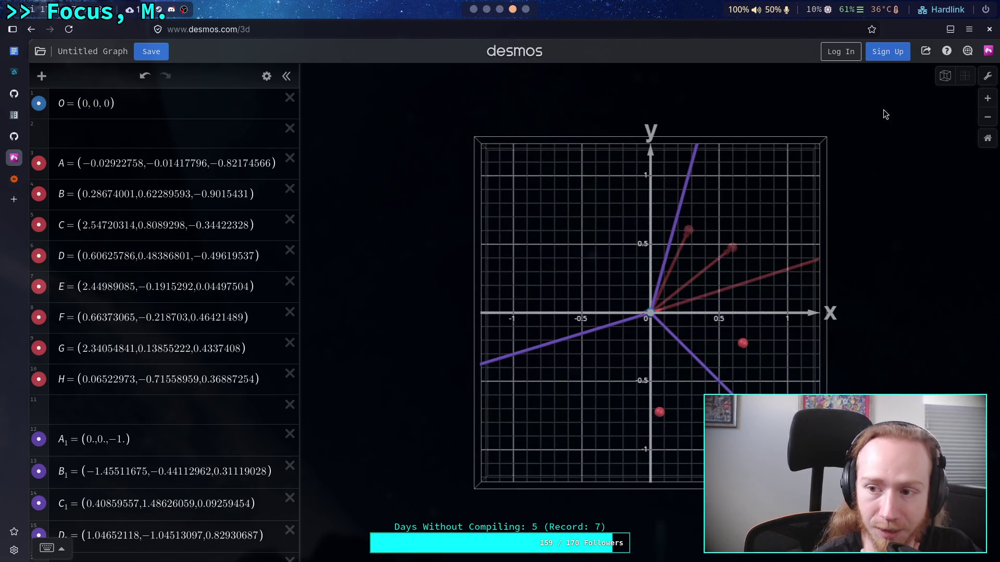
pyautogui.click(987, 119)
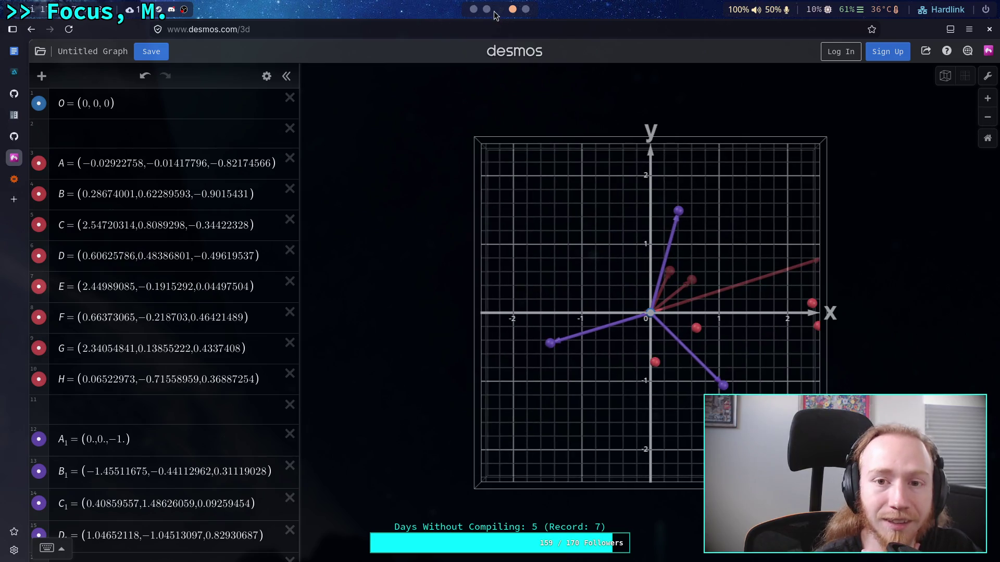
pyautogui.click(485, 10)
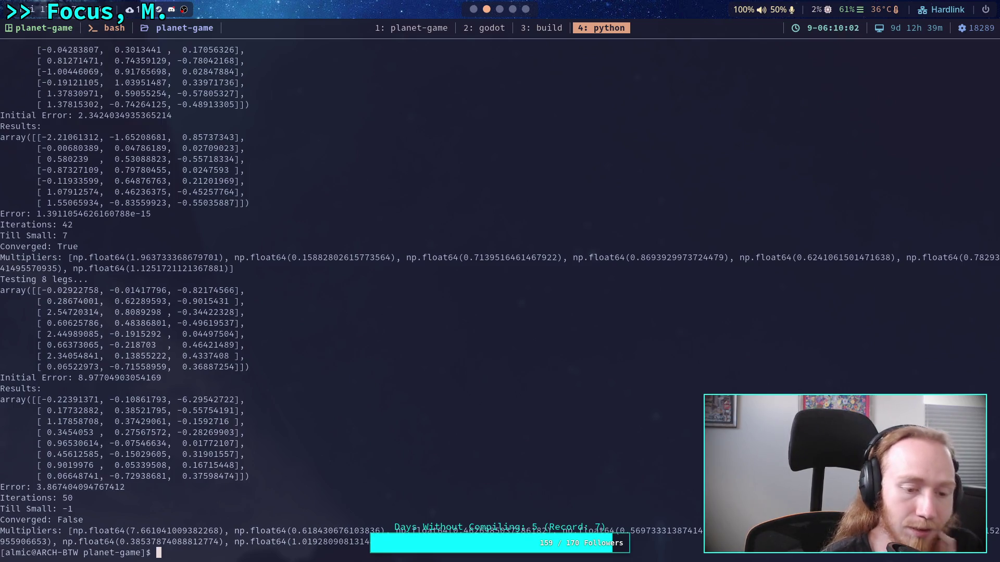
# Scroll back through the 8-leg test output history in tmux copy mode.
pyautogui.press('Up')
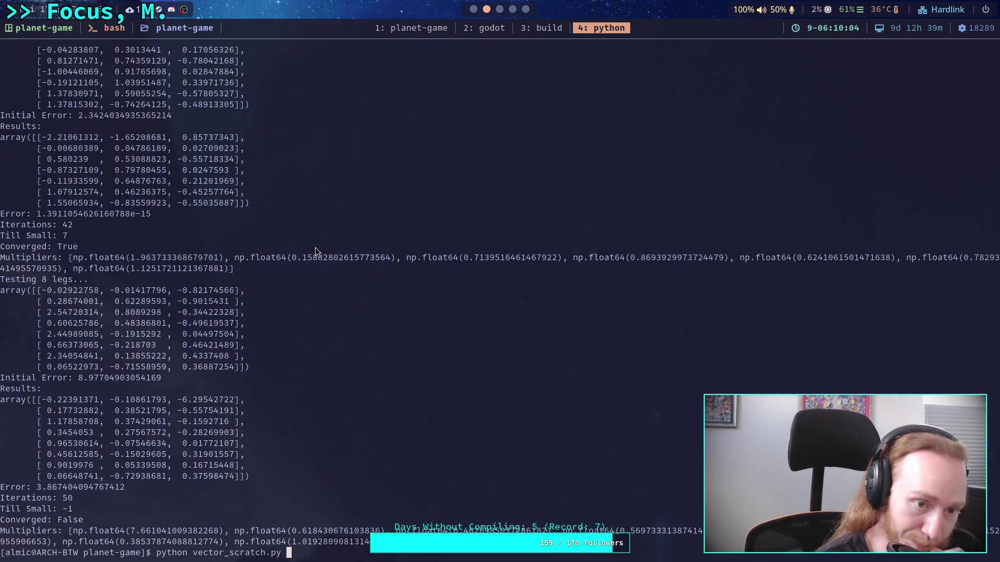
pyautogui.scroll(3, 310, 263)
pyautogui.scroll(8, 308, 274)
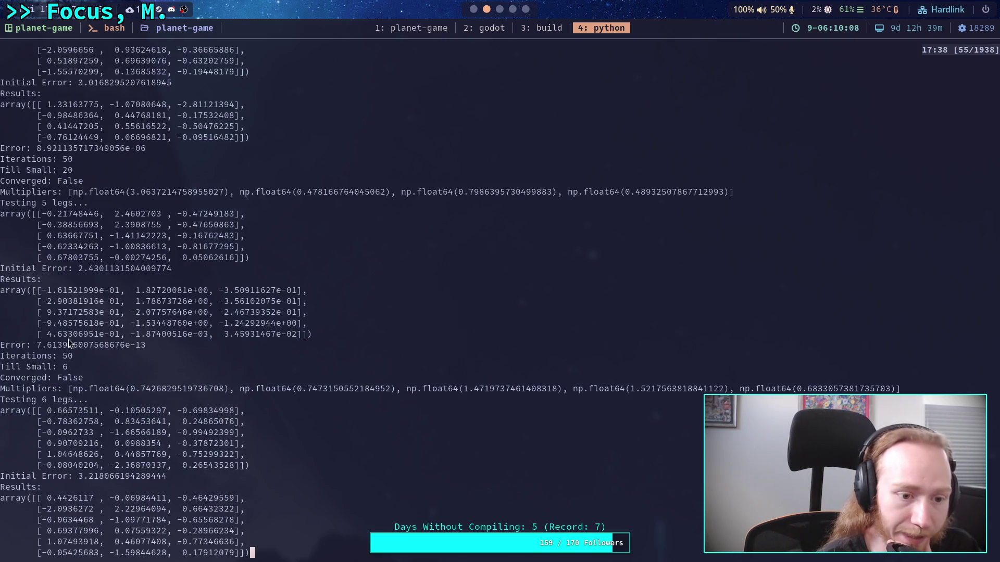
pyautogui.scroll(-4, 65, 367)
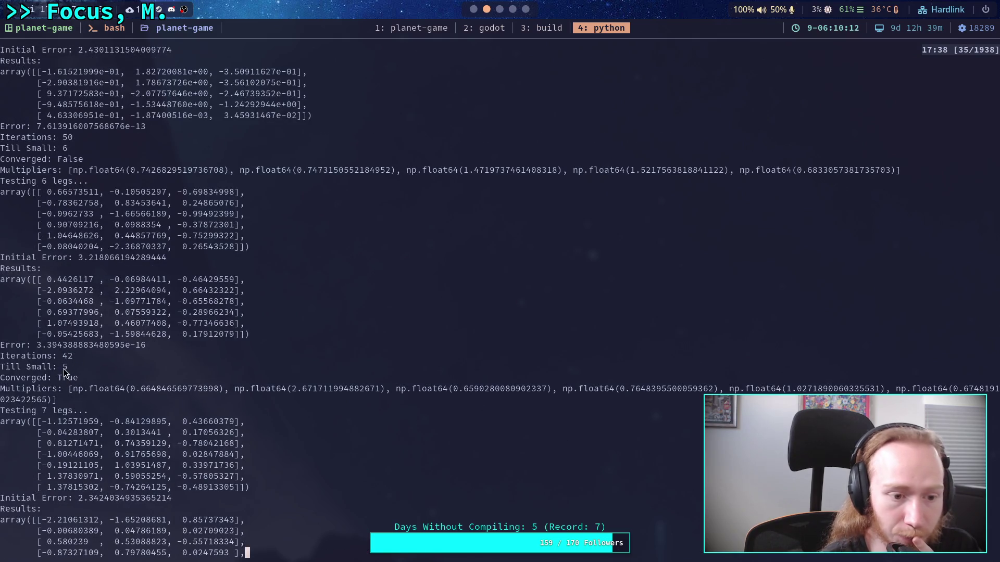
pyautogui.scroll(-2, 72, 369)
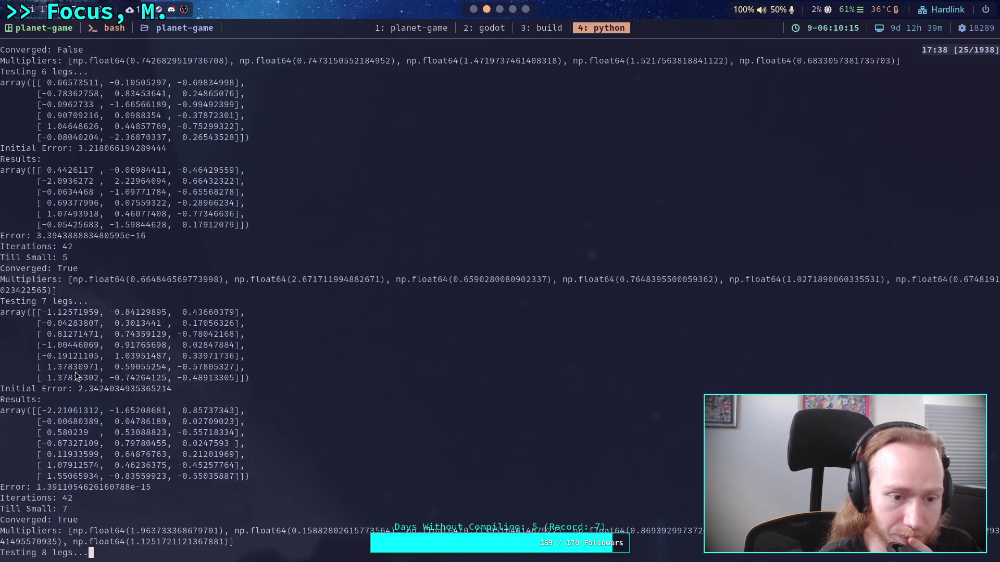
pyautogui.scroll(-1, 64, 396)
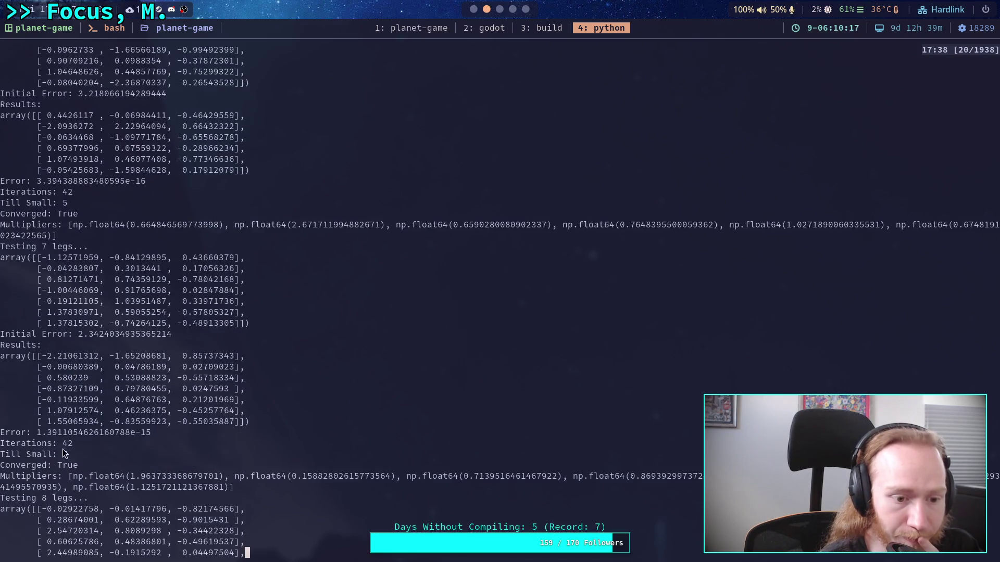
pyautogui.scroll(-4, 71, 457)
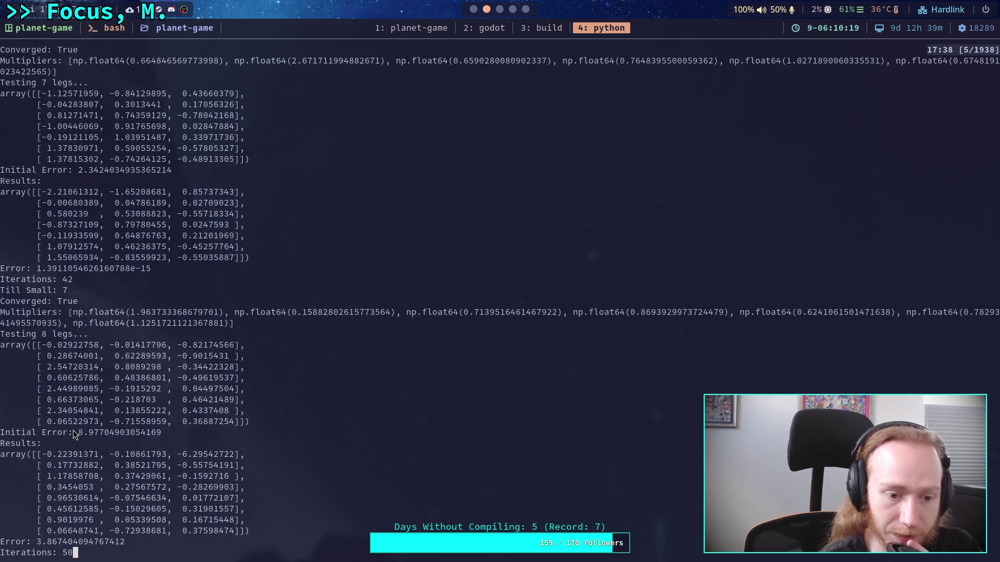
pyautogui.scroll(12, 73, 430)
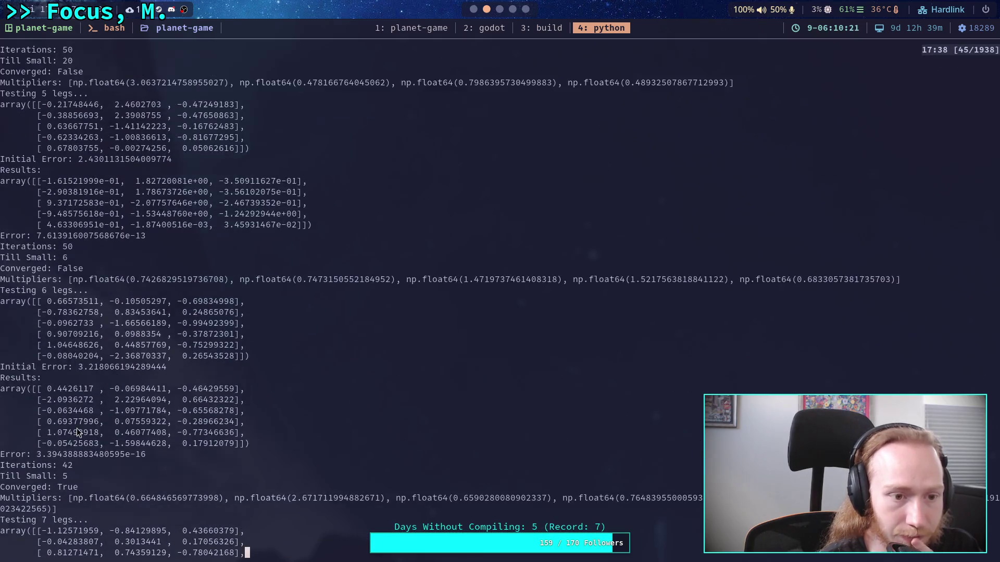
pyautogui.scroll(2, 77, 432)
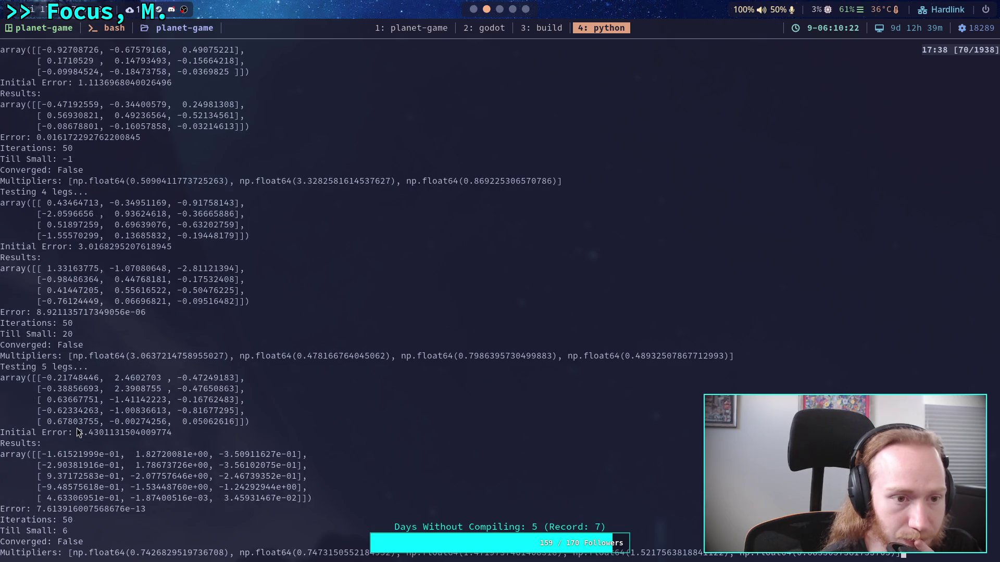
pyautogui.scroll(2, 78, 432)
pyautogui.scroll(3, 97, 424)
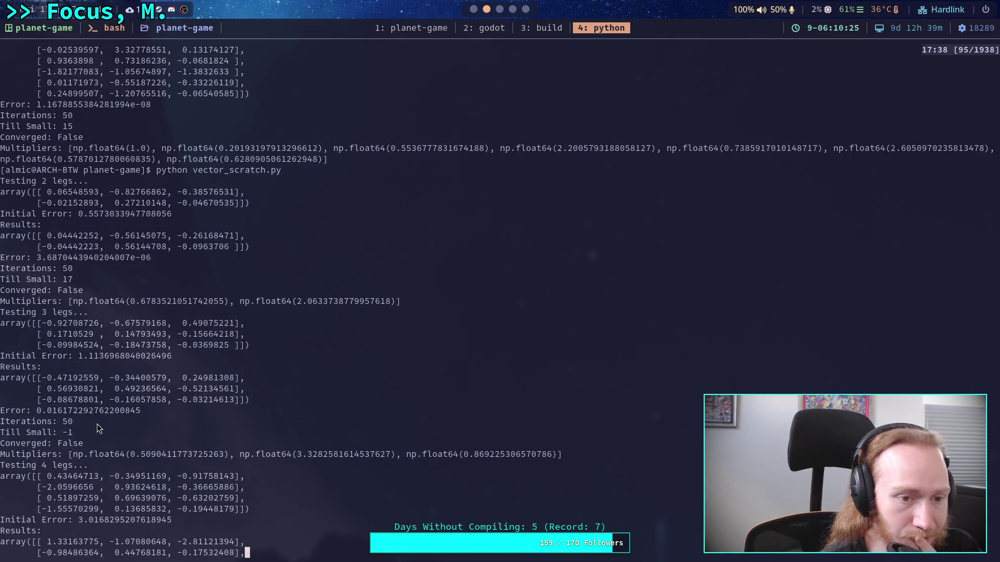
pyautogui.scroll(1, 97, 424)
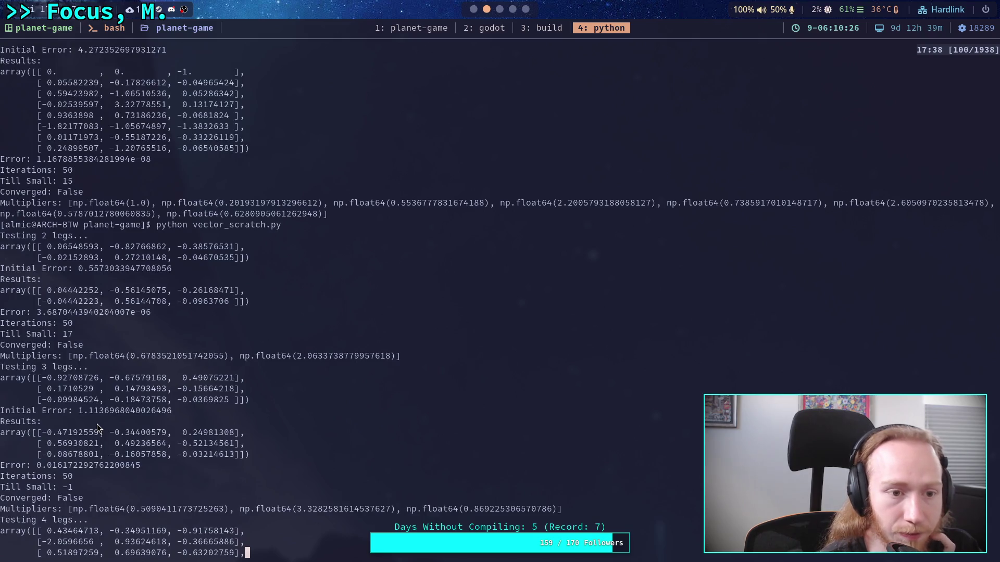
pyautogui.scroll(-2, 95, 427)
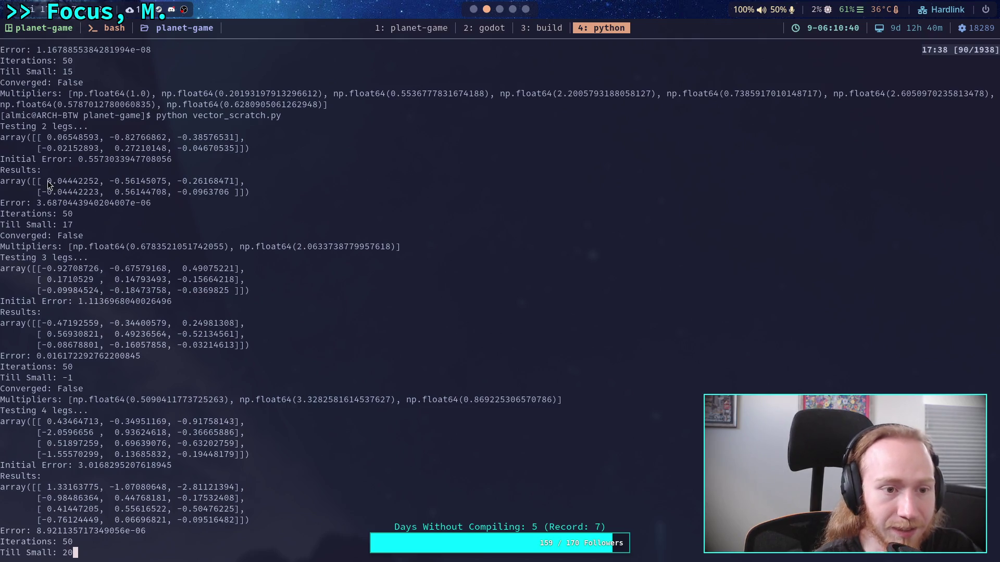
# Recall the python vector_scratch.py command and bring up the planet-game editor window.
pyautogui.moveTo(57, 141); pyautogui.dragTo(237, 140)
pyautogui.scroll(-12, 179, 190)
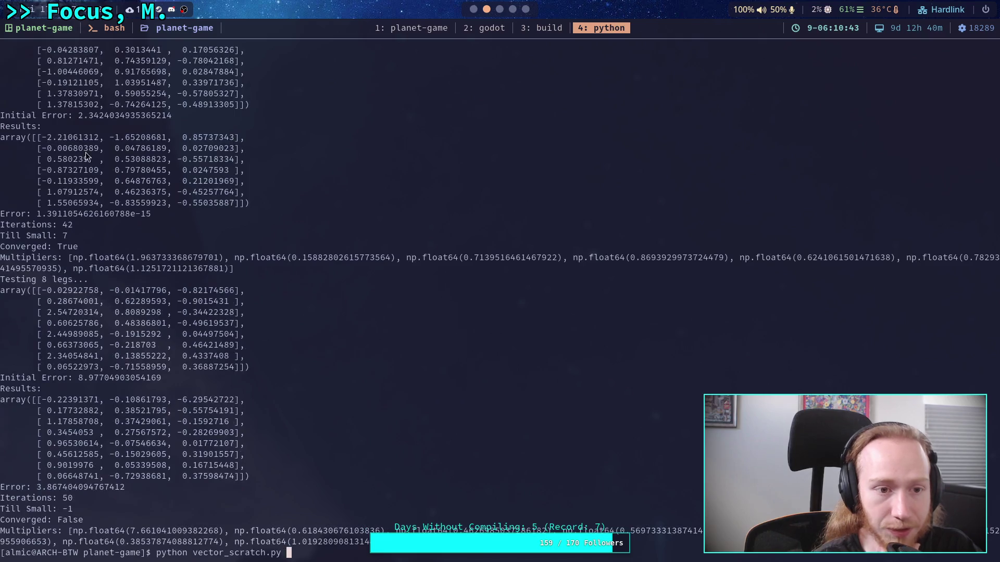
pyautogui.scroll(13, 178, 189)
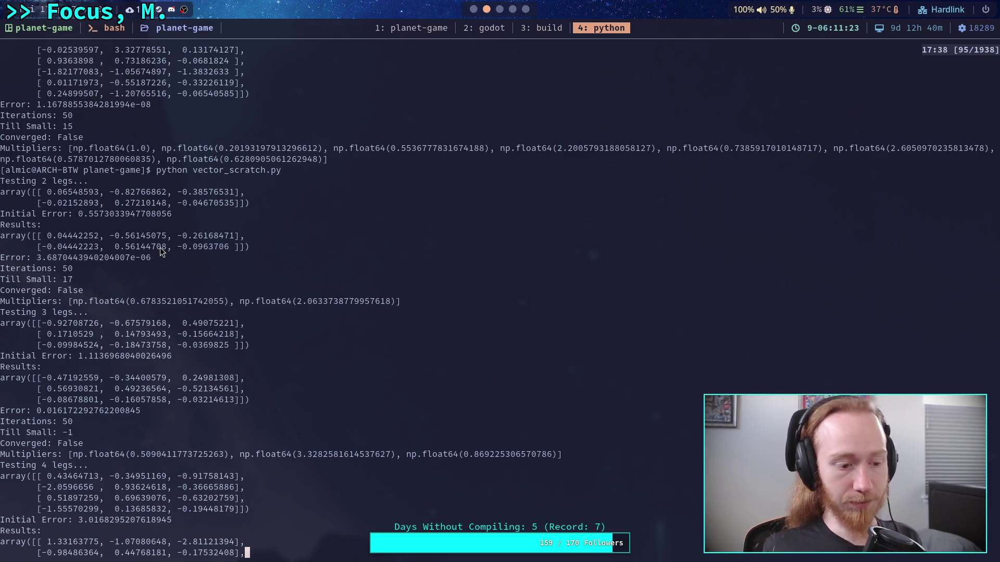
pyautogui.press('Up')
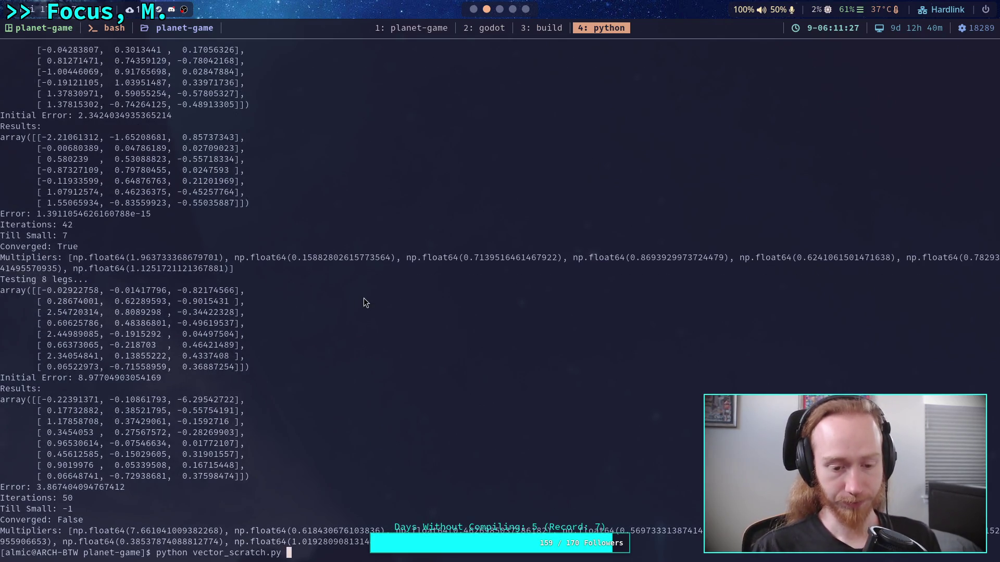
pyautogui.click(429, 35)
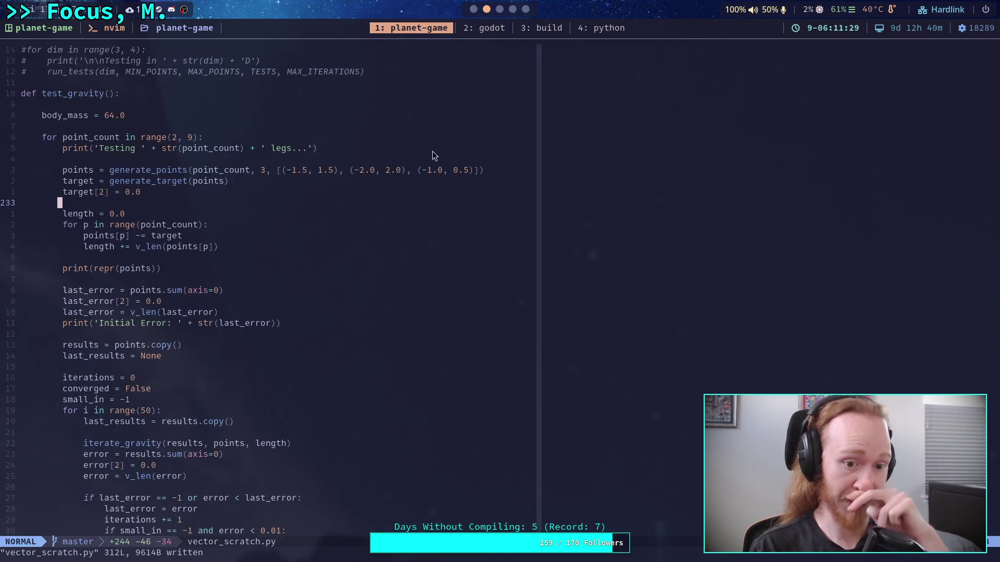
# Leave vector_scratch.py via the python tmux window and bring up CrawlerCharacter.gd in Godot.
pyautogui.scroll(-8, 441, 269)
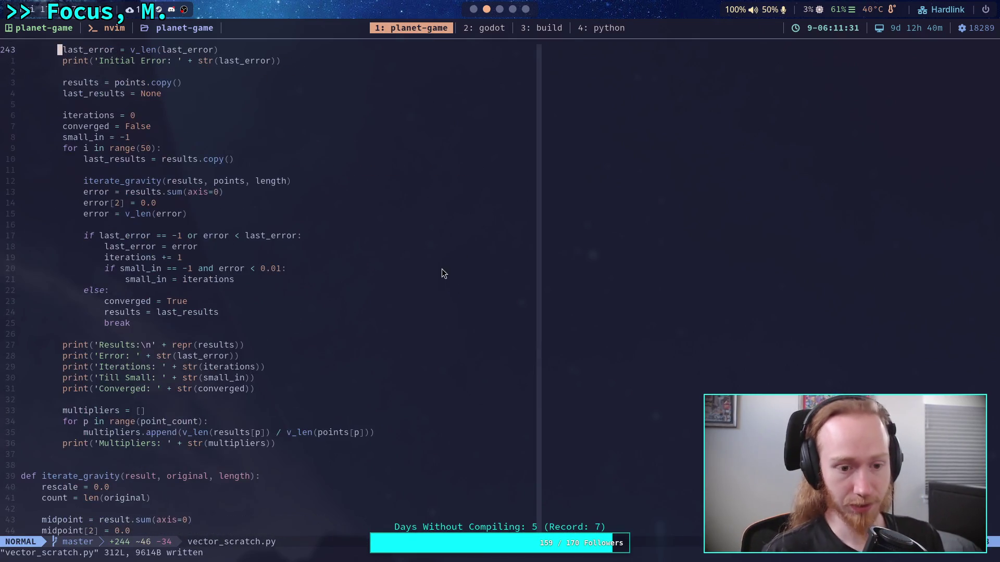
pyautogui.click(603, 28)
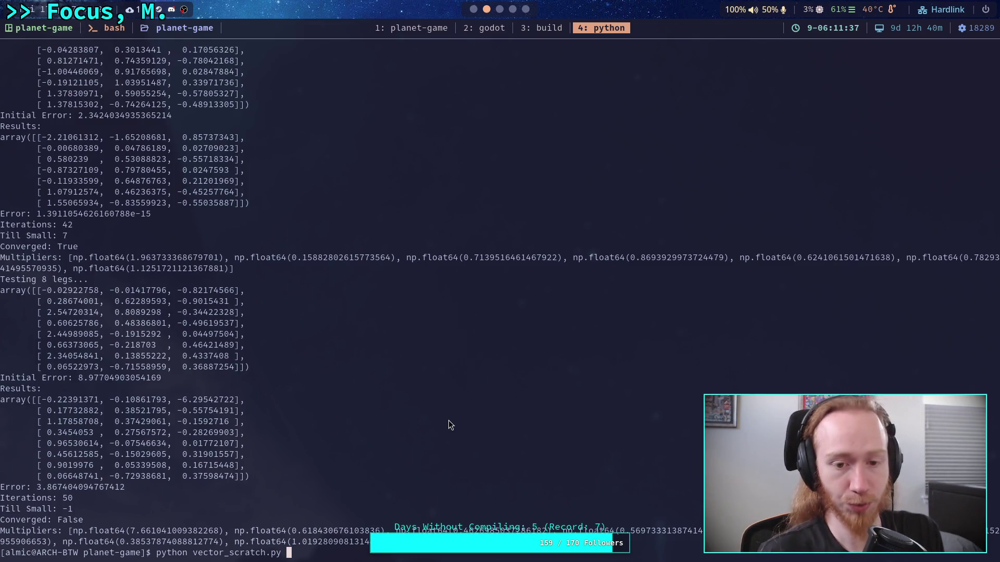
pyautogui.click(472, 10)
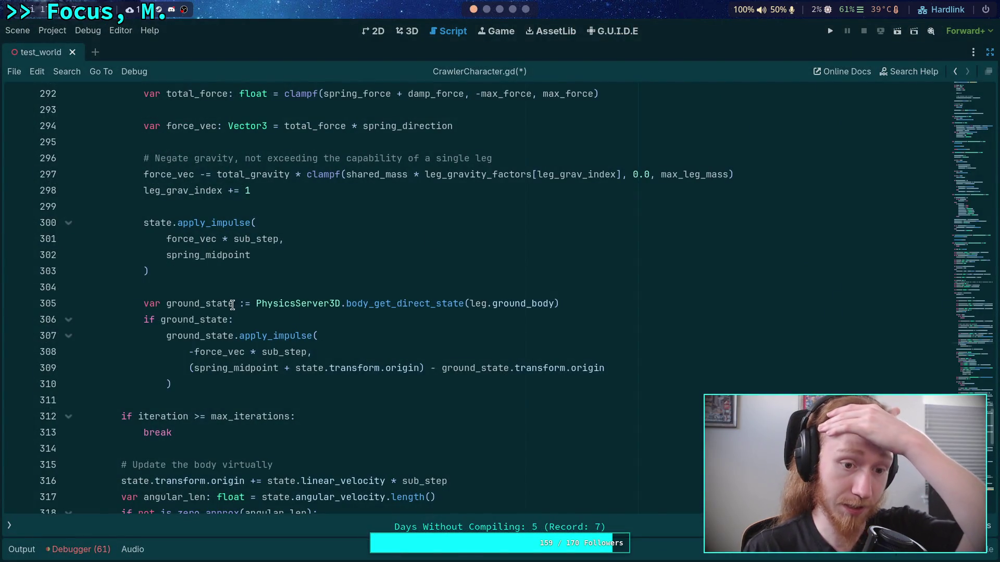
# Inspect lines 304–311 and the unfinished points variable in the _calculate_leg_gravity_power stub.
pyautogui.click(238, 281)
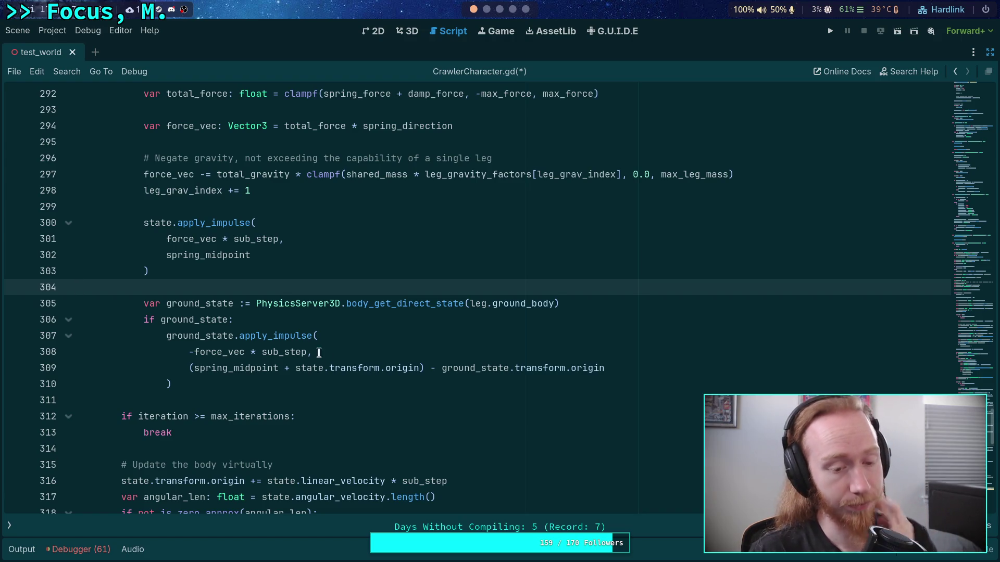
pyautogui.click(331, 408)
pyautogui.click(333, 400)
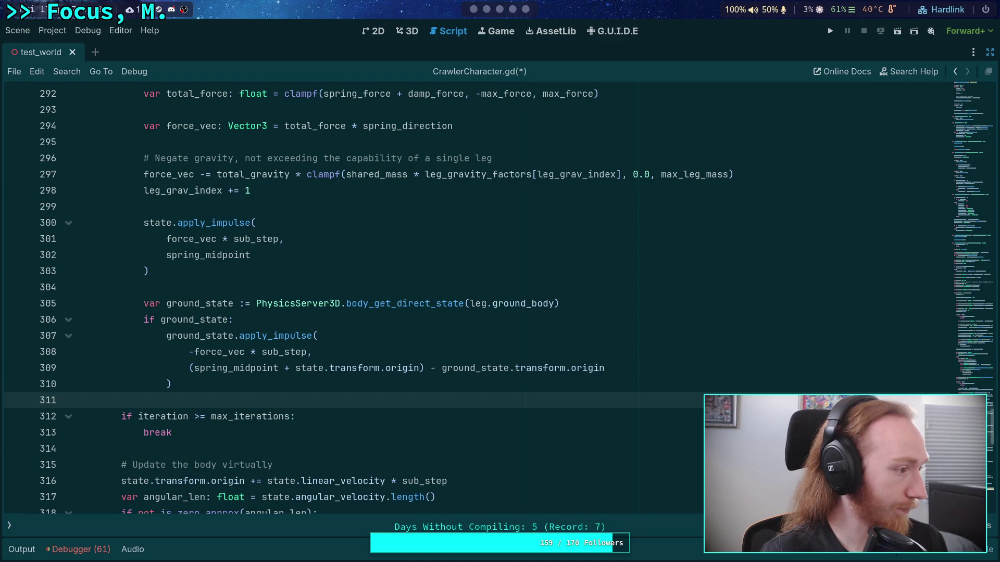
pyautogui.click(203, 288)
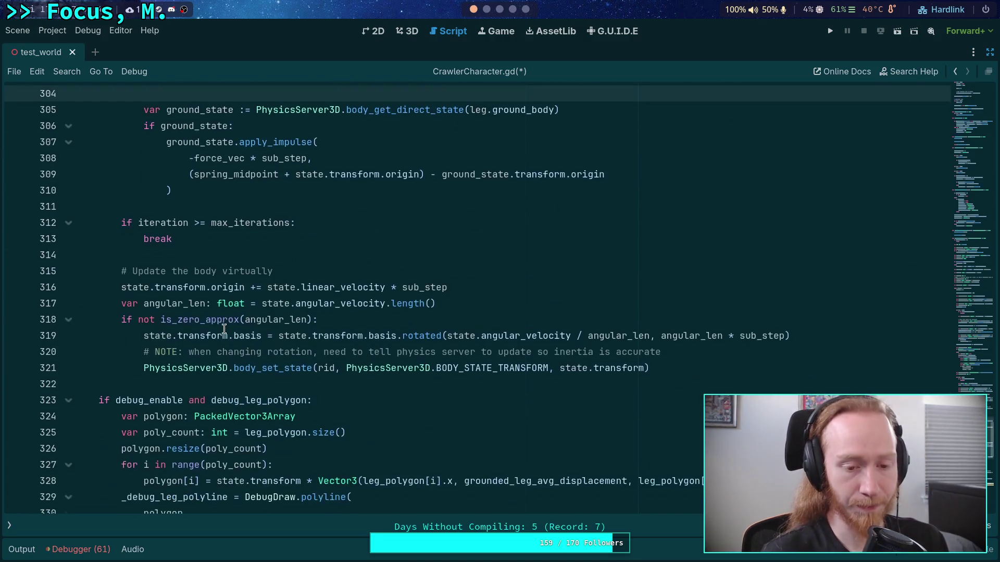
pyautogui.scroll(-4, 230, 326)
pyautogui.scroll(-9, 233, 323)
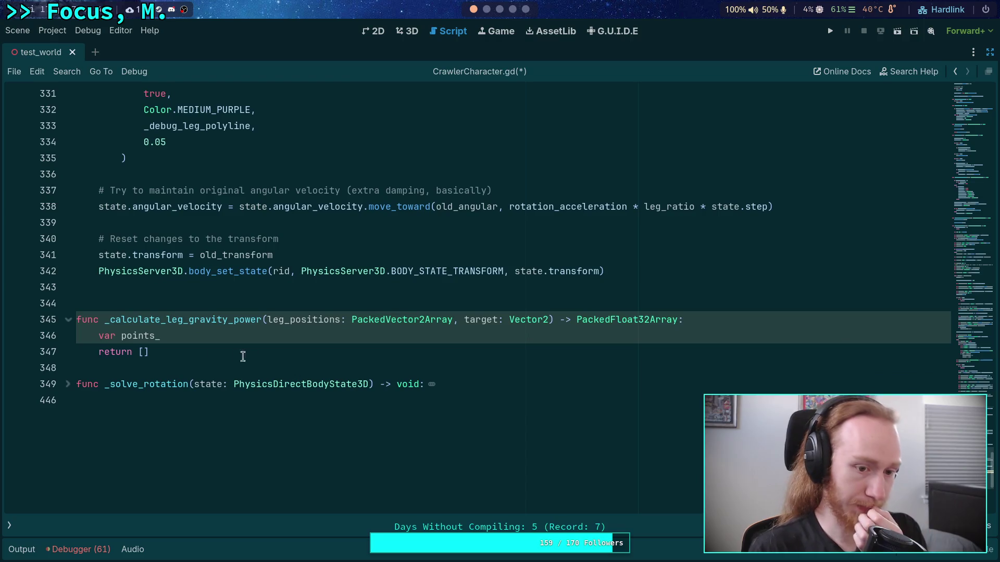
pyautogui.click(229, 339)
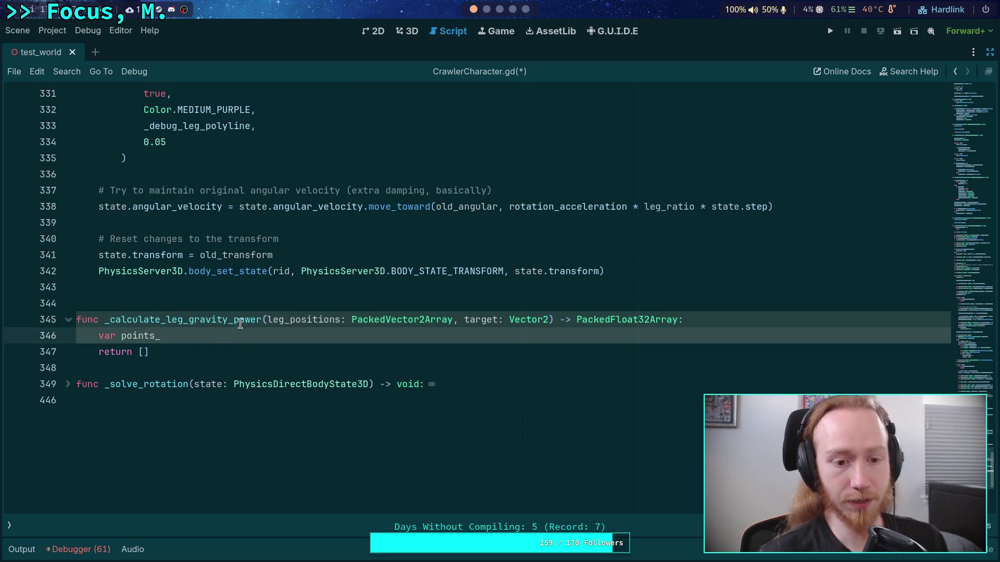
pyautogui.click(487, 11)
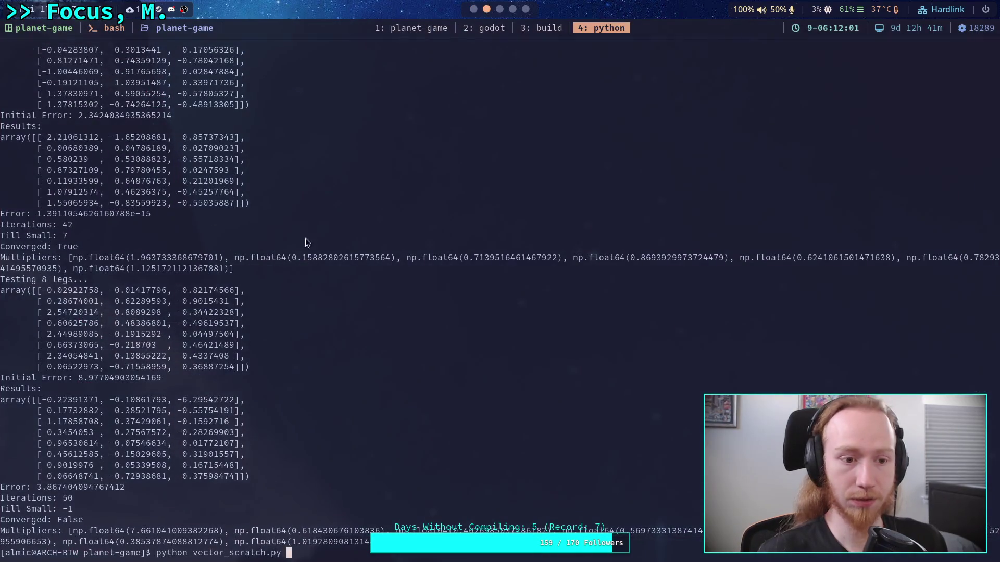
# Review vector_scratch.py's test_gravity function and its 50-iteration loop, briefly selecting from body_mass.
pyautogui.click(417, 28)
pyautogui.scroll(13, 349, 310)
pyautogui.scroll(-5, 349, 312)
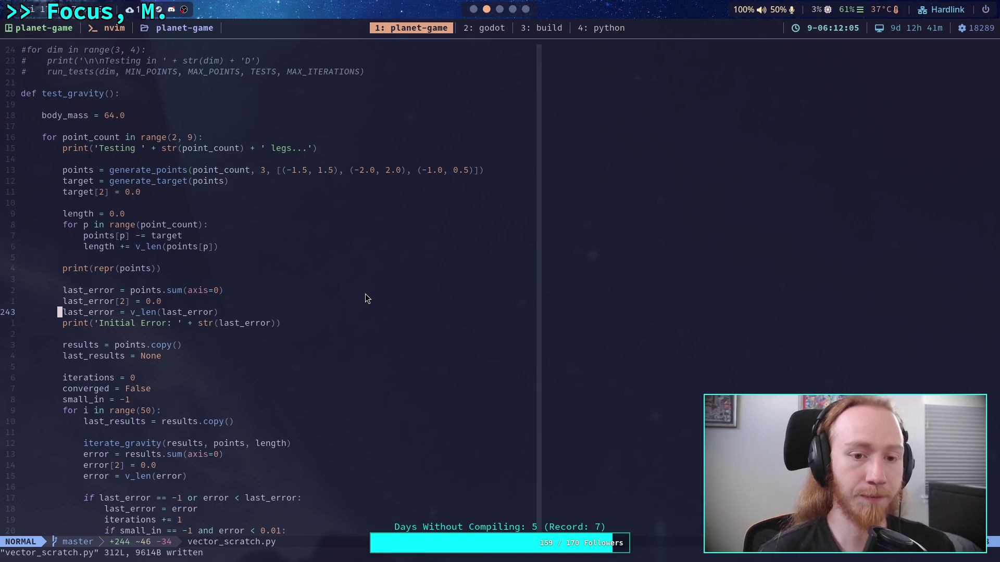
pyautogui.doubleClick(60, 114)
pyautogui.scroll(-7, 240, 290)
pyautogui.scroll(-4, 241, 290)
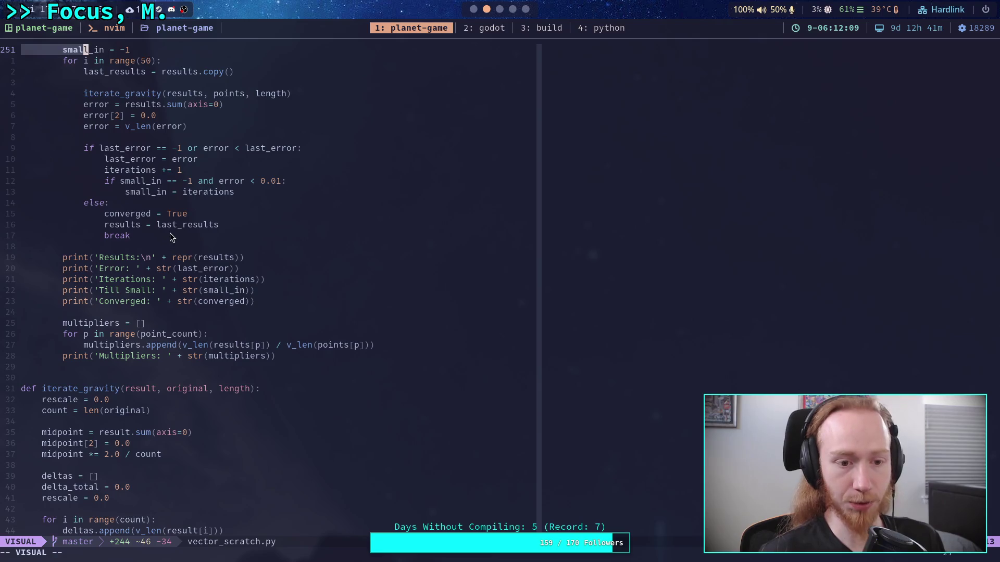
pyautogui.click(152, 242)
pyautogui.scroll(9, 143, 251)
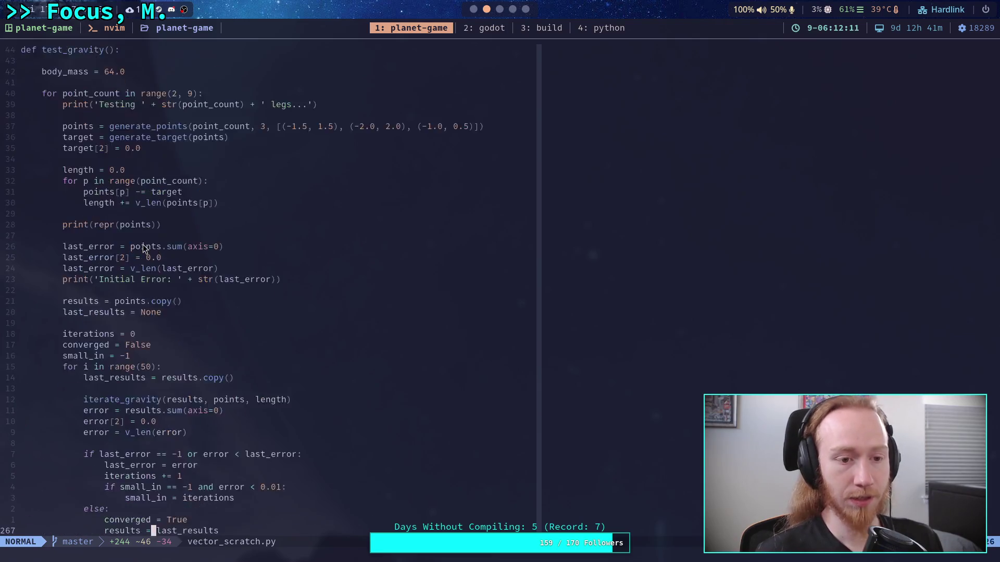
pyautogui.scroll(1, 142, 245)
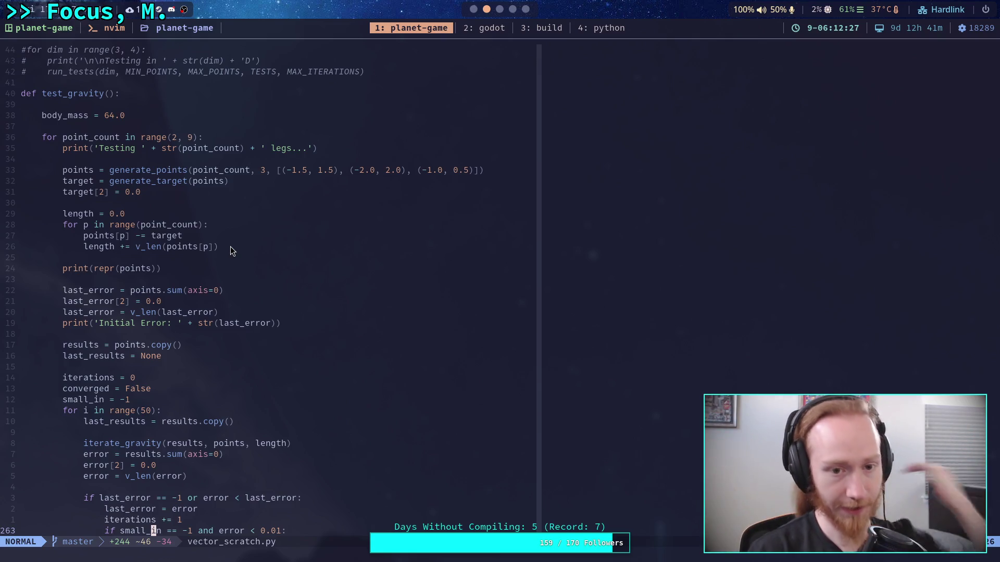
pyautogui.click(473, 8)
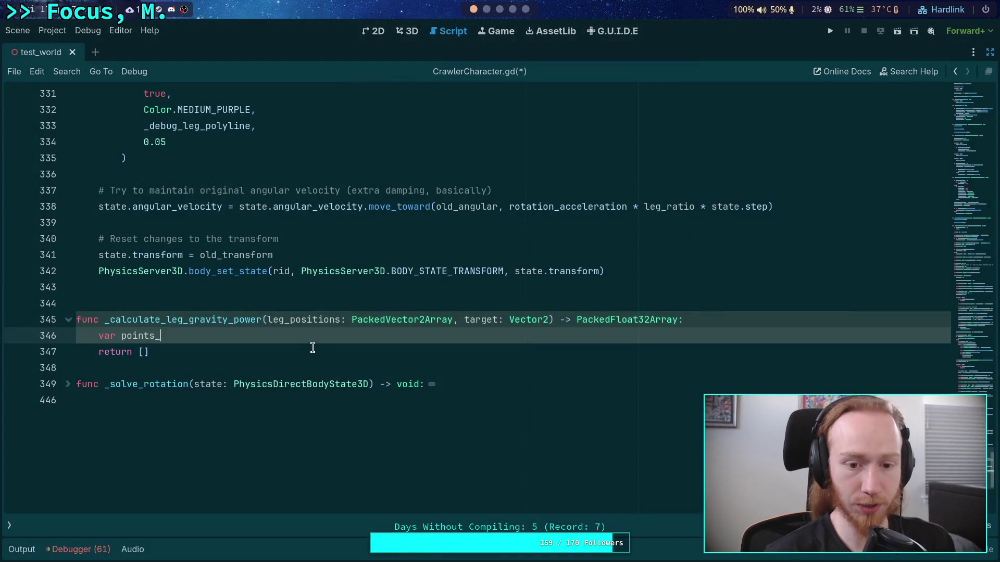
pyautogui.doubleClick(298, 316)
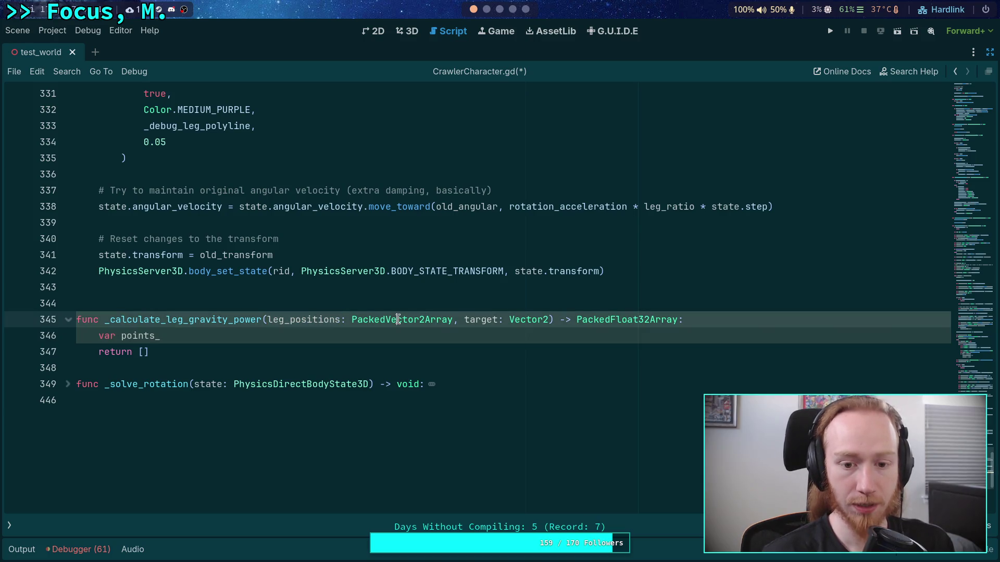
pyautogui.doubleClick(359, 322)
pyautogui.click(315, 328)
pyautogui.click(418, 319)
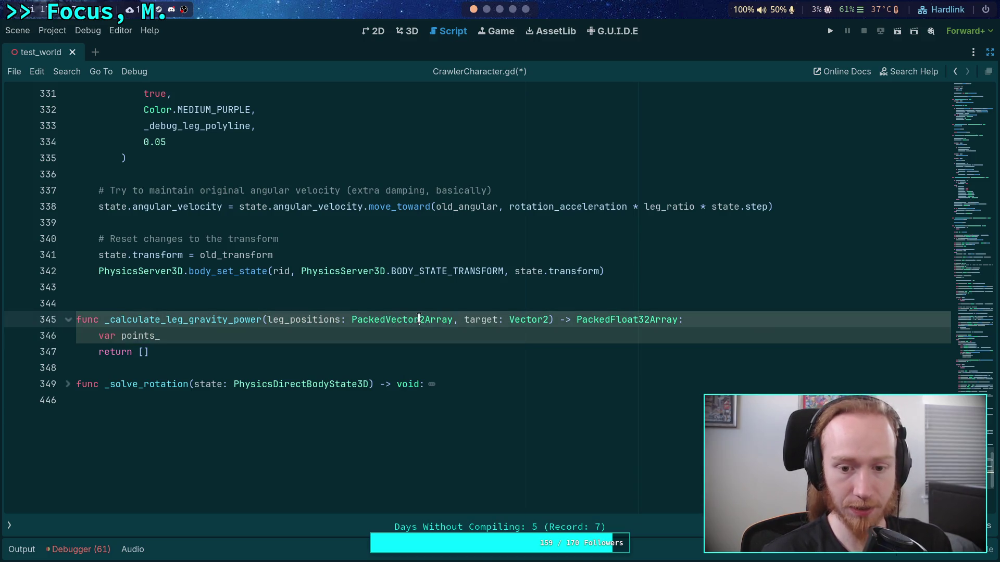
pyautogui.write('3')
pyautogui.click(313, 336)
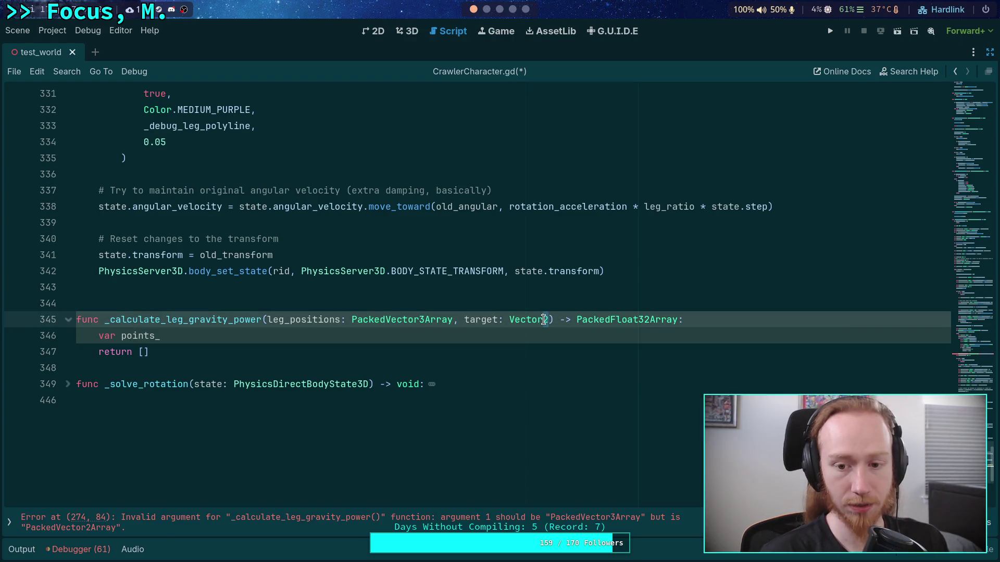
pyautogui.scroll(2, 376, 329)
pyautogui.moveTo(376, 329)
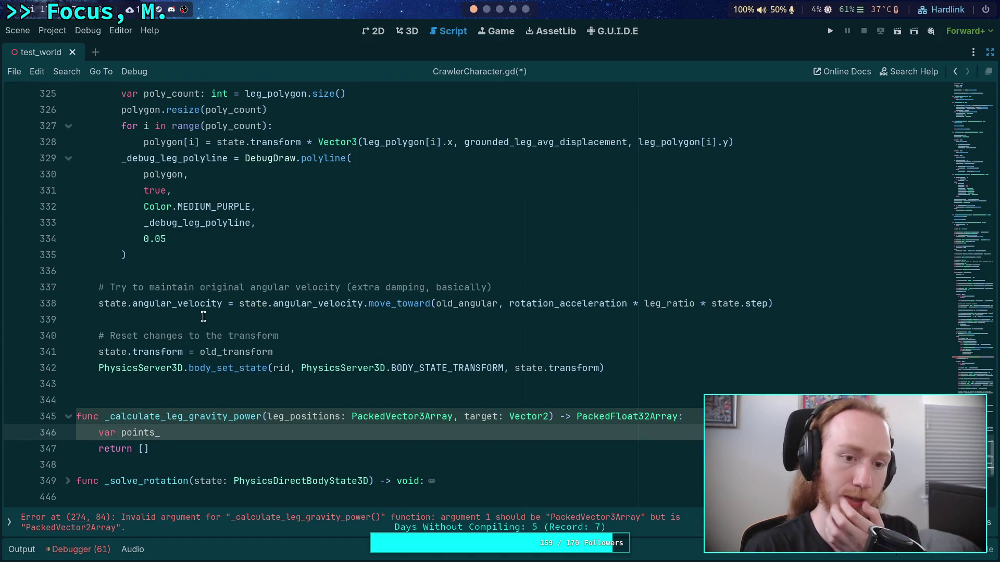
pyautogui.scroll(20, 203, 317)
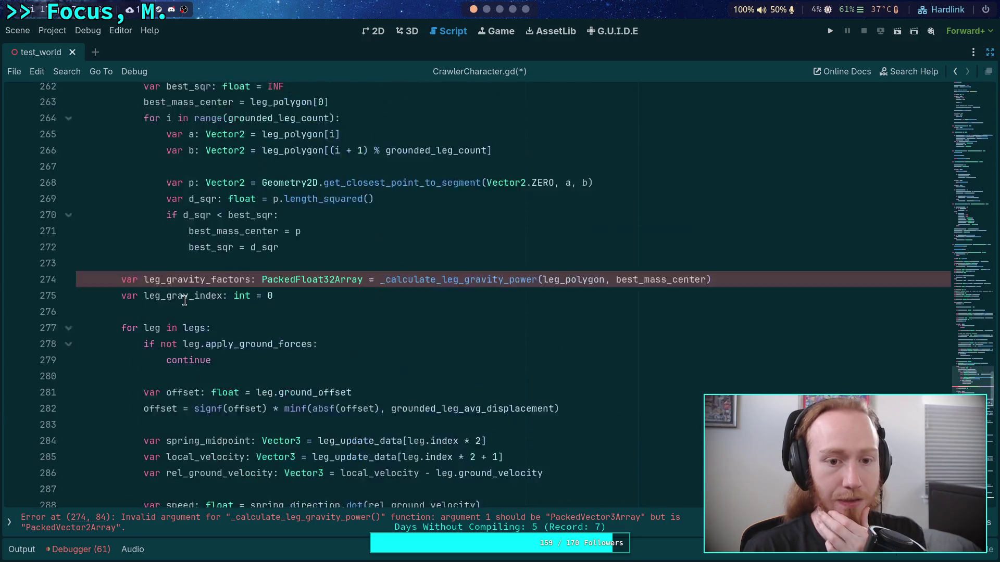
pyautogui.scroll(1, 373, 334)
pyautogui.doubleClick(547, 335)
pyautogui.scroll(1, 408, 311)
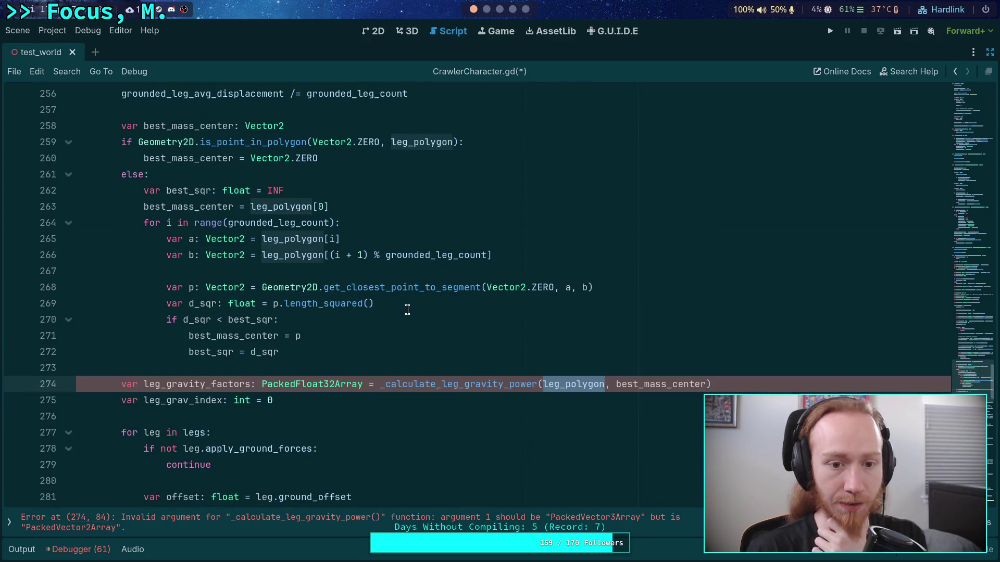
pyautogui.scroll(1, 386, 312)
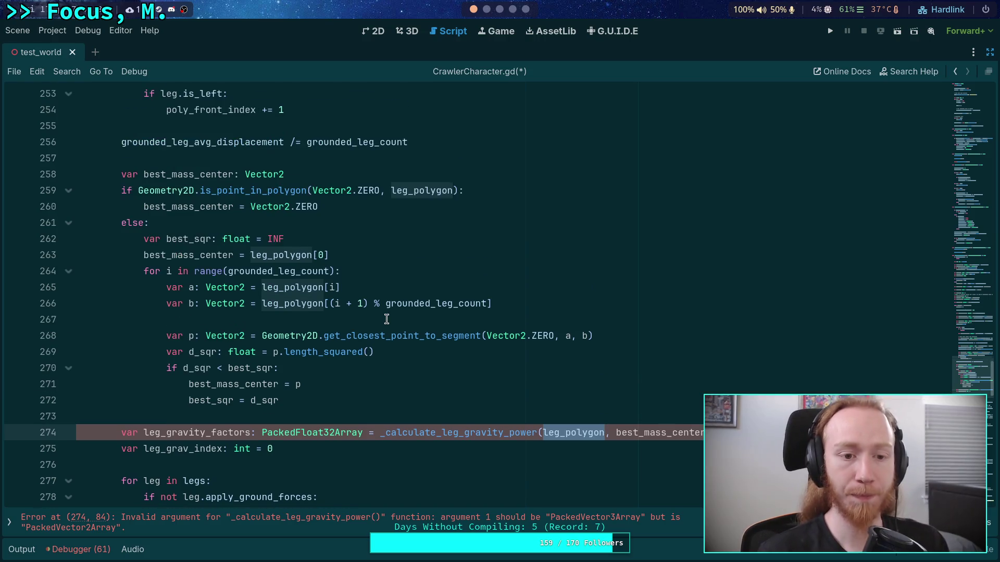
pyautogui.moveTo(446, 339)
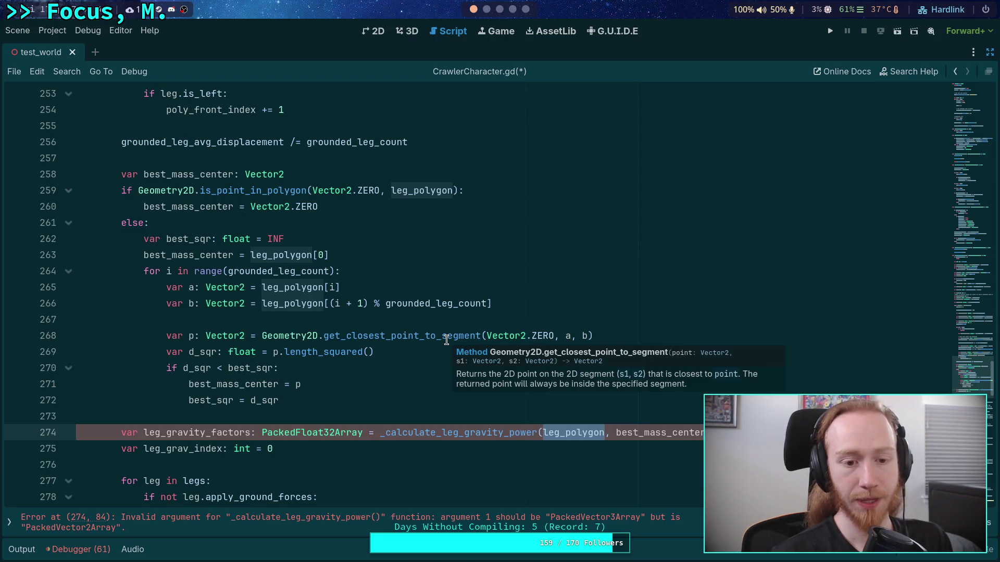
pyautogui.doubleClick(667, 433)
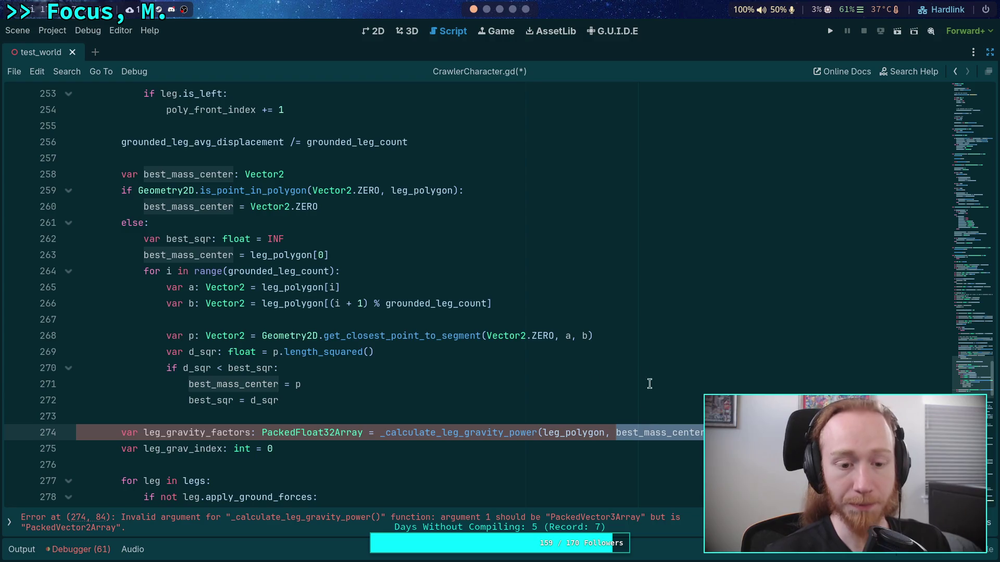
pyautogui.doubleClick(566, 433)
pyautogui.scroll(4, 471, 355)
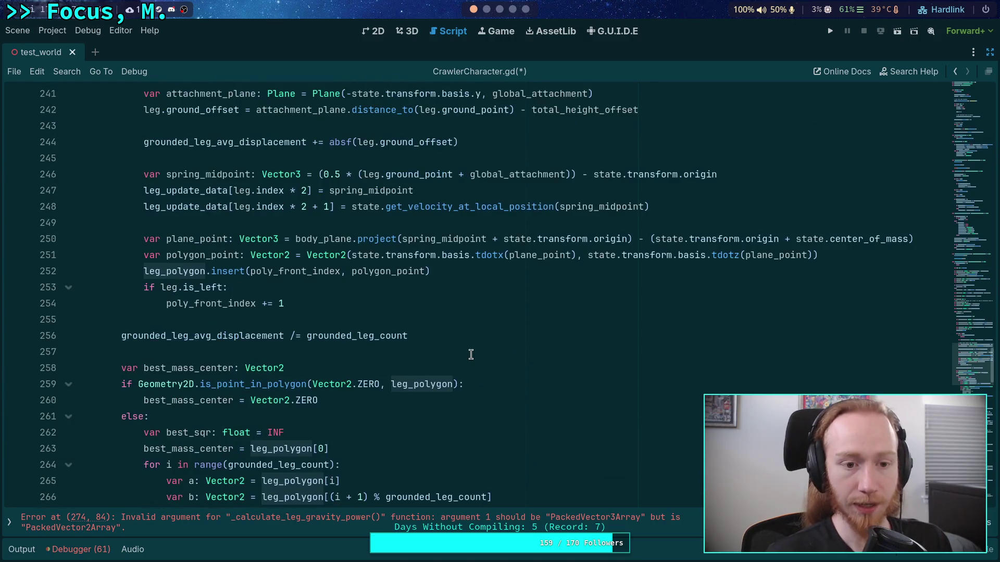
pyautogui.scroll(-3, 472, 351)
pyautogui.scroll(1, 475, 341)
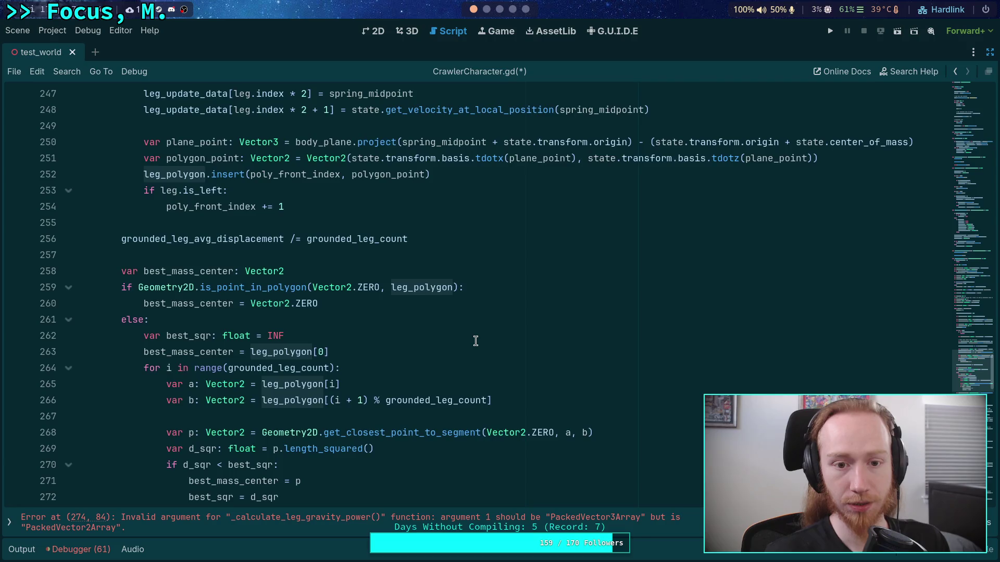
pyautogui.scroll(4, 476, 341)
pyautogui.scroll(1, 448, 354)
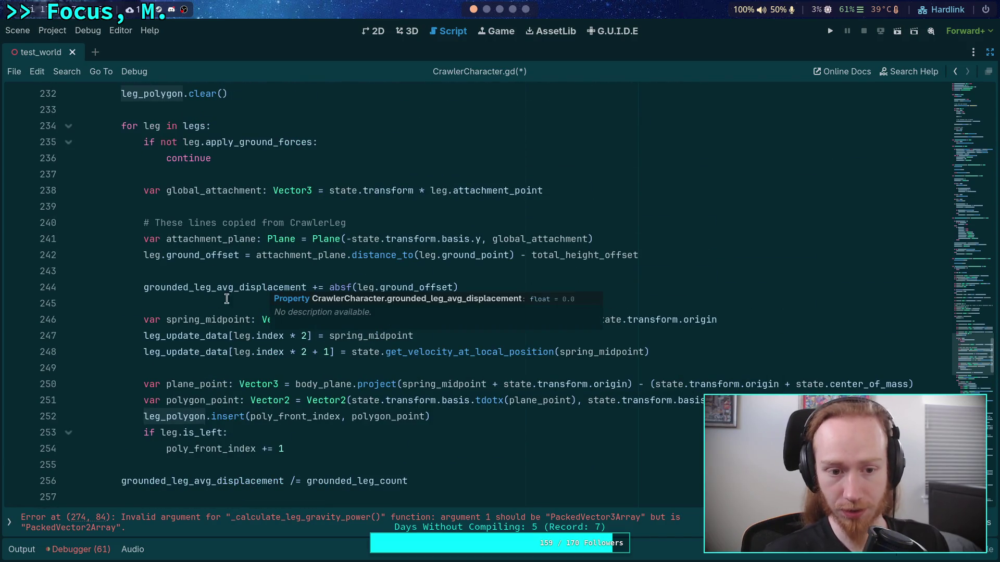
pyautogui.moveTo(276, 281)
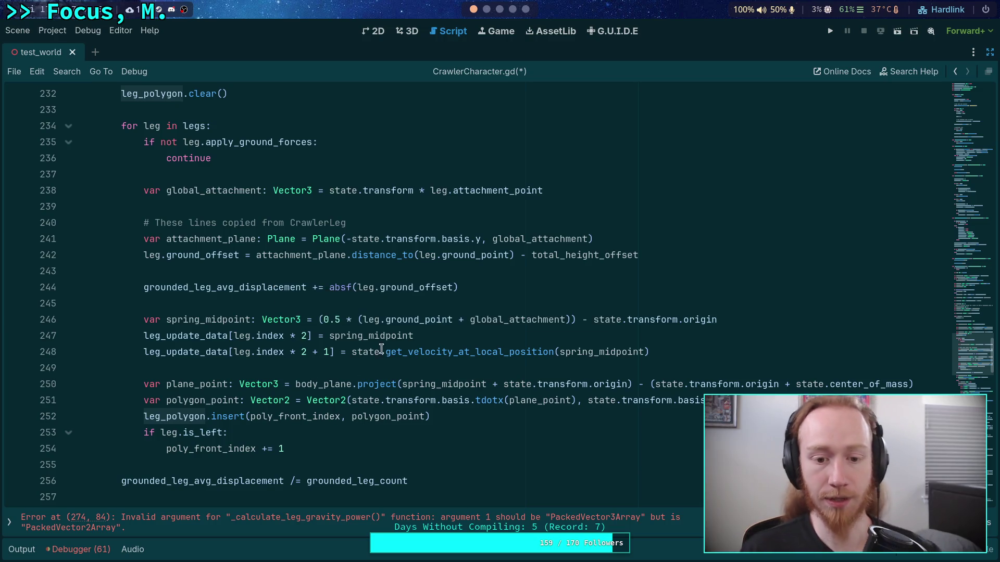
pyautogui.scroll(1, 364, 264)
pyautogui.scroll(-3, 313, 235)
pyautogui.scroll(-6, 312, 236)
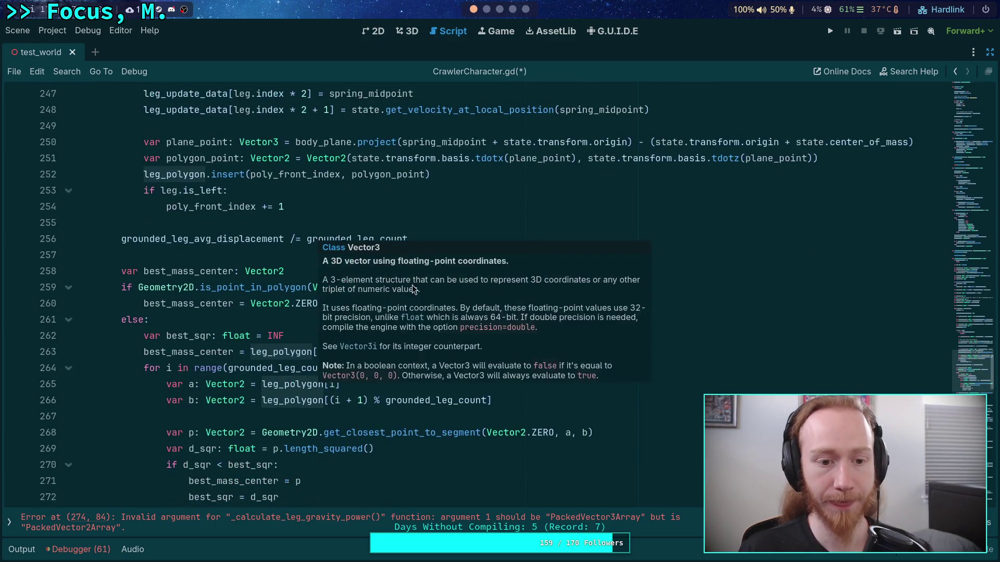
pyautogui.moveTo(255, 343)
pyautogui.scroll(9, 183, 307)
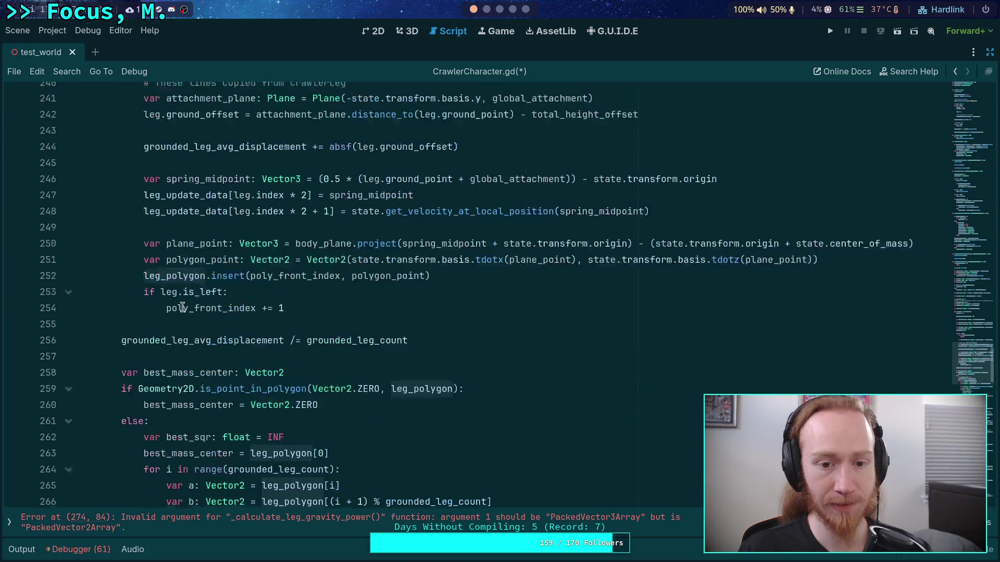
pyautogui.doubleClick(223, 338)
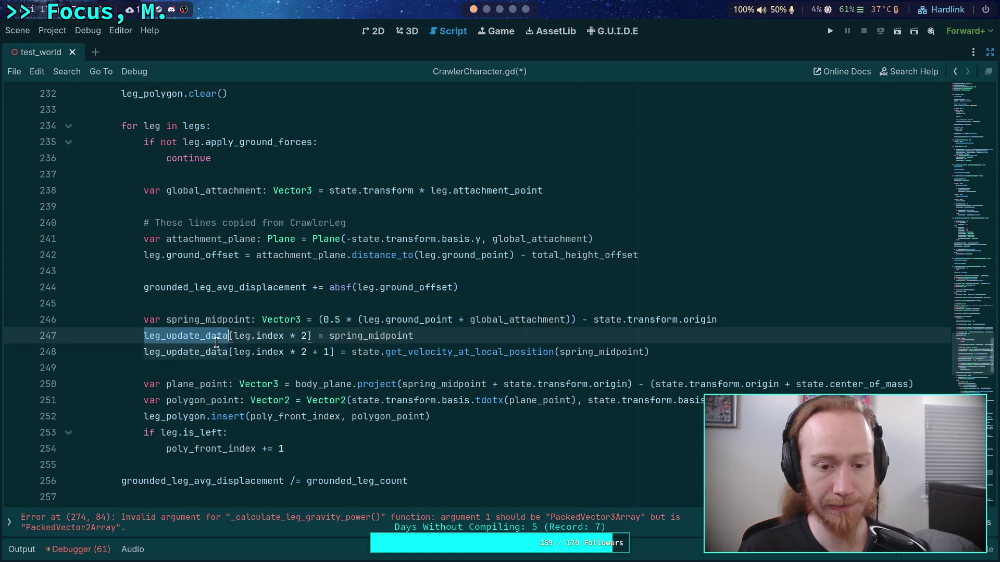
pyautogui.scroll(-3, 336, 388)
pyautogui.scroll(-8, 338, 386)
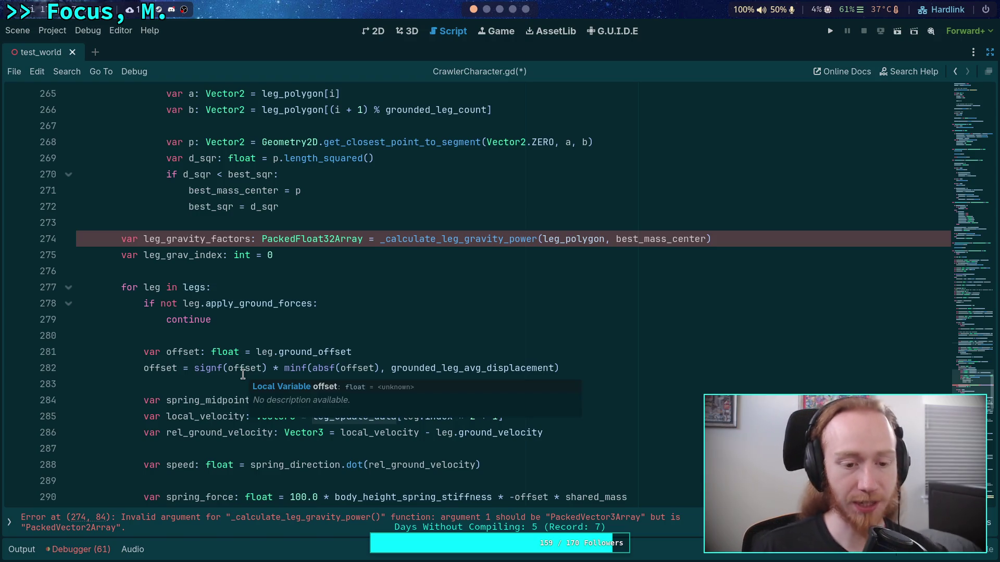
pyautogui.click(271, 336)
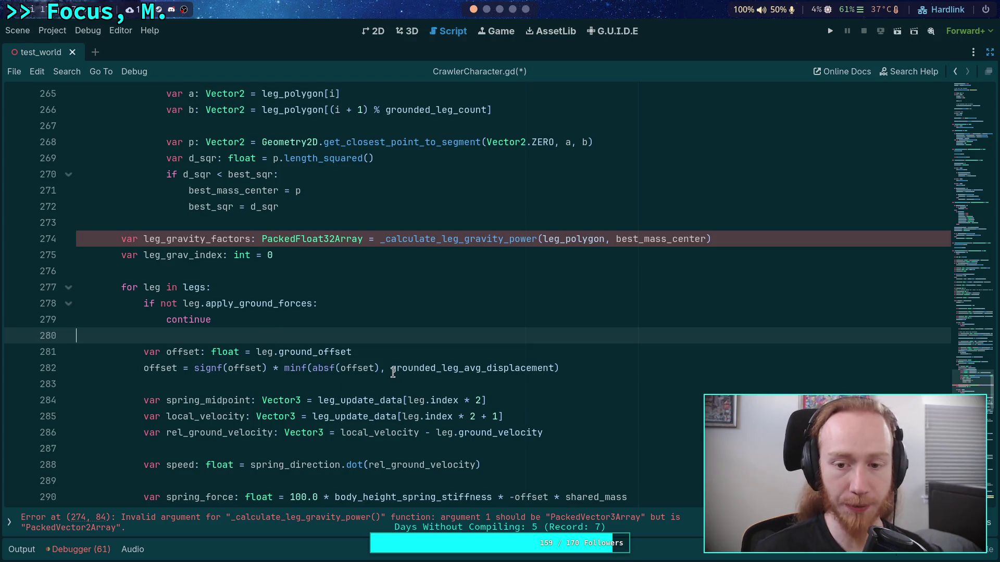
pyautogui.doubleClick(558, 238)
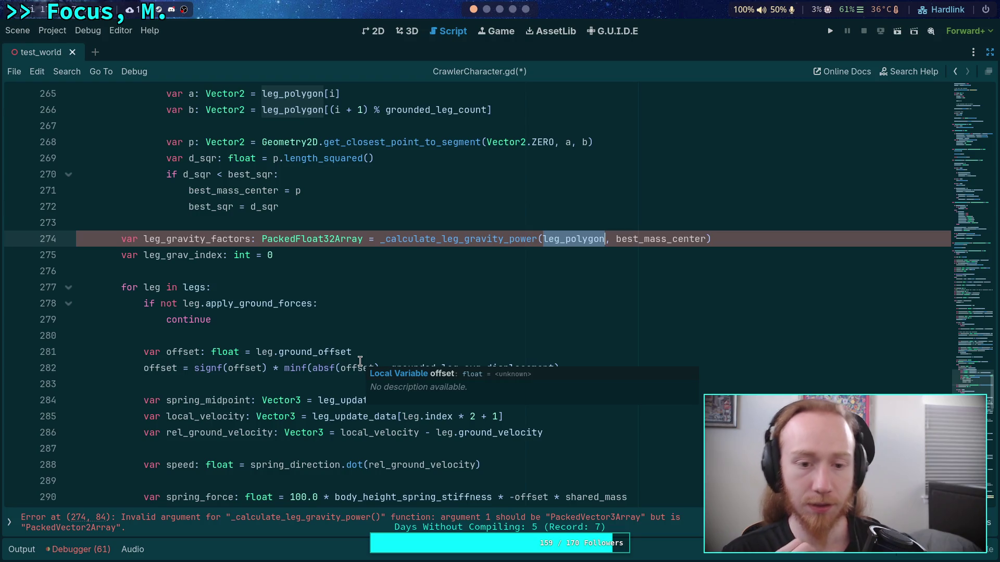
pyautogui.scroll(9, 360, 360)
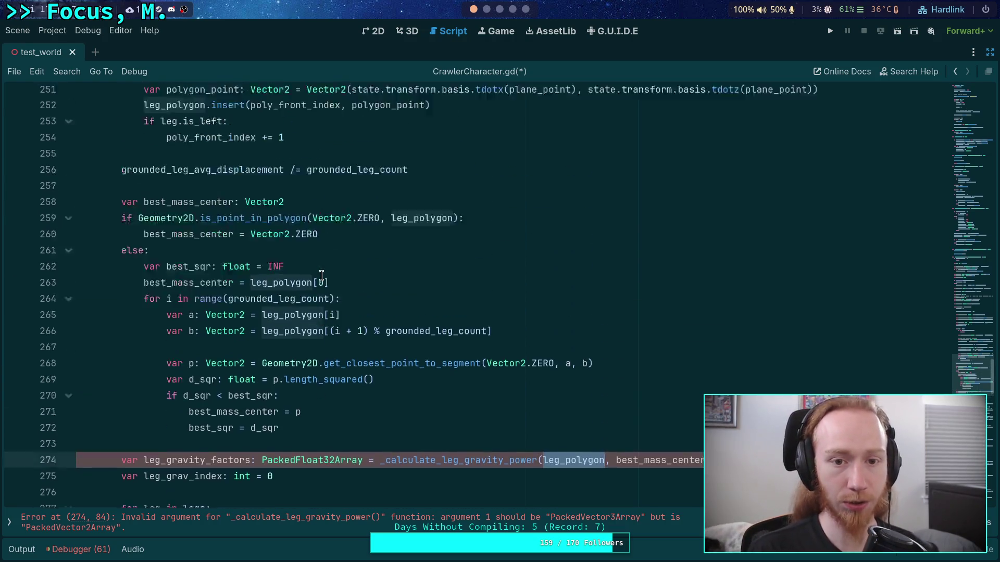
pyautogui.scroll(3, 311, 320)
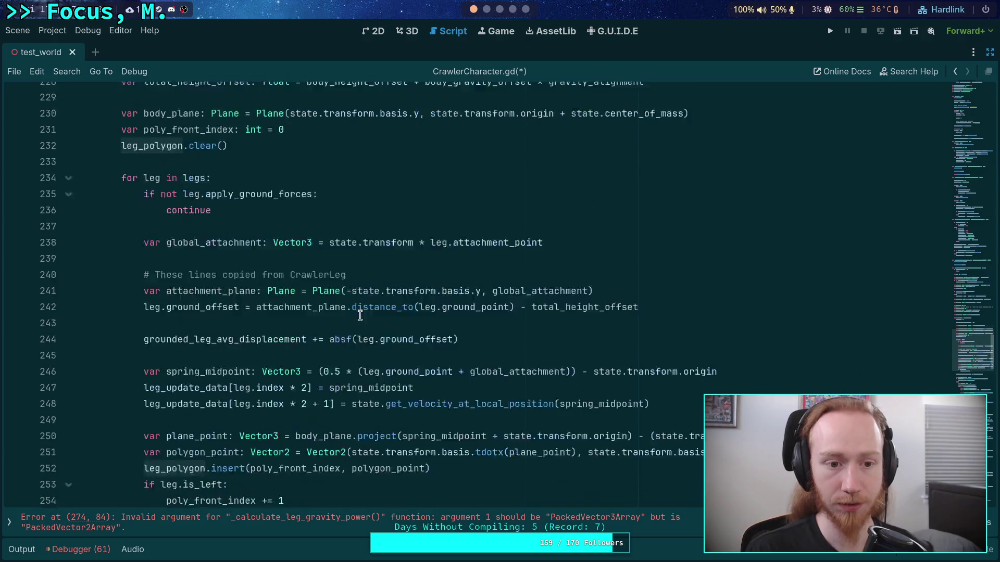
pyautogui.scroll(-20, 365, 312)
pyautogui.scroll(-15, 388, 308)
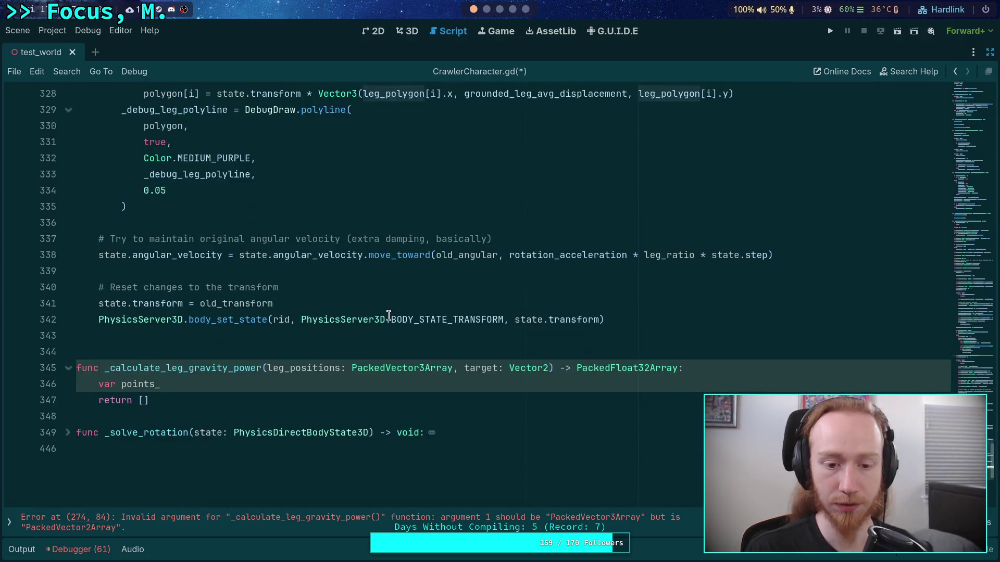
pyautogui.rightClick(397, 270)
pyautogui.click(425, 442)
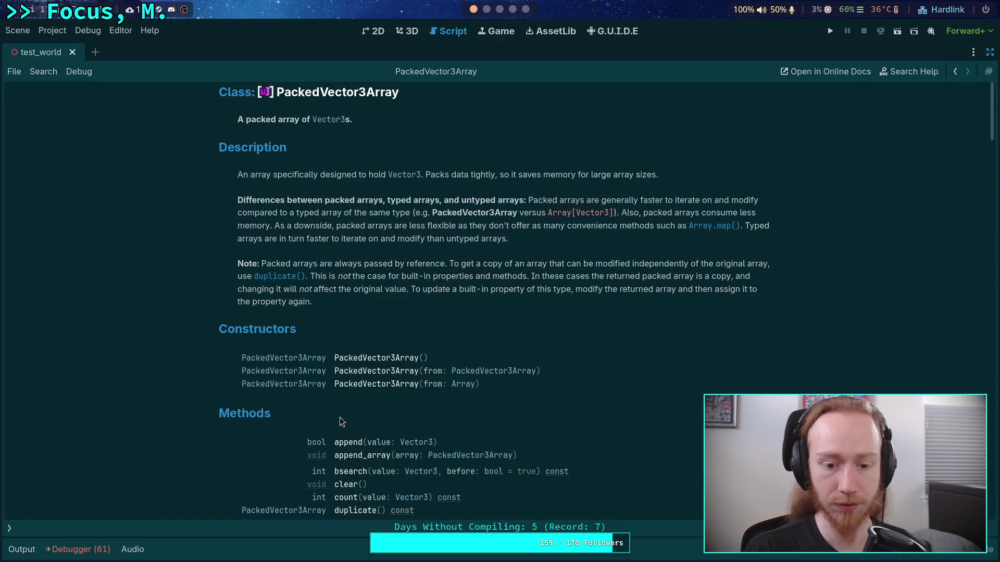
pyautogui.scroll(-5, 365, 395)
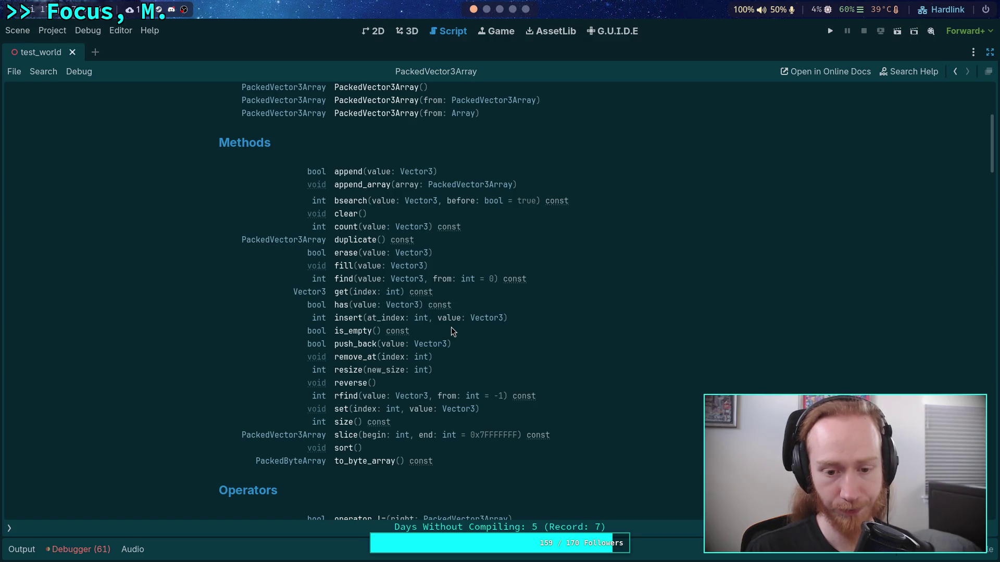
pyautogui.scroll(-5, 451, 328)
pyautogui.scroll(5, 451, 330)
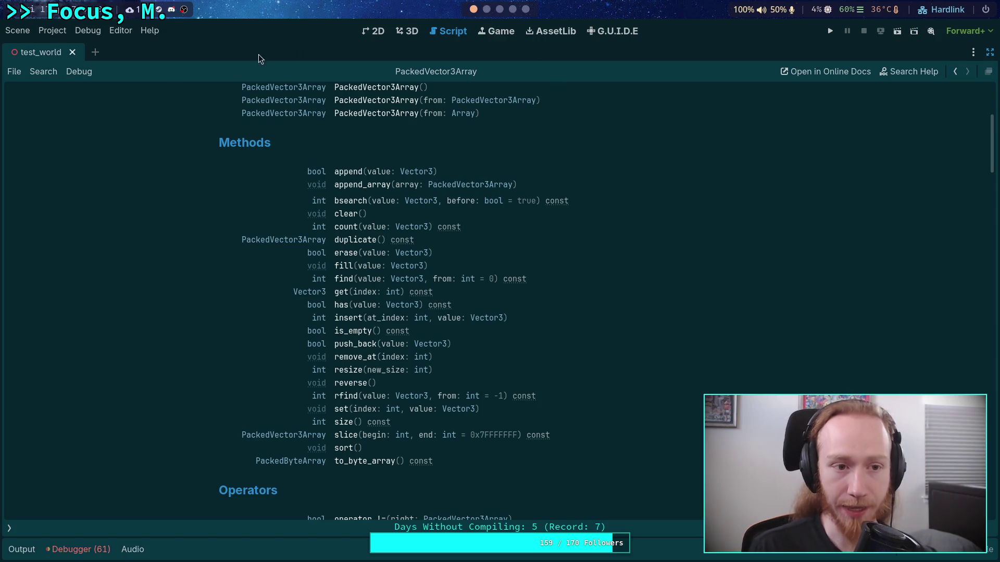
pyautogui.click(12, 532)
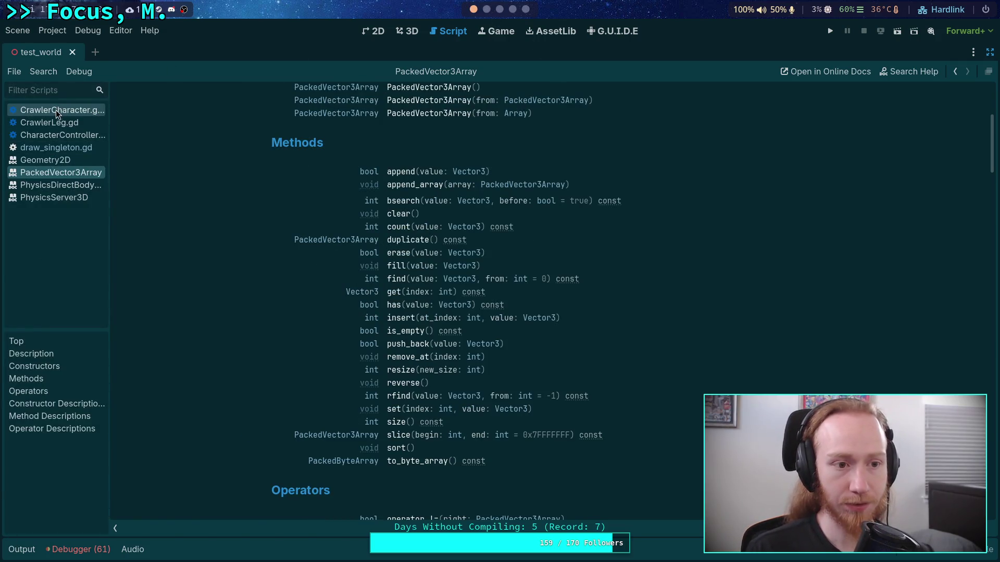
pyautogui.click(55, 111)
pyautogui.click(117, 523)
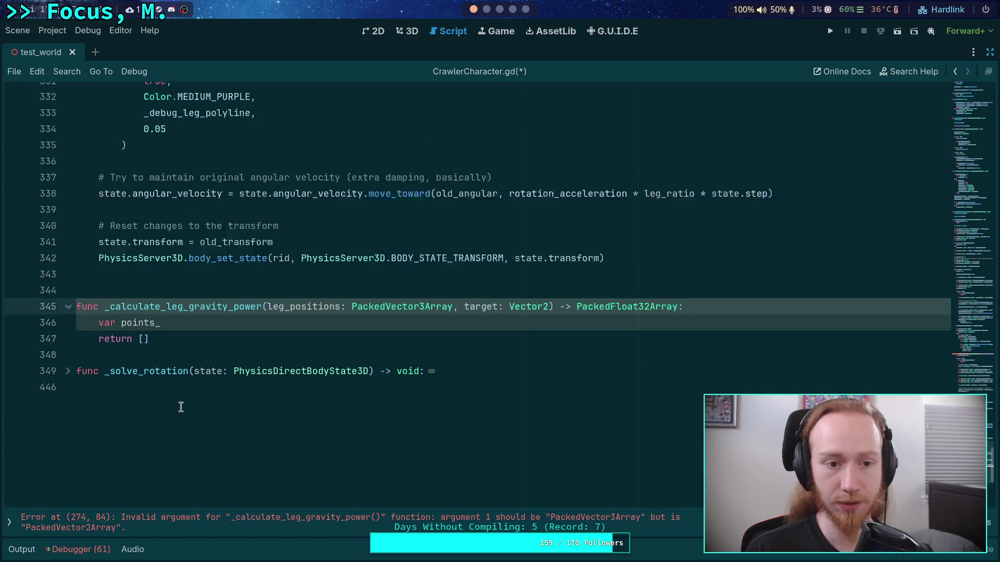
pyautogui.scroll(15, 181, 407)
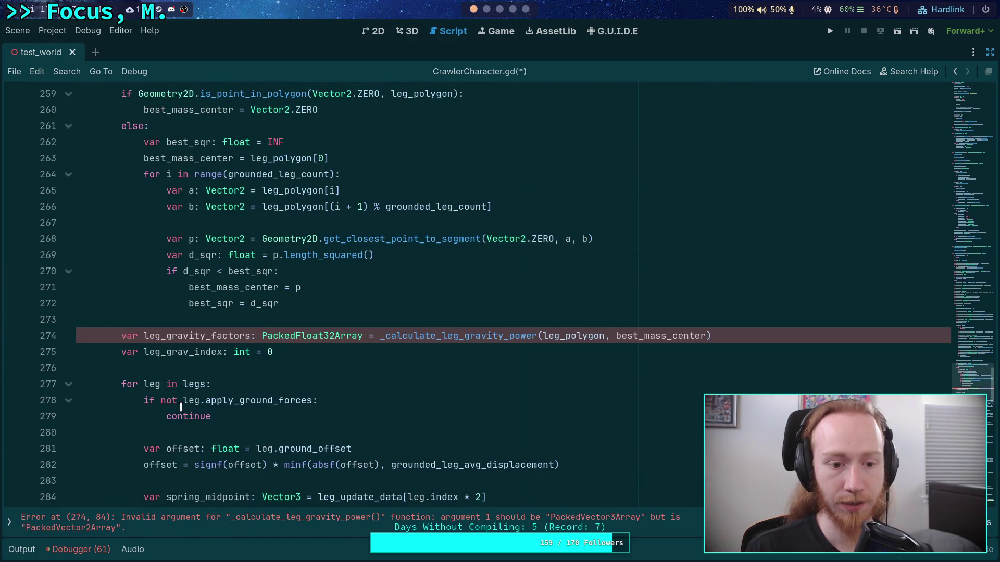
pyautogui.scroll(3, 181, 407)
pyautogui.click(125, 224)
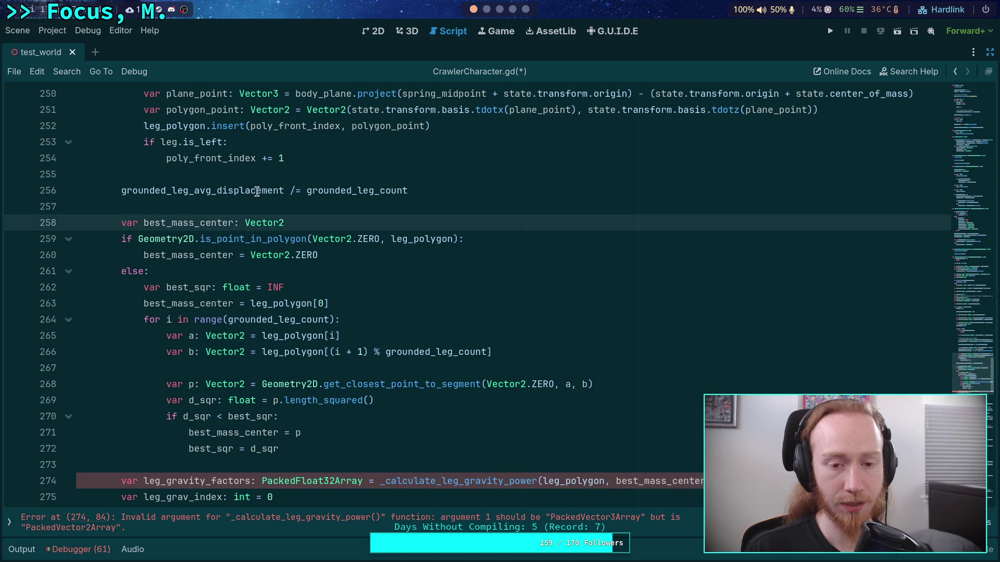
pyautogui.doubleClick(414, 239)
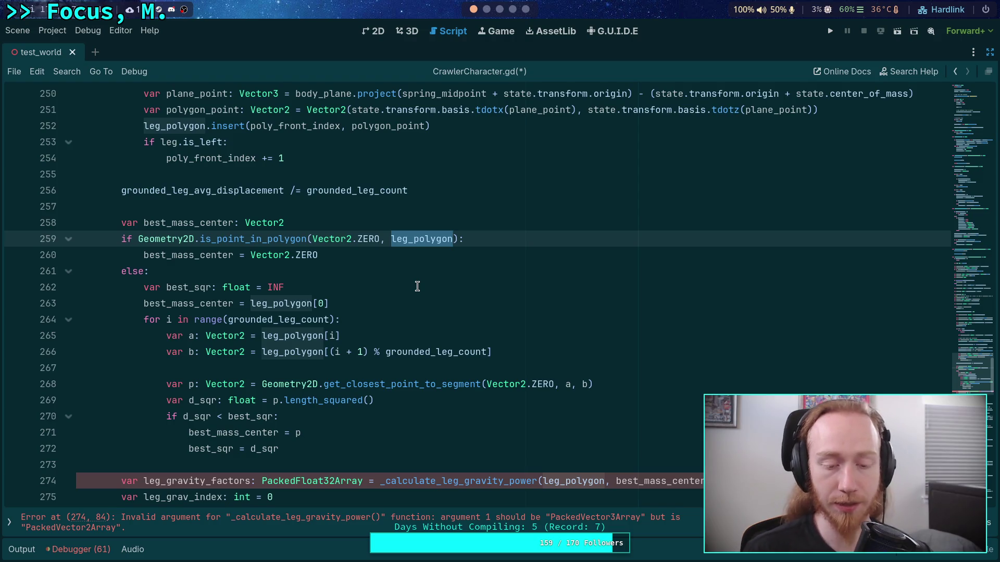
pyautogui.scroll(-1, 387, 342)
pyautogui.scroll(1, 346, 360)
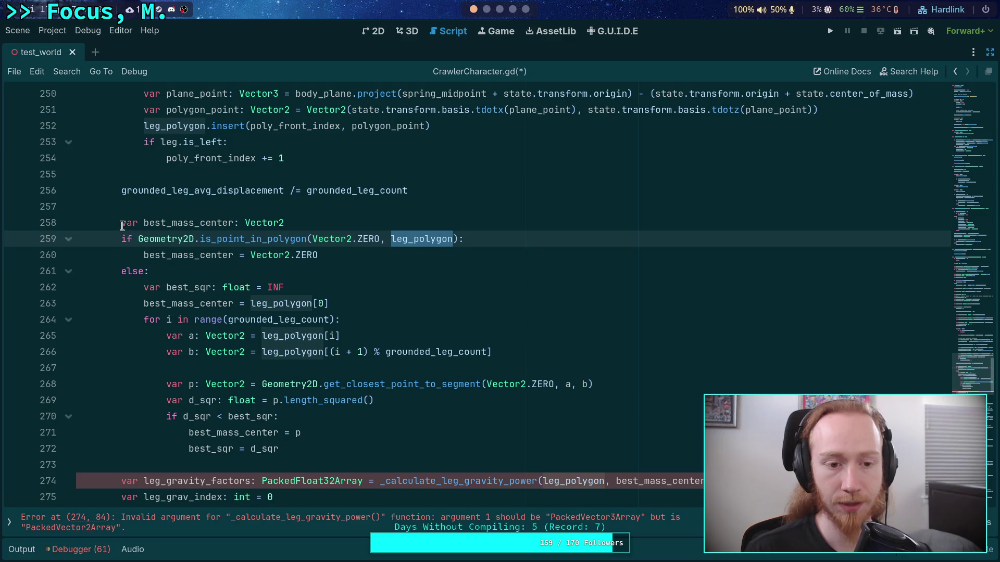
pyautogui.scroll(-3, 122, 226)
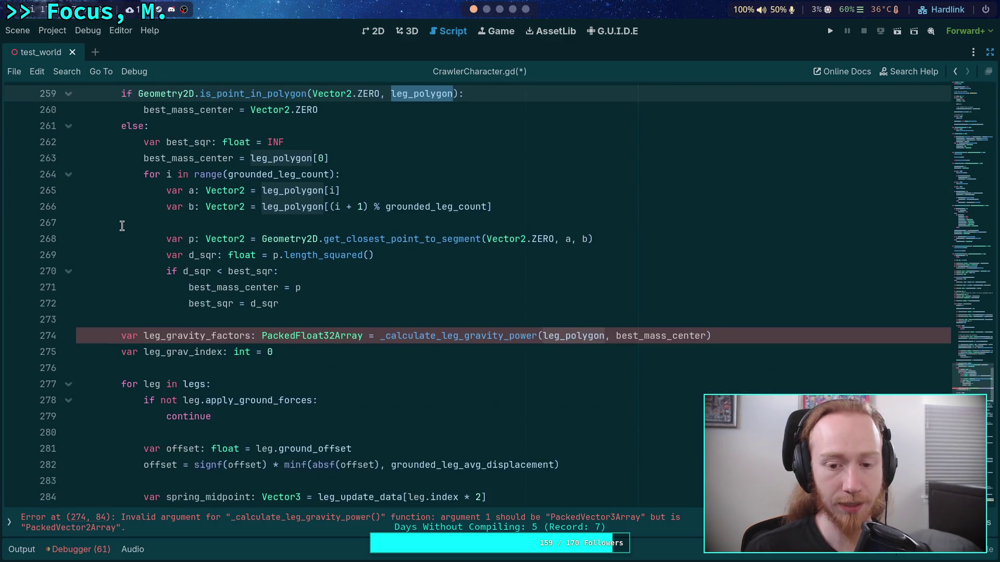
pyautogui.scroll(3, 121, 225)
pyautogui.scroll(1, 121, 225)
pyautogui.scroll(-2, 122, 225)
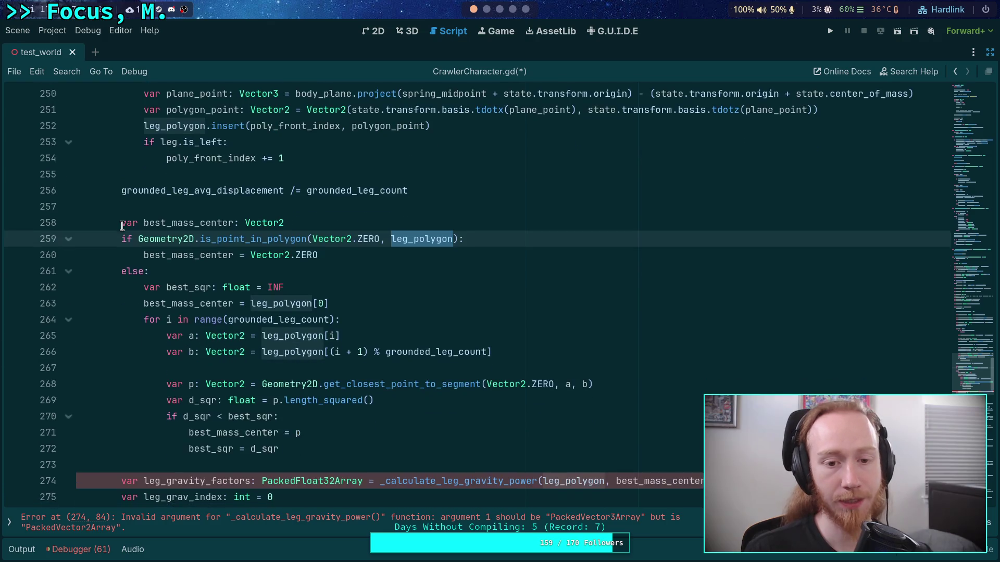
pyautogui.scroll(4, 122, 225)
pyautogui.scroll(2, 122, 225)
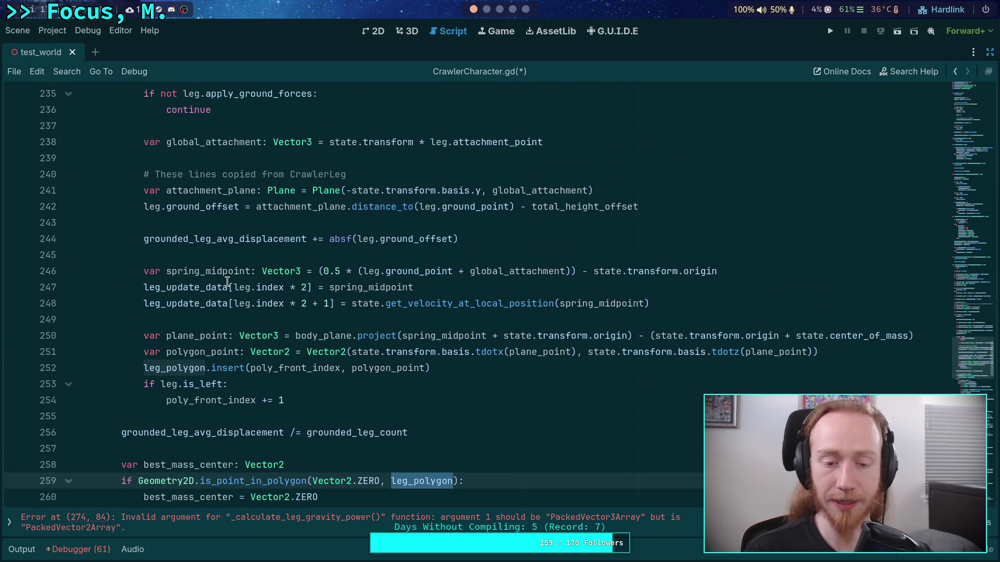
pyautogui.moveTo(198, 309)
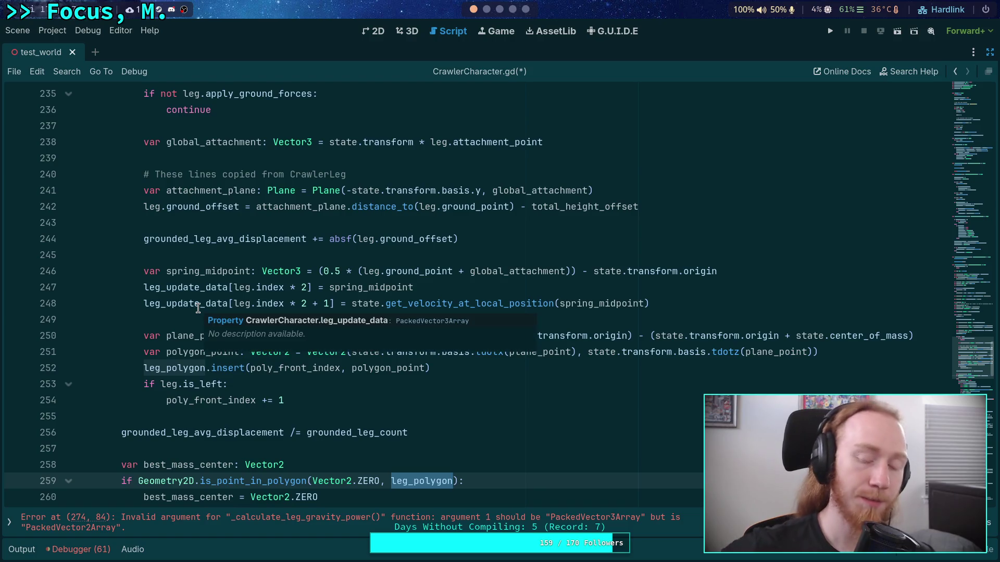
pyautogui.scroll(-2, 219, 358)
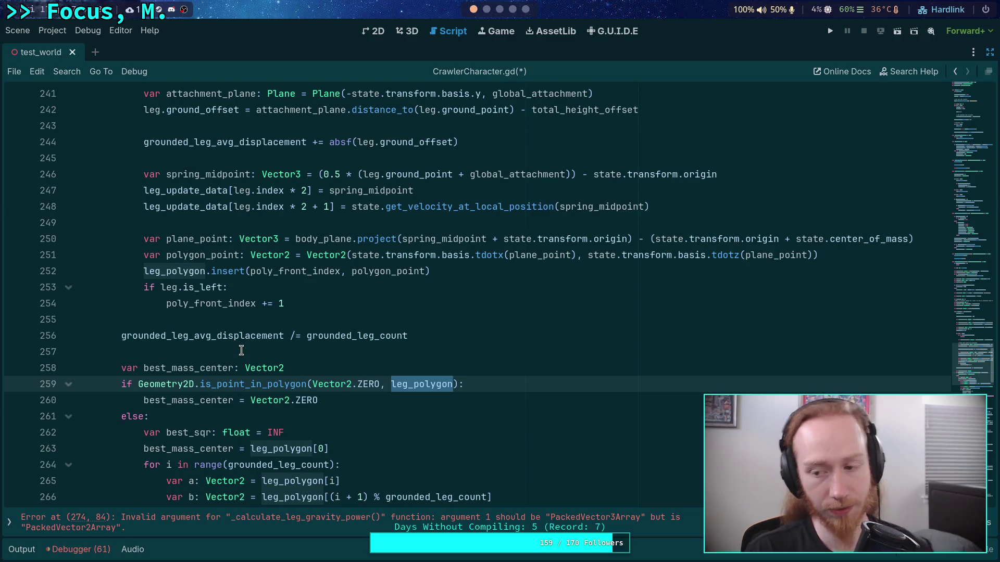
pyautogui.scroll(-6, 241, 350)
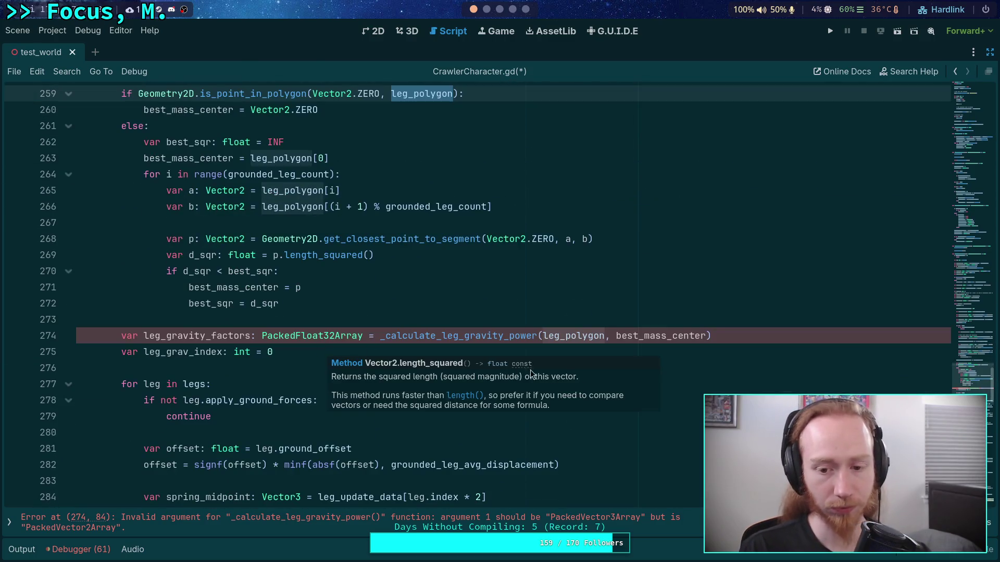
pyautogui.doubleClick(573, 334)
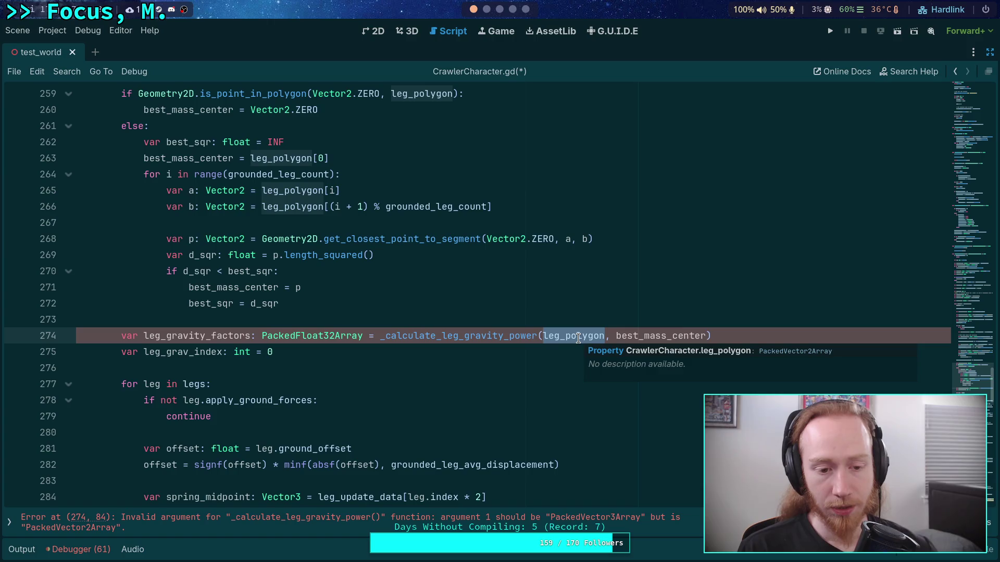
pyautogui.click(572, 327)
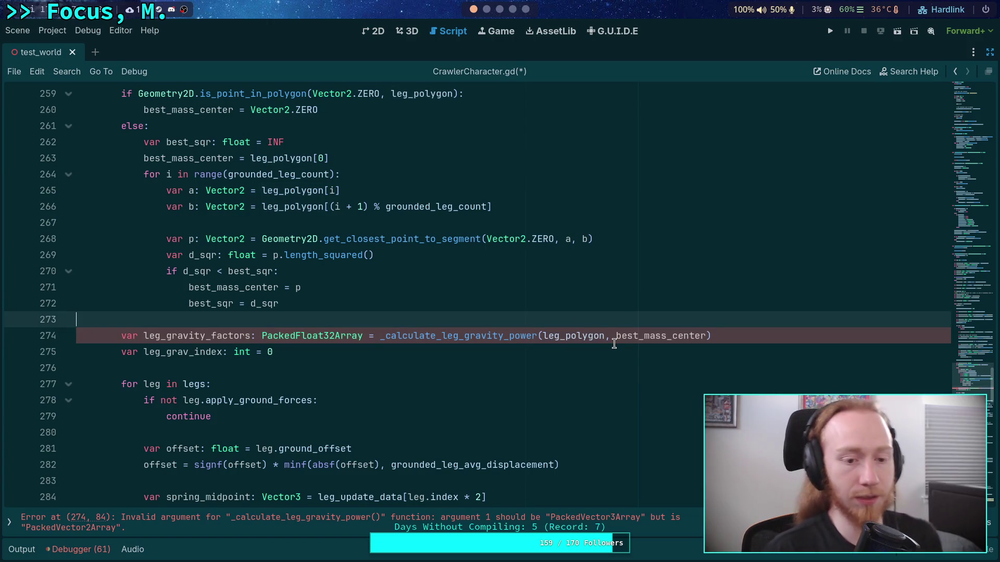
# Declare 'var leg_positions: PackedVector3Array' on line 274, above the gravity factors call.
pyautogui.press('Return')
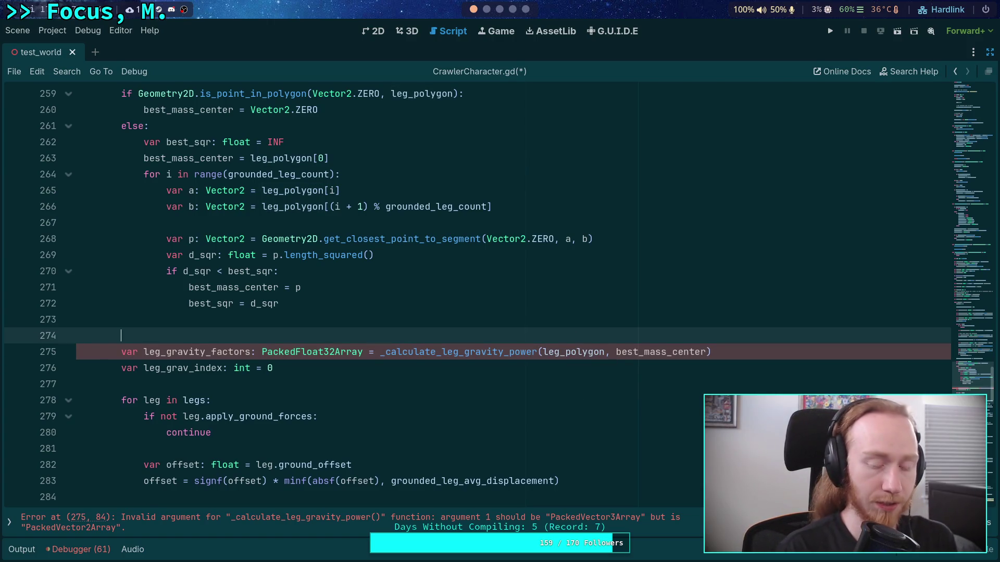
pyautogui.write('var')
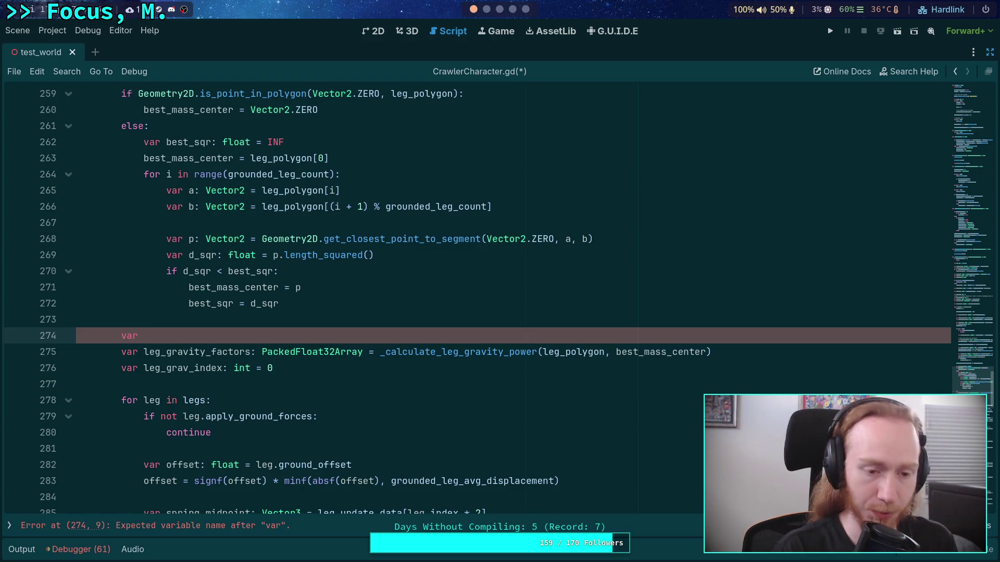
pyautogui.write(' leg_positions: Pa')
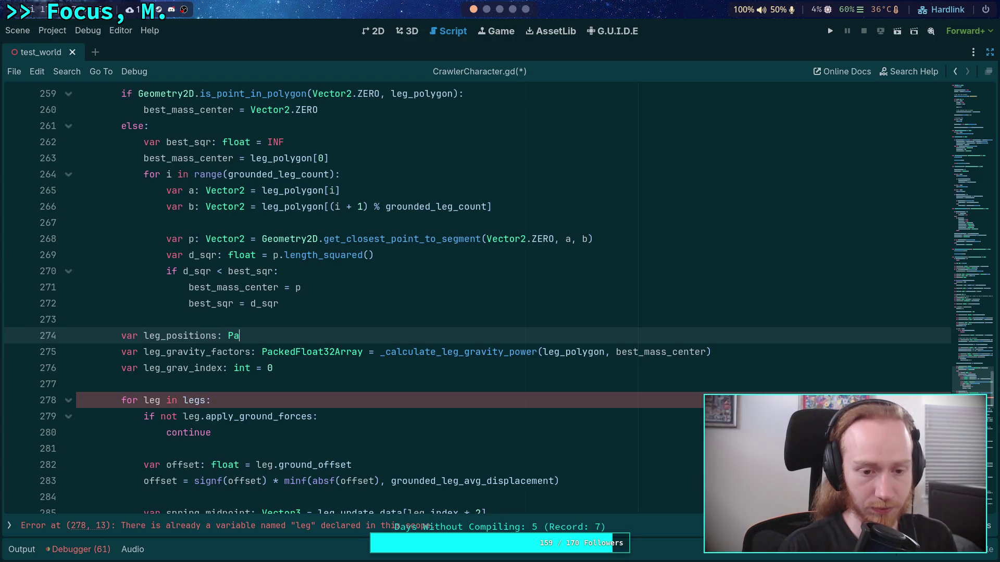
pyautogui.write('ckedVector3')
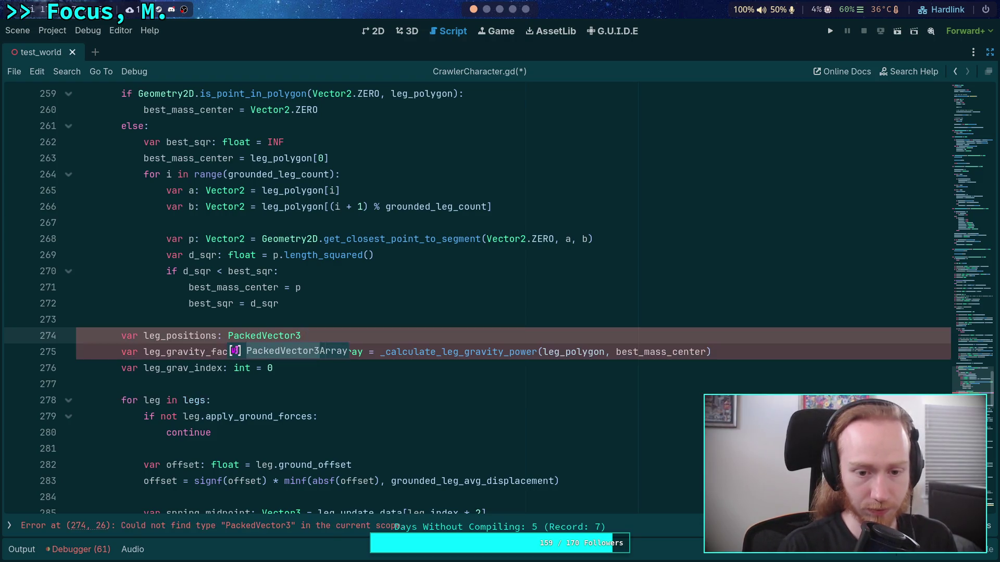
pyautogui.write('Array')
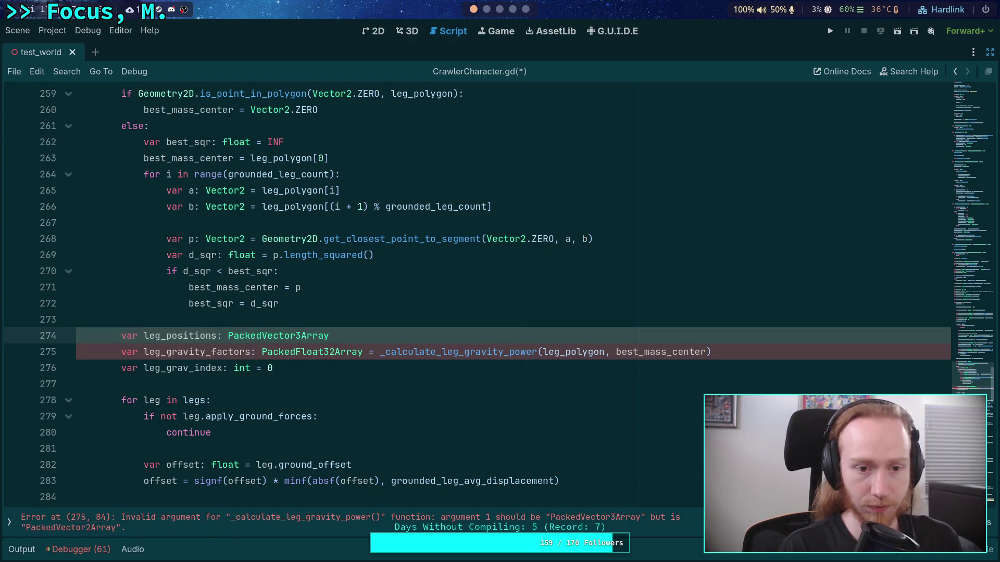
pyautogui.press('Return')
# Check apply_ground_forces on line 235 for reference, then return to the leg_positions declaration.
pyautogui.scroll(3, 602, 362)
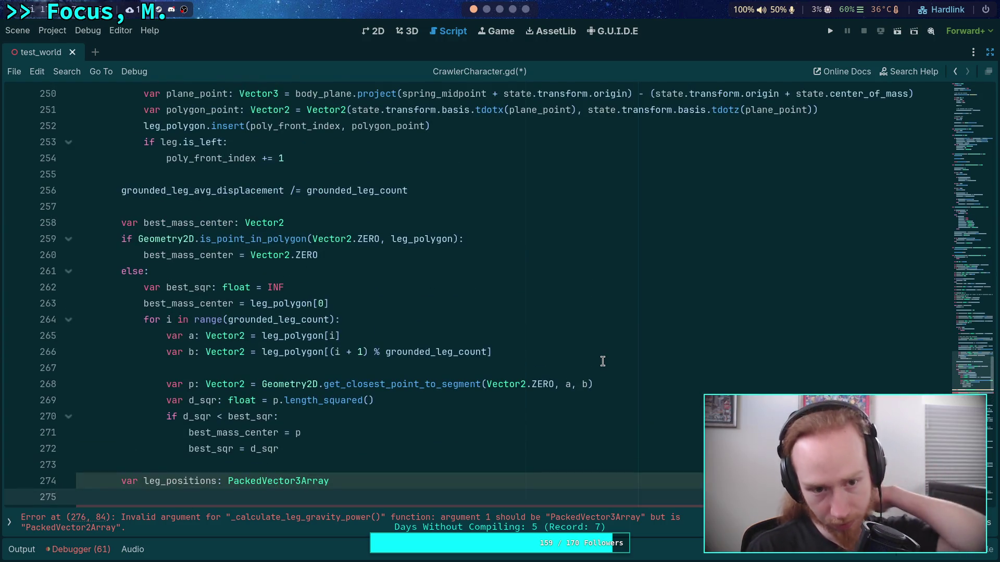
pyautogui.scroll(5, 603, 360)
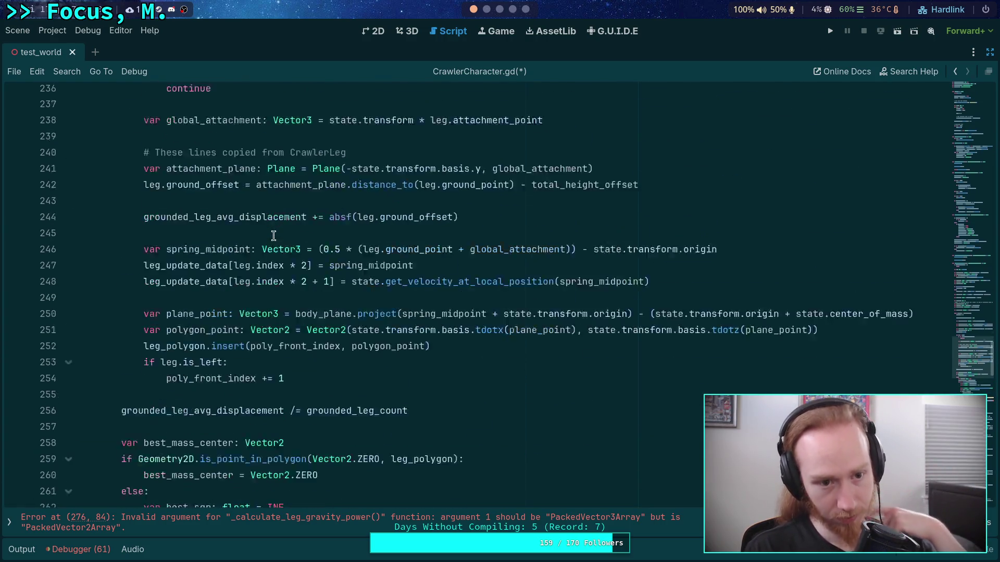
pyautogui.scroll(2, 274, 236)
pyautogui.doubleClick(239, 190)
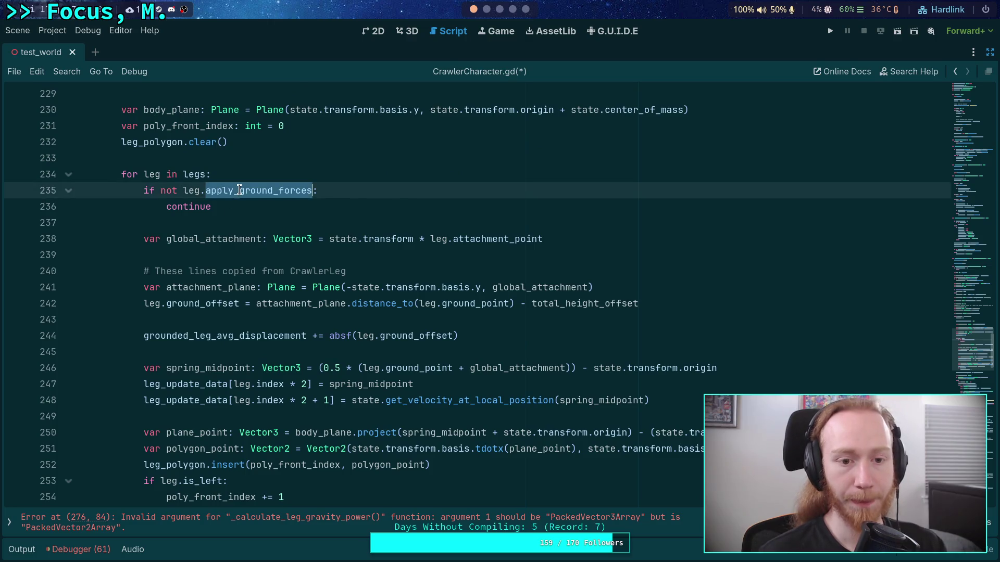
pyautogui.scroll(-1, 288, 375)
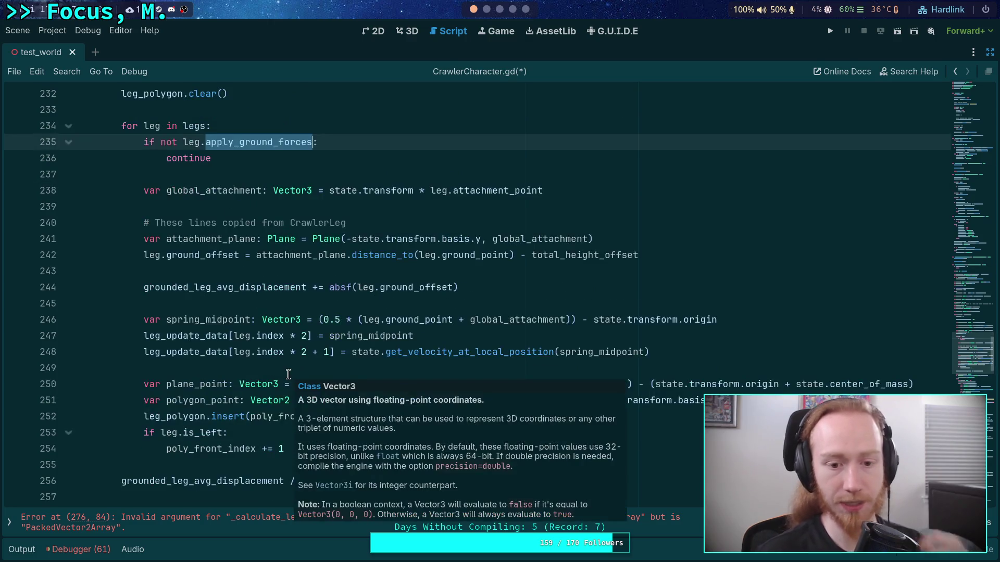
pyautogui.scroll(8, 216, 400)
pyautogui.scroll(20, 216, 400)
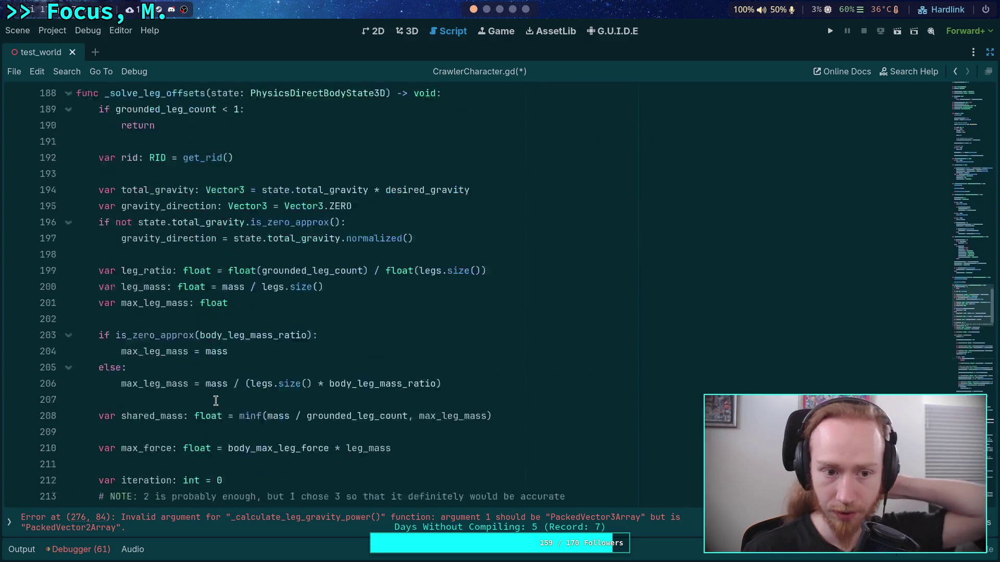
pyautogui.scroll(3, 216, 400)
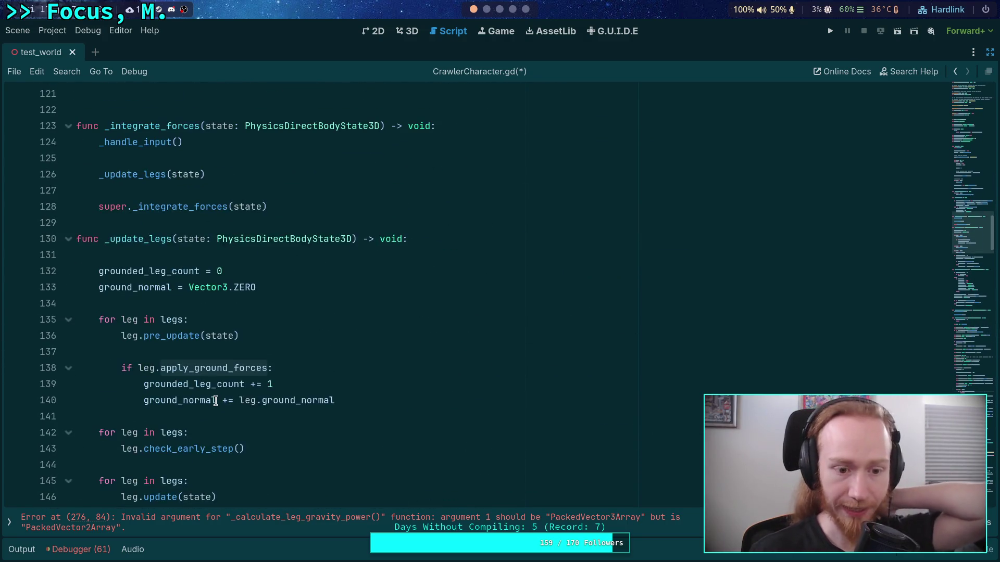
pyautogui.scroll(-5, 368, 370)
pyautogui.scroll(3, 369, 369)
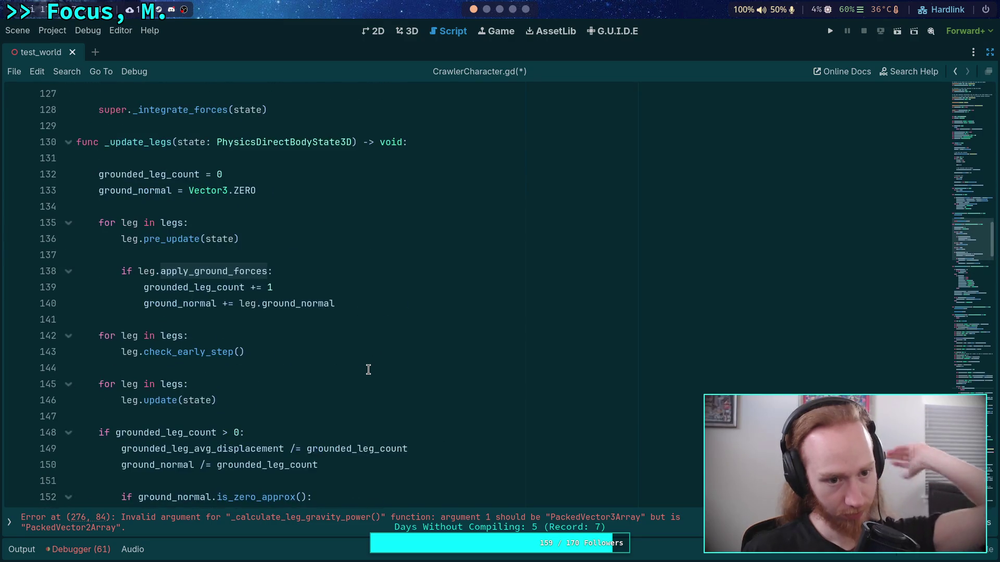
pyautogui.scroll(-11, 368, 370)
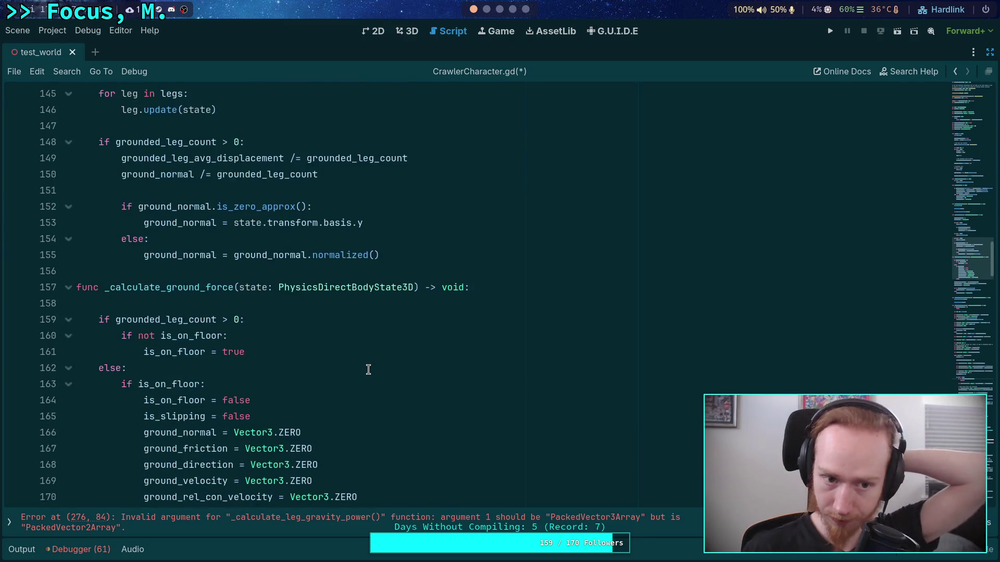
pyautogui.scroll(-19, 368, 370)
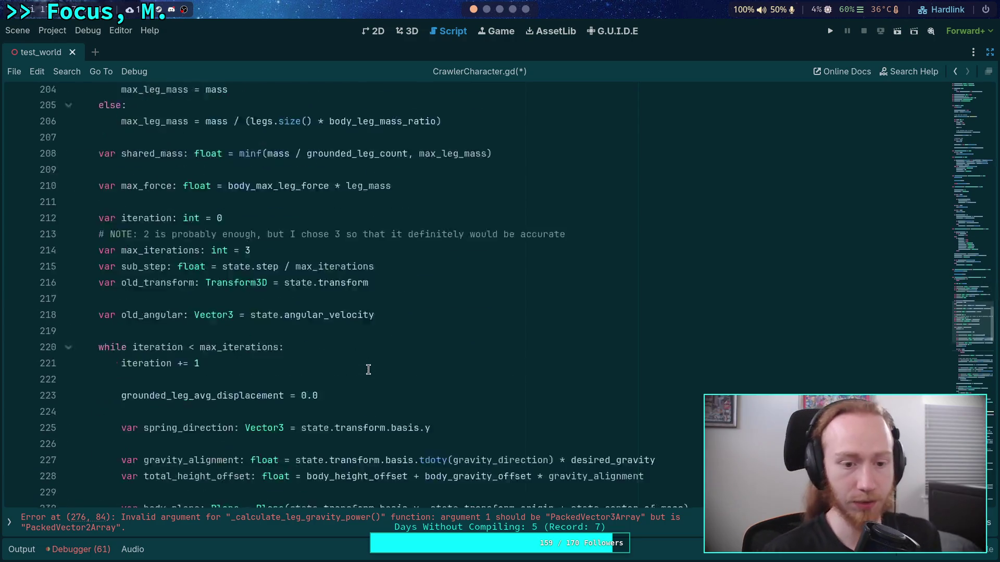
pyautogui.scroll(-12, 348, 358)
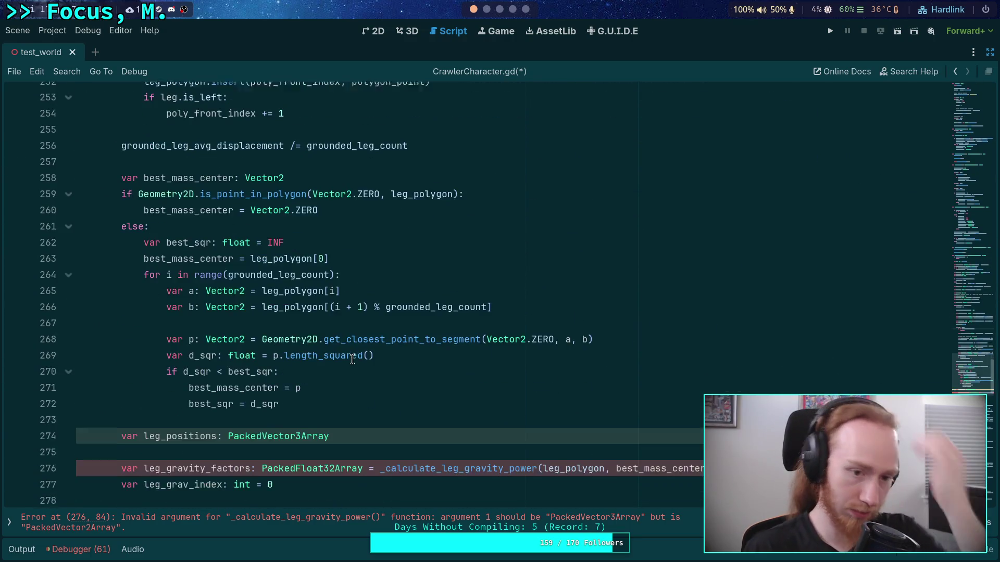
pyautogui.scroll(-3, 353, 360)
pyautogui.click(411, 281)
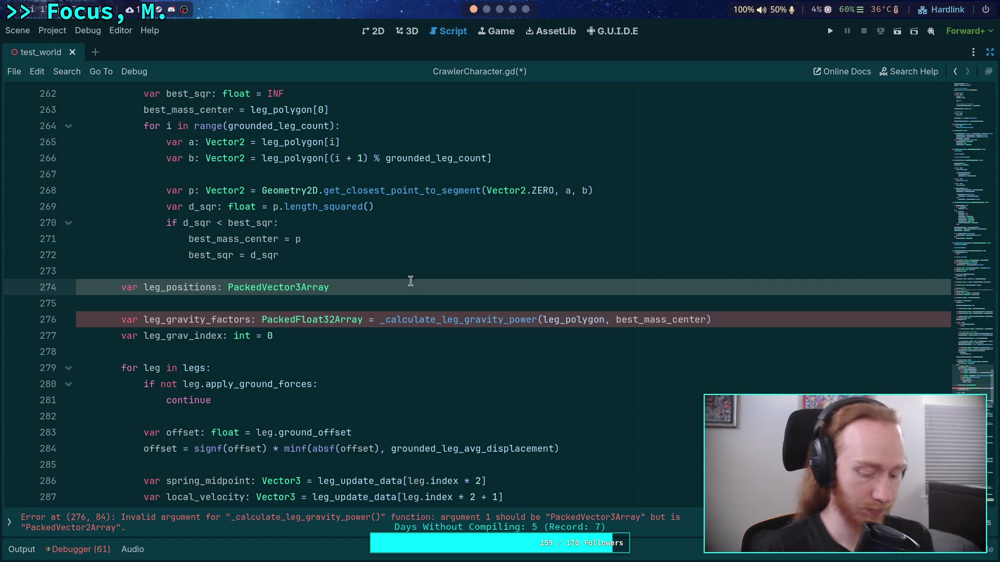
# Resize leg_positions to grounded_leg_count and open a for-loop over range(grounded_leg_count).
pyautogui.press('Return')
pyautogui.write('leg_po')
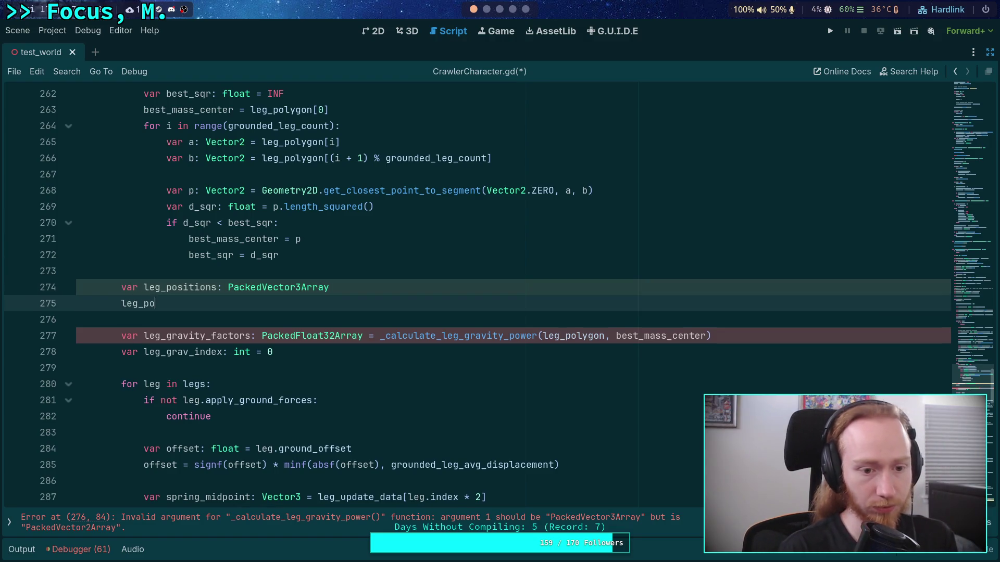
pyautogui.write('sitions.res')
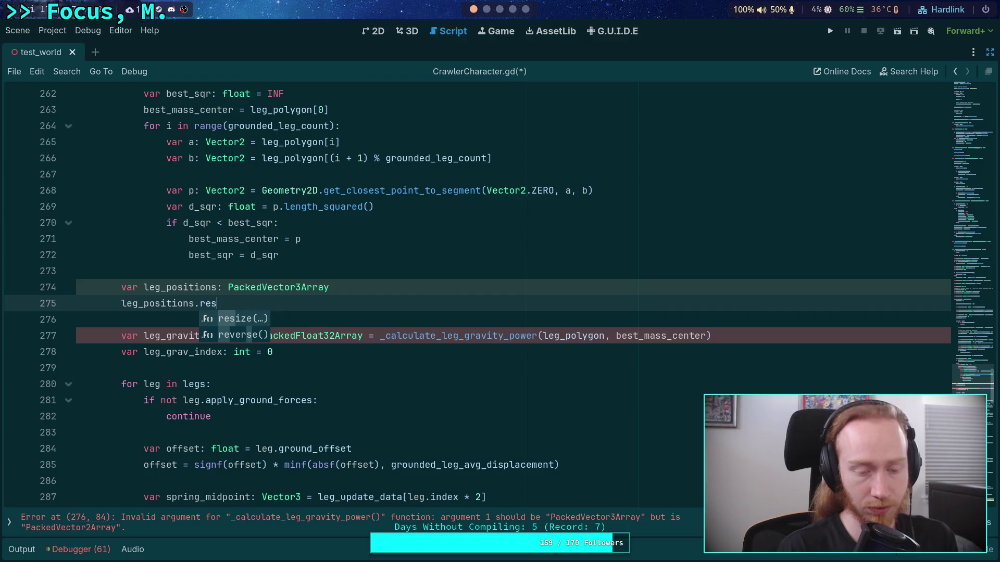
pyautogui.press('Return')
pyautogui.write('grounded_le')
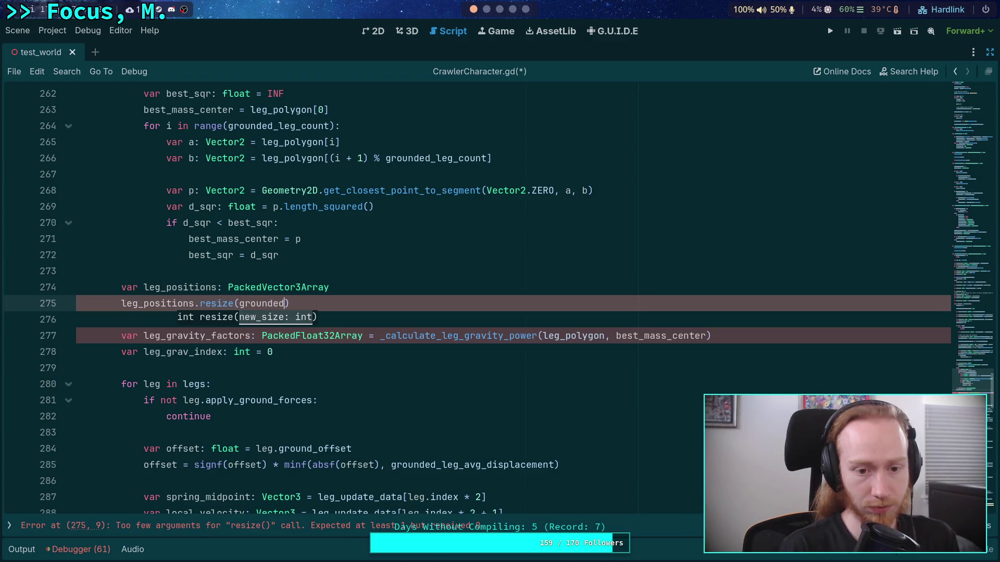
pyautogui.press('Down')
pyautogui.press('Return')
pyautogui.press('End')
pyautogui.press('Return')
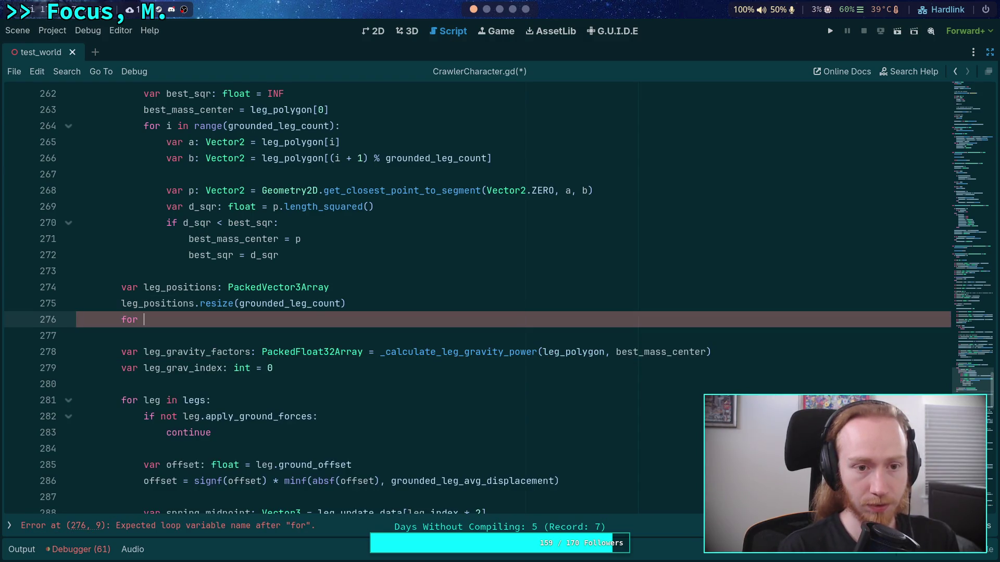
pyautogui.write('range(')
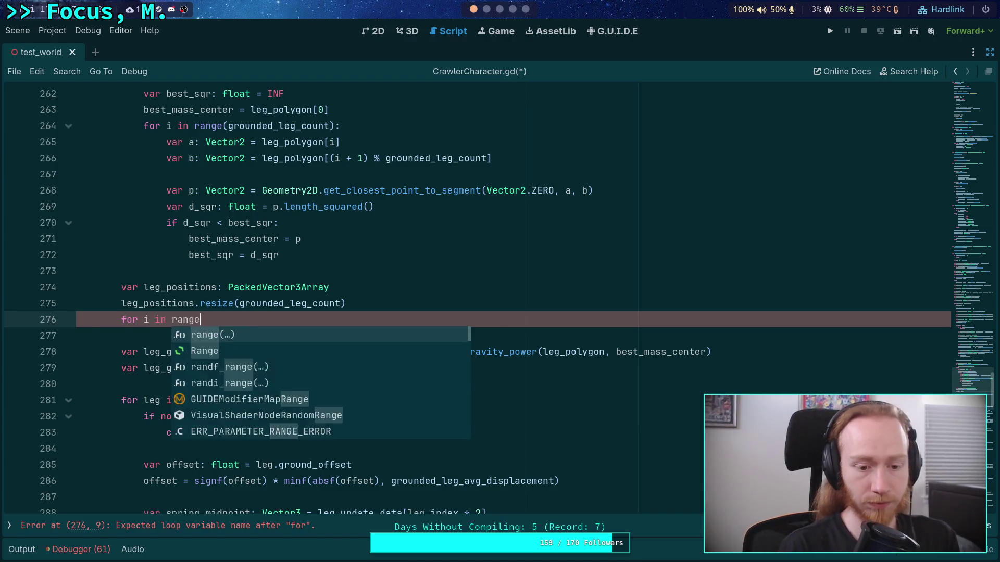
pyautogui.press('Escape')
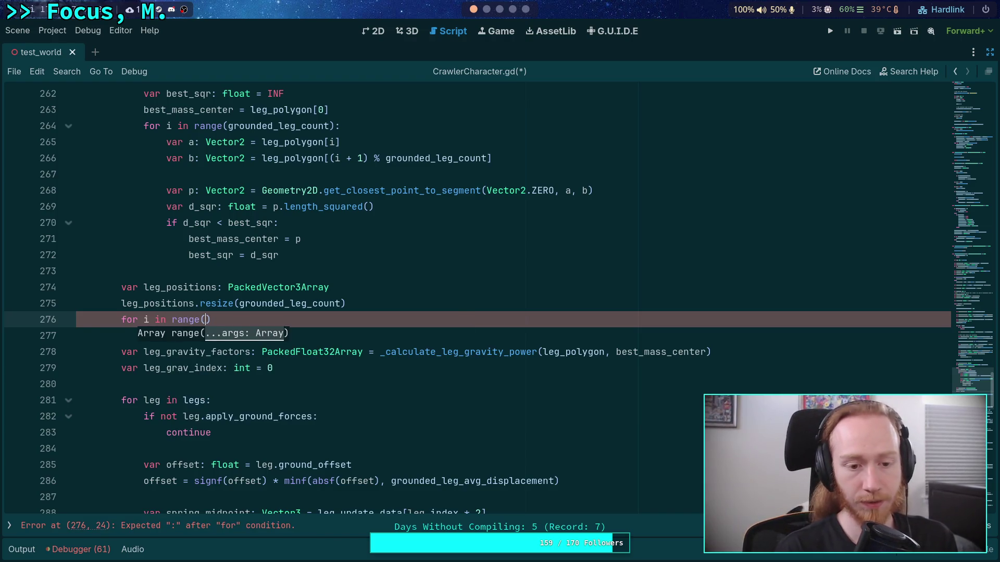
pyautogui.write('grounded_leg_')
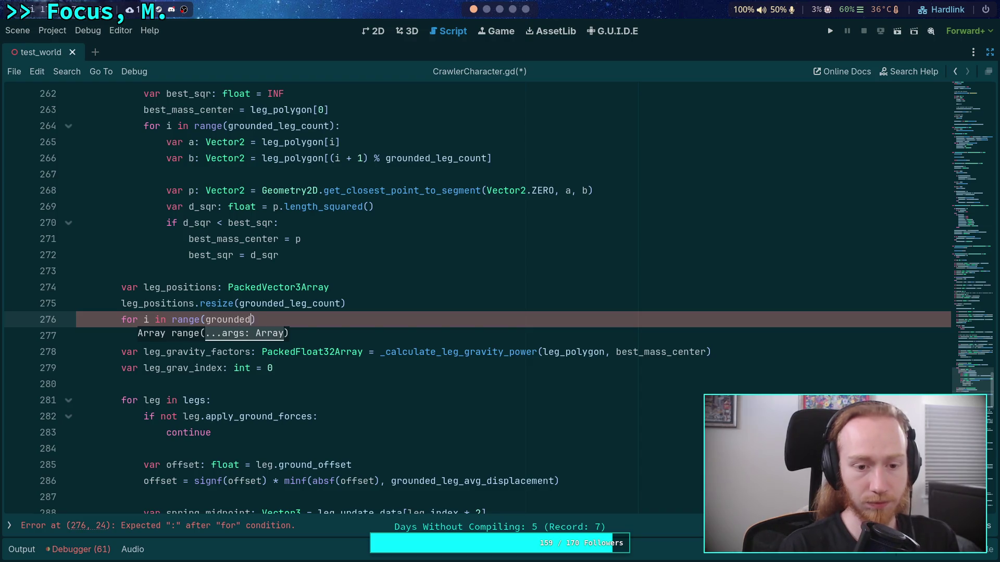
pyautogui.write('count):')
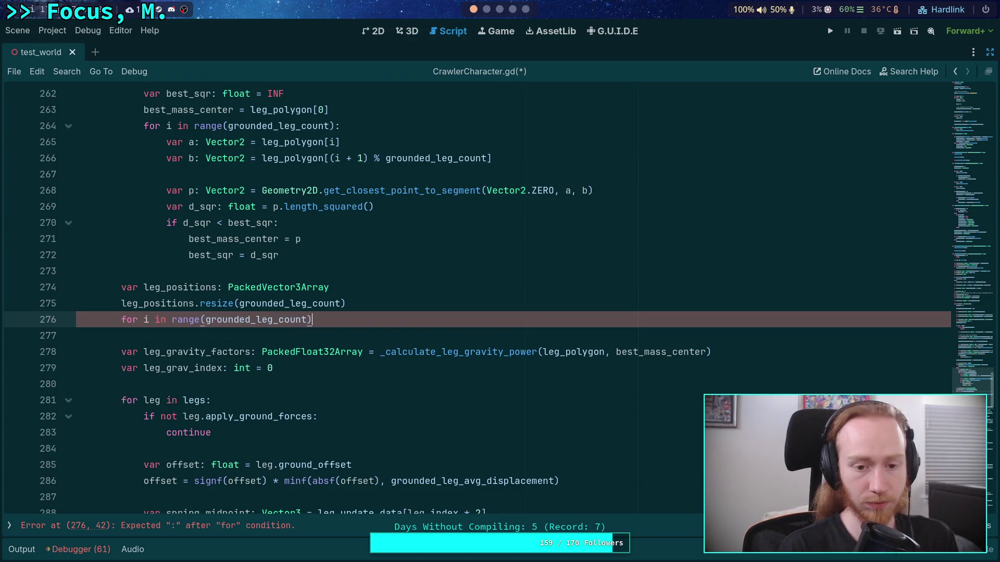
pyautogui.press('Return')
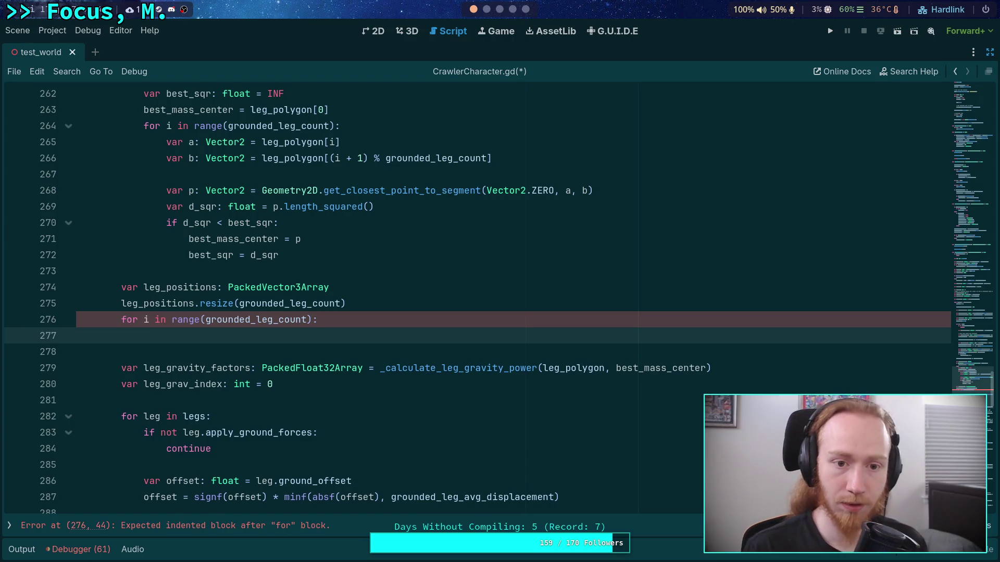
# Cut the var leg_positions declaration line and move to just after leg_polygon.clear().
pyautogui.scroll(-4, 477, 335)
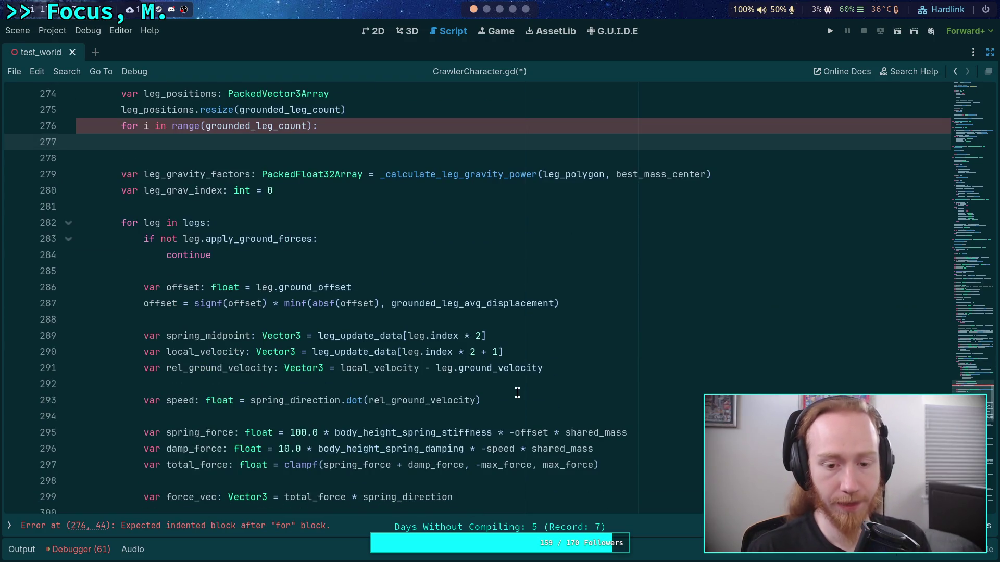
pyautogui.scroll(2, 517, 393)
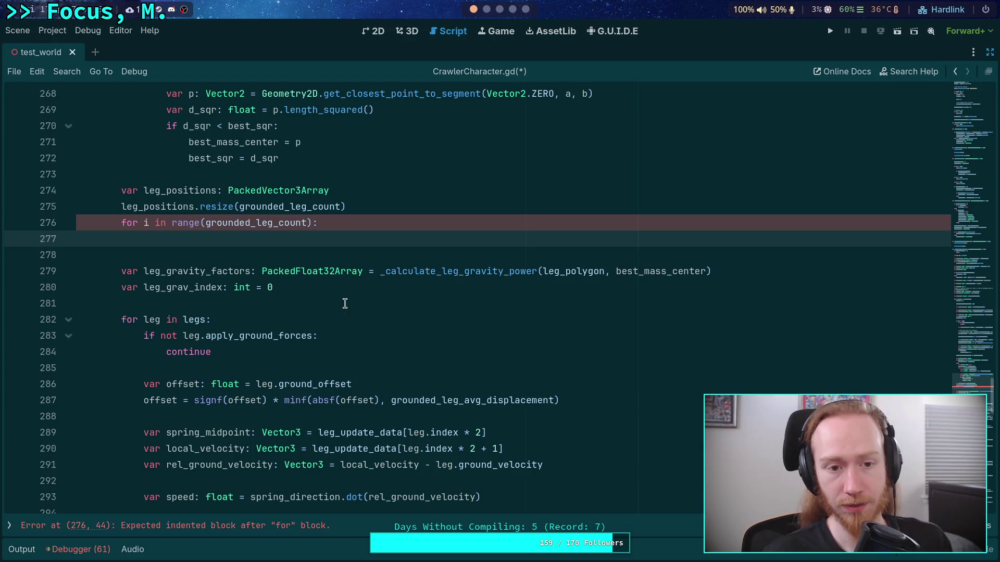
pyautogui.scroll(5, 333, 300)
pyautogui.click(345, 406)
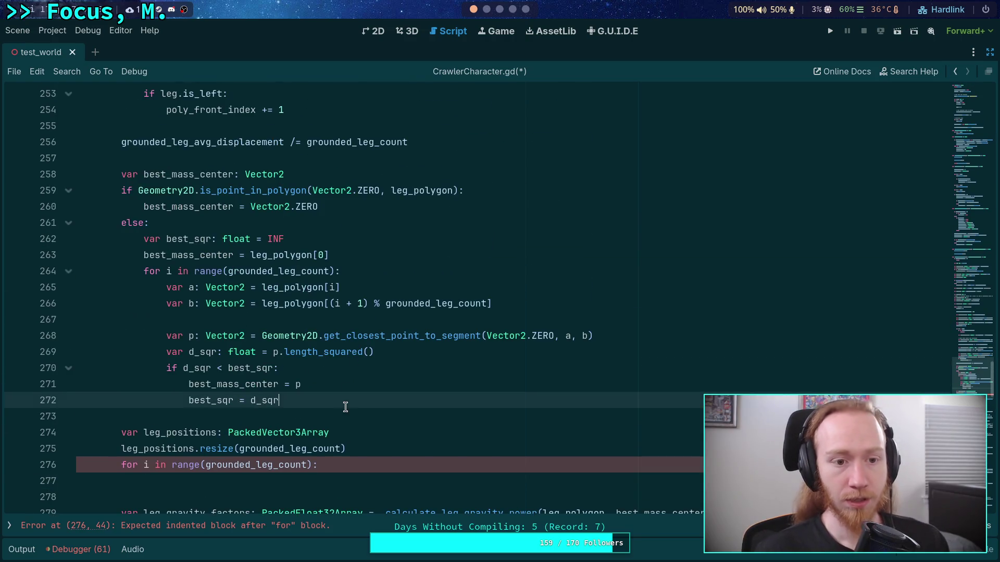
pyautogui.click(367, 426)
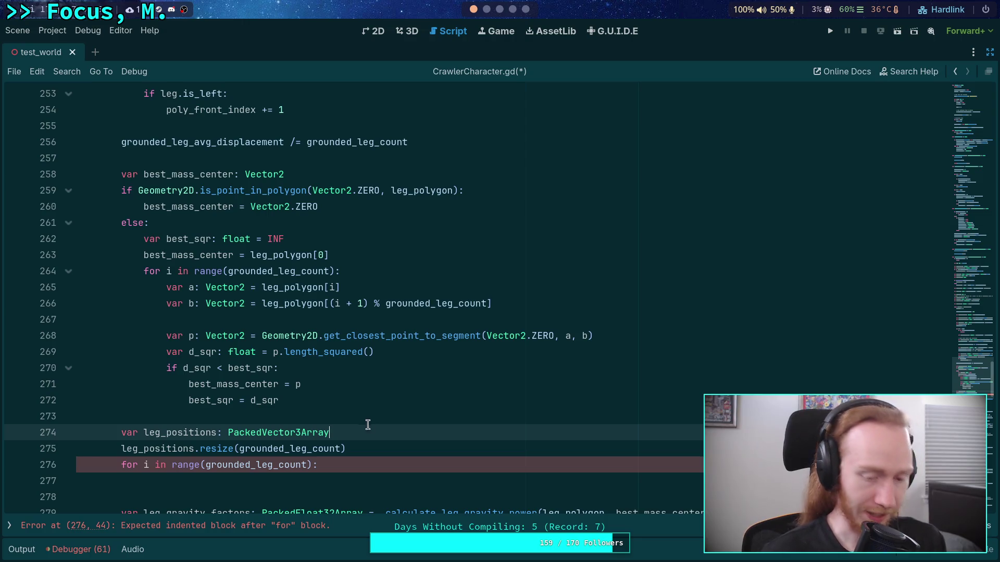
pyautogui.hotkey('ctrl', 'x')
pyautogui.scroll(11, 367, 425)
pyautogui.click(318, 283)
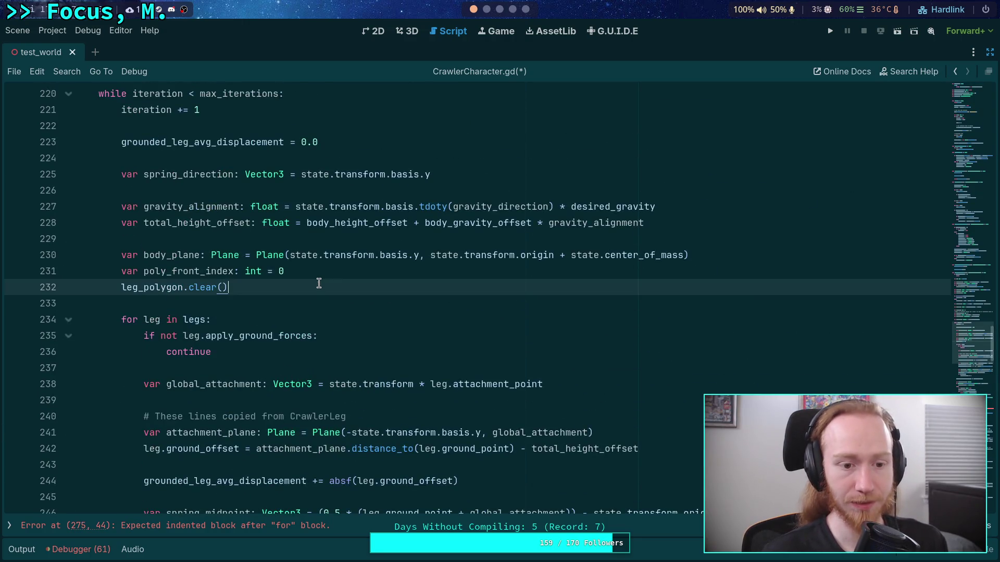
# Paste the leg_positions declaration after leg_polygon.clear(), then delete it again.
pyautogui.press('Return')
pyautogui.hotkey('ctrl', 'v')
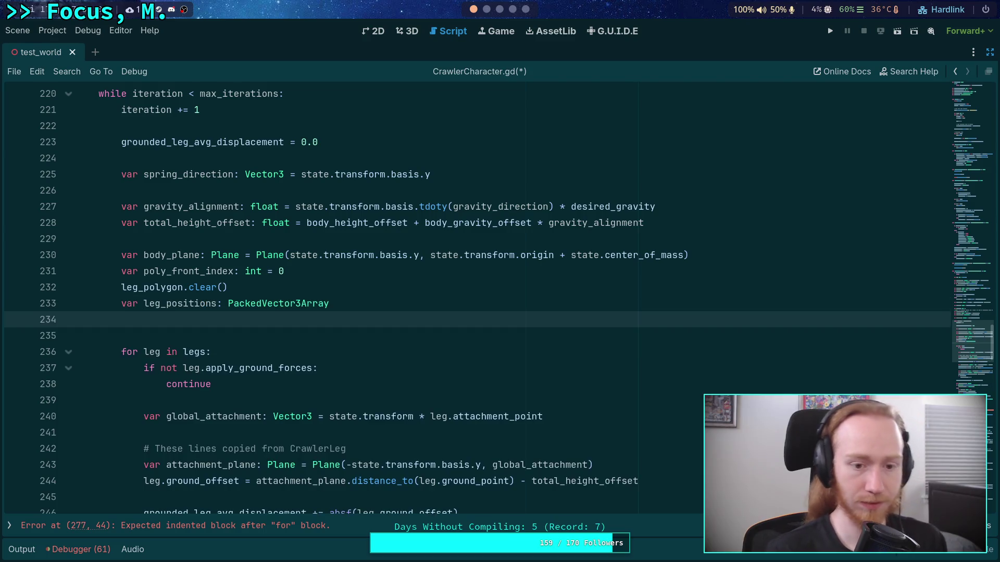
pyautogui.press('BackSpace')
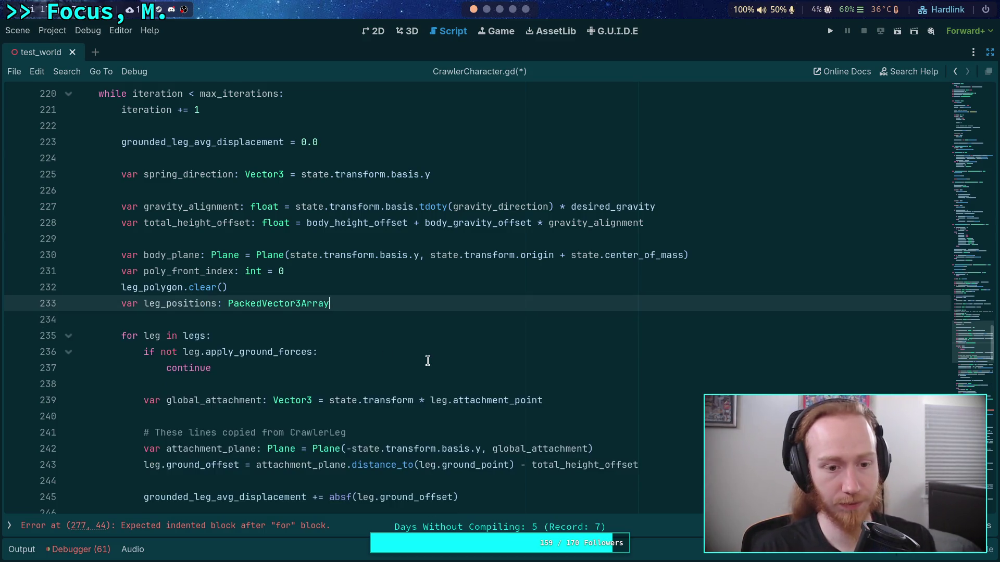
pyautogui.scroll(-5, 427, 361)
pyautogui.scroll(-1, 430, 354)
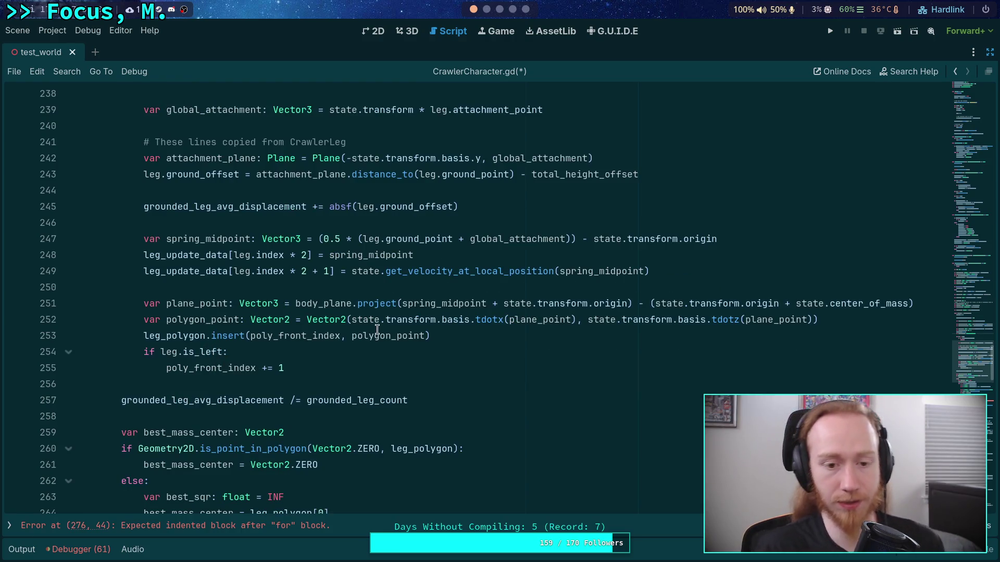
pyautogui.scroll(3, 255, 305)
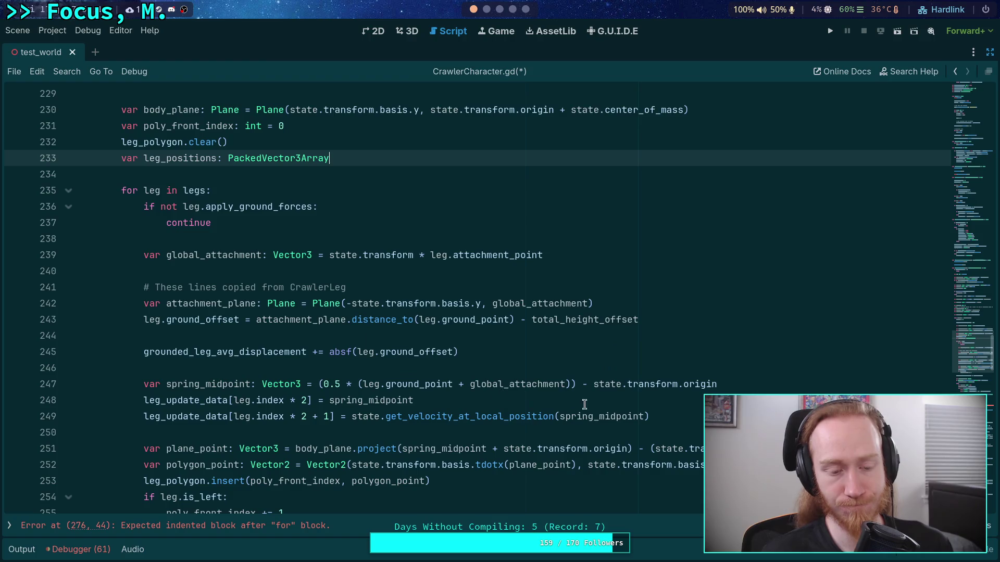
pyautogui.click(624, 399)
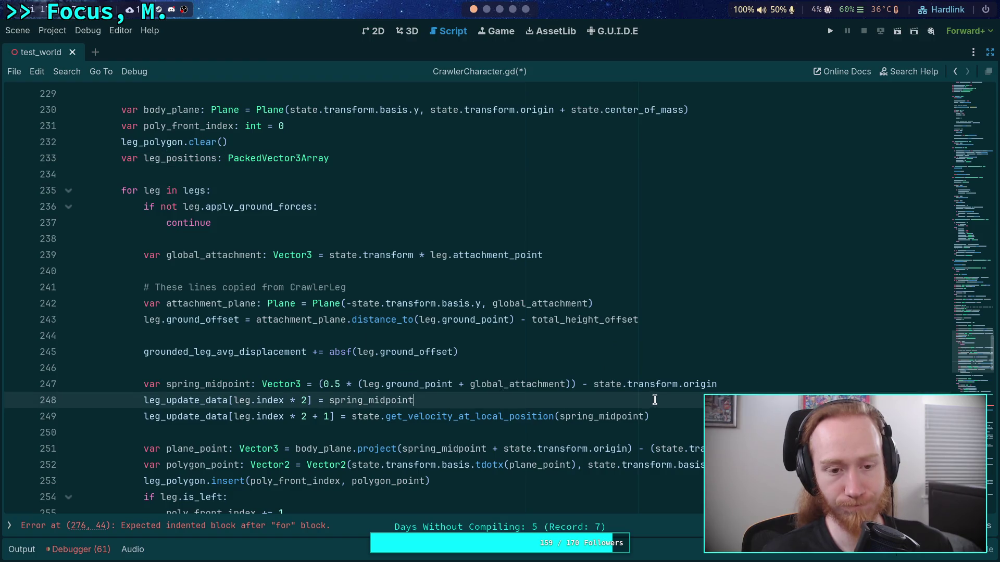
pyautogui.click(407, 158)
pyautogui.press('Return')
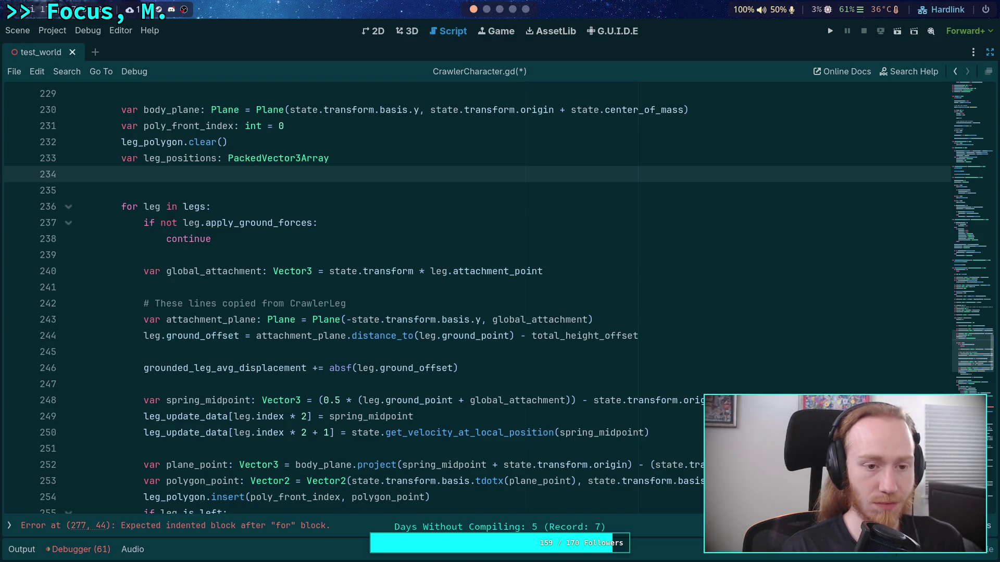
pyautogui.press('BackSpace')
pyautogui.press('BackSpace')
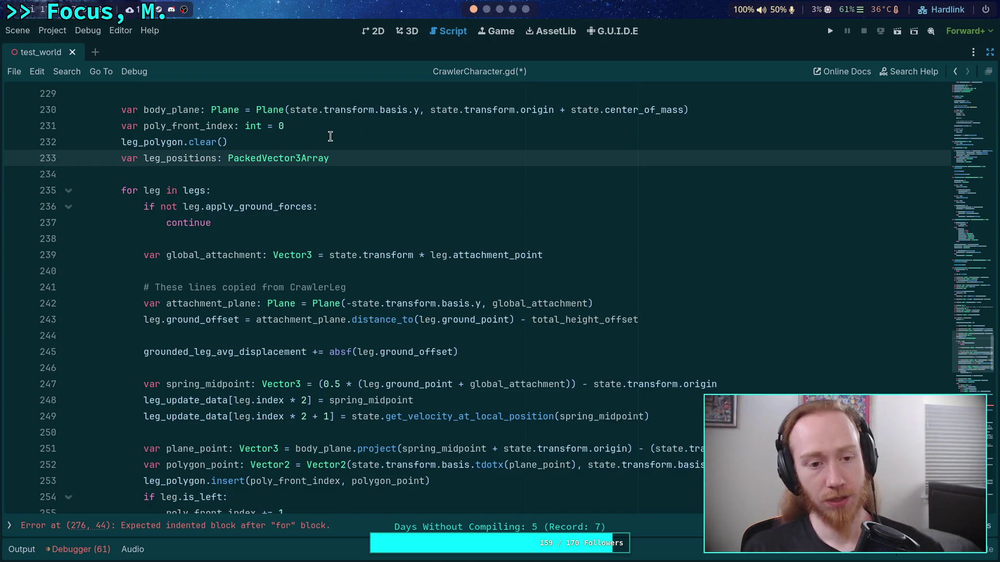
pyautogui.hotkey('shift', 'Up')
pyautogui.hotkey('ctrl', 'x')
# Delete the unfinished for-loop, the resize line, the gravity-power call's arguments and extra blank lines.
pyautogui.scroll(-7, 362, 328)
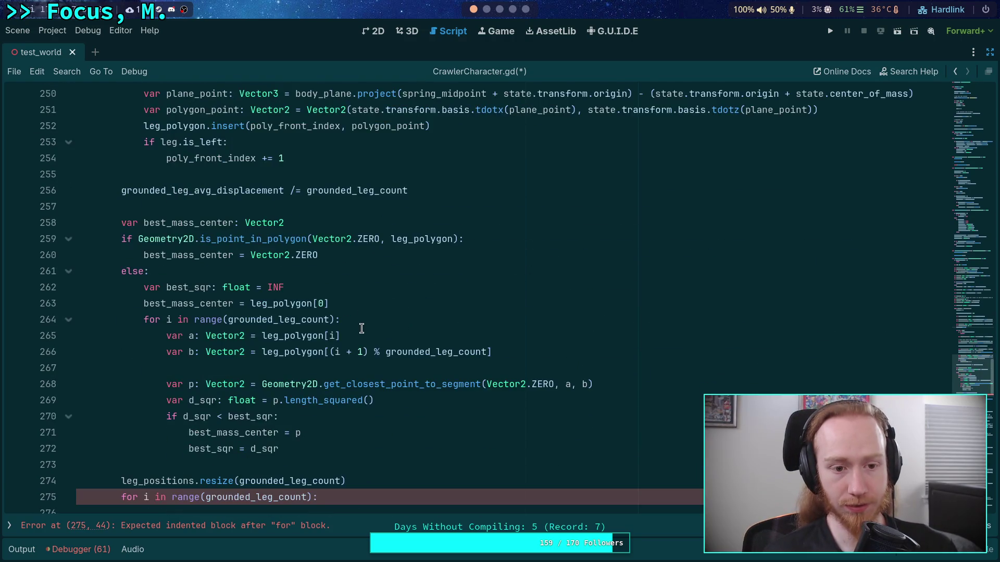
pyautogui.scroll(-3, 361, 328)
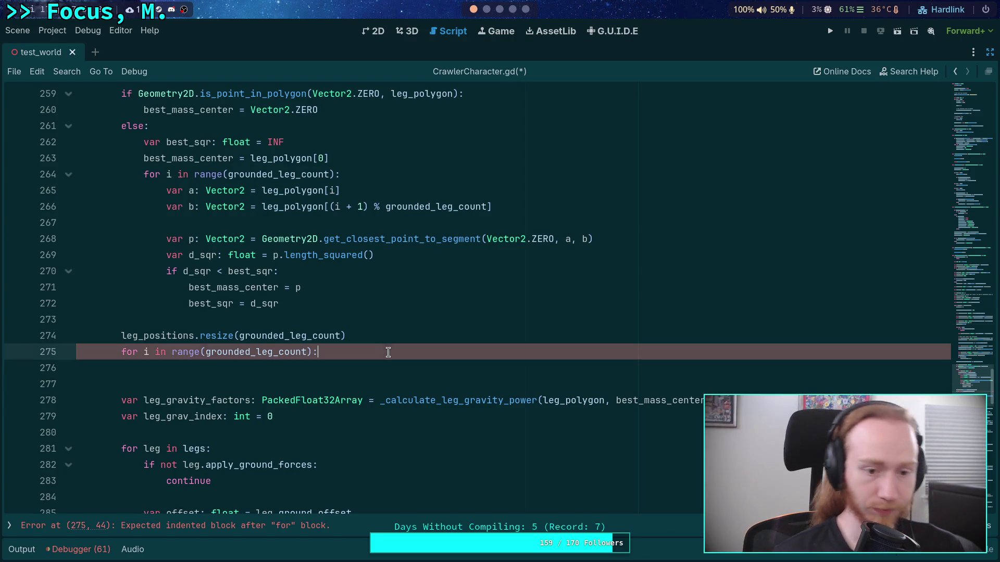
pyautogui.moveTo(413, 350); pyautogui.dragTo(413, 339)
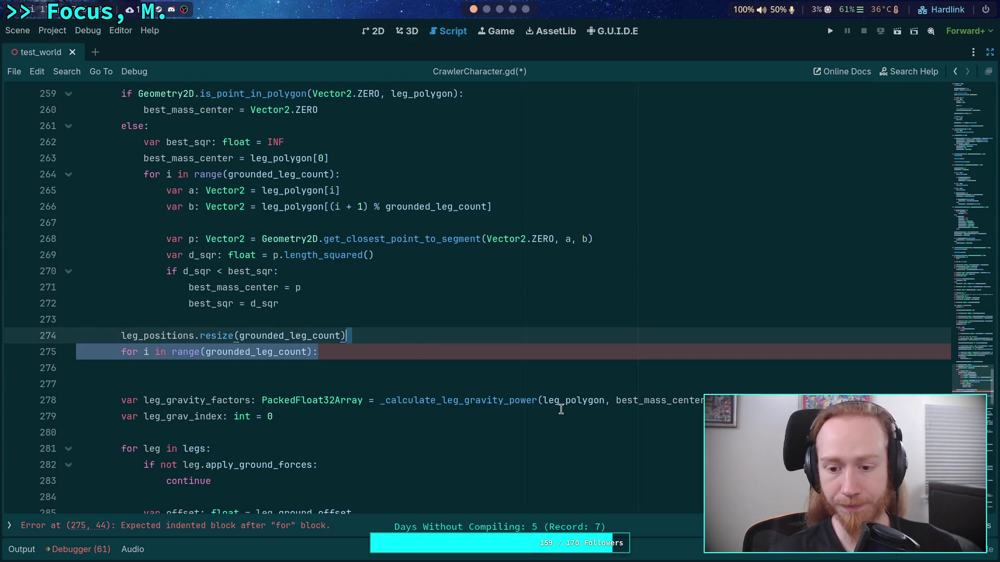
pyautogui.press('BackSpace')
pyautogui.moveTo(543, 385); pyautogui.dragTo(706, 384)
pyautogui.press('BackSpace')
pyautogui.click(397, 332)
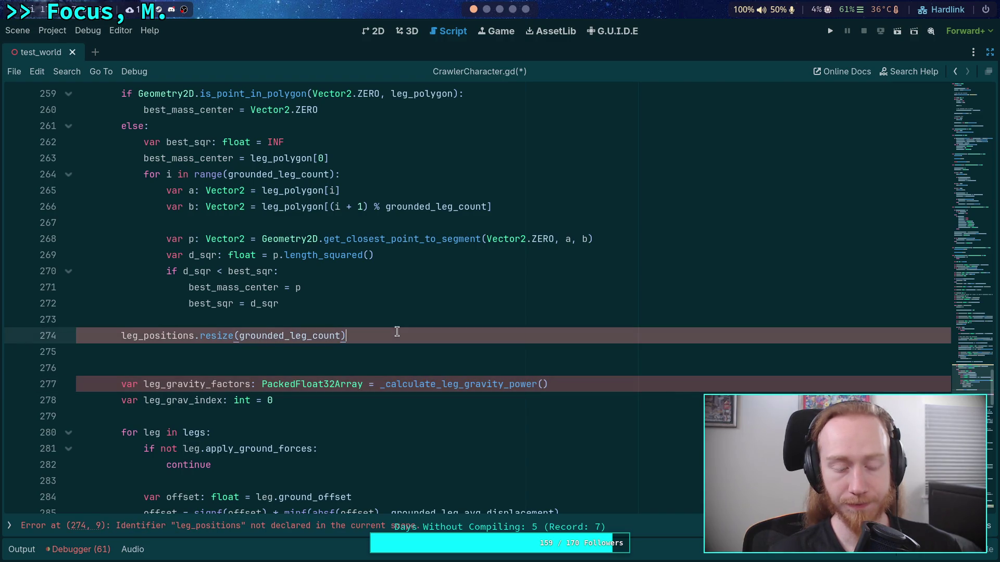
pyautogui.hotkey('ctrl', 'x')
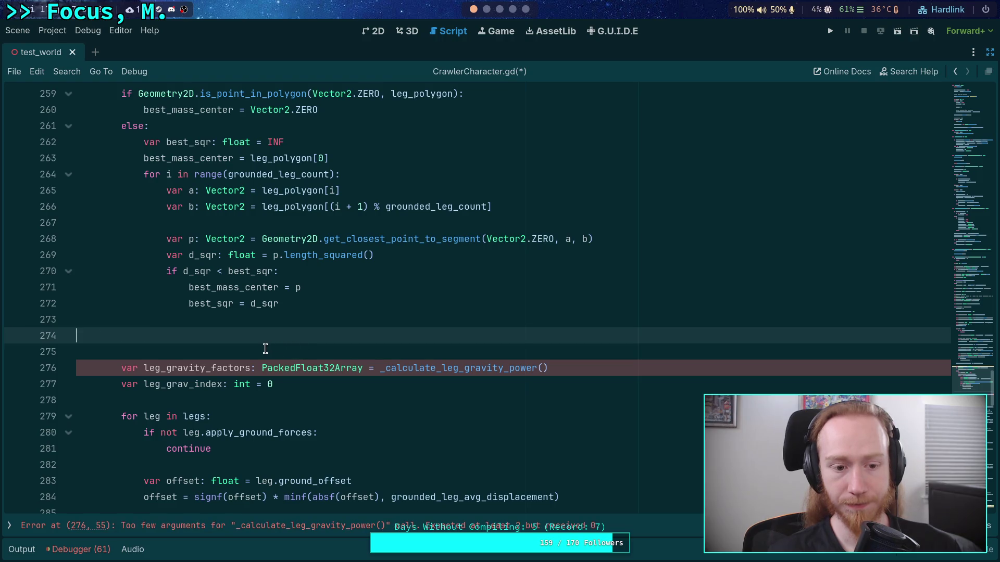
pyautogui.click(264, 350)
pyautogui.press('BackSpace')
pyautogui.press('BackSpace')
pyautogui.scroll(2, 279, 347)
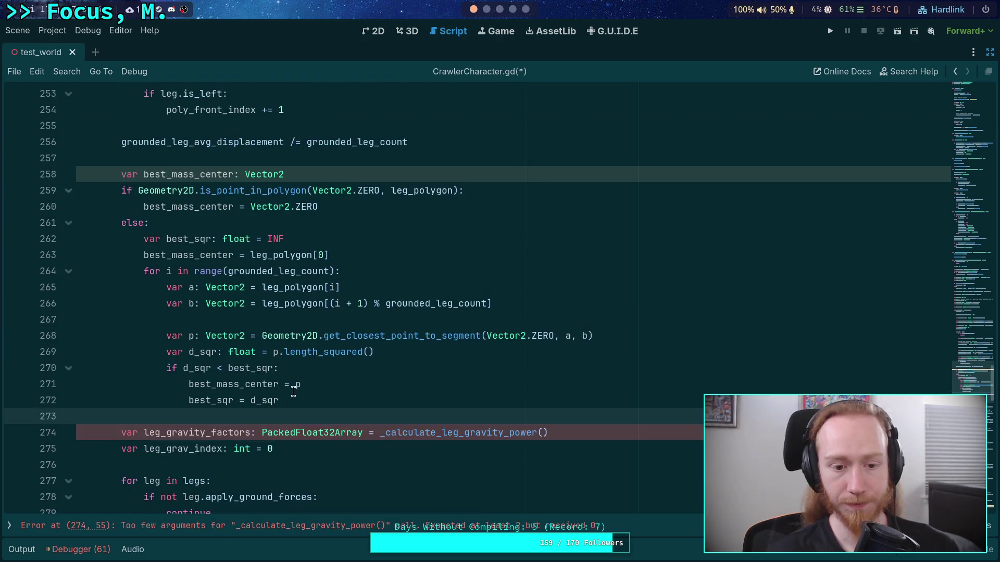
# Move the best_mass_center search into _calculate_leg_gravity_power under a '# First step…' target-gravity-point comment.
pyautogui.moveTo(284, 400)
pyautogui.mouseDown()
pyautogui.moveTo(167, 336)
pyautogui.moveTo(125, 174)
pyautogui.mouseUp()
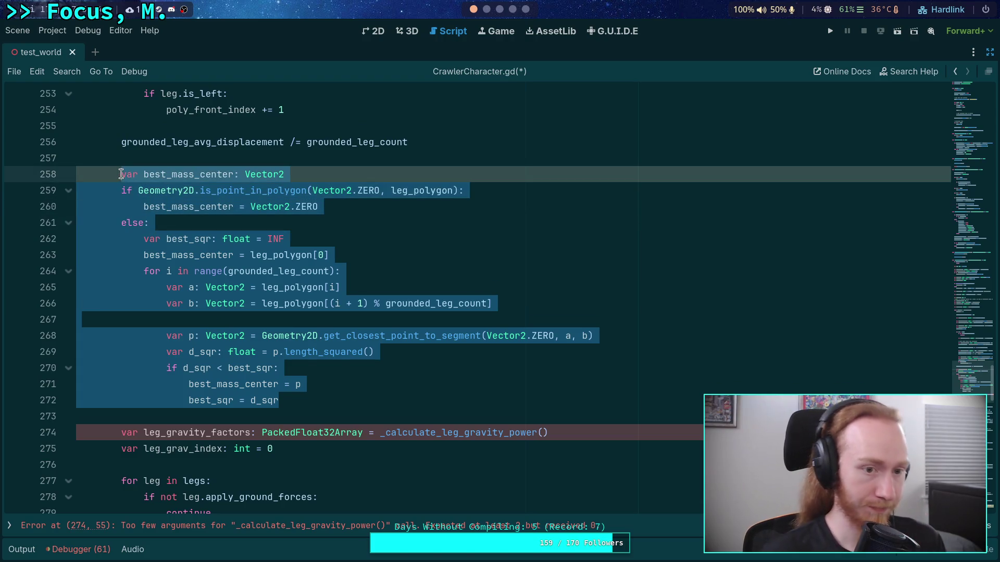
pyautogui.press('BackSpace')
pyautogui.press('BackSpace')
pyautogui.press('BackSpace')
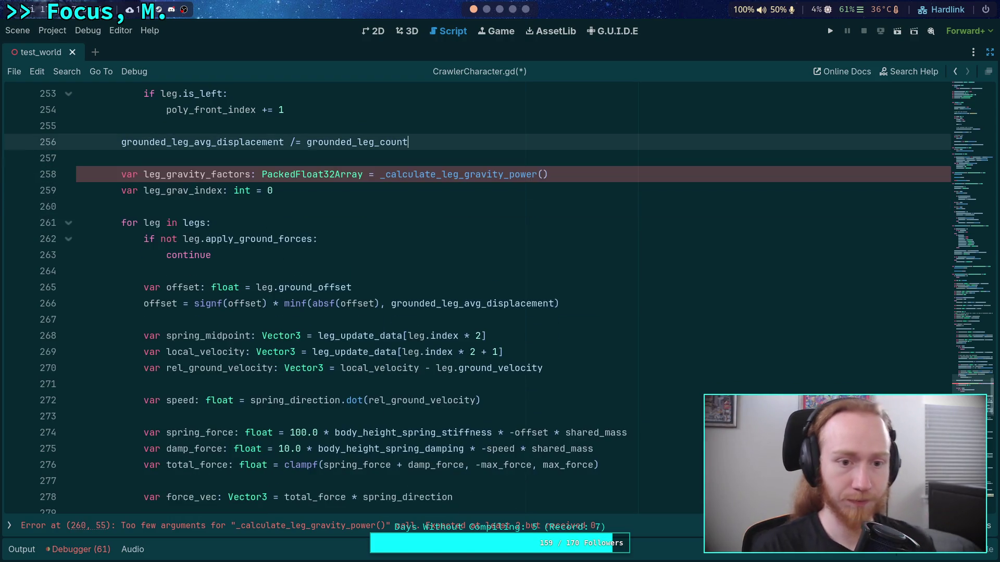
pyautogui.scroll(-15, 312, 232)
pyautogui.scroll(-5, 312, 231)
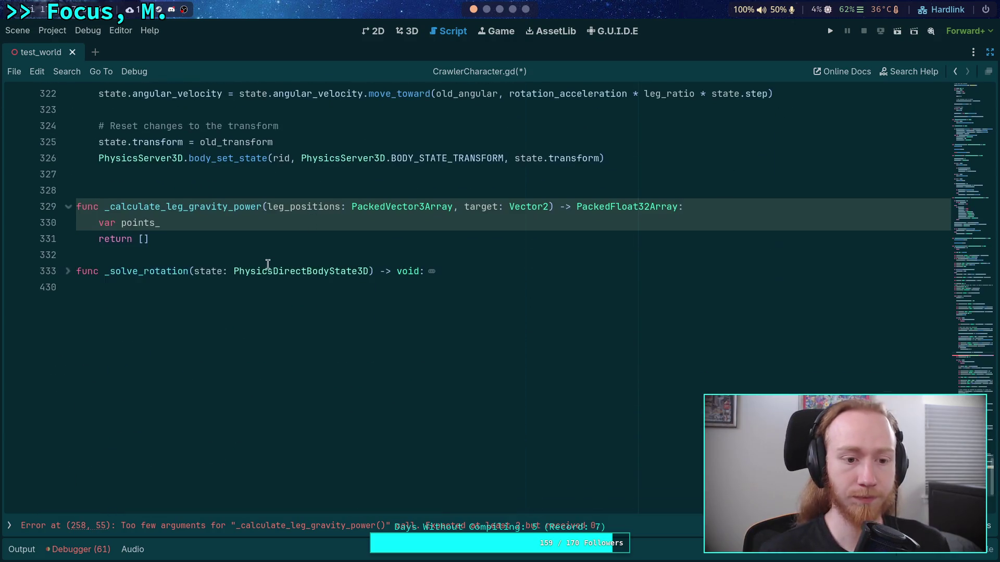
pyautogui.click(683, 207)
pyautogui.press('Return')
pyautogui.write('# First step, compute ')
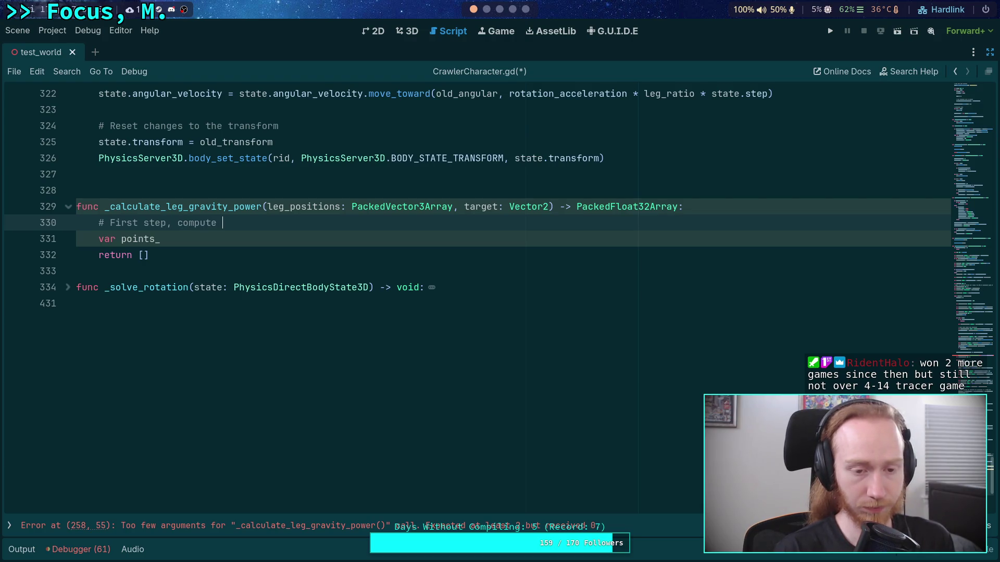
pyautogui.write('the target g')
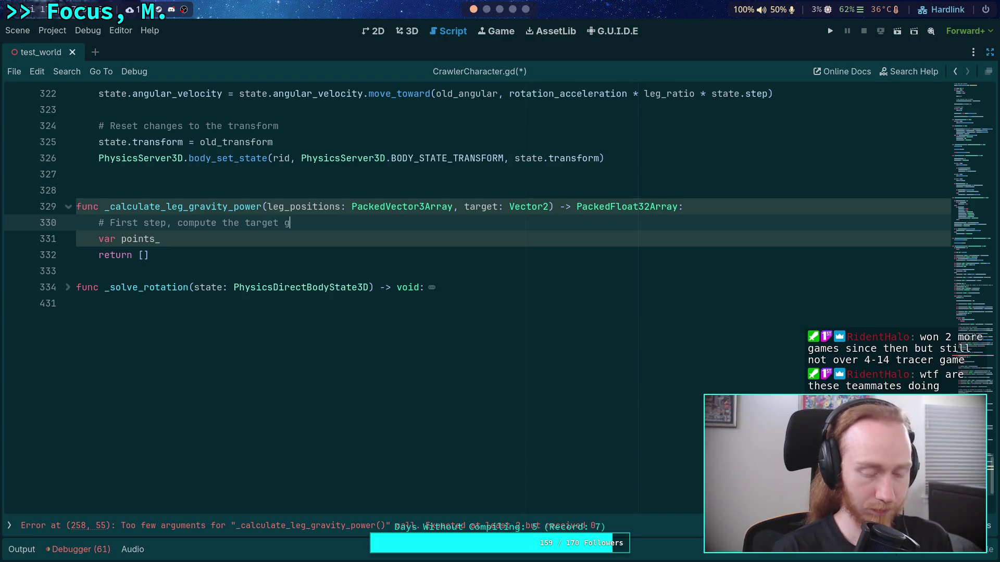
pyautogui.write('ravity poin')
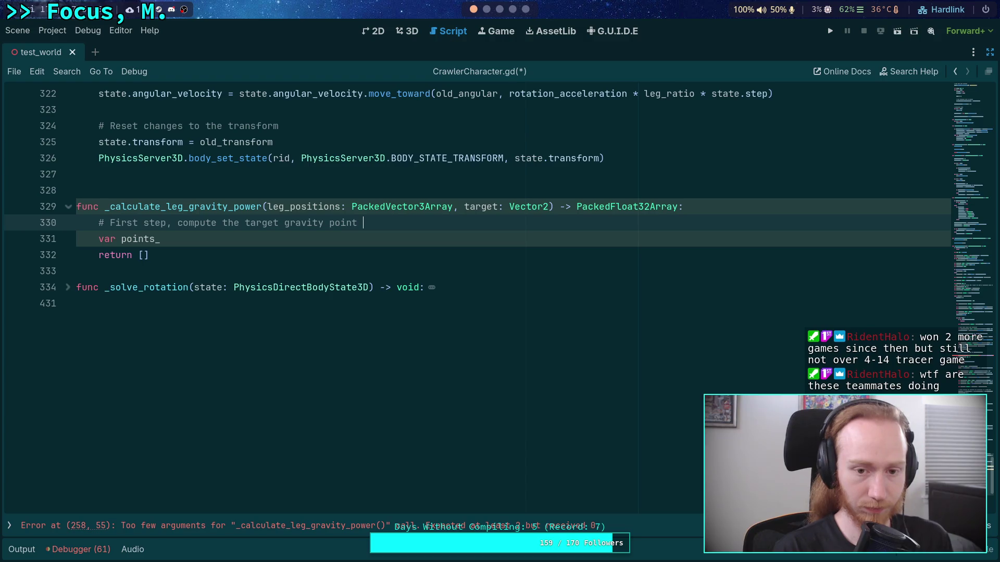
pyautogui.write('thas')
pyautogui.write('es')
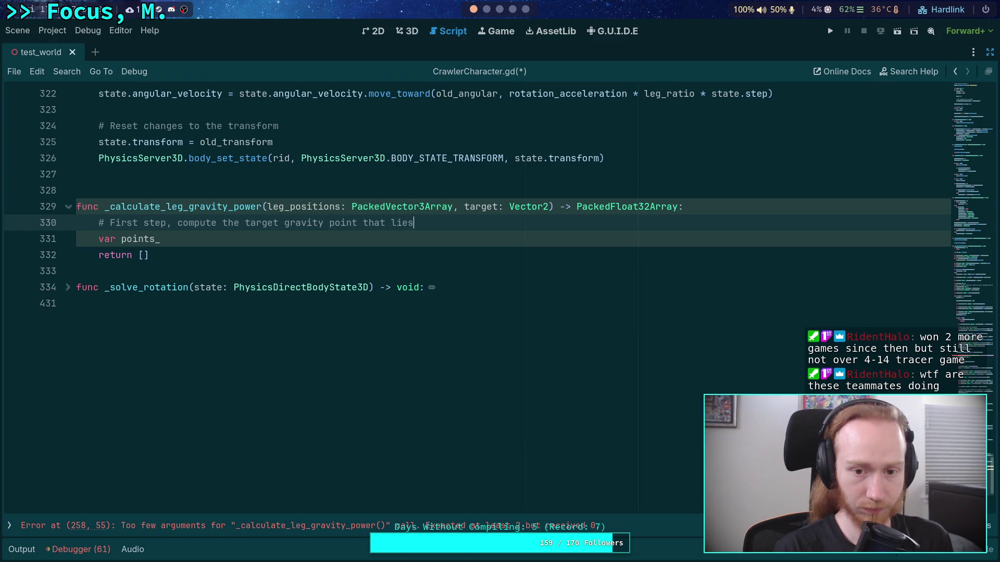
pyautogui.write(' withing the')
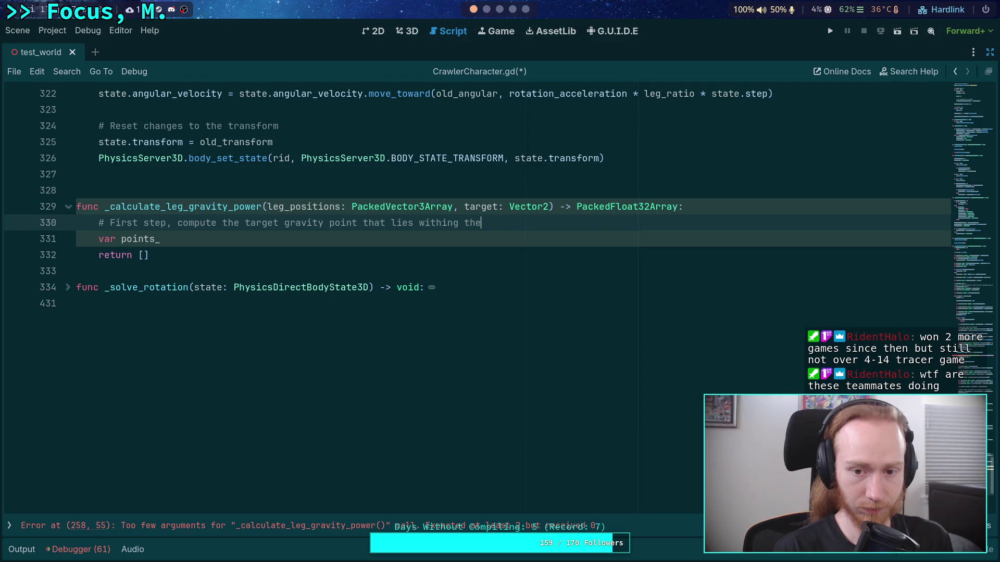
pyautogui.press('BackSpace')
pyautogui.press('BackSpace')
pyautogui.press('BackSpace')
pyautogui.press('BackSpace')
pyautogui.press('BackSpace')
pyautogui.write(' the leg')
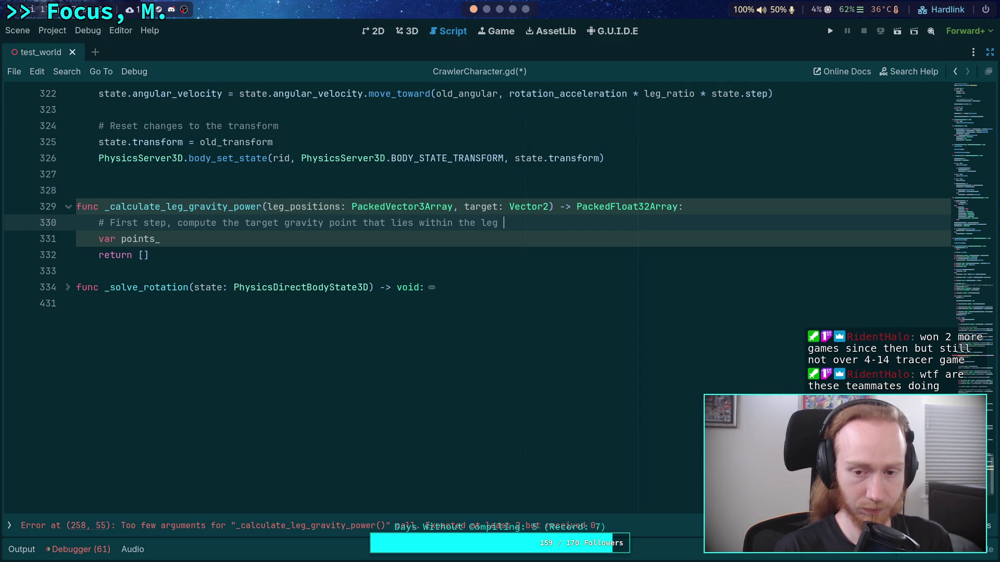
pyautogui.write('polygon')
pyautogui.press('Return')
pyautogui.hotkey('ctrl', 'v')
pyautogui.hotkey('ctrl', 'w')
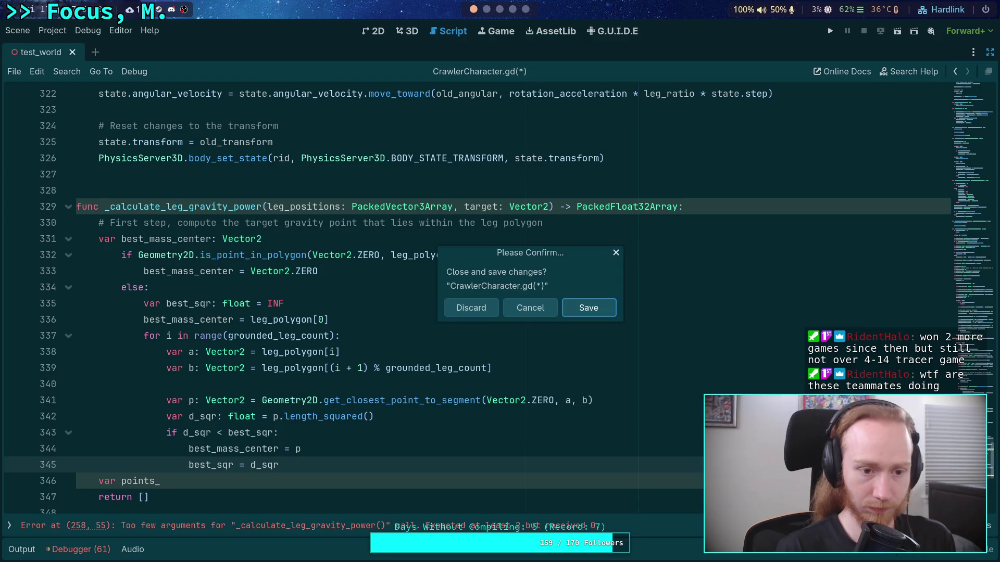
# Keep the script open, save it, and unindent the pasted search block one level.
pyautogui.click(545, 310)
pyautogui.hotkey('ctrl', 's')
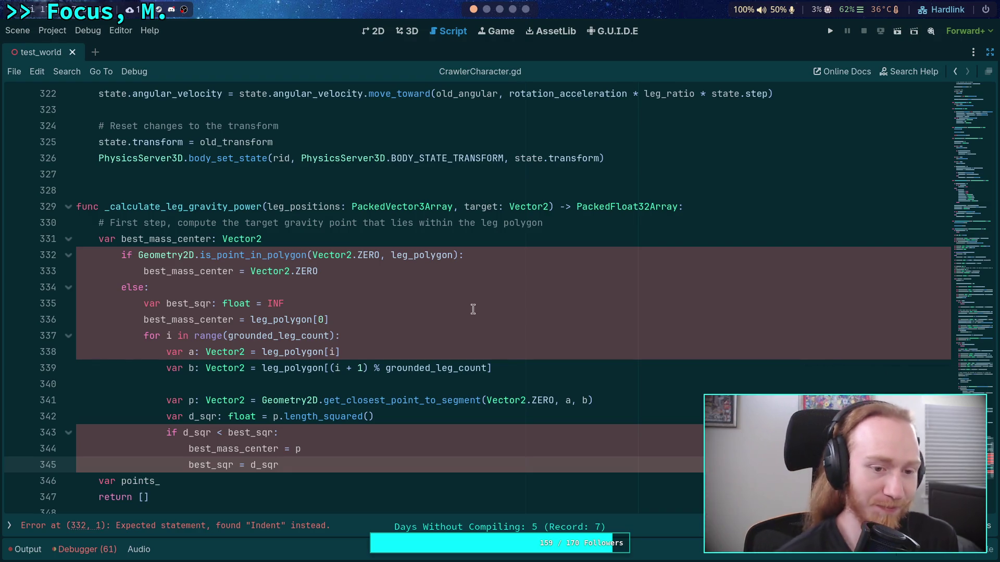
pyautogui.moveTo(229, 255)
pyautogui.mouseDown()
pyautogui.moveTo(190, 336)
pyautogui.moveTo(245, 470)
pyautogui.mouseUp()
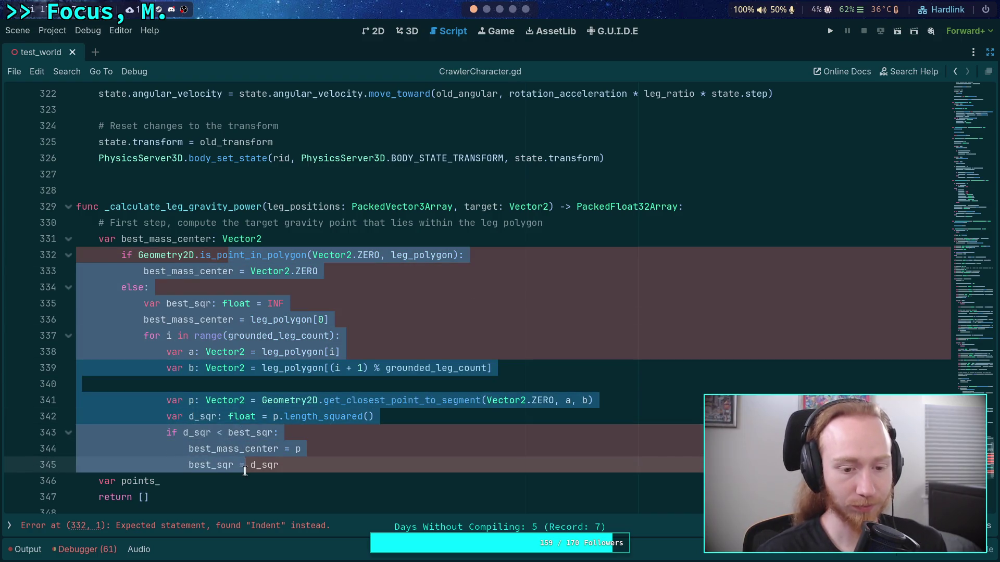
pyautogui.hotkey('shift', 'Tab')
# Rename the declared best_mass_center to target and remove both function parameters.
pyautogui.click(325, 239)
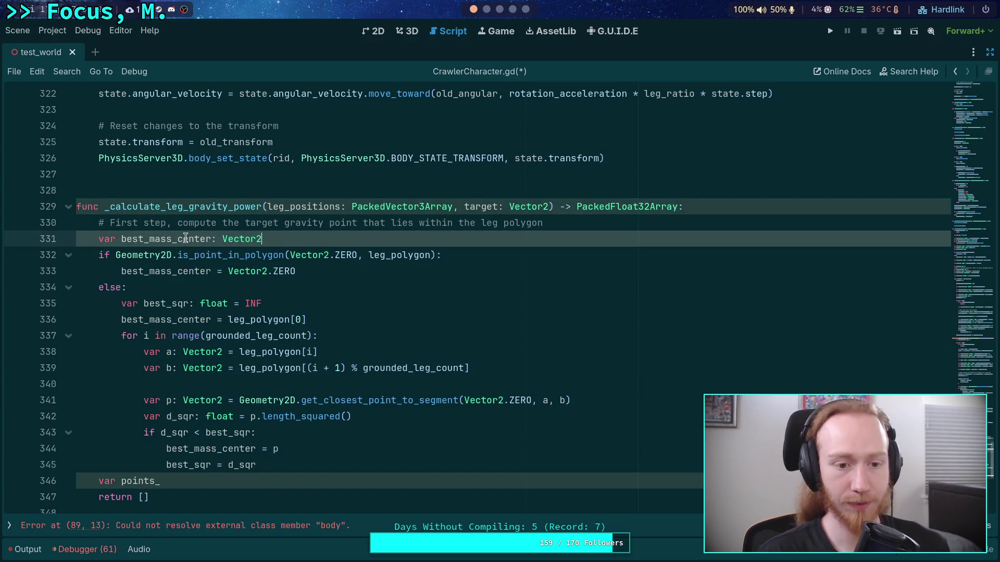
pyautogui.doubleClick(186, 239)
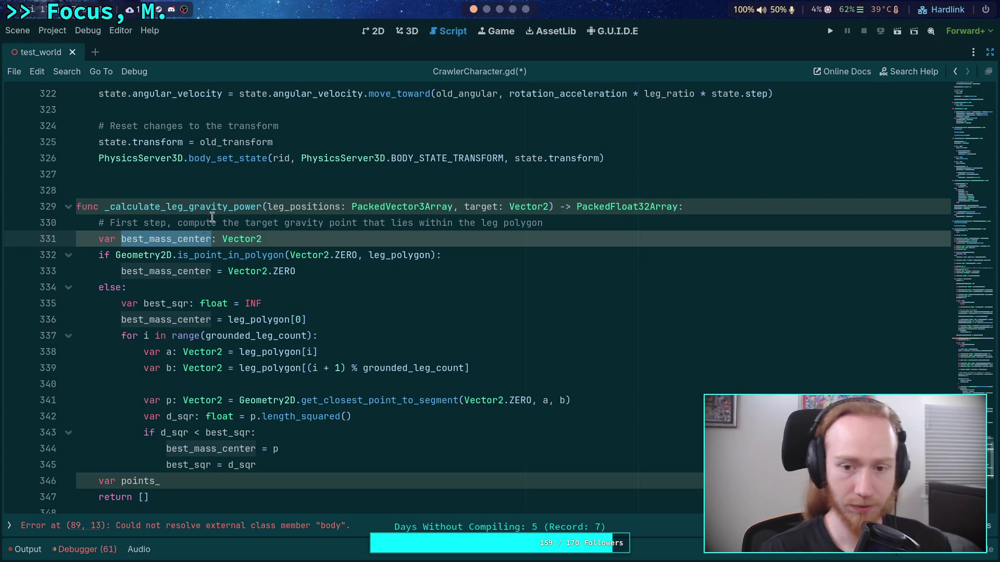
pyautogui.write('target')
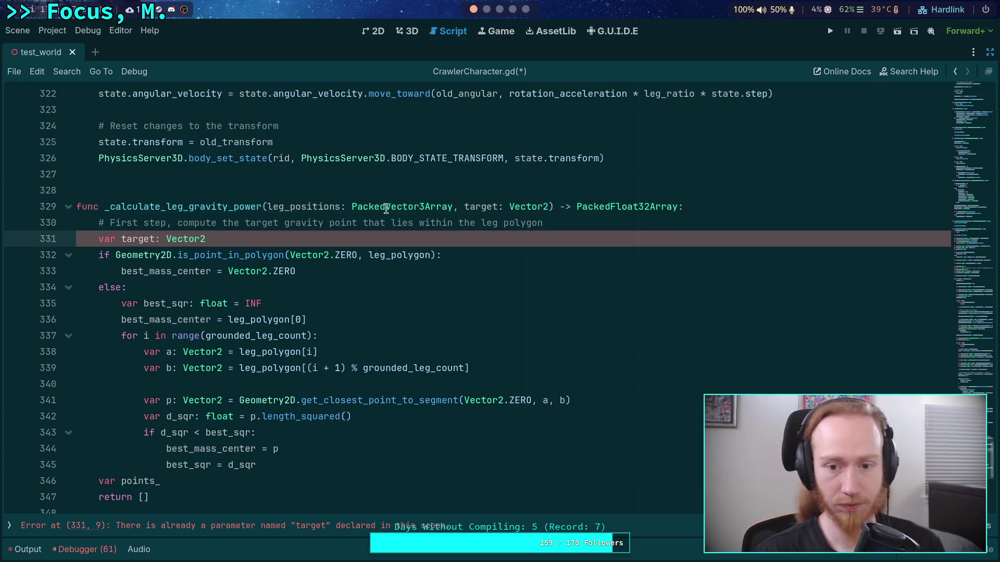
pyautogui.moveTo(452, 207); pyautogui.dragTo(549, 206)
pyautogui.press('BackSpace')
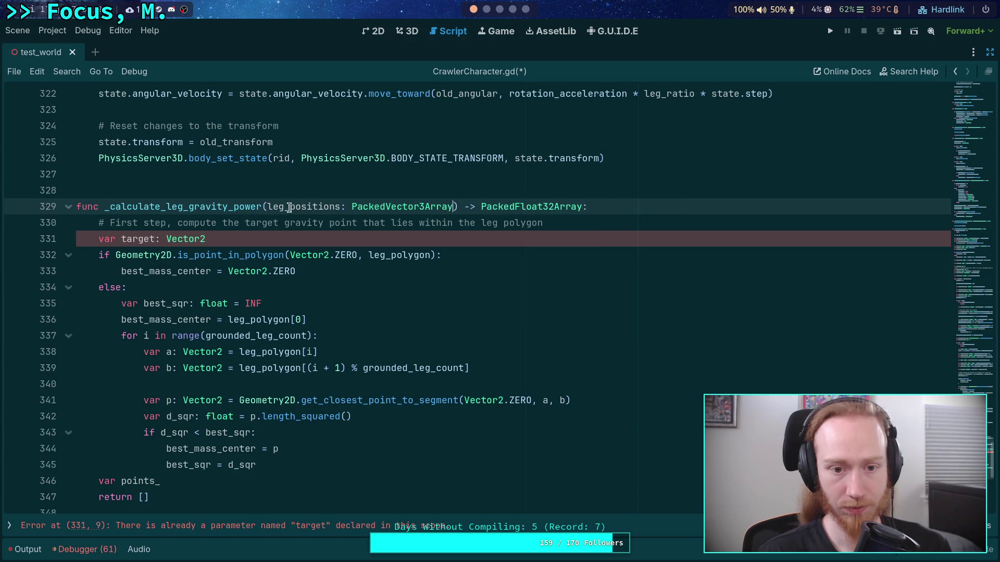
pyautogui.moveTo(267, 207)
pyautogui.mouseDown()
pyautogui.moveTo(475, 207)
pyautogui.moveTo(452, 206)
pyautogui.mouseUp()
pyautogui.press('BackSpace')
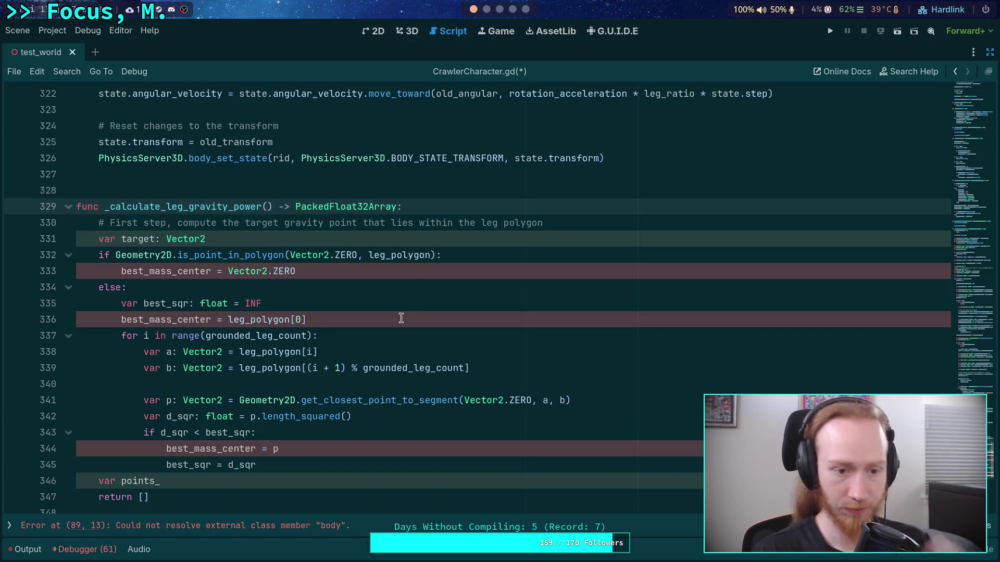
# Replace best_mass_center with target on lines 333, 336 and 344.
pyautogui.doubleClick(141, 270)
pyautogui.write('target')
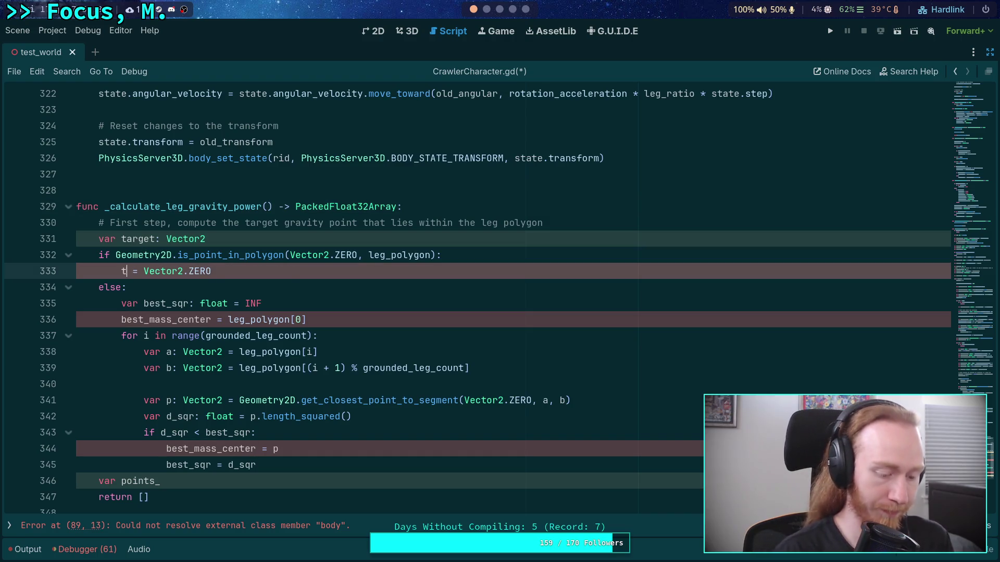
pyautogui.press('Escape')
pyautogui.doubleClick(138, 270)
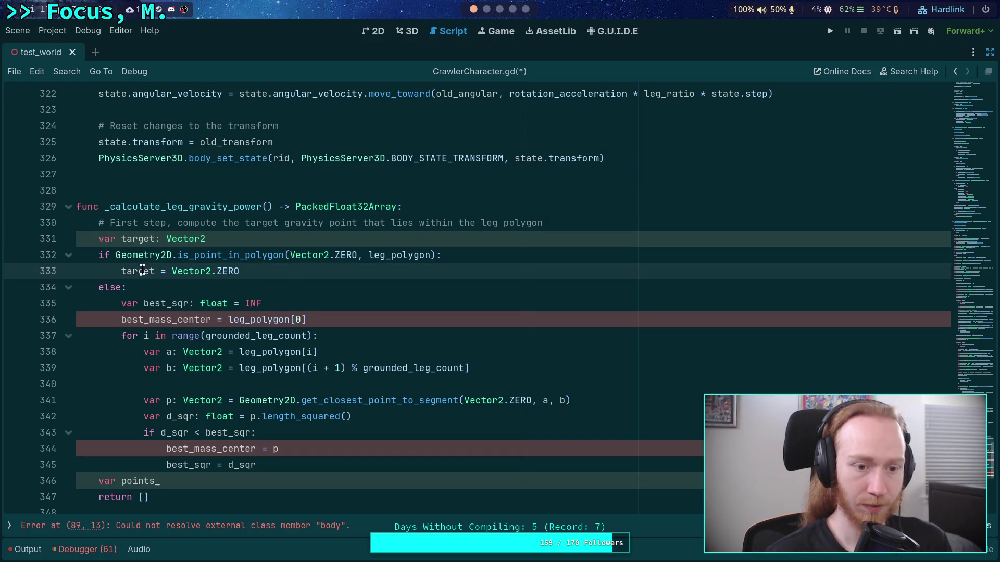
pyautogui.rightClick(147, 271)
pyautogui.click(164, 323)
pyautogui.doubleClick(163, 320)
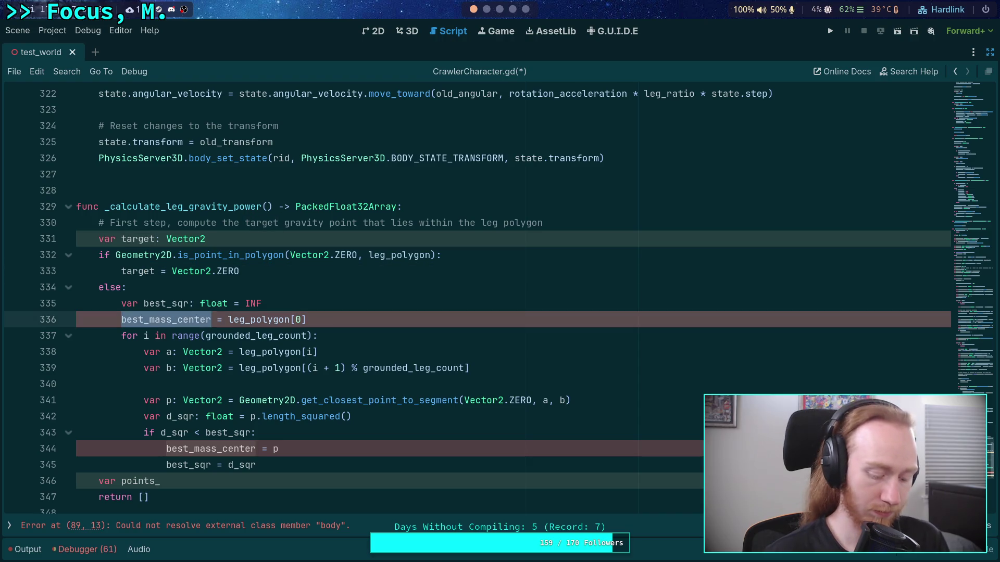
pyautogui.hotkey('ctrl', 'v')
pyautogui.doubleClick(173, 449)
pyautogui.hotkey('ctrl', 'v')
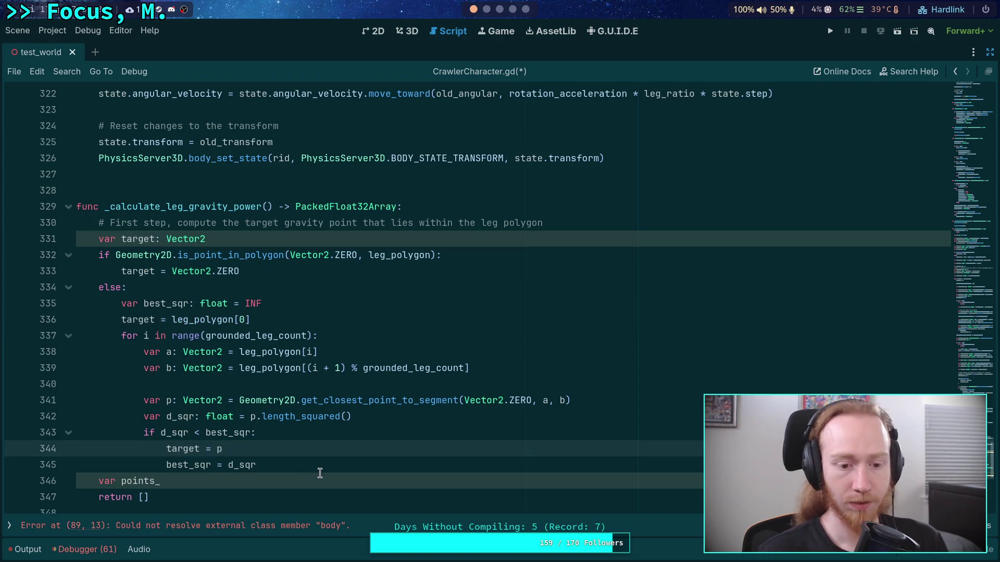
# Add the comment '# Second step, obtain leg positions as the spring points'.
pyautogui.scroll(-1, 300, 475)
pyautogui.click(304, 415)
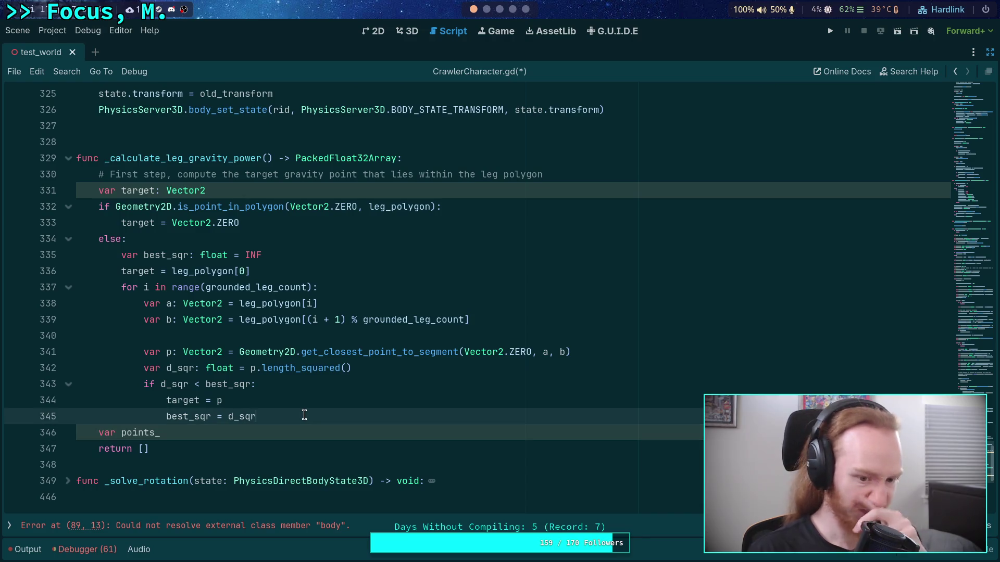
pyautogui.press('Return')
pyautogui.press('Return')
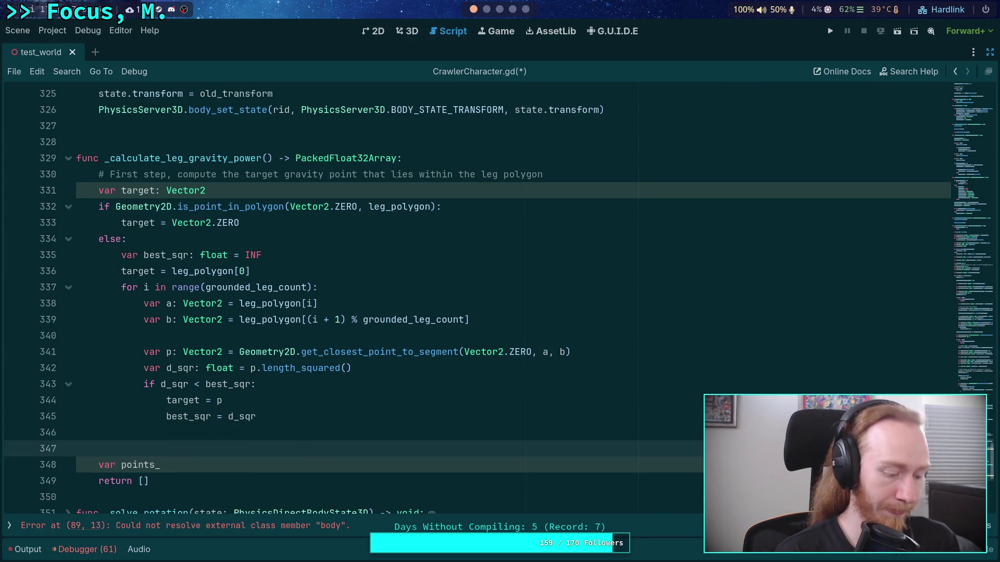
pyautogui.write('#Sec')
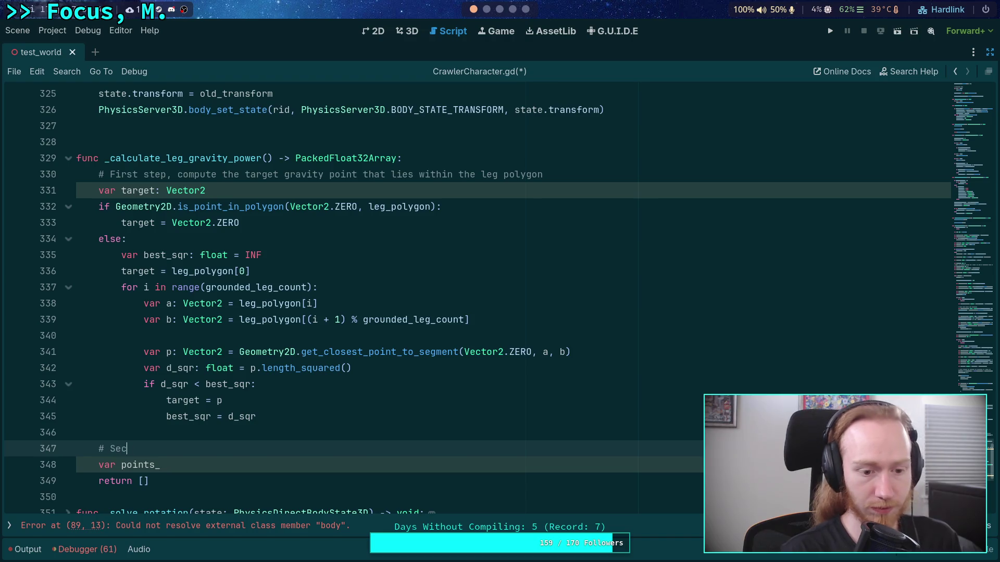
pyautogui.write('ond step, op')
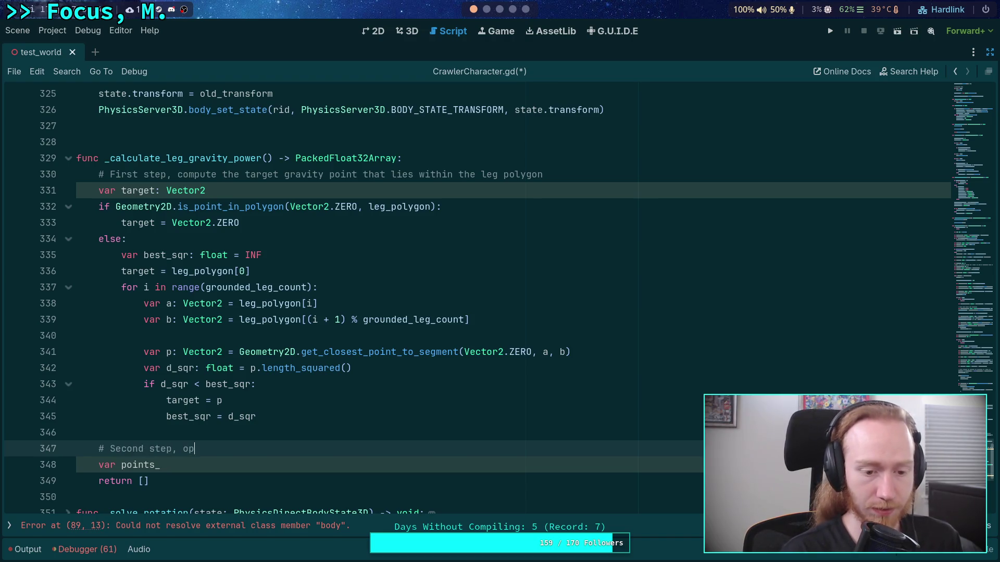
pyautogui.press('BackSpace')
pyautogui.write('ba')
pyautogui.write('tain leg ')
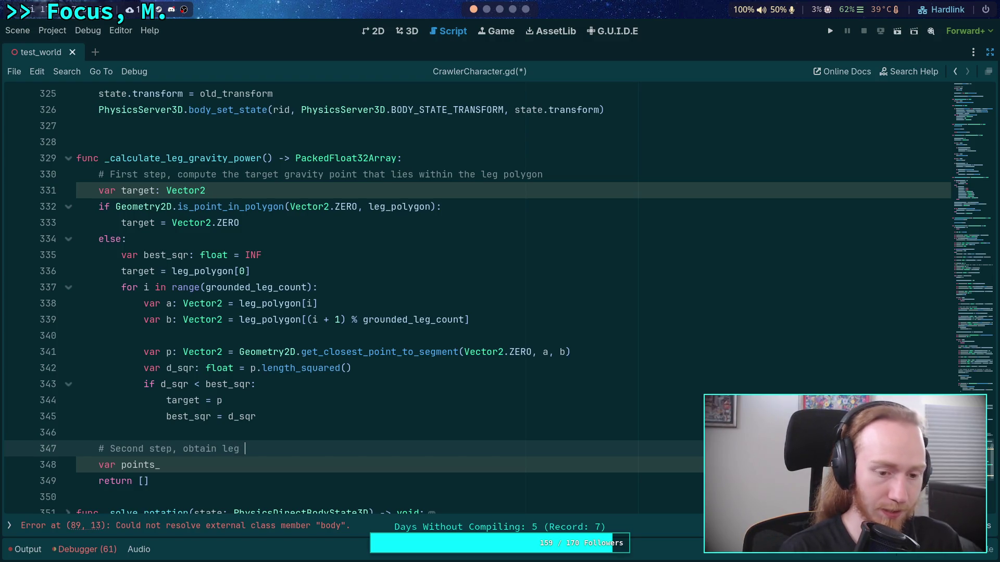
pyautogui.write('positions ')
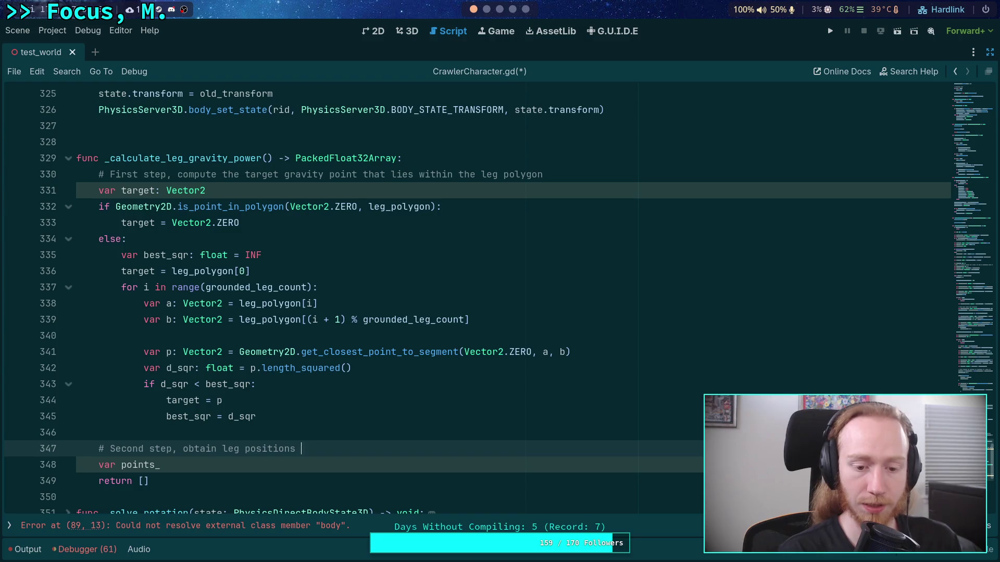
pyautogui.write('as the spring')
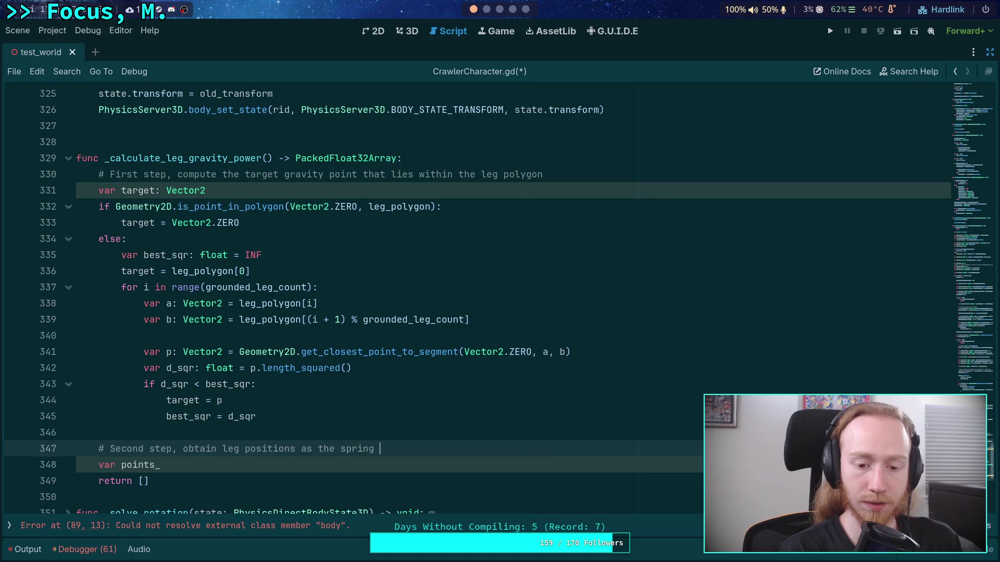
pyautogui.write('oints')
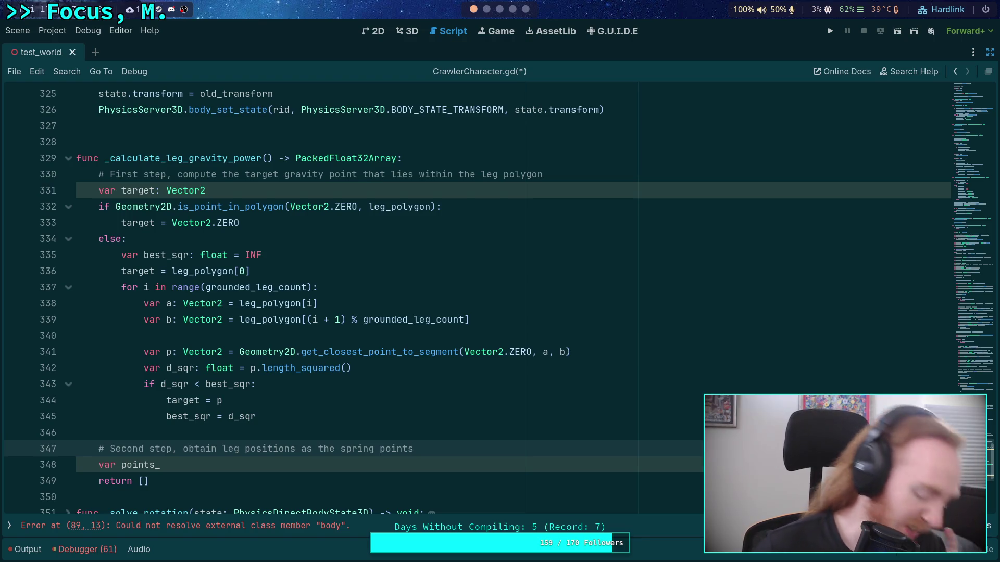
pyautogui.scroll(6, 365, 296)
pyautogui.scroll(10, 302, 409)
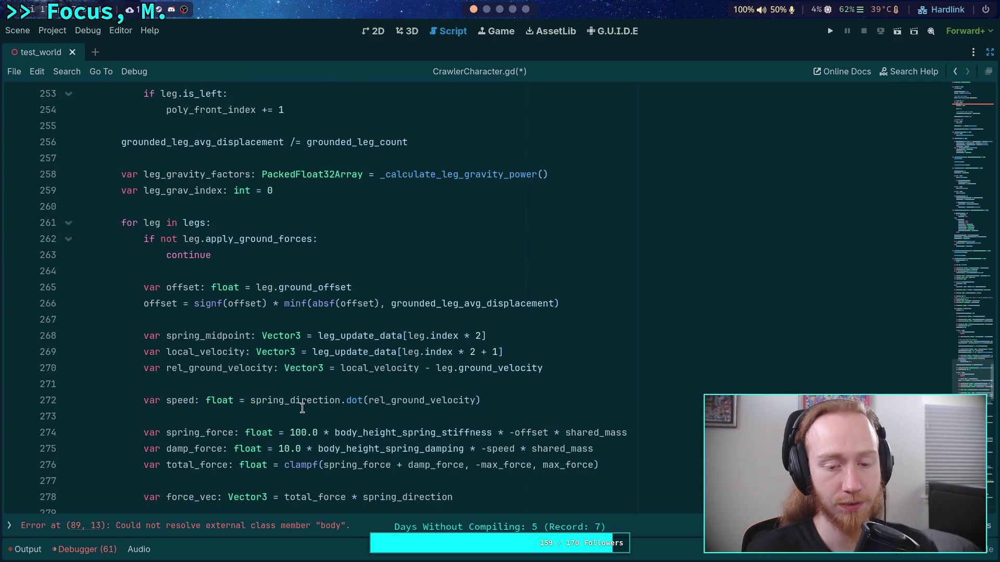
pyautogui.scroll(-15, 303, 409)
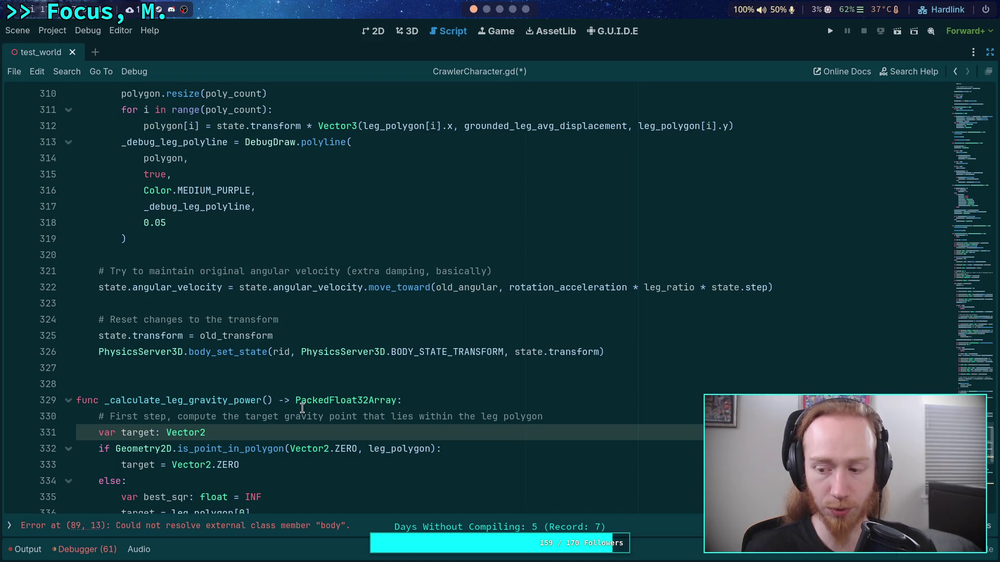
pyautogui.scroll(5, 302, 409)
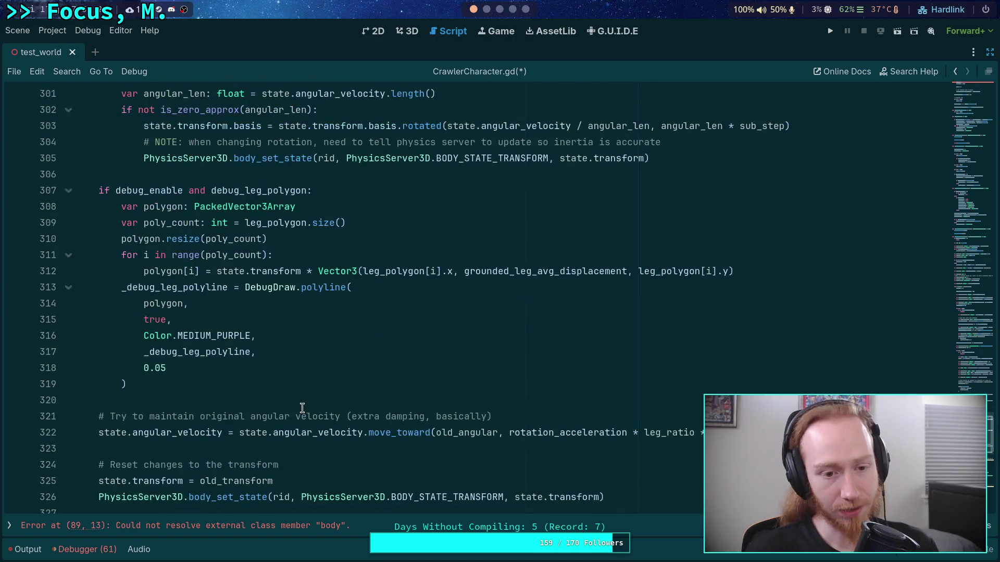
pyautogui.scroll(4, 302, 409)
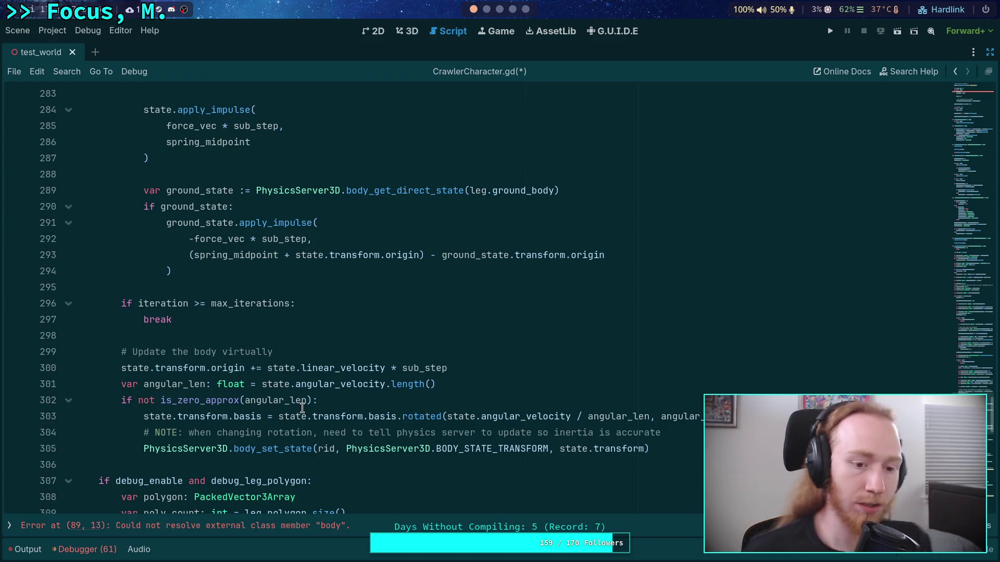
pyautogui.scroll(-1, 302, 408)
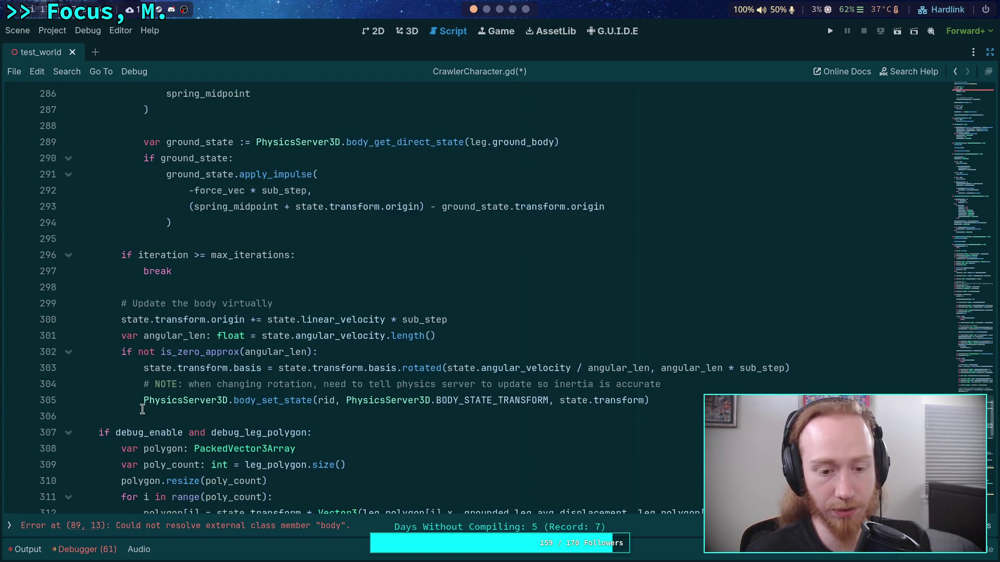
pyautogui.moveTo(144, 401); pyautogui.dragTo(677, 399)
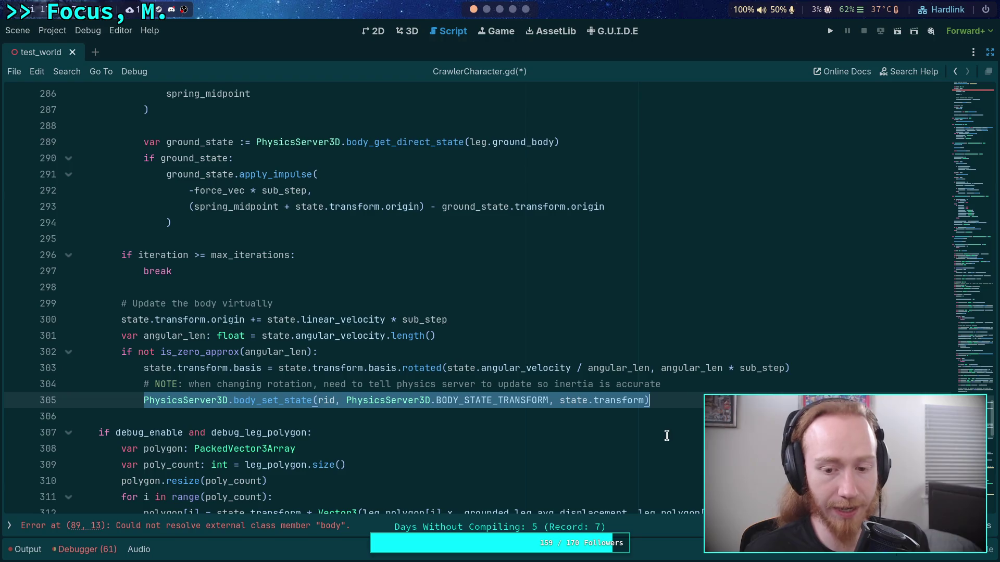
pyautogui.scroll(-1, 587, 446)
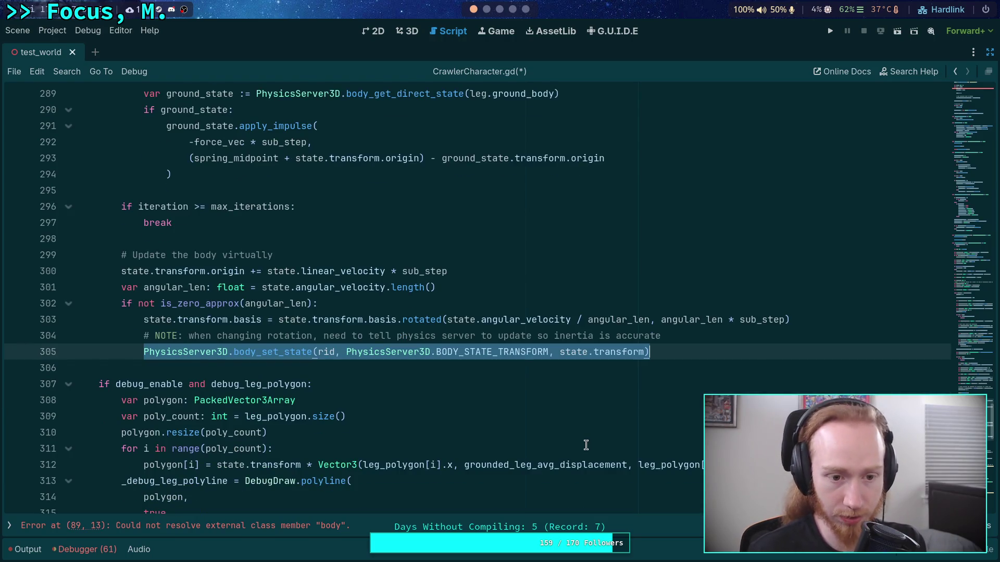
pyautogui.scroll(5, 586, 445)
pyautogui.moveTo(181, 306)
pyautogui.mouseDown()
pyautogui.moveTo(152, 287)
pyautogui.moveTo(144, 255)
pyautogui.mouseUp()
pyautogui.scroll(-4, 289, 350)
pyautogui.scroll(1, 292, 349)
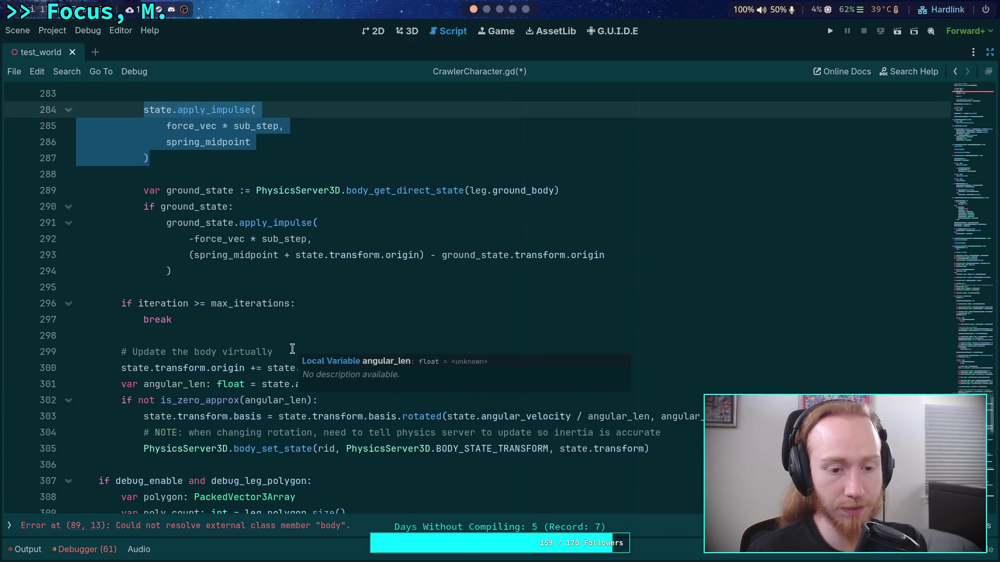
pyautogui.scroll(2, 235, 398)
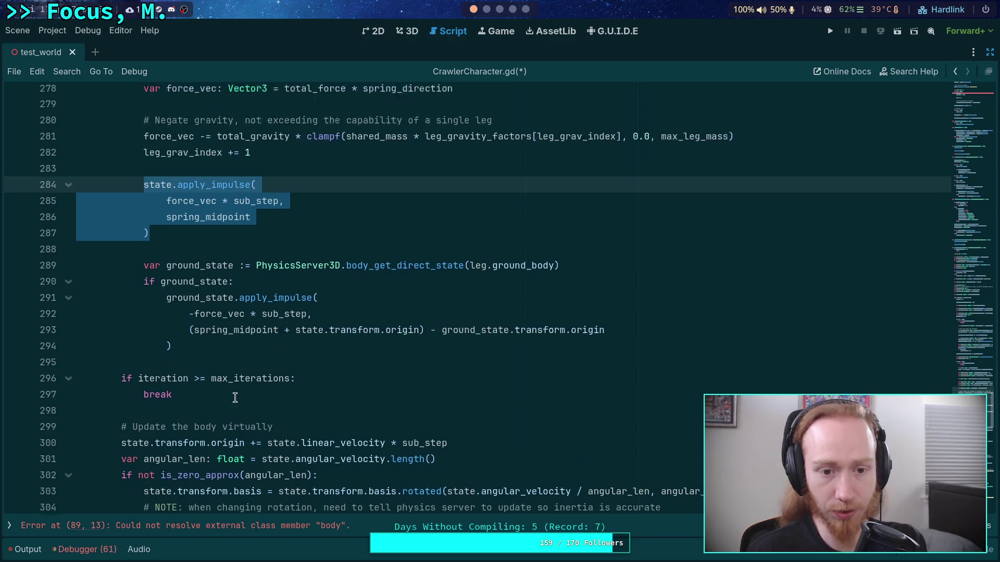
pyautogui.click(316, 248)
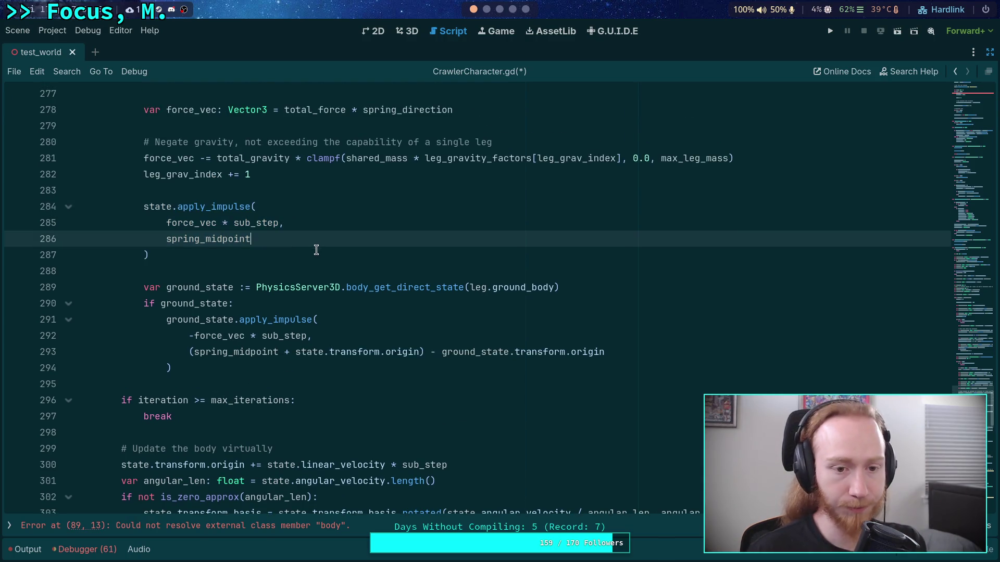
pyautogui.scroll(1, 316, 250)
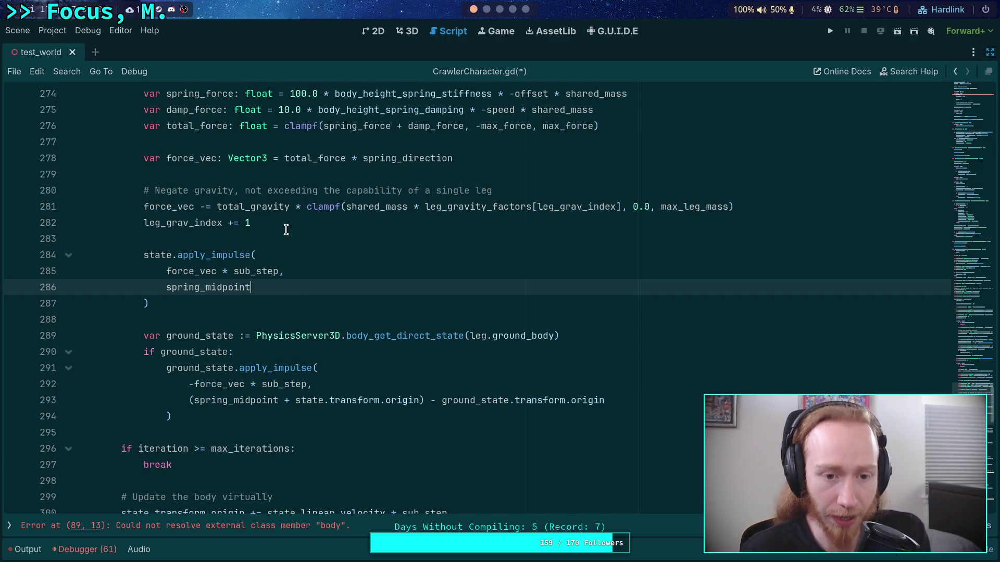
pyautogui.click(190, 302)
pyautogui.hotkey('shift', 'Up')
pyautogui.hotkey('shift', 'Up')
pyautogui.hotkey('shift', 'Up')
pyautogui.hotkey('shift', 'Home')
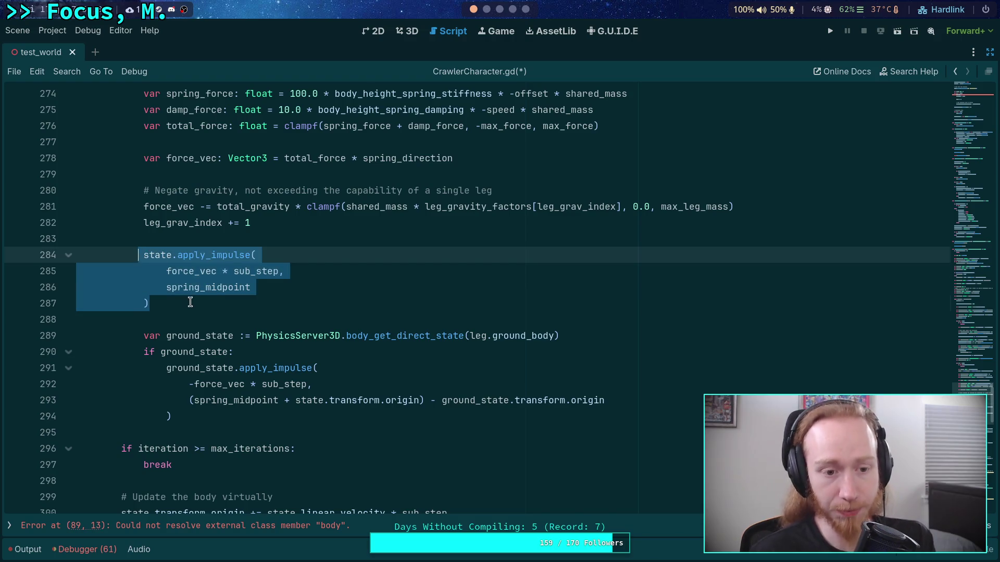
pyautogui.click(190, 302)
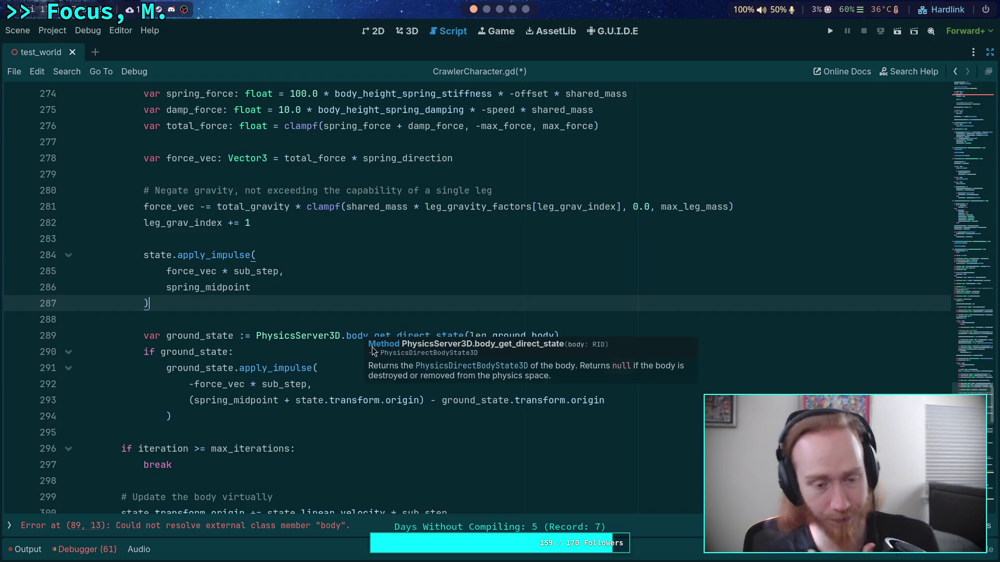
# Review the target declaration on line 331, then place the caret in the function's empty parameter list.
pyautogui.scroll(4, 348, 327)
pyautogui.scroll(2, 348, 326)
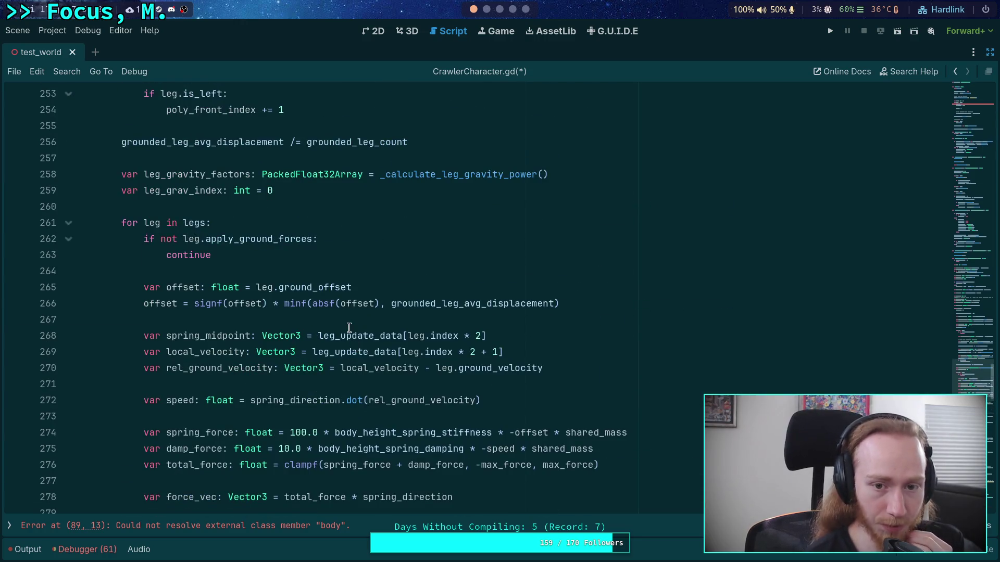
pyautogui.scroll(-2, 349, 327)
pyautogui.scroll(-3, 349, 327)
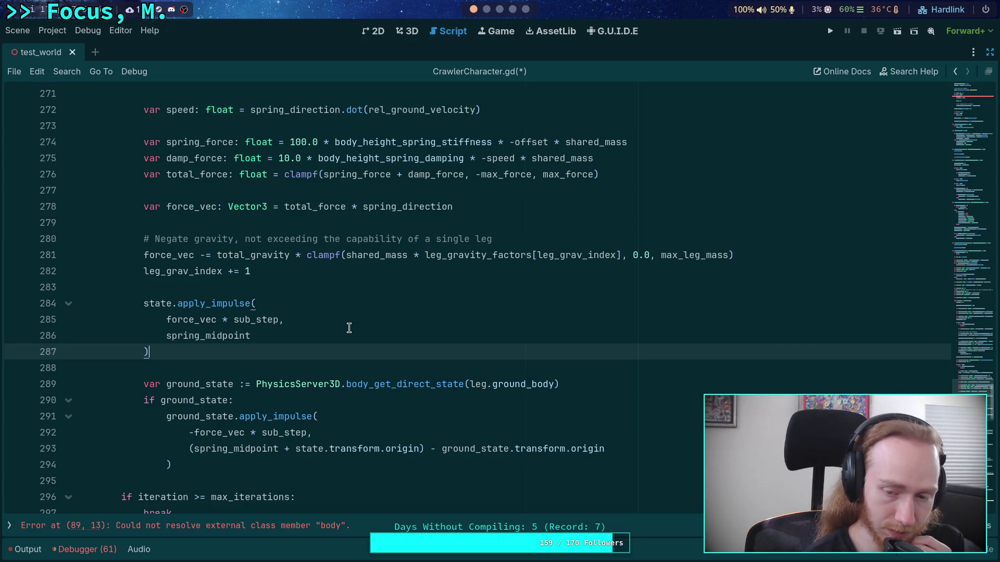
pyautogui.scroll(-15, 349, 328)
pyautogui.click(350, 330)
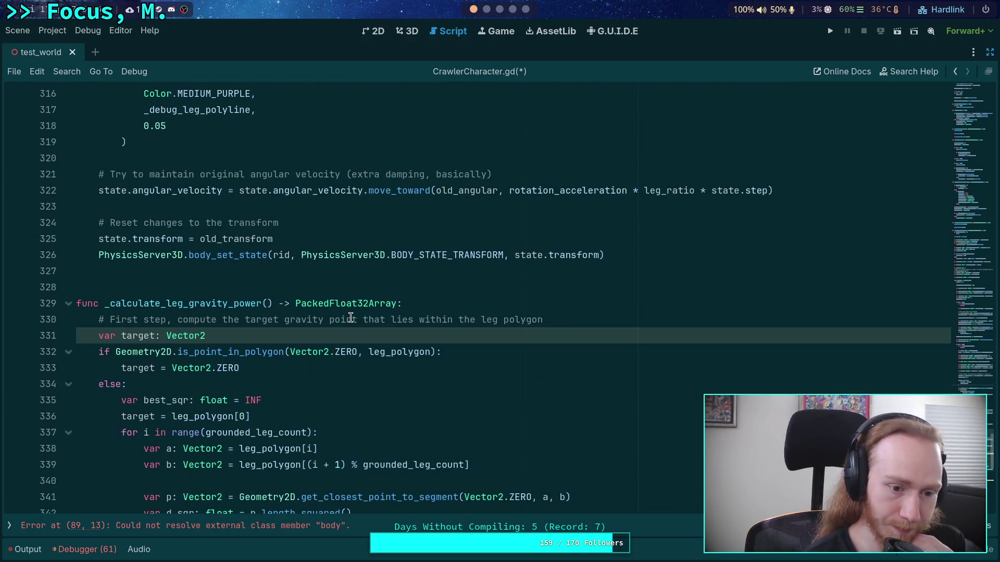
pyautogui.click(333, 329)
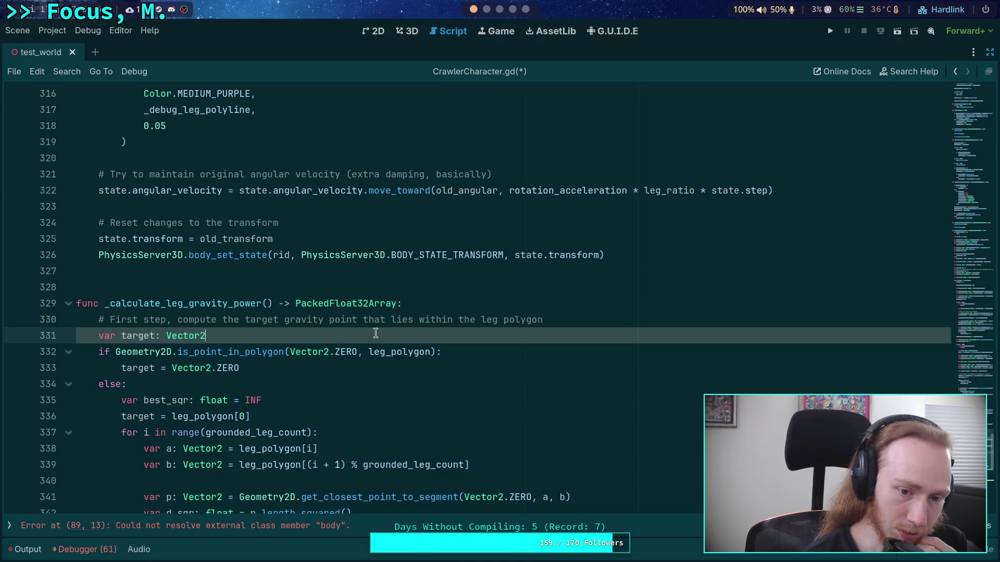
pyautogui.scroll(-3, 375, 333)
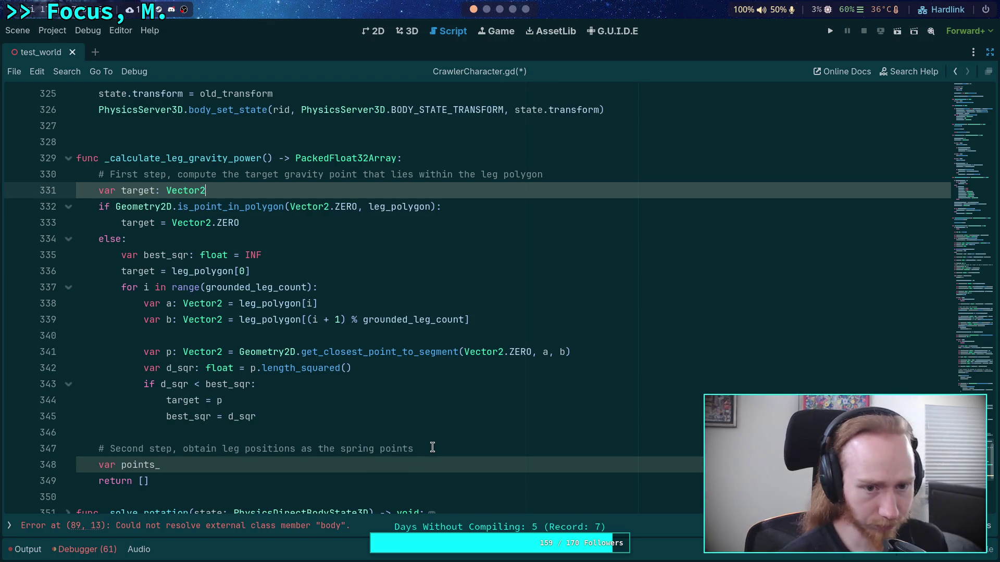
pyautogui.click(265, 160)
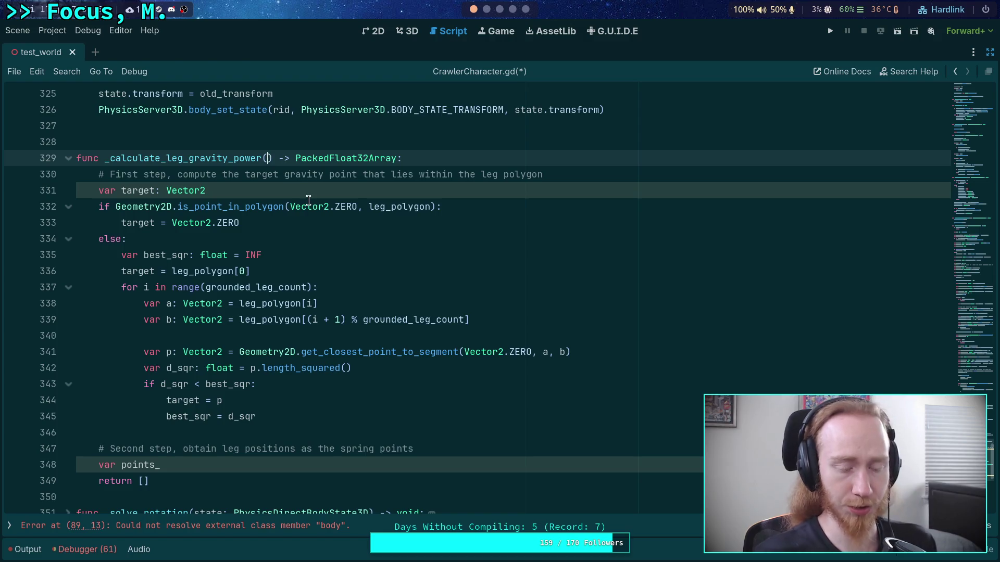
pyautogui.moveTo(309, 200)
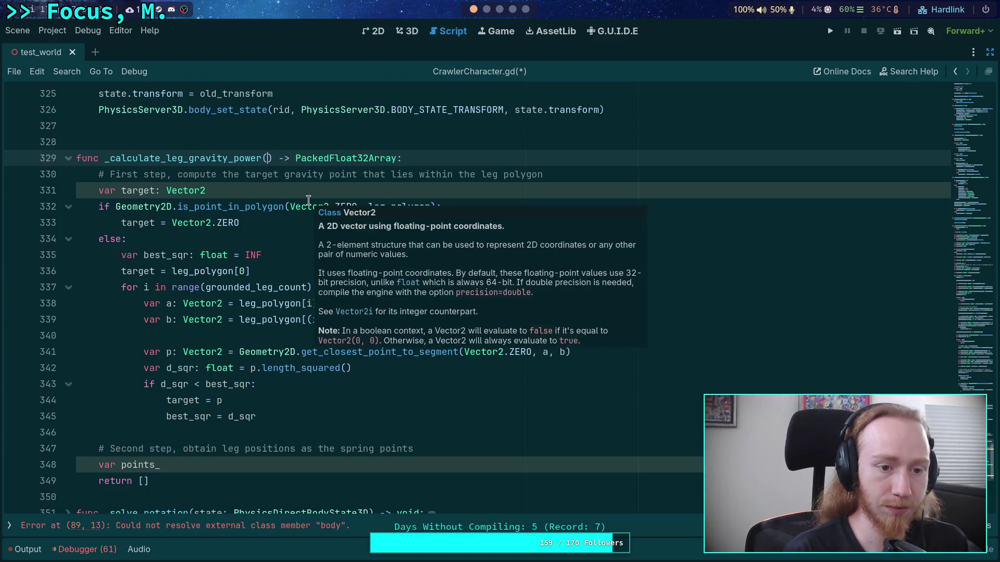
pyautogui.click(353, 478)
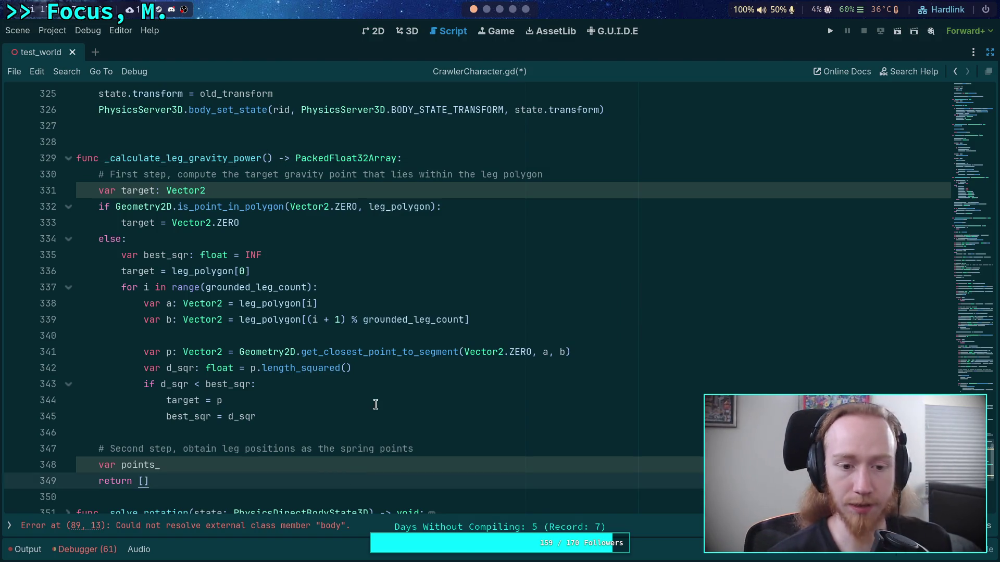
pyautogui.click(272, 160)
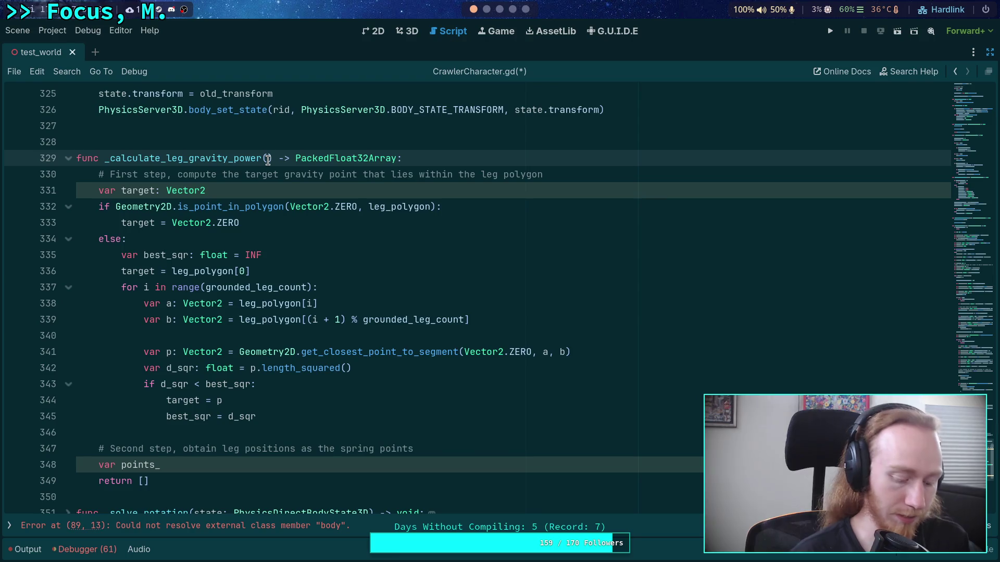
pyautogui.write('lep')
pyautogui.press('BackSpace')
pyautogui.write('g_points')
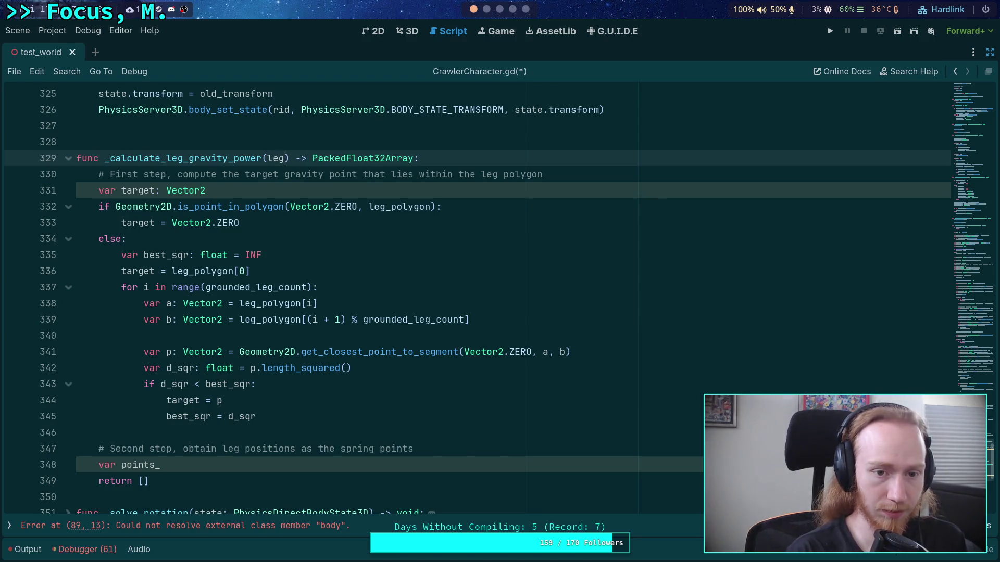
pyautogui.write(': Packed')
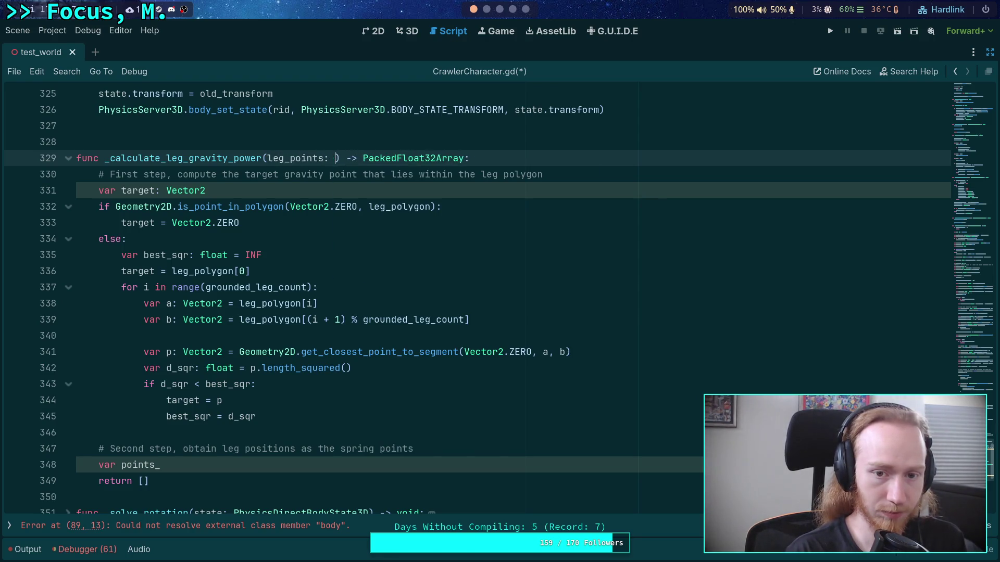
pyautogui.write('Vecto')
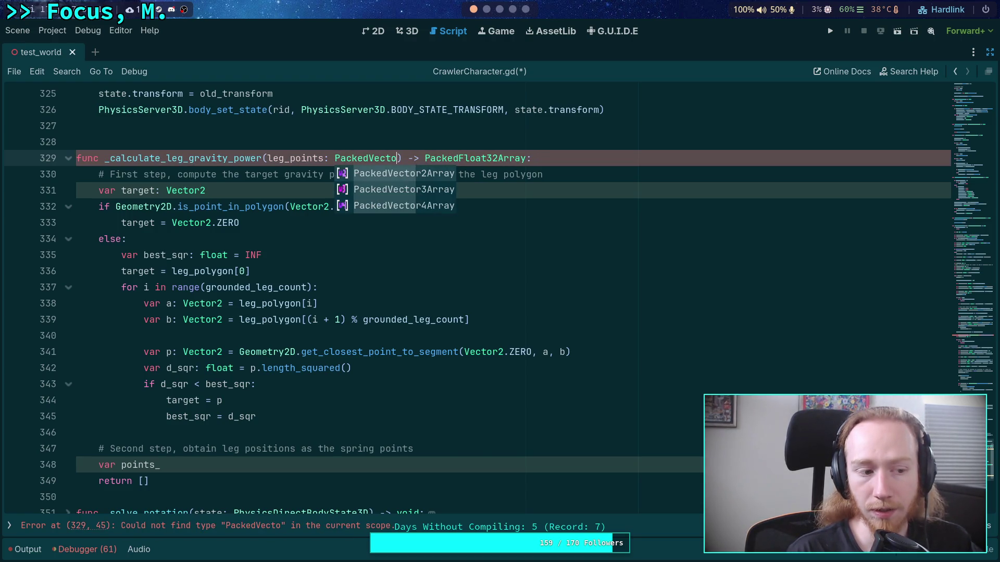
pyautogui.press('BackSpace')
pyautogui.press('BackSpace')
pyautogui.press('BackSpace')
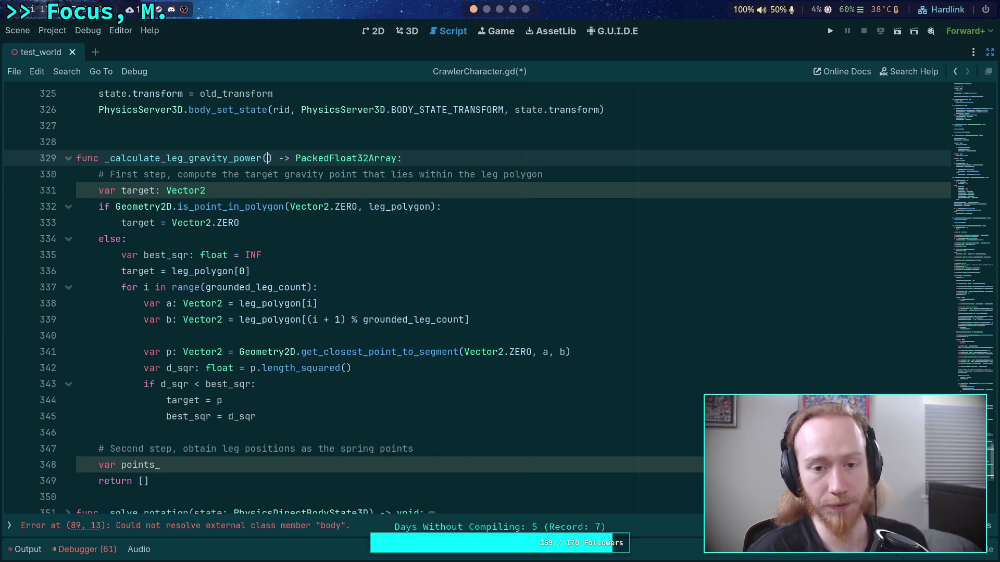
pyautogui.scroll(5, 256, 269)
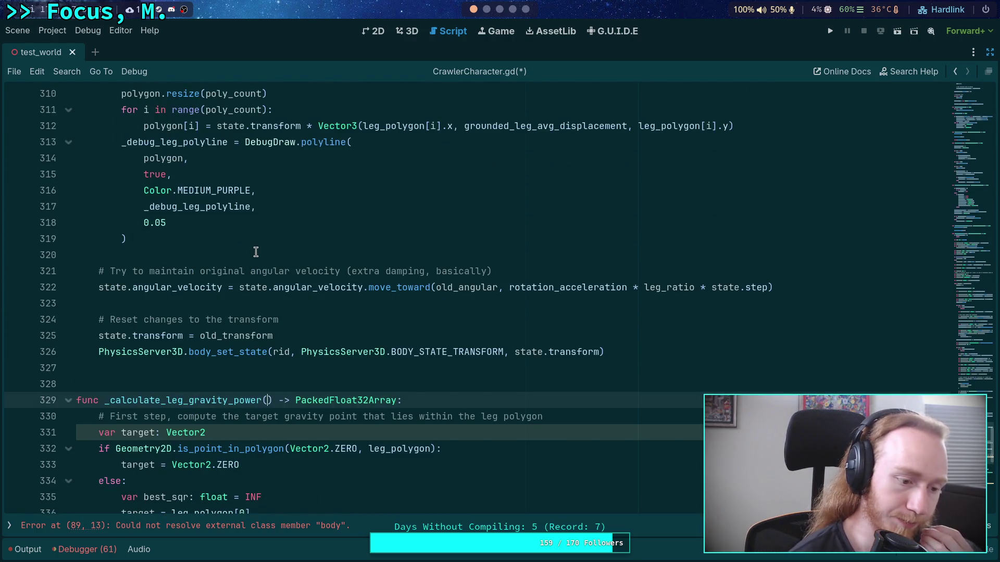
pyautogui.scroll(-8, 255, 252)
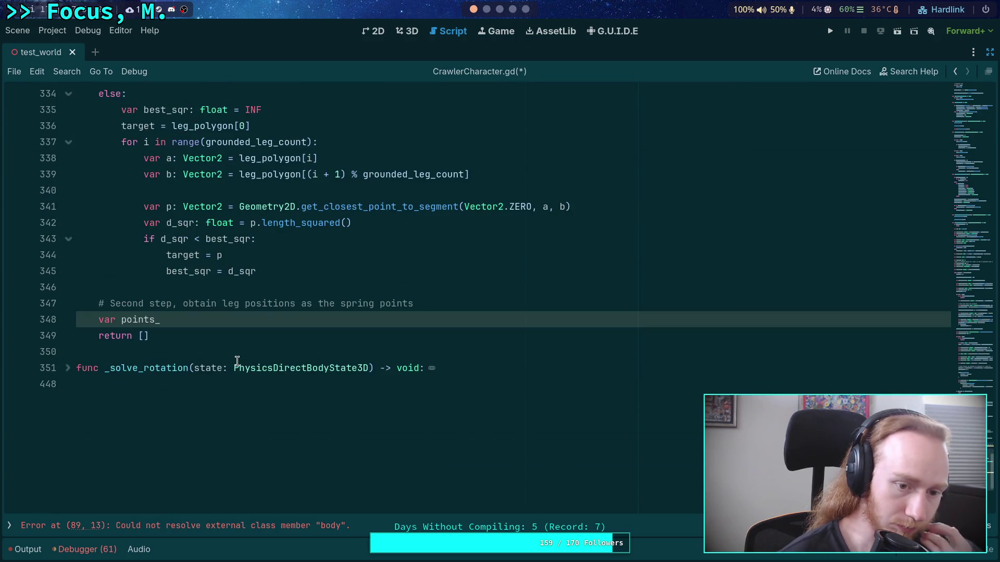
# Declare the points variable on line 348 with type PackedVector3Array.
pyautogui.click(213, 324)
pyautogui.press('BackSpace')
pyautogui.write(':')
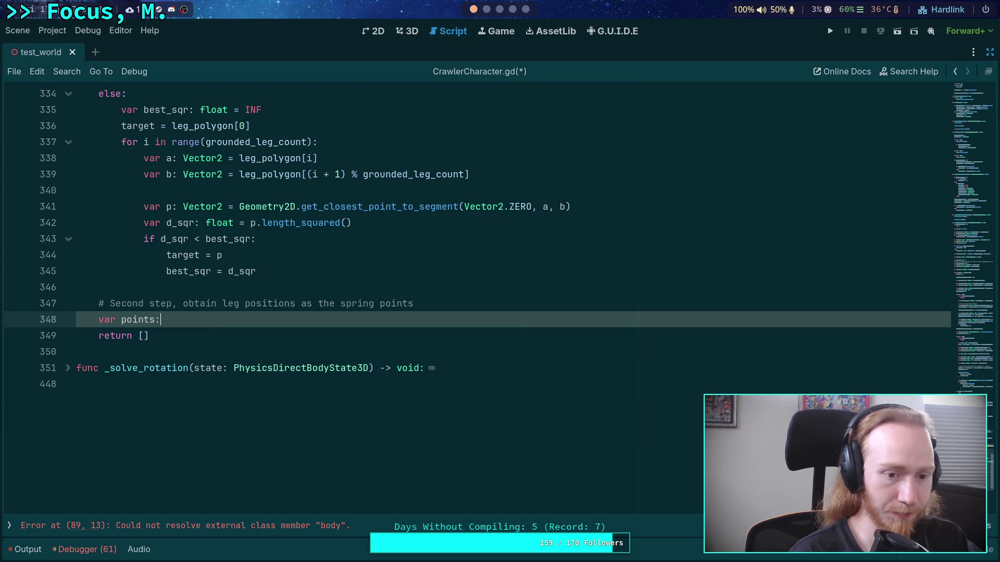
pyautogui.write('Pakced')
pyautogui.press('BackSpace')
pyautogui.press('BackSpace')
pyautogui.press('BackSpace')
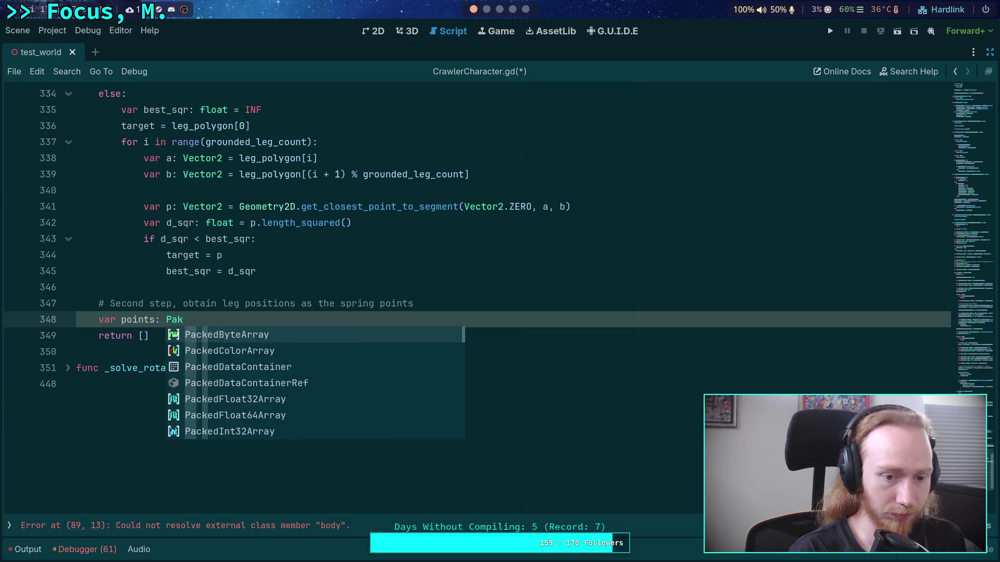
pyautogui.press('BackSpace')
pyautogui.write('ckedVec')
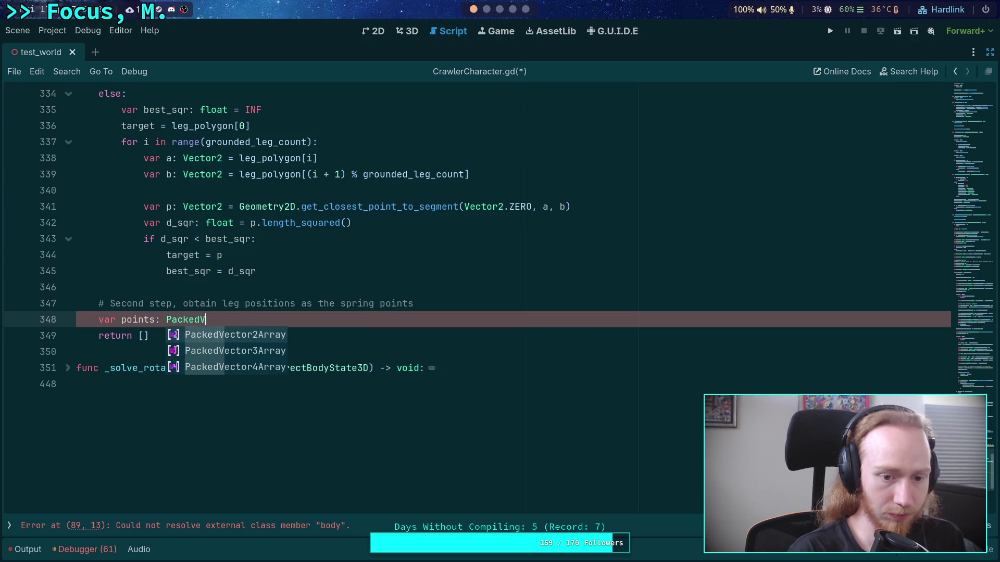
pyautogui.press('Down')
pyautogui.press('Return')
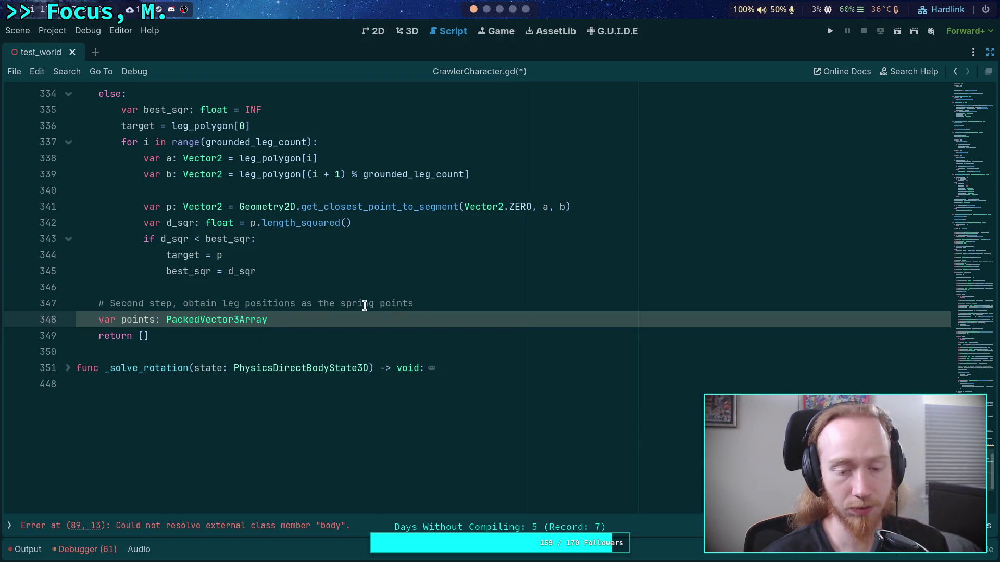
# Highlight the 'positions as the spring points' phrase in the line 347 comment, then deselect it.
pyautogui.moveTo(432, 303); pyautogui.dragTo(245, 304)
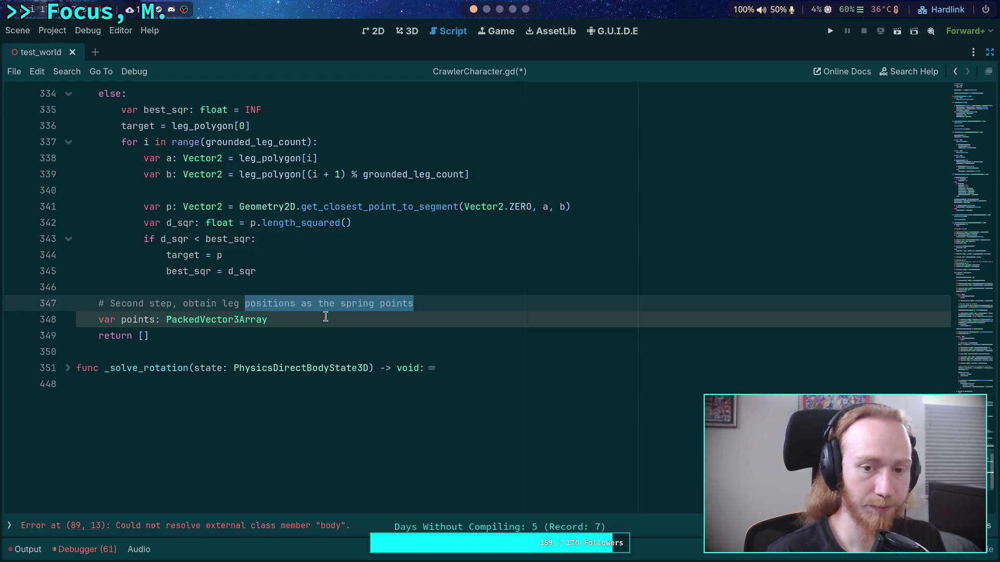
pyautogui.scroll(3, 325, 317)
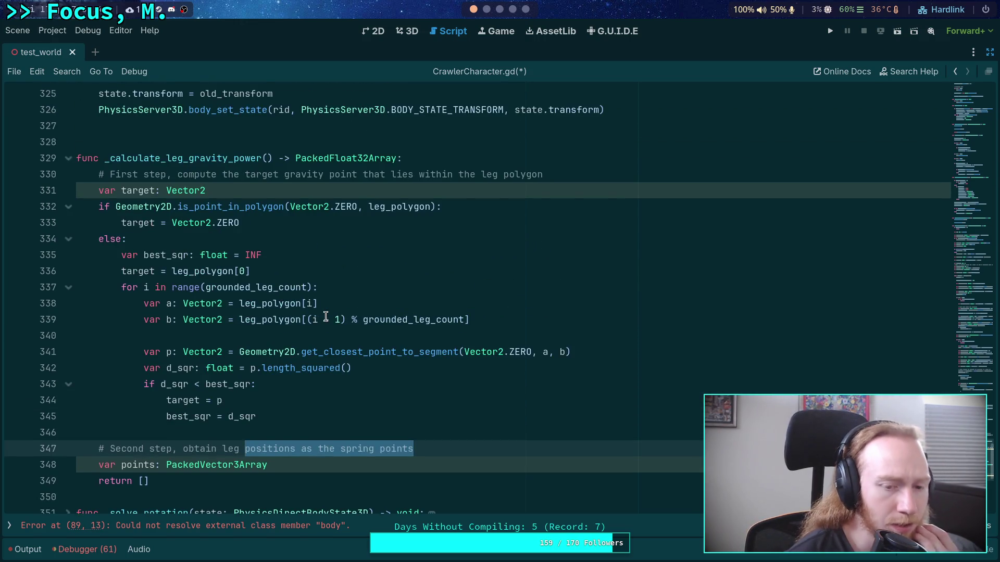
pyautogui.scroll(-3, 325, 317)
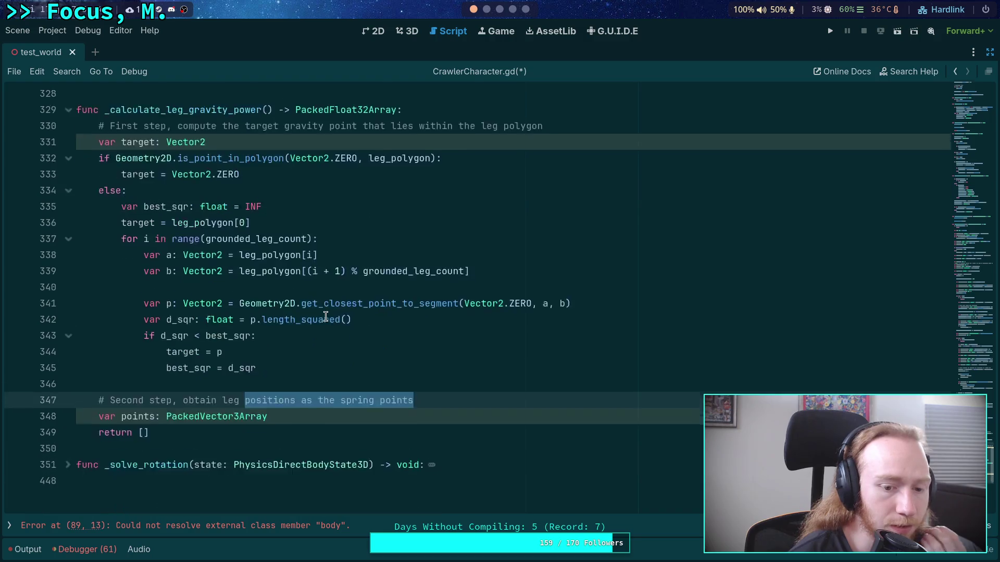
pyautogui.click(423, 305)
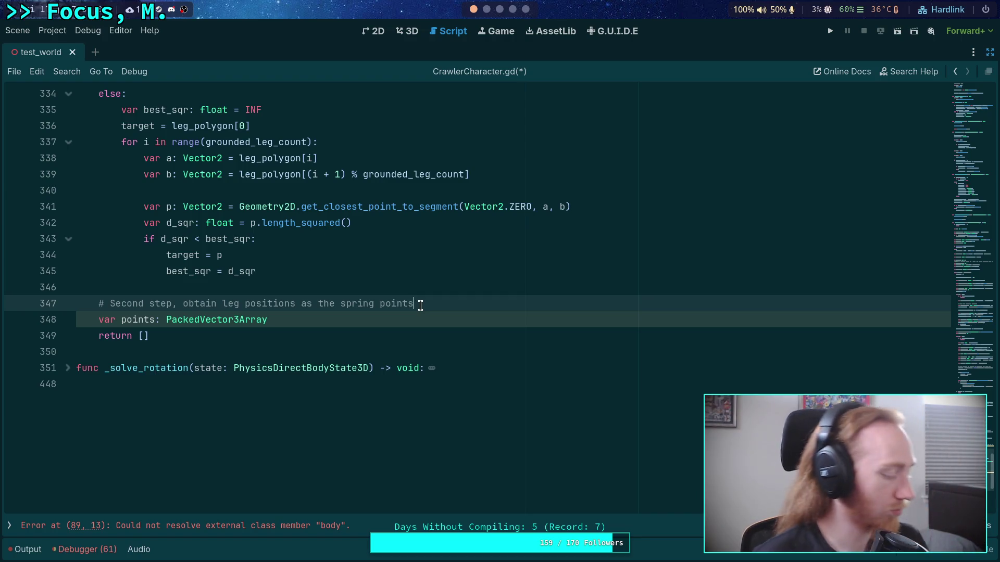
pyautogui.scroll(15, 441, 345)
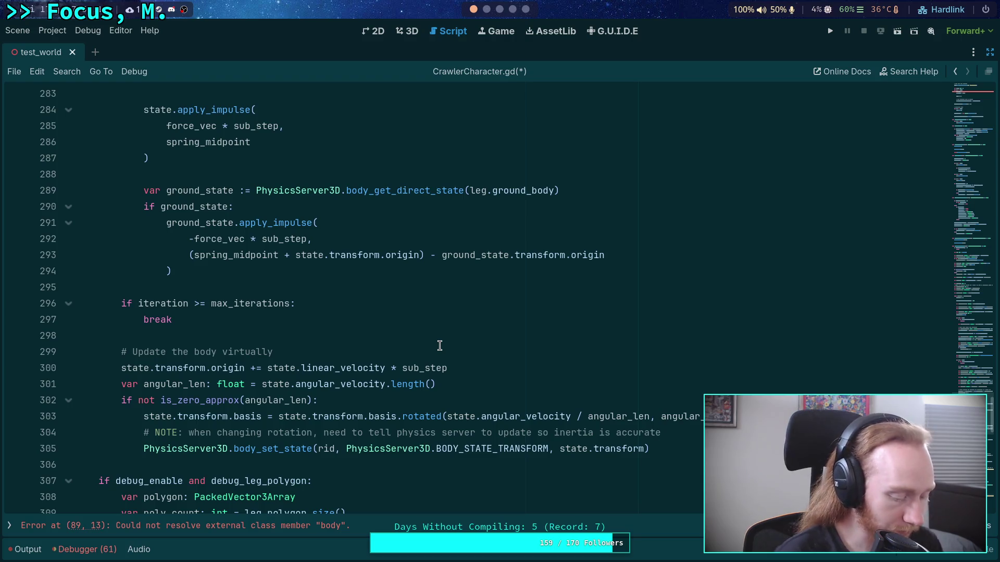
pyautogui.scroll(20, 440, 346)
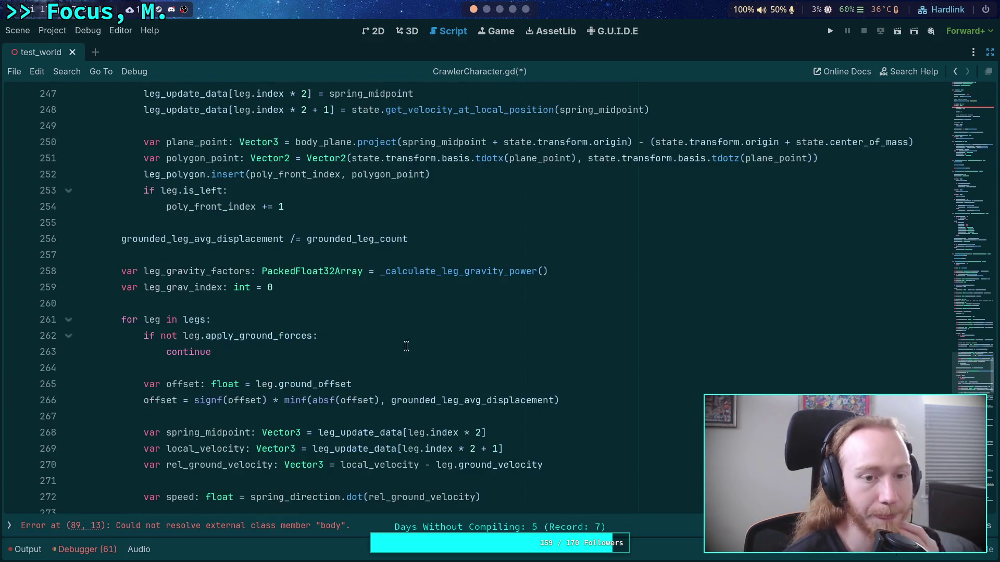
pyautogui.scroll(4, 398, 340)
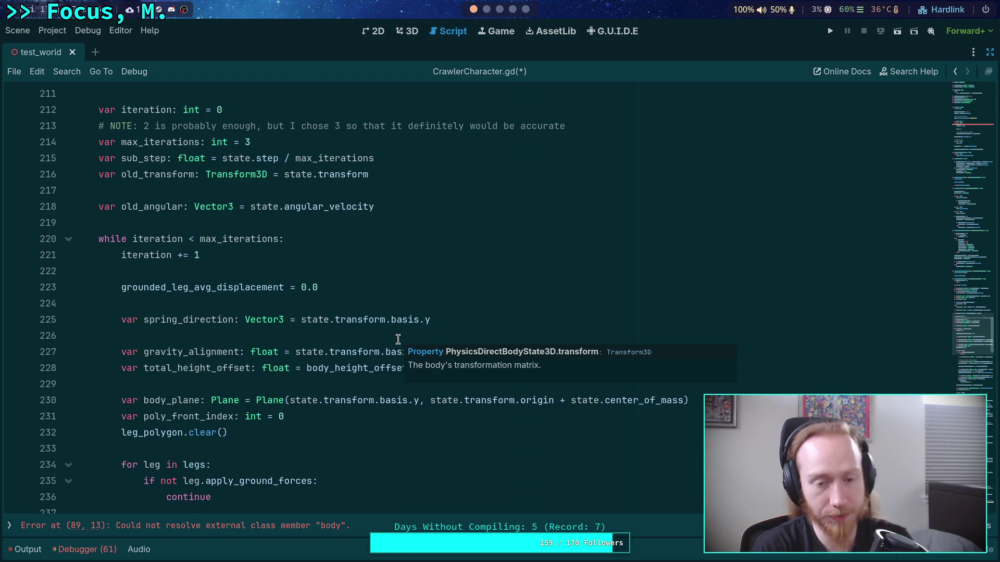
pyautogui.scroll(-4, 398, 321)
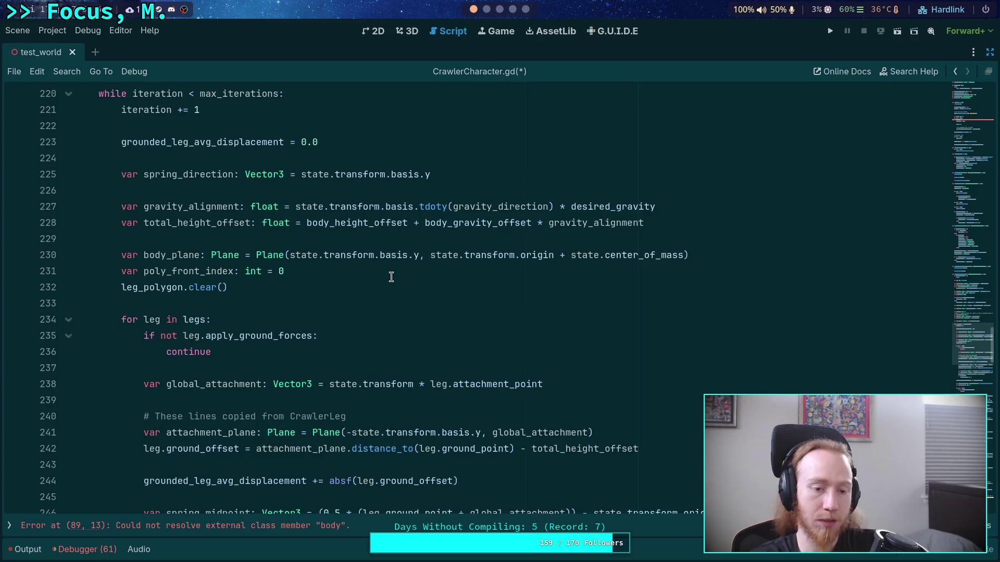
pyautogui.scroll(-3, 395, 289)
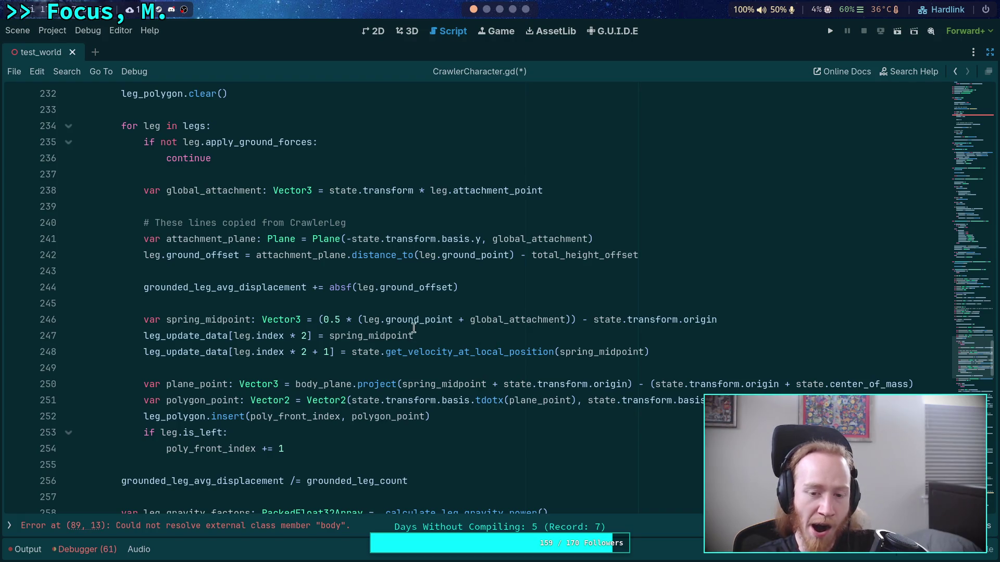
pyautogui.click(363, 319)
pyautogui.moveTo(363, 322); pyautogui.dragTo(451, 318)
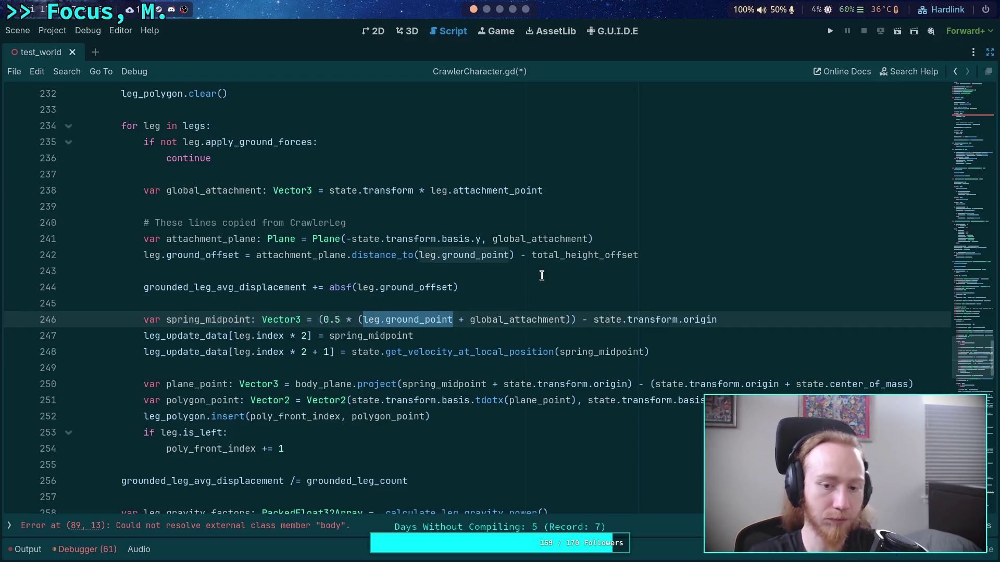
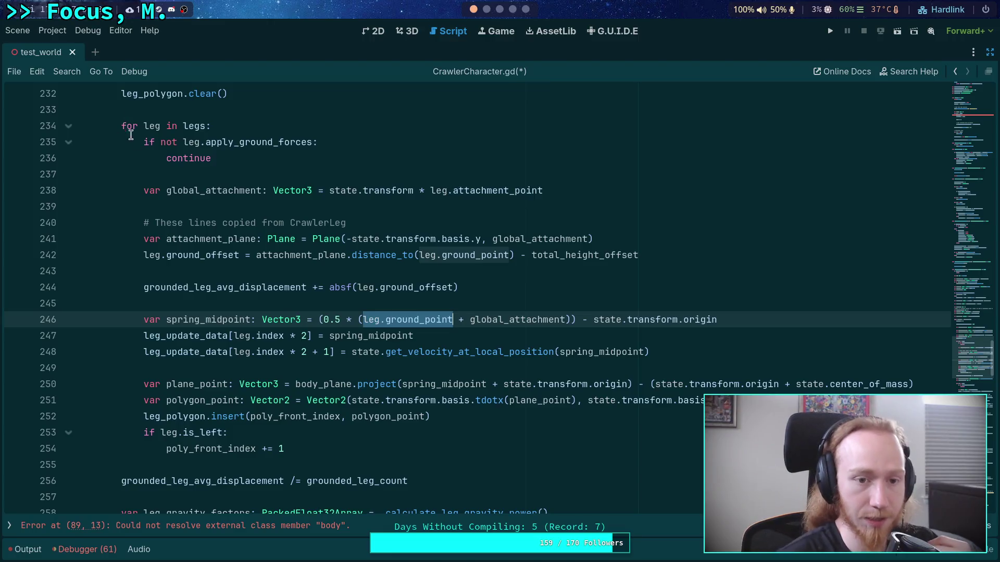
# Browse the script to find the leg.pre_update call on line 136.
pyautogui.click(301, 304)
pyautogui.scroll(-4, 301, 304)
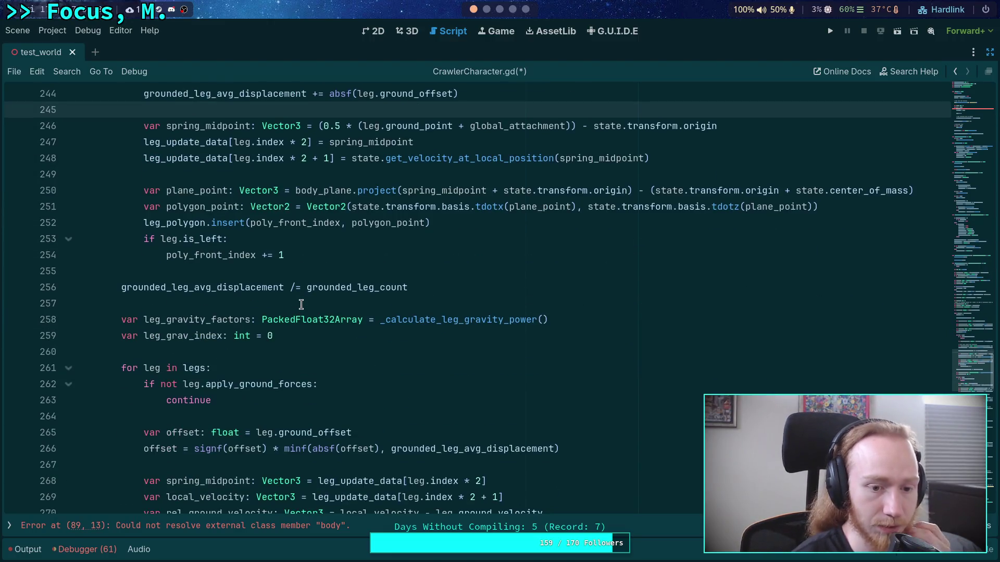
pyautogui.scroll(2, 301, 304)
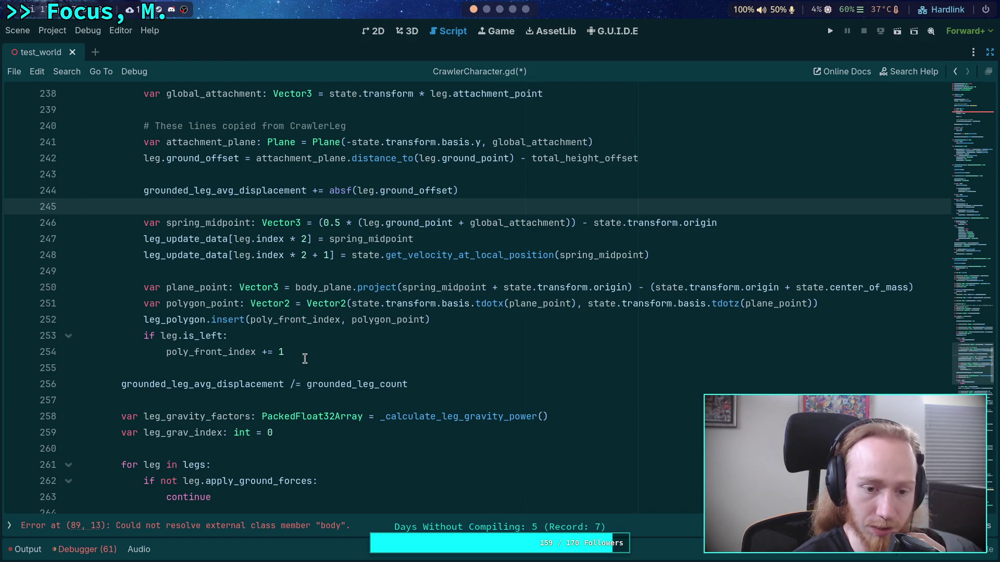
pyautogui.scroll(3, 305, 358)
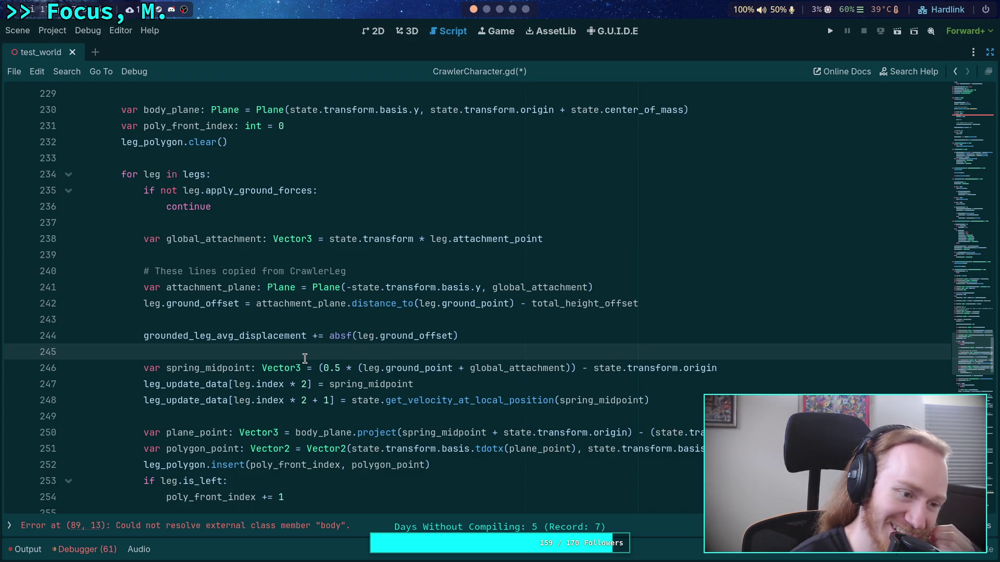
pyautogui.click(232, 321)
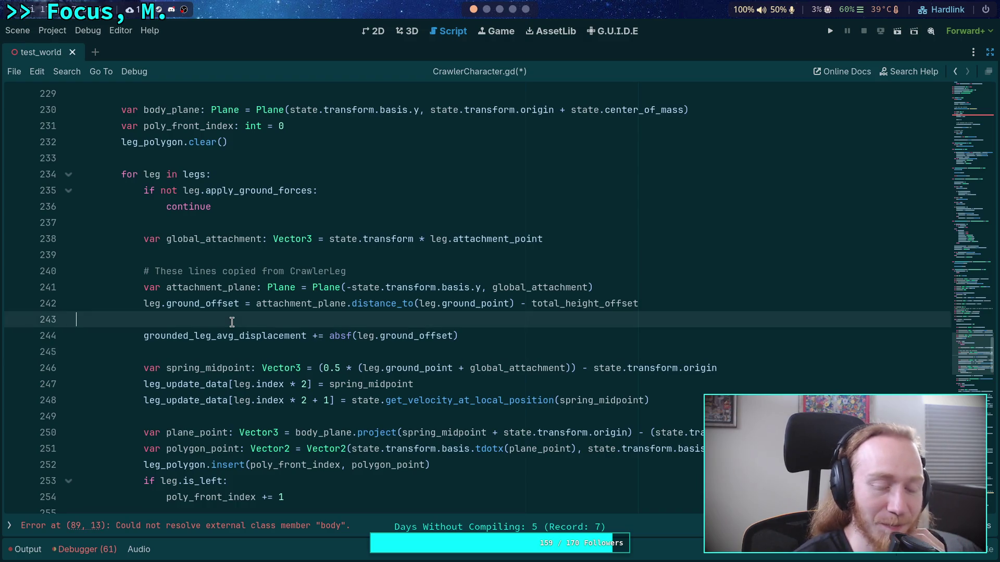
pyautogui.scroll(2, 232, 321)
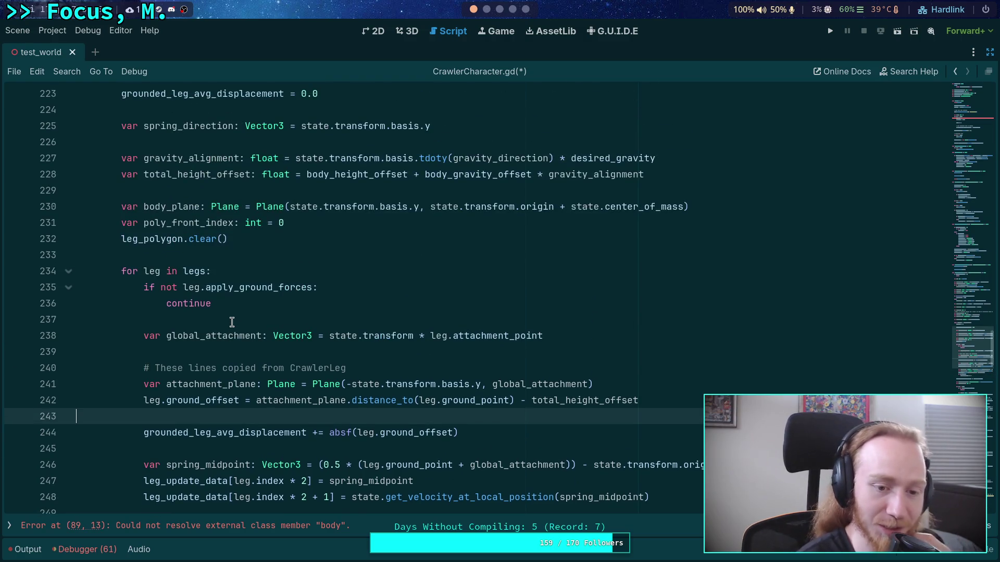
pyautogui.click(228, 322)
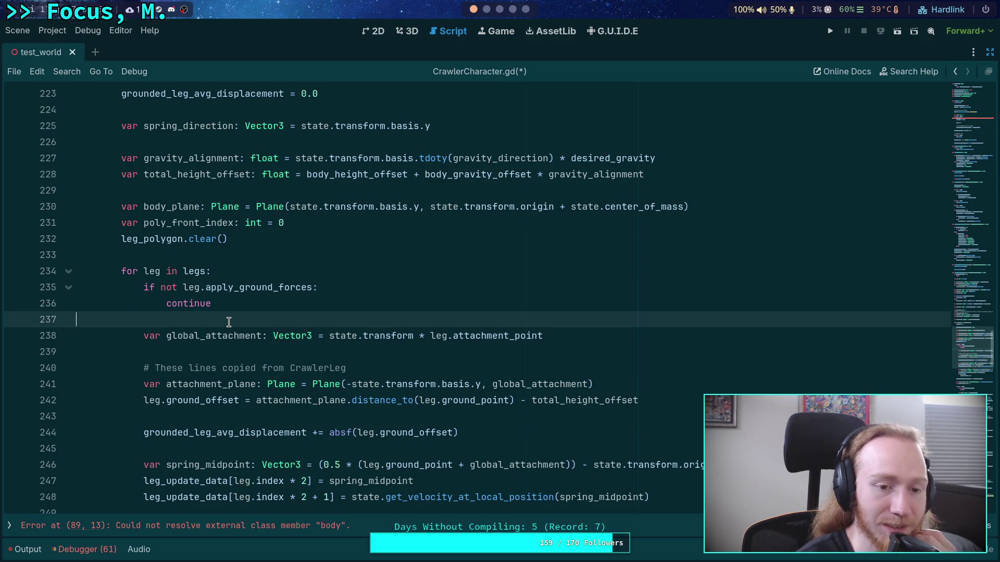
pyautogui.scroll(4, 229, 321)
pyautogui.scroll(6, 229, 322)
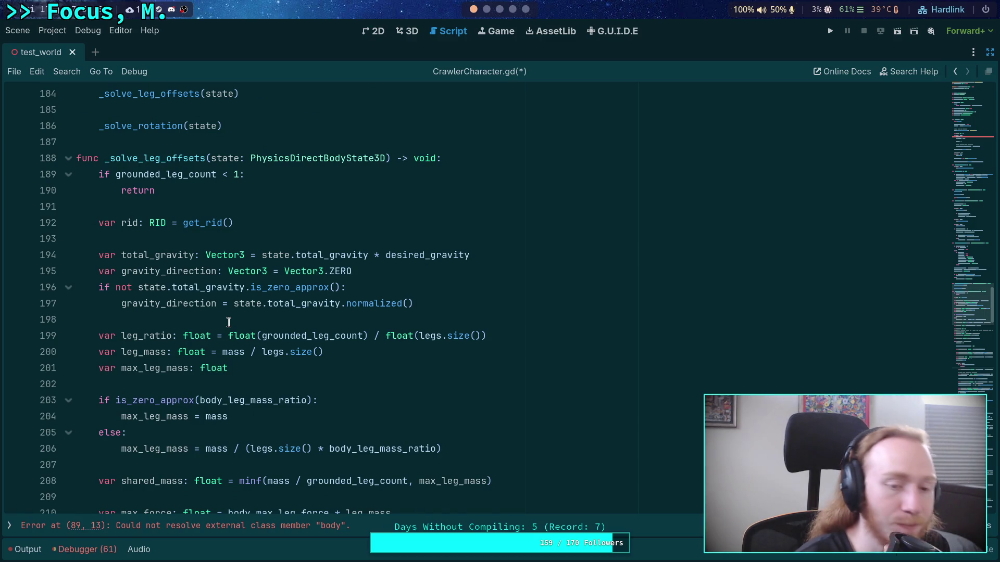
pyautogui.scroll(4, 229, 322)
pyautogui.scroll(8, 229, 322)
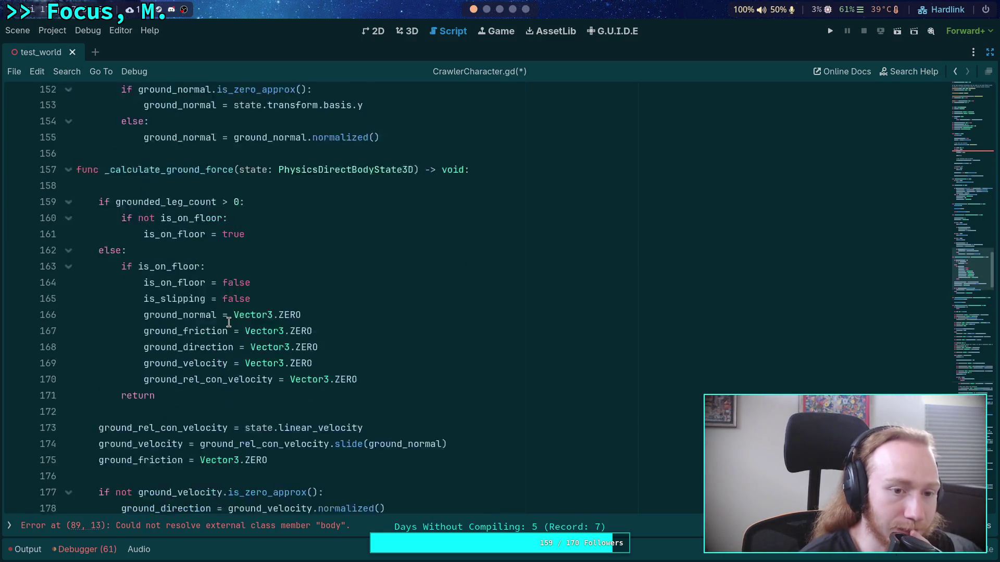
pyautogui.scroll(7, 229, 322)
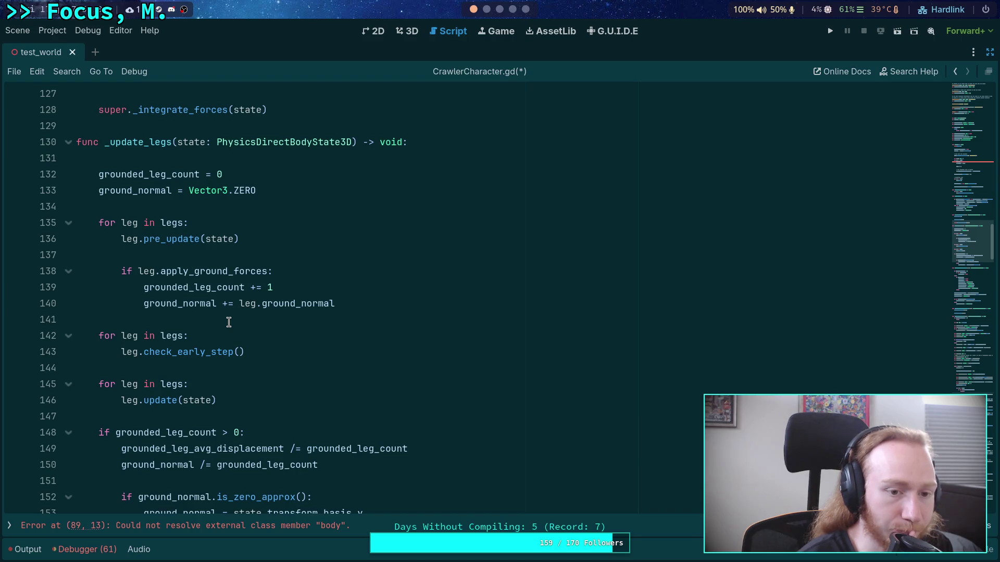
pyautogui.click(153, 239)
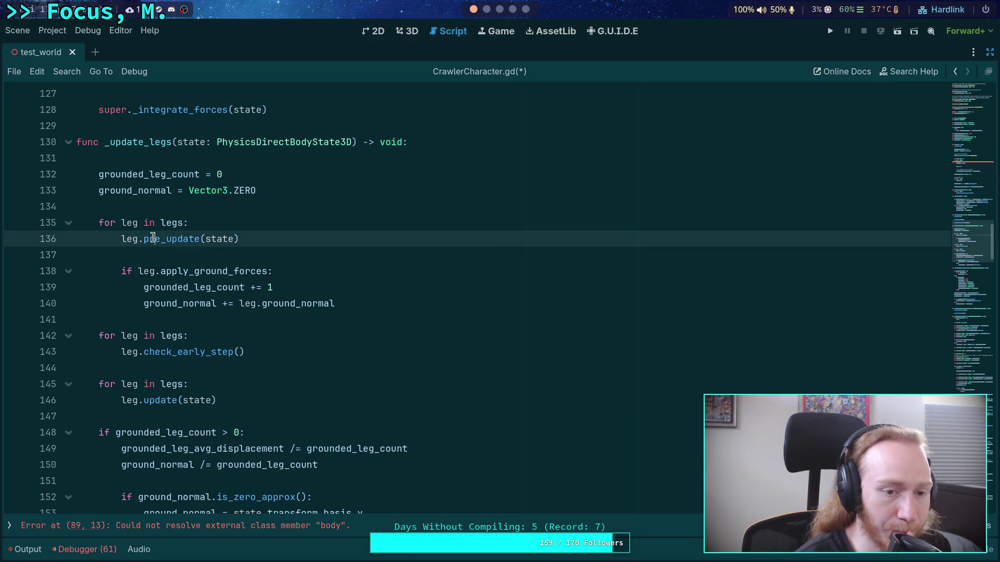
pyautogui.doubleClick(153, 238)
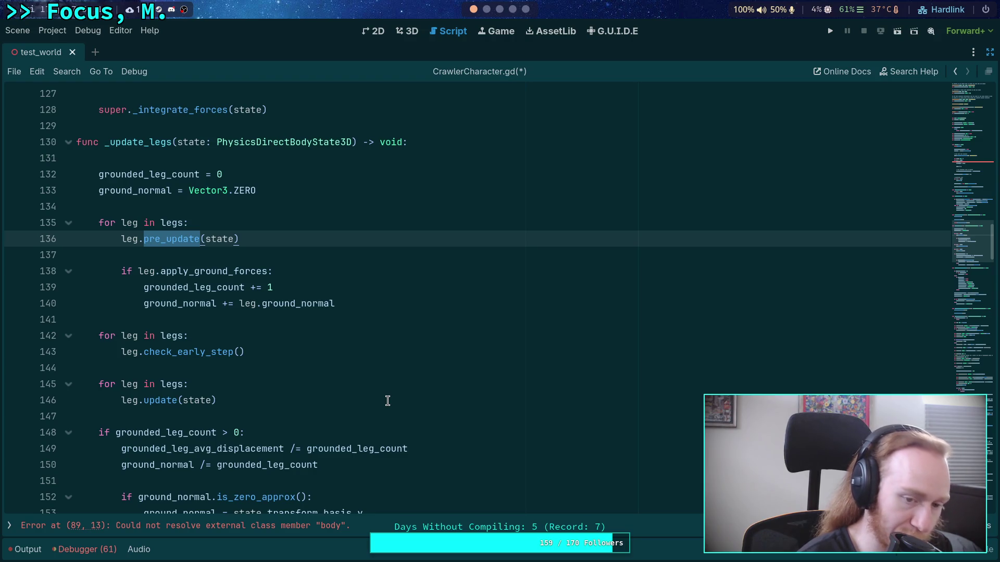
pyautogui.scroll(-3, 388, 401)
pyautogui.scroll(-1, 388, 401)
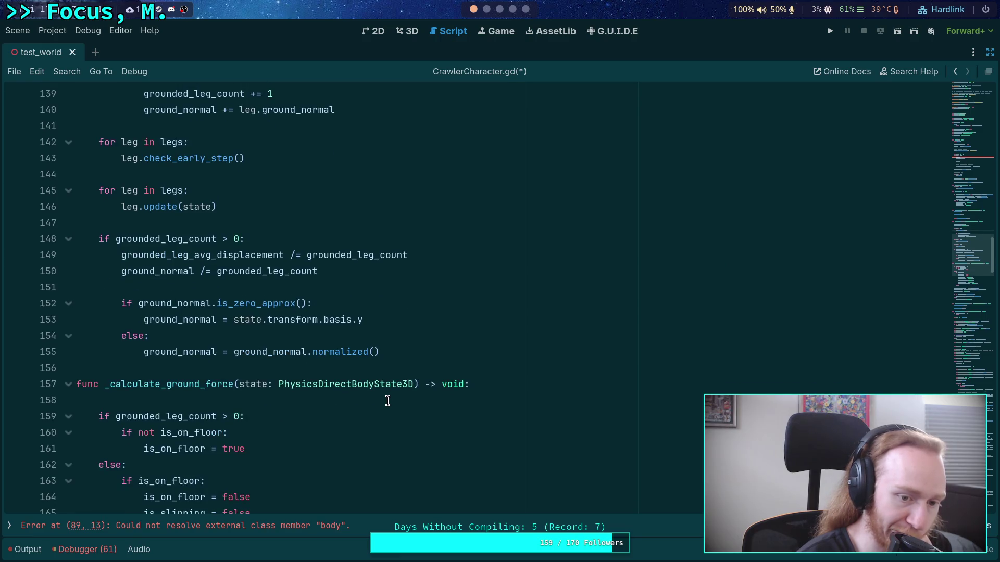
pyautogui.hotkey('ctrl', 'z')
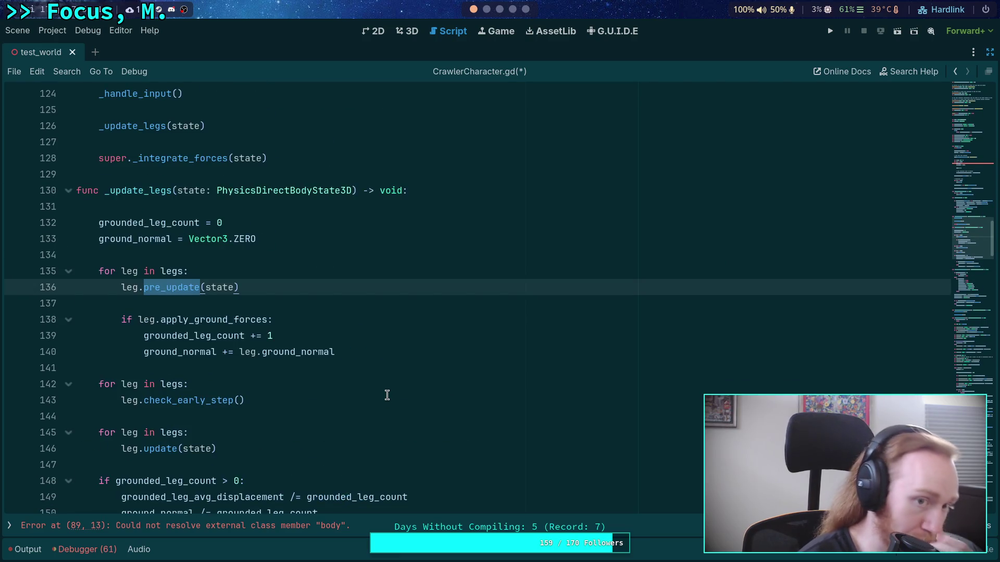
pyautogui.scroll(2, 387, 396)
pyautogui.scroll(-11, 387, 396)
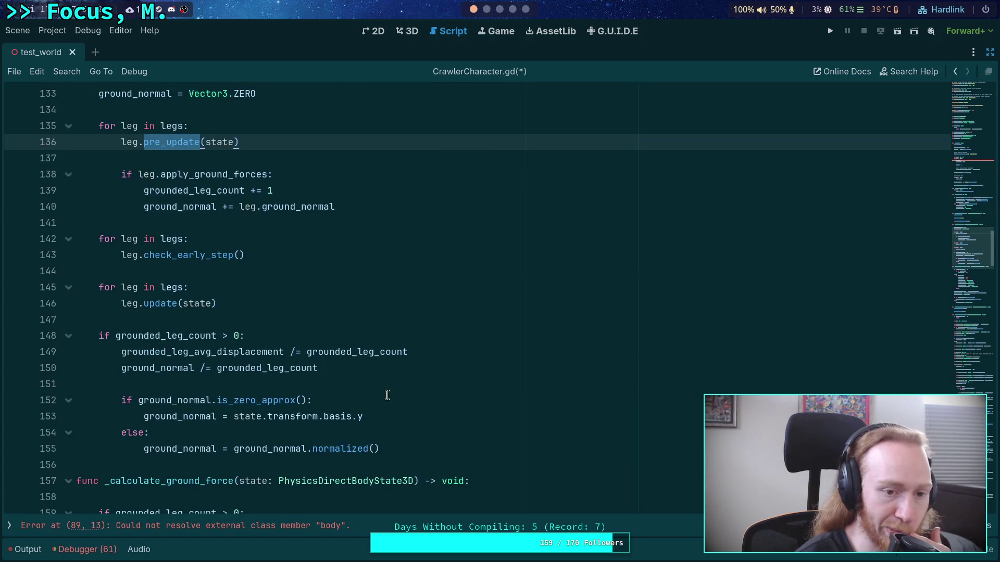
pyautogui.scroll(-3, 387, 395)
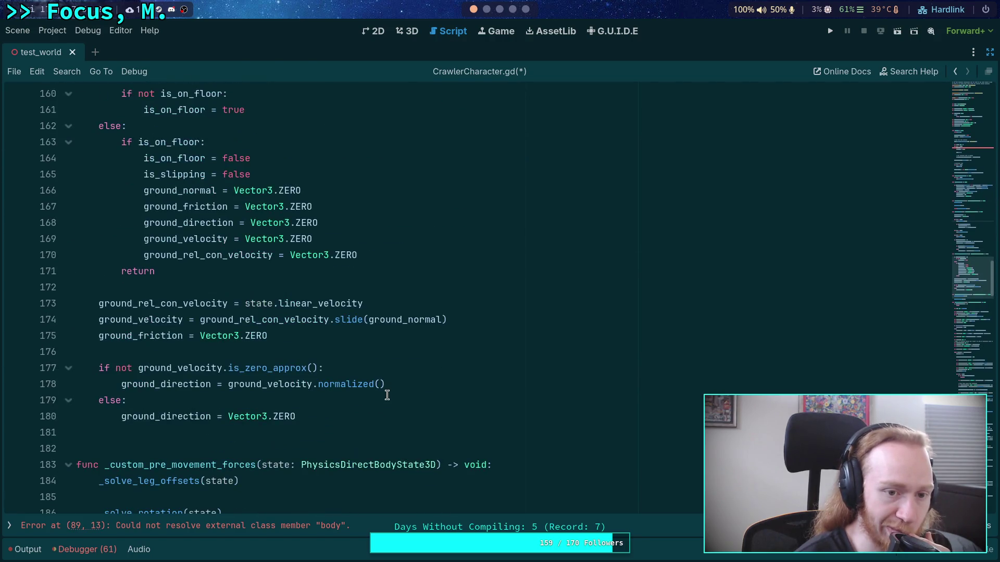
pyautogui.scroll(2, 387, 396)
pyautogui.scroll(-4, 387, 395)
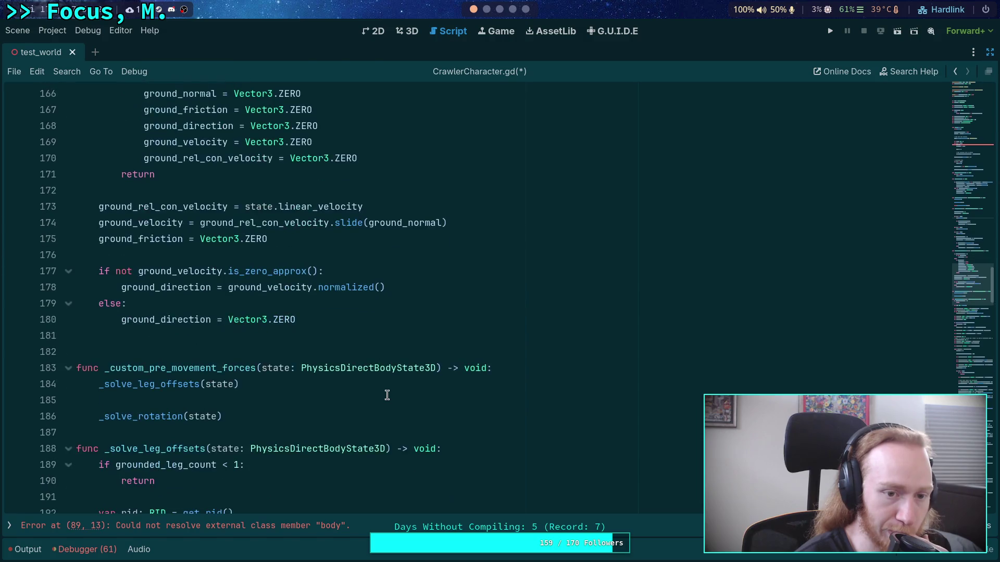
pyautogui.scroll(2, 387, 396)
pyautogui.scroll(-12, 387, 395)
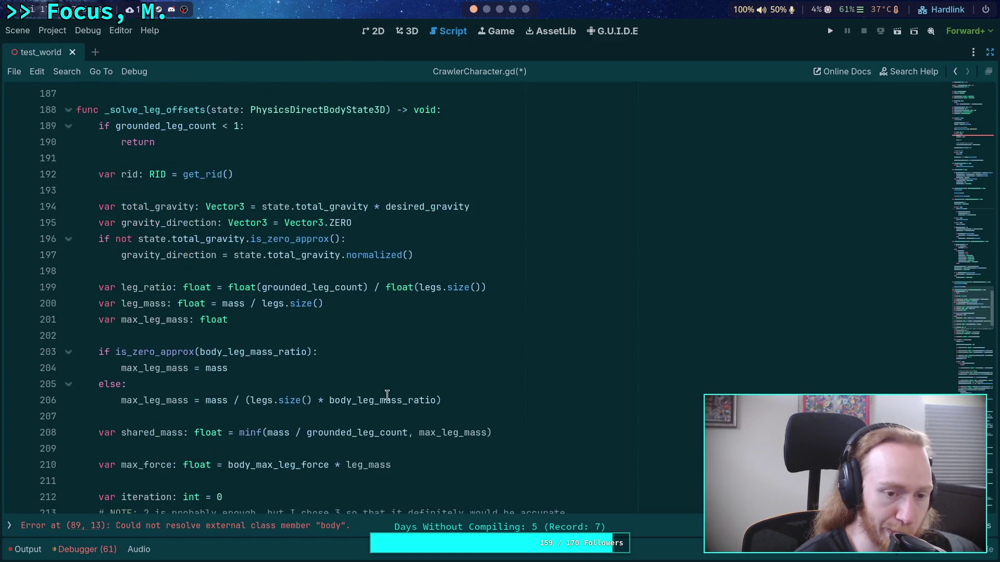
pyautogui.scroll(20, 387, 395)
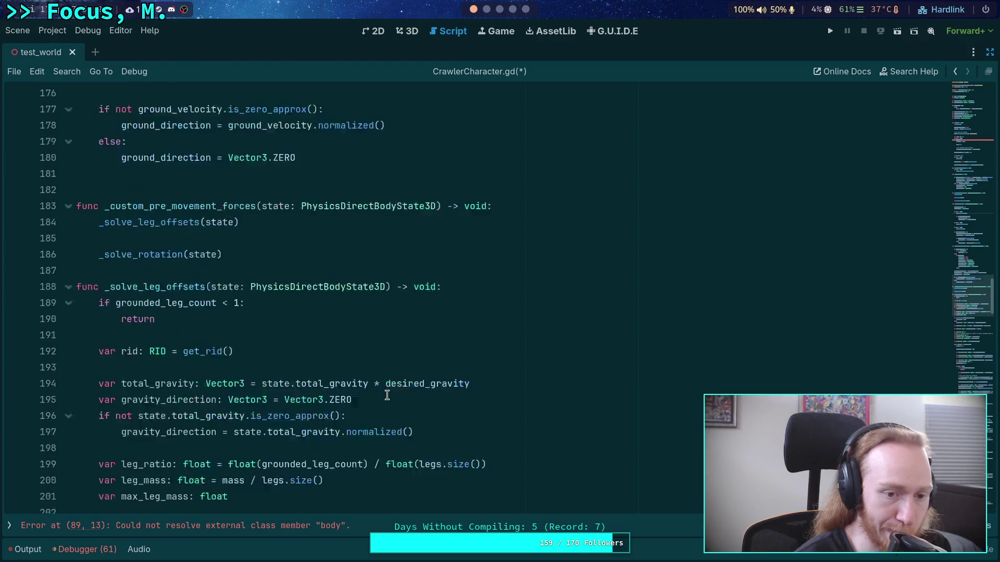
pyautogui.scroll(4, 387, 395)
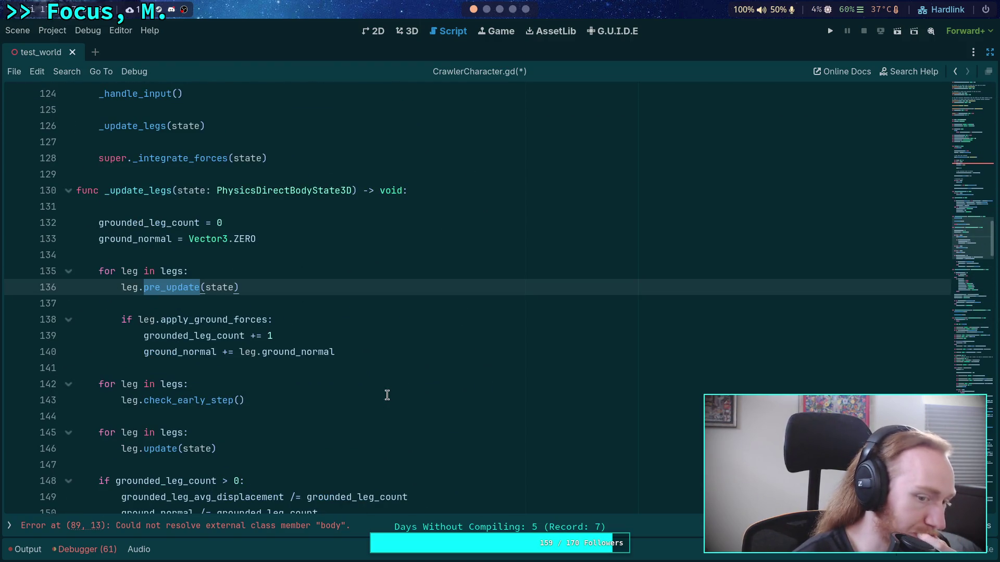
pyautogui.scroll(-4, 387, 395)
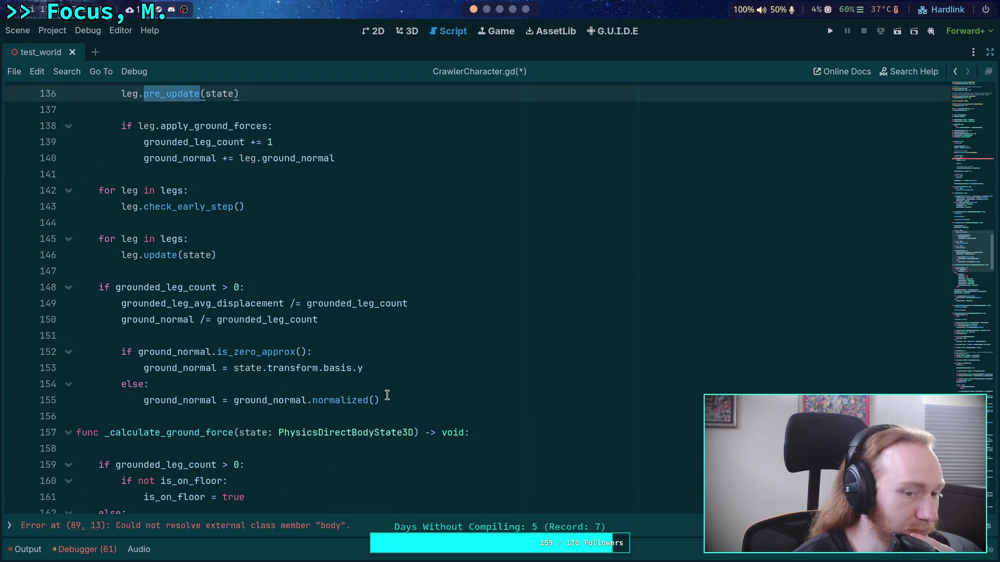
pyautogui.scroll(2, 387, 396)
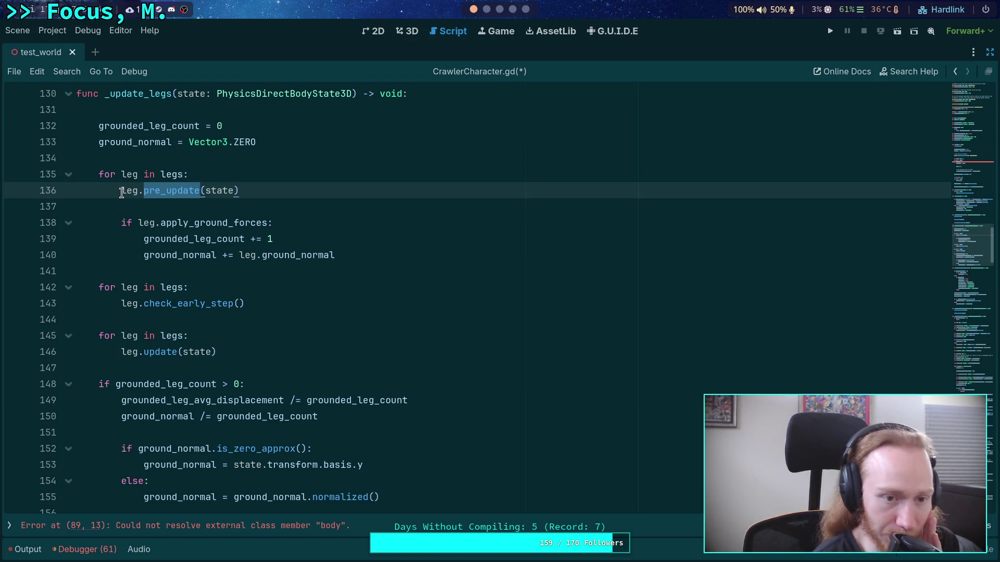
# Review the leg update calls, the origin property's uses and the _calculate_leg_gravity_power call.
pyautogui.moveTo(120, 191); pyautogui.dragTo(240, 190)
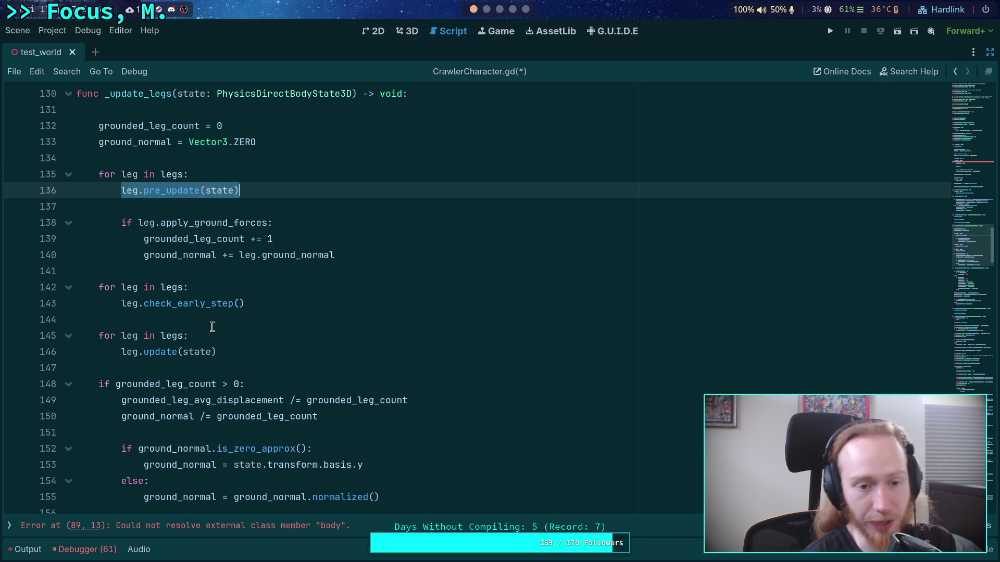
pyautogui.moveTo(120, 304); pyautogui.dragTo(290, 304)
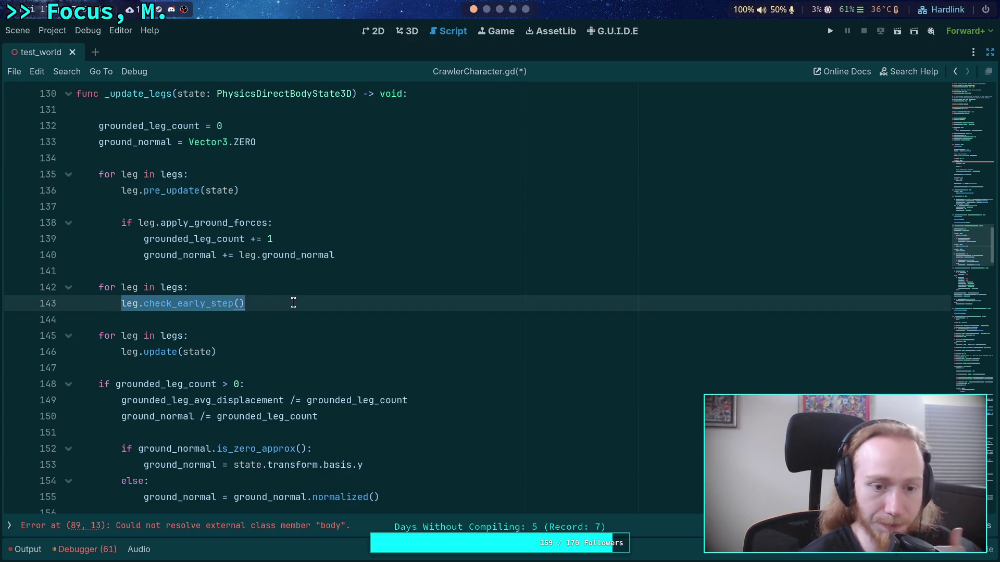
pyautogui.moveTo(120, 351); pyautogui.dragTo(244, 351)
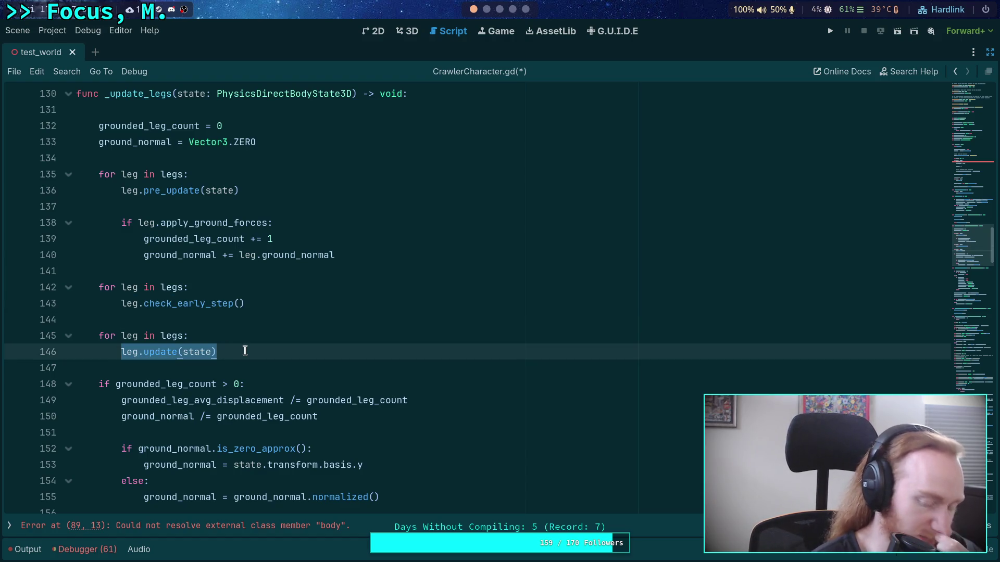
pyautogui.click(142, 191)
pyautogui.click(193, 296)
pyautogui.click(175, 352)
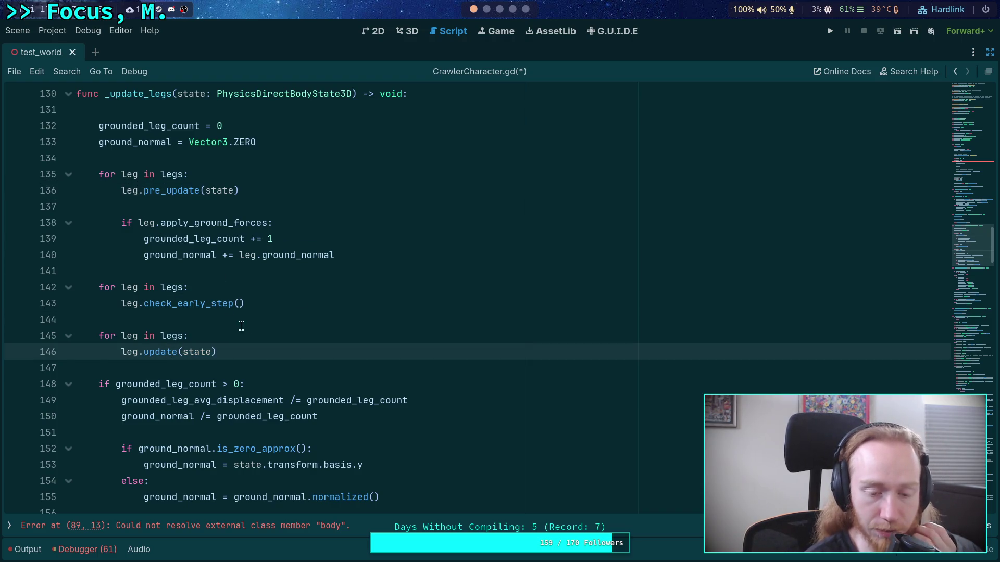
pyautogui.scroll(-13, 230, 319)
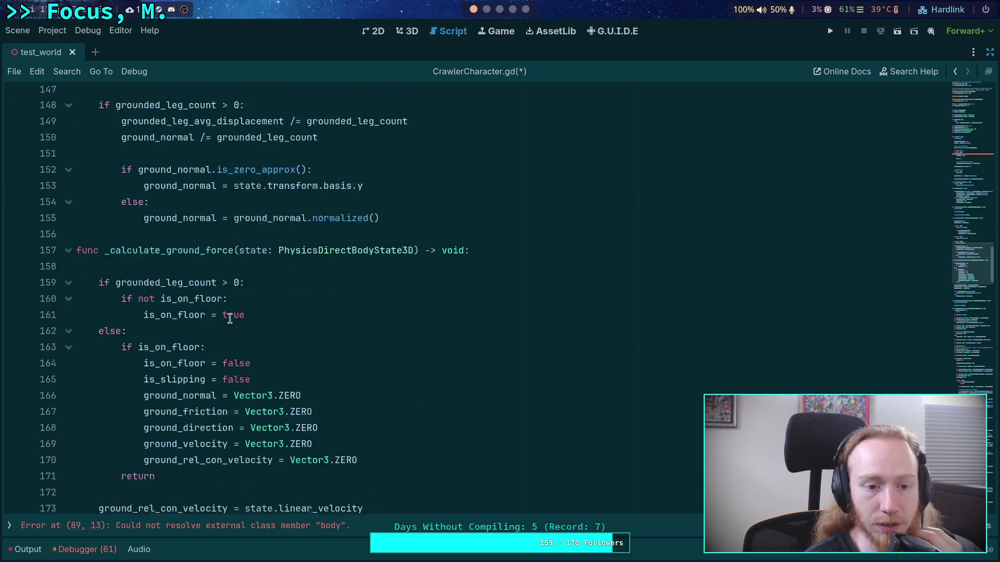
pyautogui.scroll(-19, 230, 319)
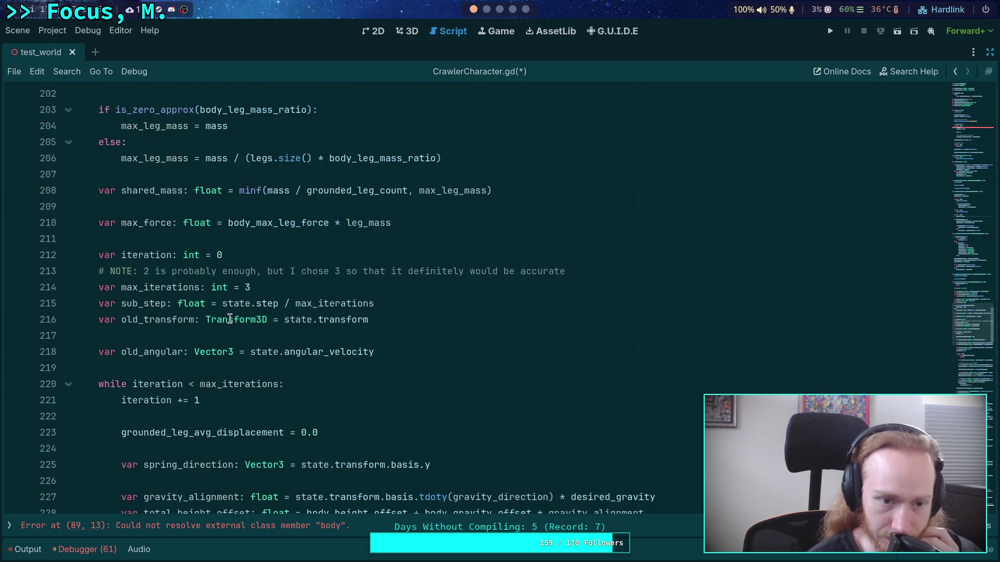
pyautogui.moveTo(141, 223); pyautogui.dragTo(297, 384)
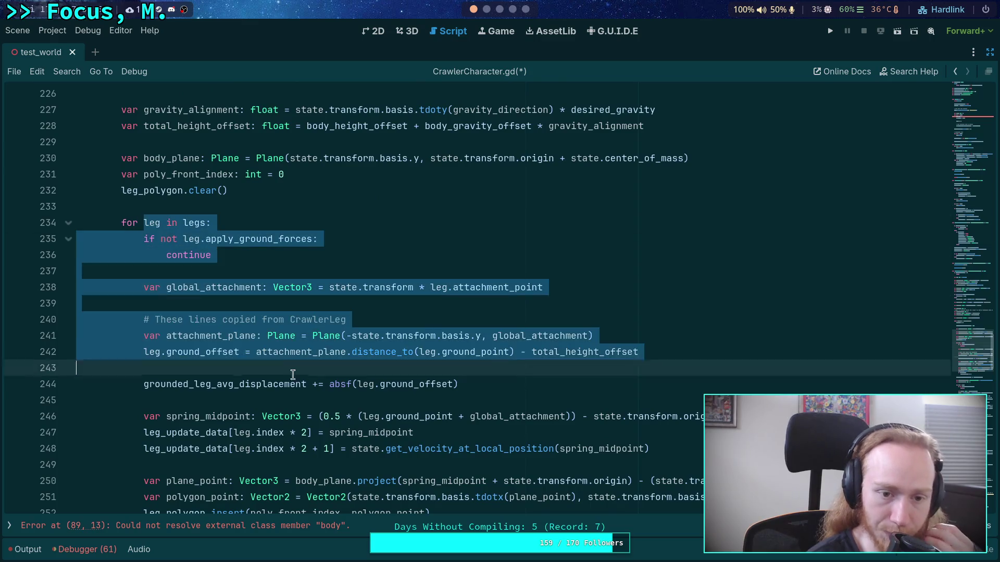
pyautogui.scroll(-4, 296, 364)
pyautogui.scroll(2, 296, 344)
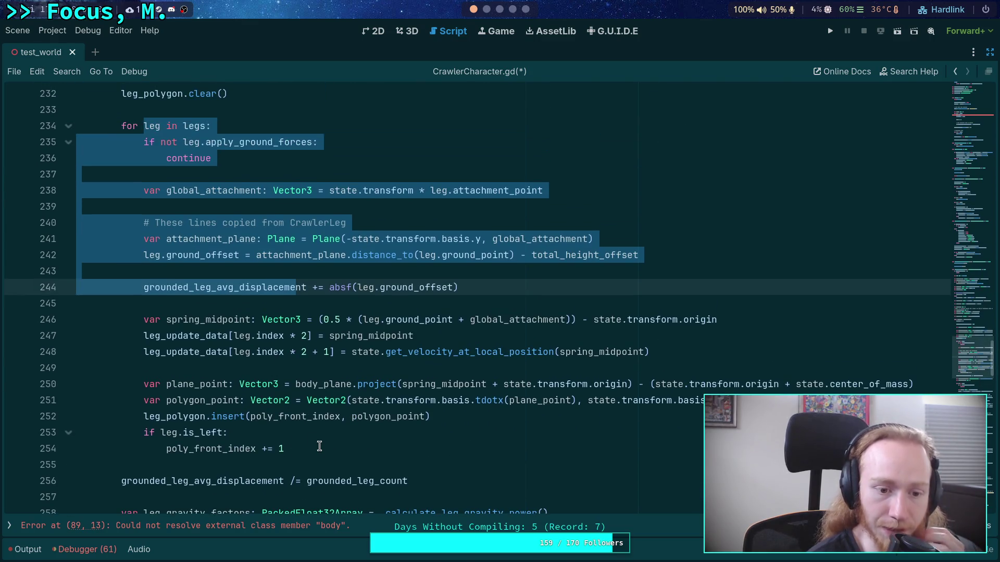
pyautogui.moveTo(319, 448)
pyautogui.mouseDown()
pyautogui.moveTo(234, 352)
pyautogui.moveTo(198, 229)
pyautogui.mouseUp()
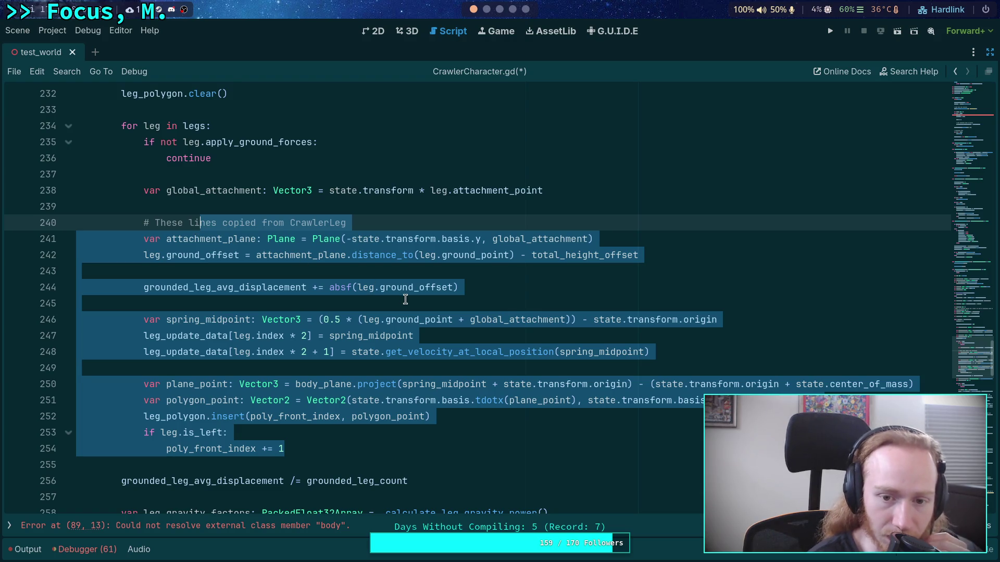
pyautogui.doubleClick(689, 316)
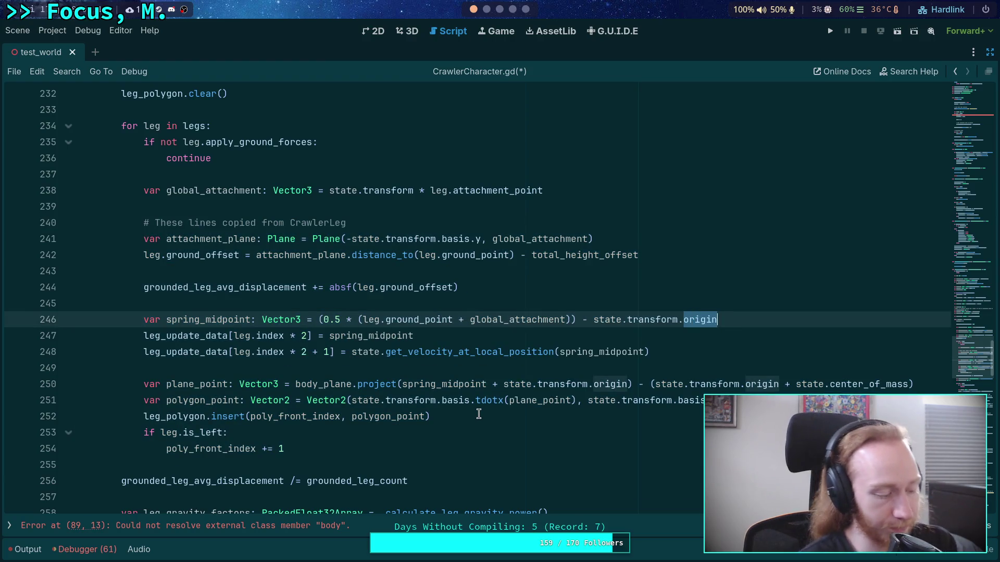
pyautogui.moveTo(282, 401)
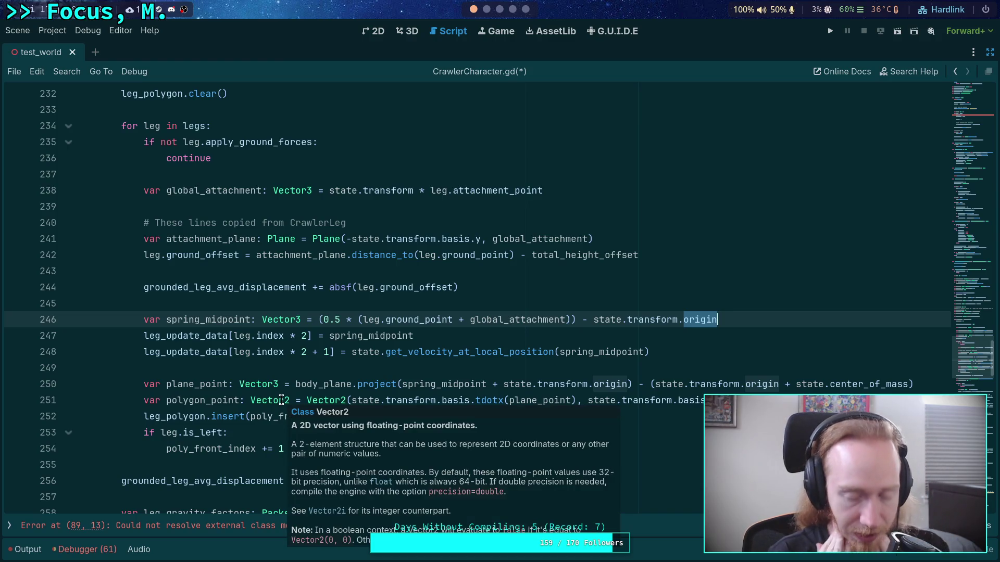
pyautogui.click(292, 367)
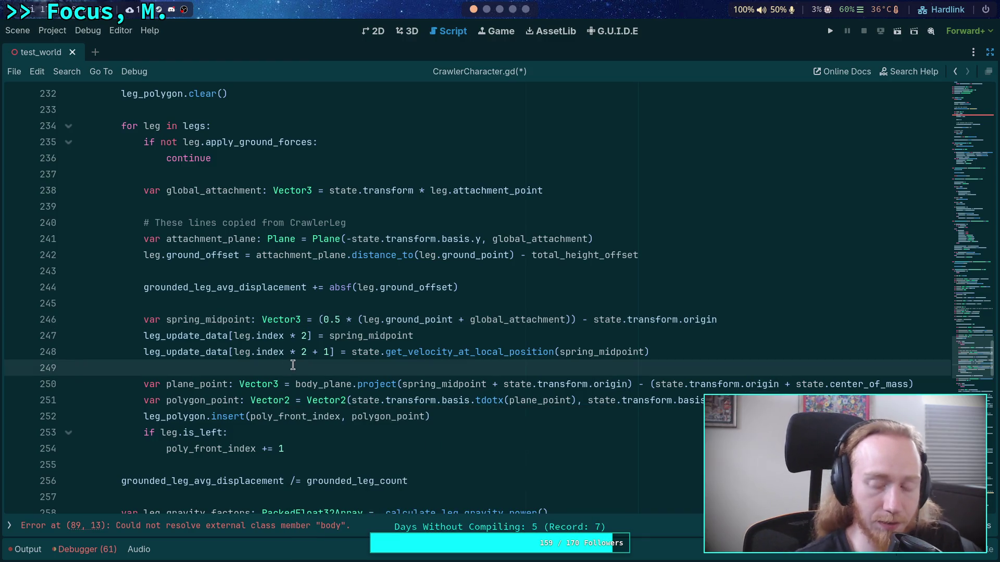
pyautogui.scroll(-2, 293, 365)
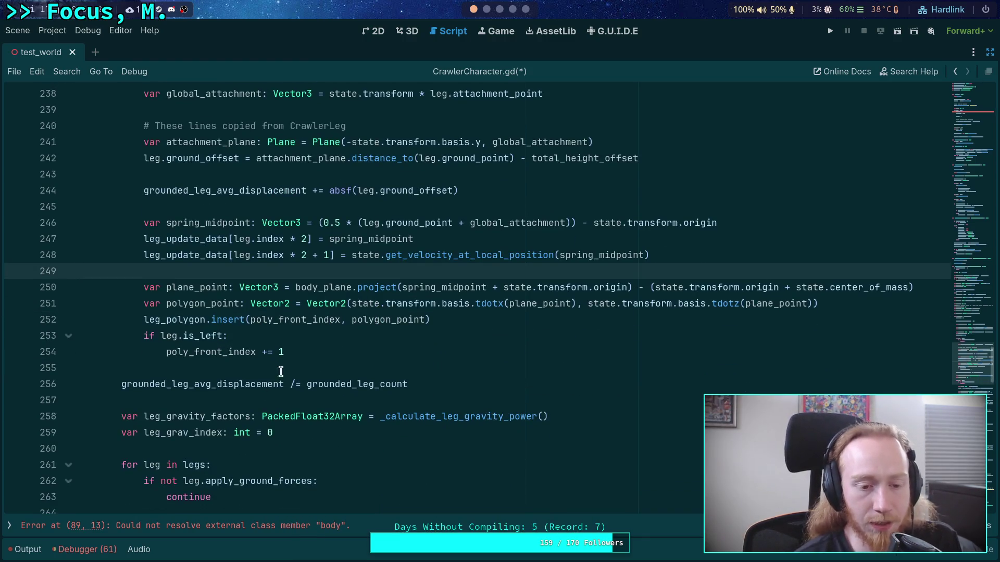
pyautogui.click(296, 363)
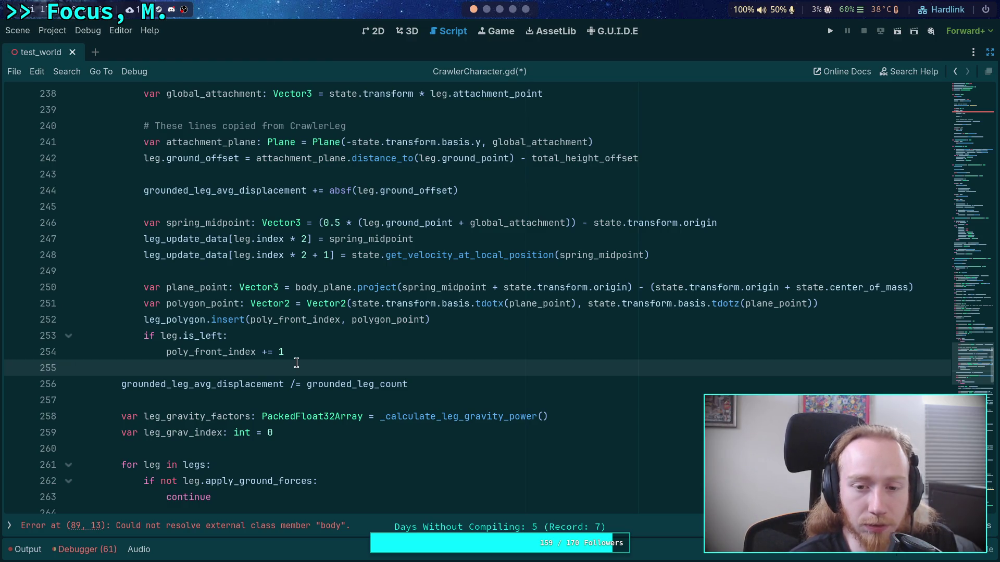
pyautogui.scroll(-2, 296, 363)
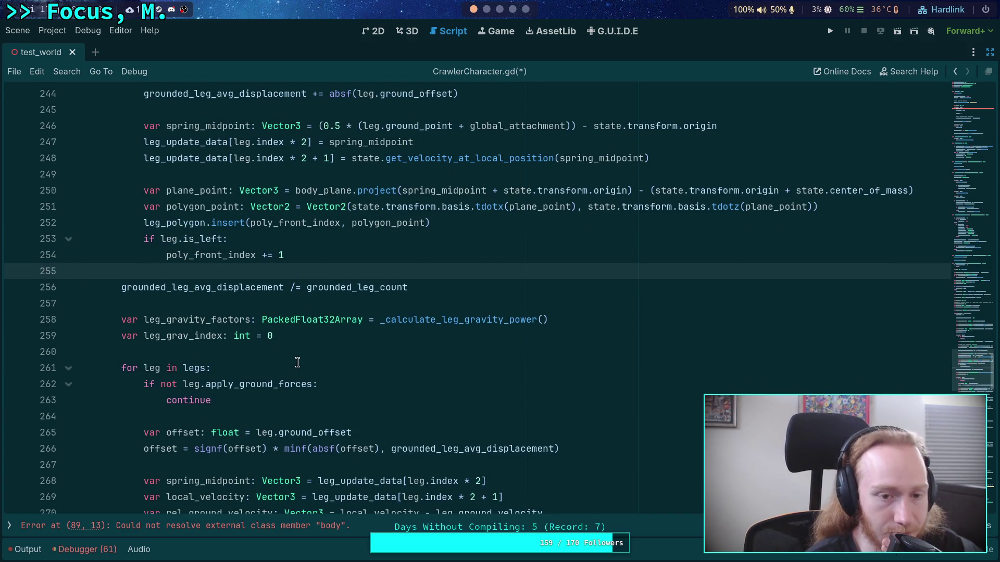
pyautogui.scroll(-2, 298, 363)
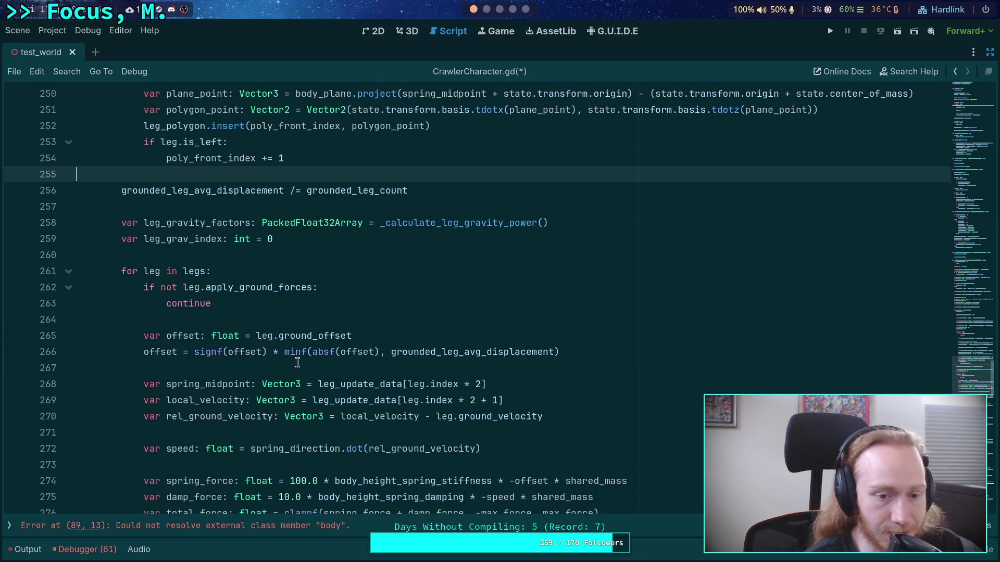
pyautogui.doubleClick(428, 222)
pyautogui.scroll(3, 320, 363)
pyautogui.scroll(4, 211, 375)
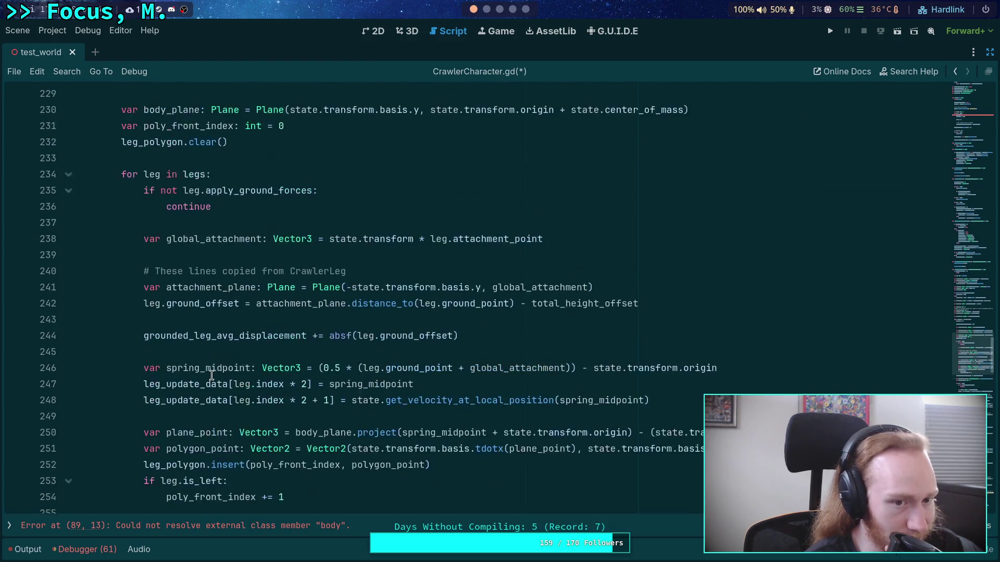
pyautogui.scroll(3, 211, 375)
pyautogui.scroll(-3, 211, 375)
pyautogui.scroll(-1, 212, 375)
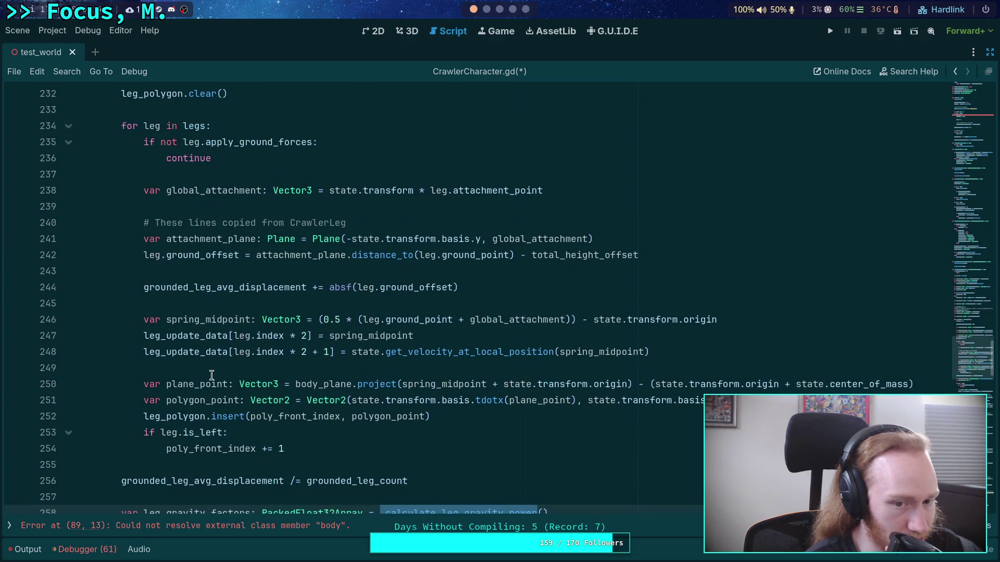
pyautogui.scroll(1, 211, 375)
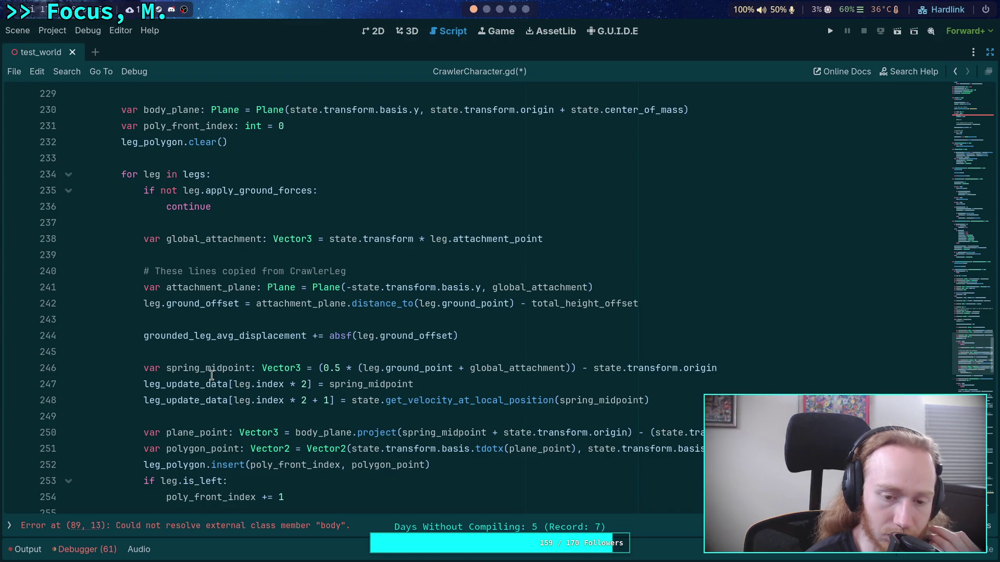
# After leg_polygon.clear(), declare leg_positions as a PackedVector3Array resized to grounded_leg_count.
pyautogui.click(239, 148)
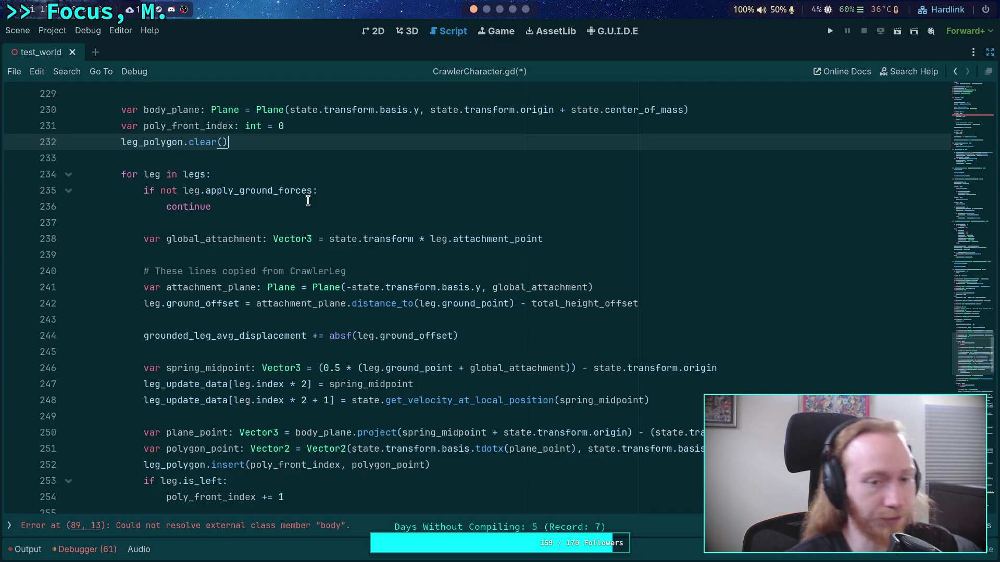
pyautogui.press('Return')
pyautogui.press('Return')
pyautogui.write('var ')
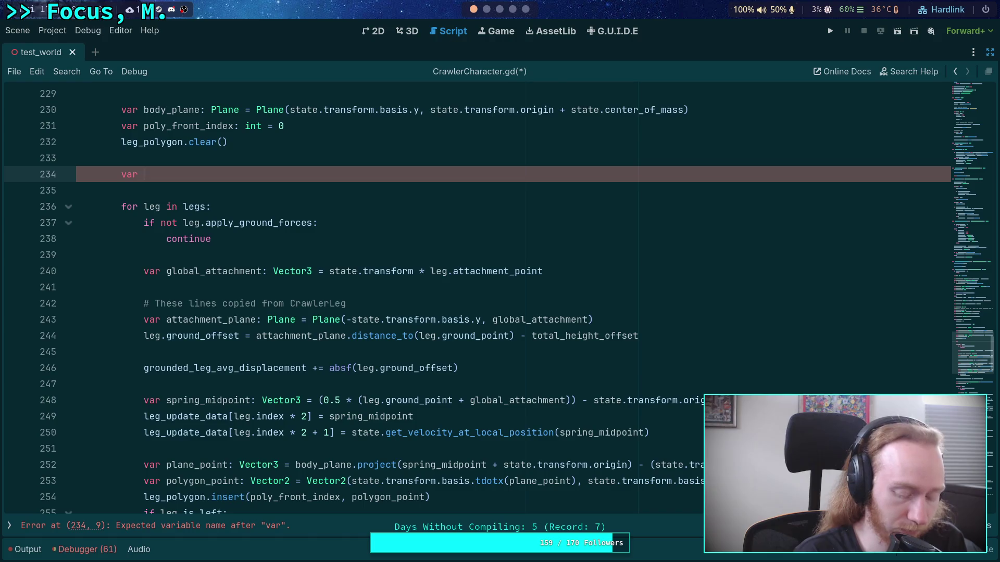
pyautogui.write('leg')
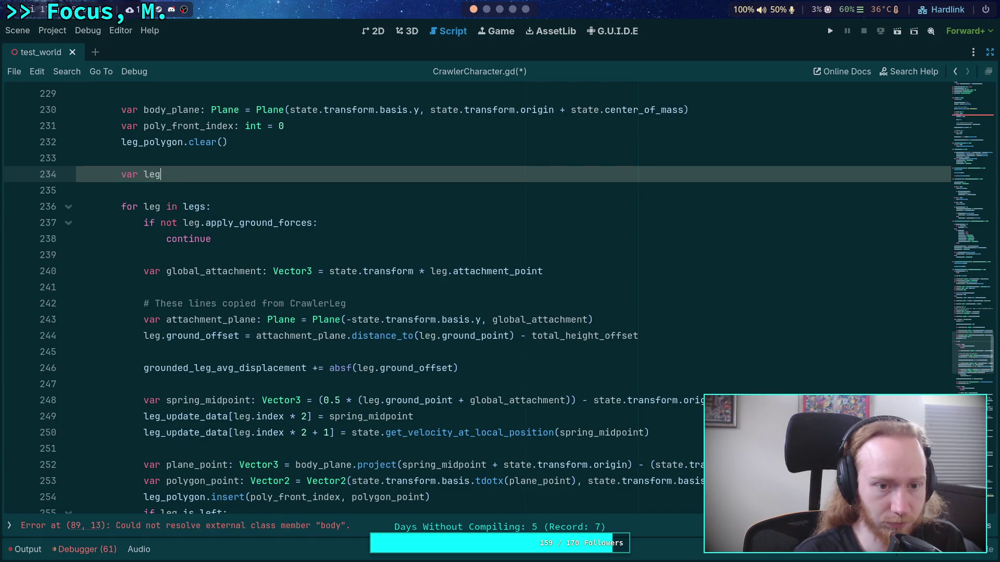
pyautogui.write('_positions: ')
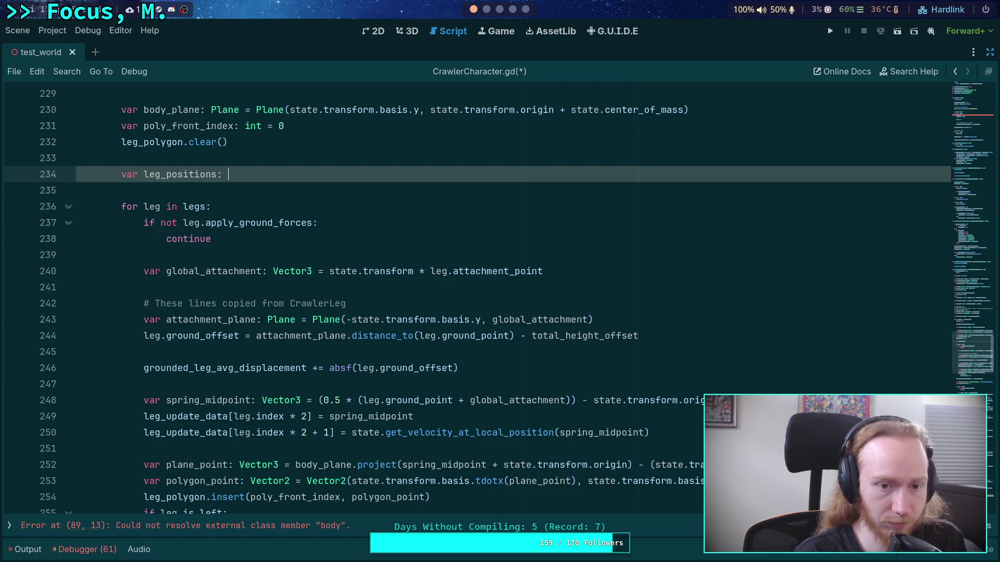
pyautogui.write('PackedVector3')
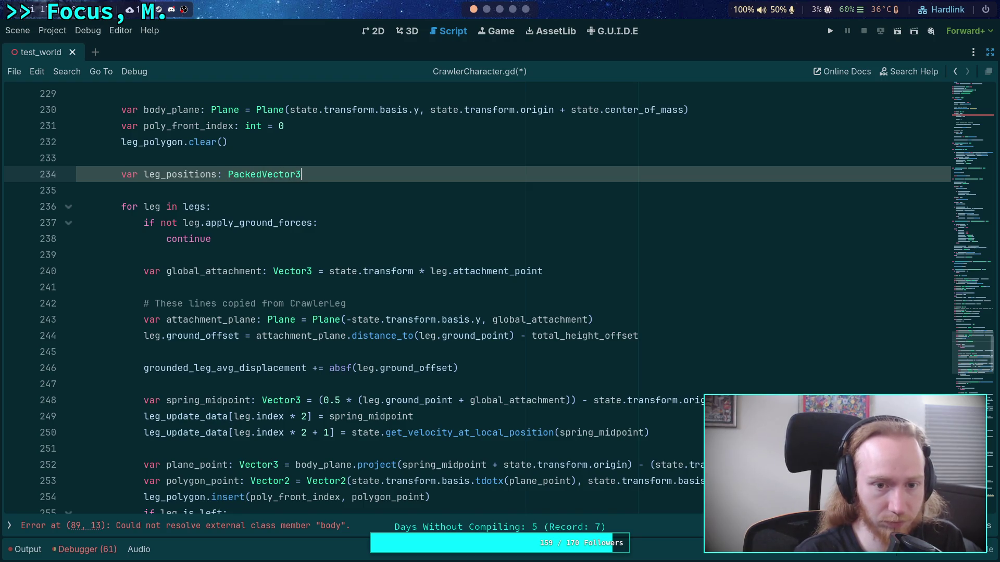
pyautogui.press('Return')
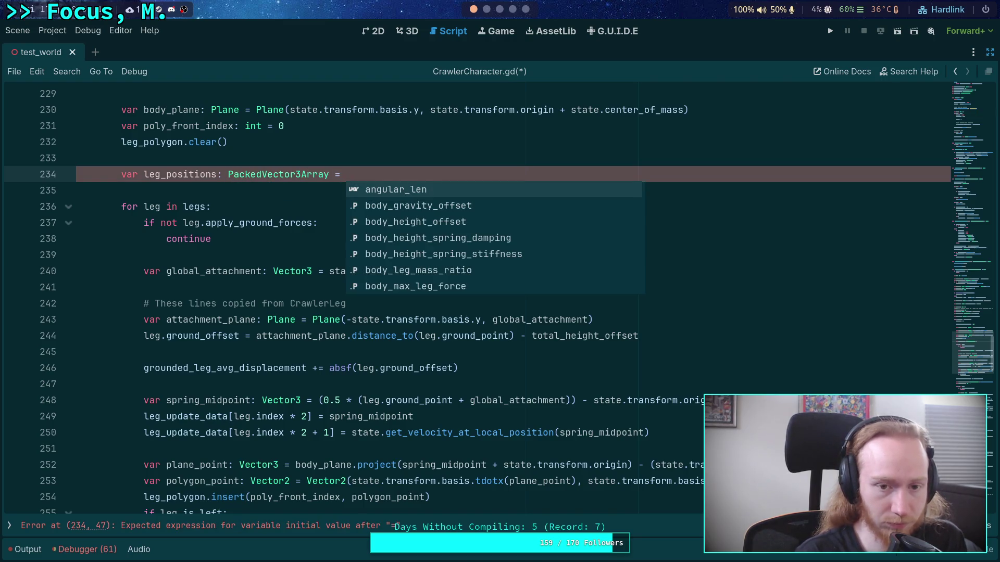
pyautogui.press('BackSpace')
pyautogui.press('BackSpace')
pyautogui.press('BackSpace')
pyautogui.press('Escape')
pyautogui.press('Return')
pyautogui.write('leg_pos')
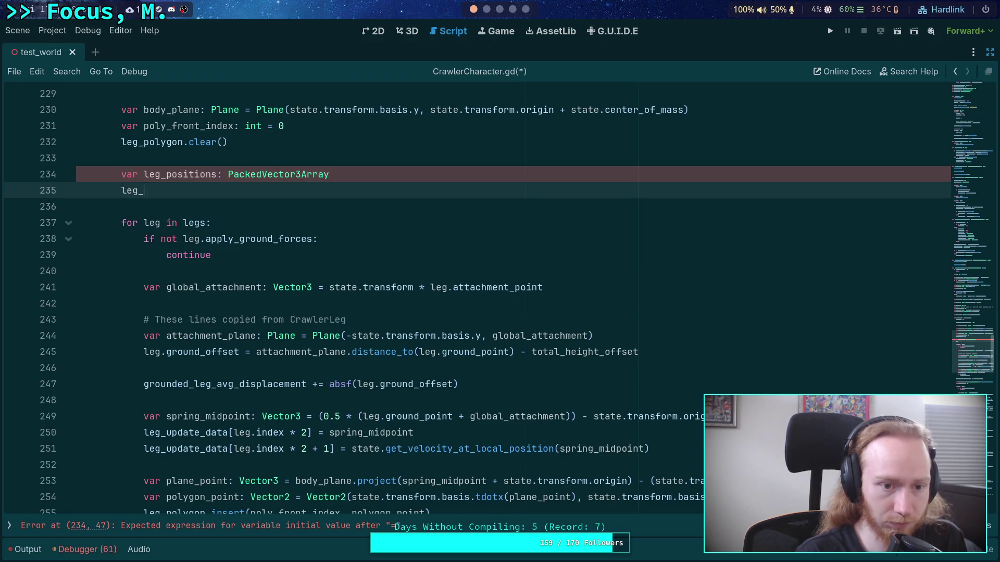
pyautogui.press('Return')
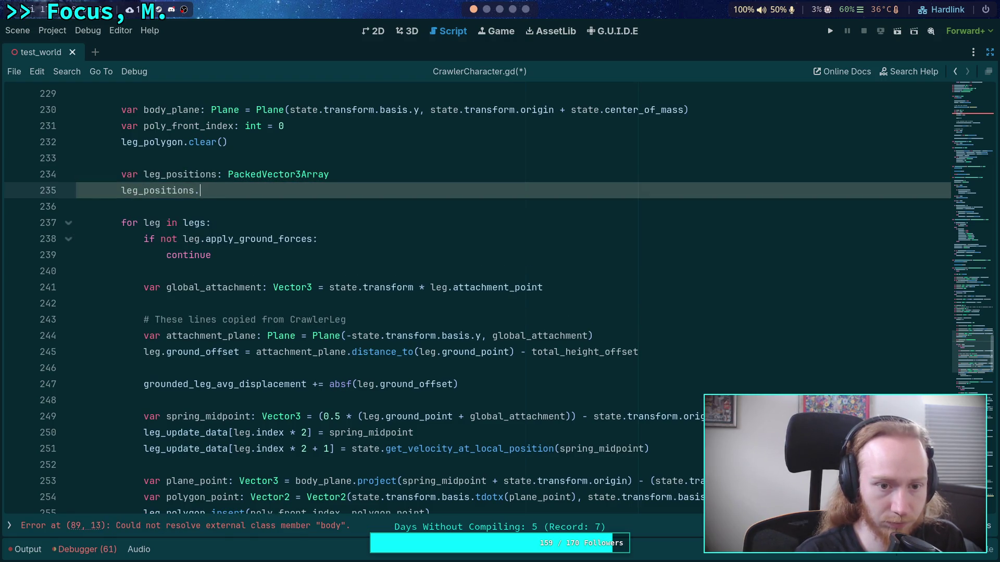
pyautogui.write('.res')
pyautogui.press('Return')
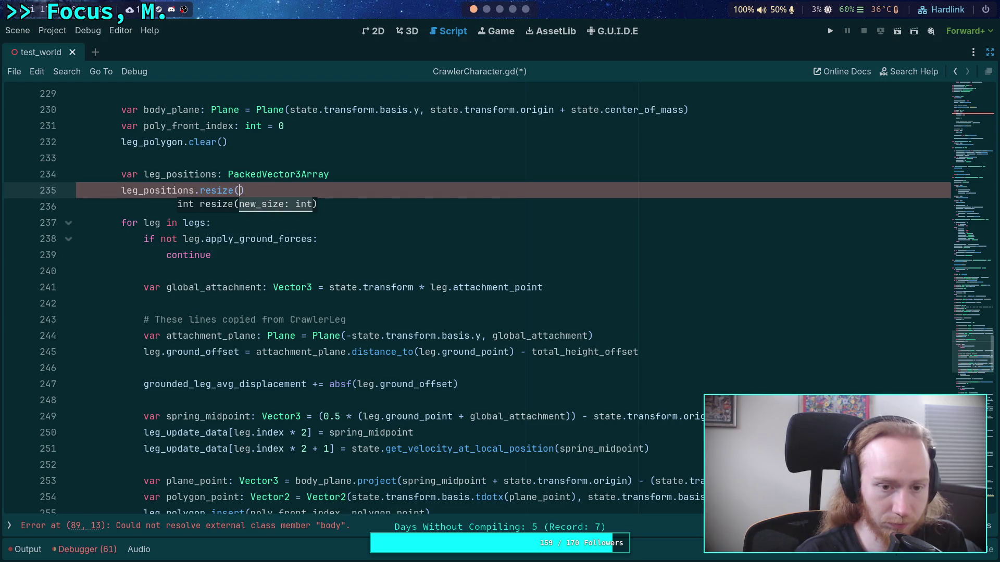
pyautogui.write('grounded_le')
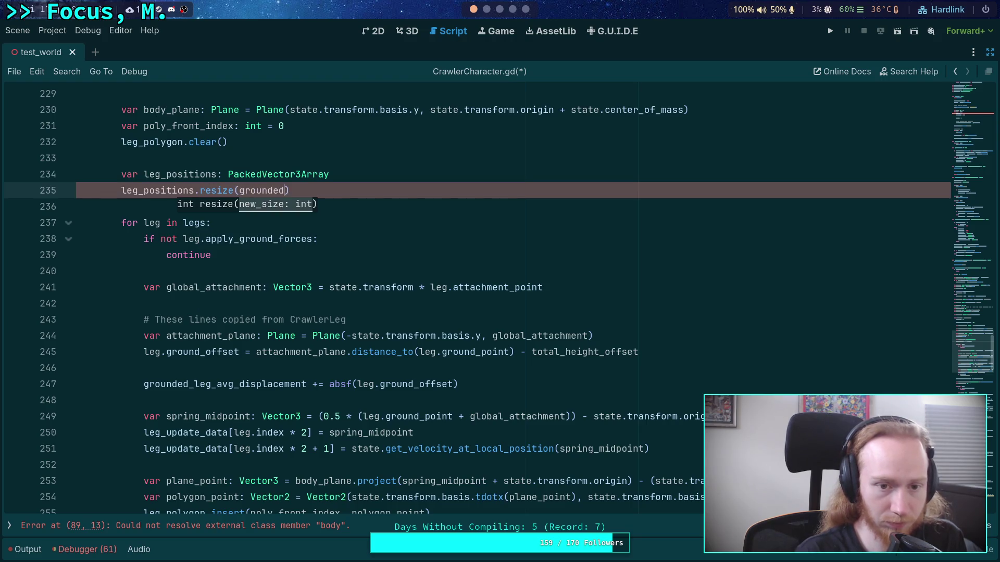
pyautogui.write('g_c')
pyautogui.press('Return')
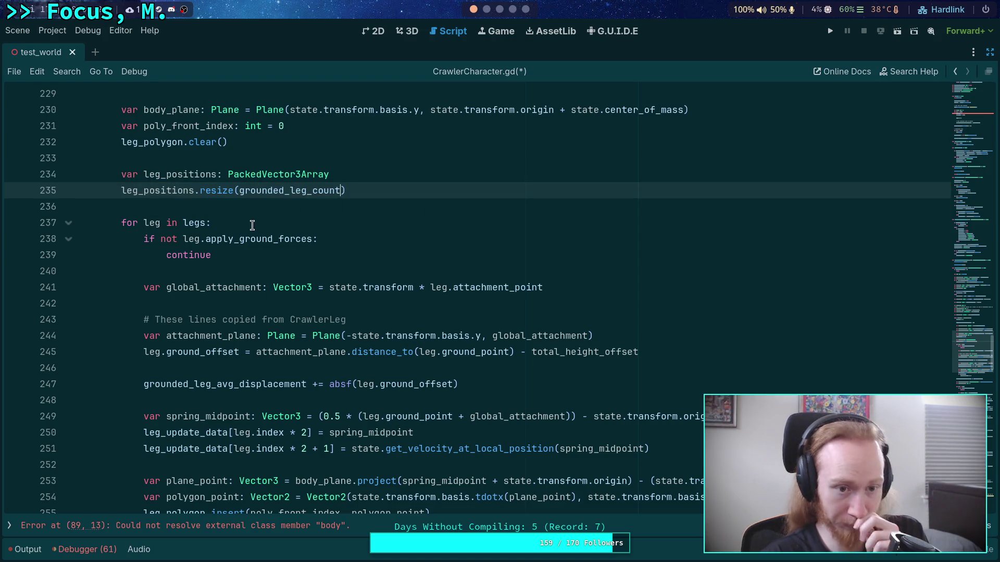
# Declare leg_pos_idx: int = 0 next to the resize call.
pyautogui.click(301, 208)
pyautogui.press('Up')
pyautogui.press('Return')
pyautogui.write('var')
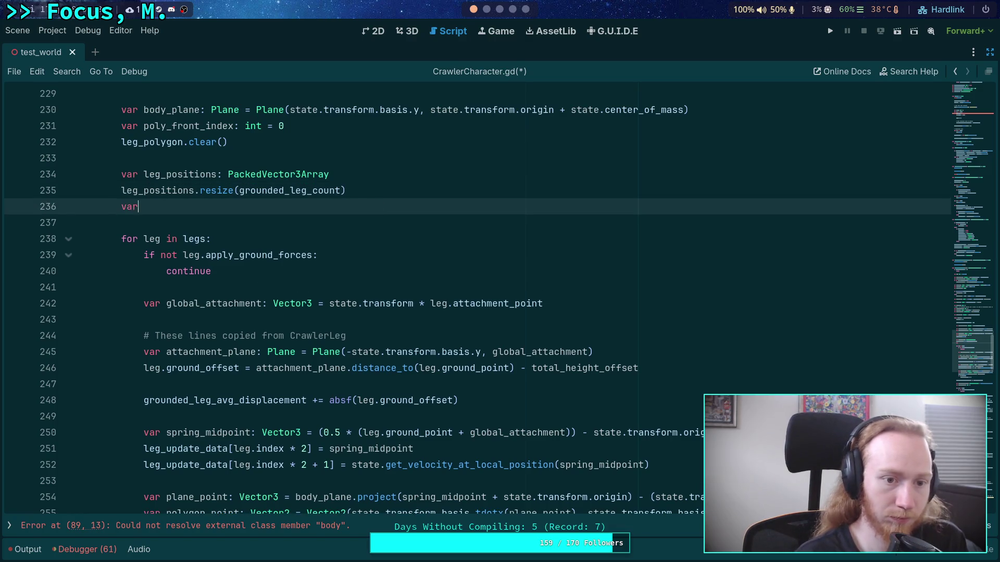
pyautogui.write(' leg_pos_idk')
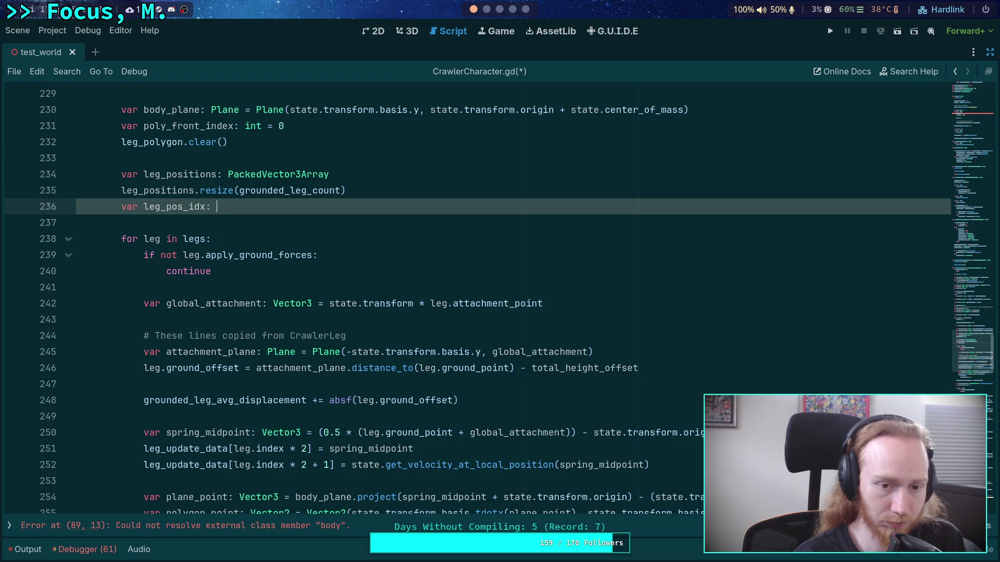
pyautogui.write('int = 0')
pyautogui.scroll(-2, 280, 225)
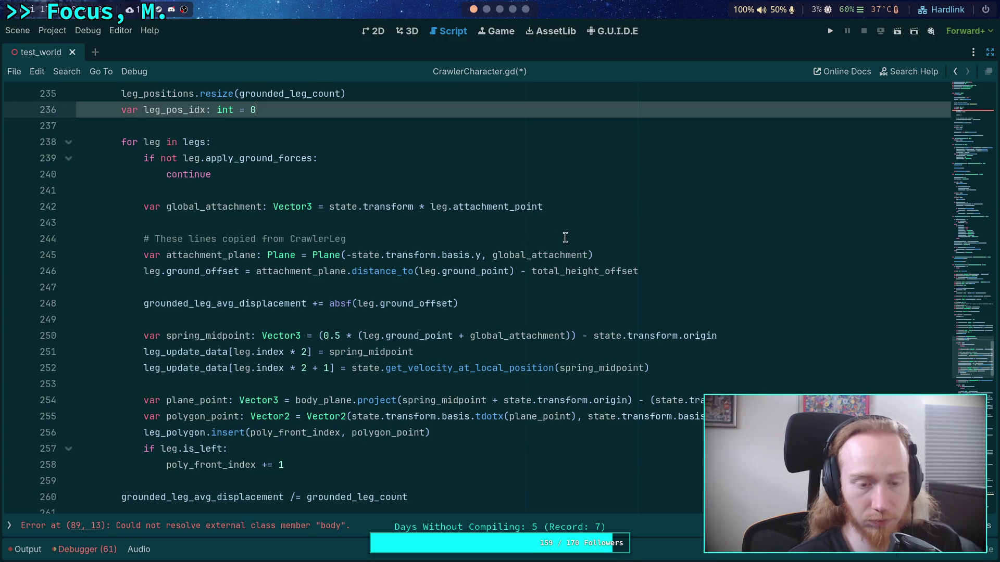
pyautogui.scroll(1, 565, 238)
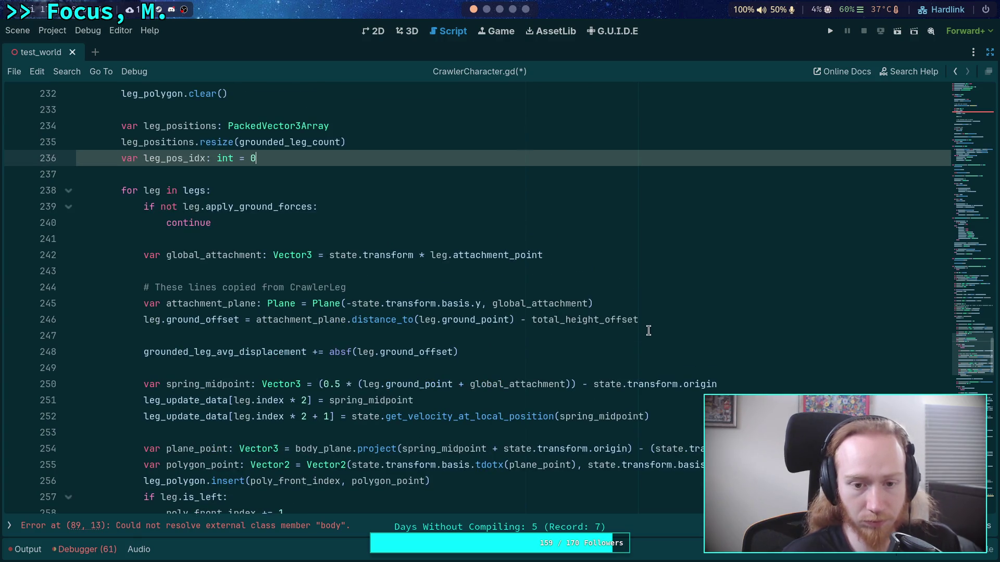
pyautogui.moveTo(508, 380)
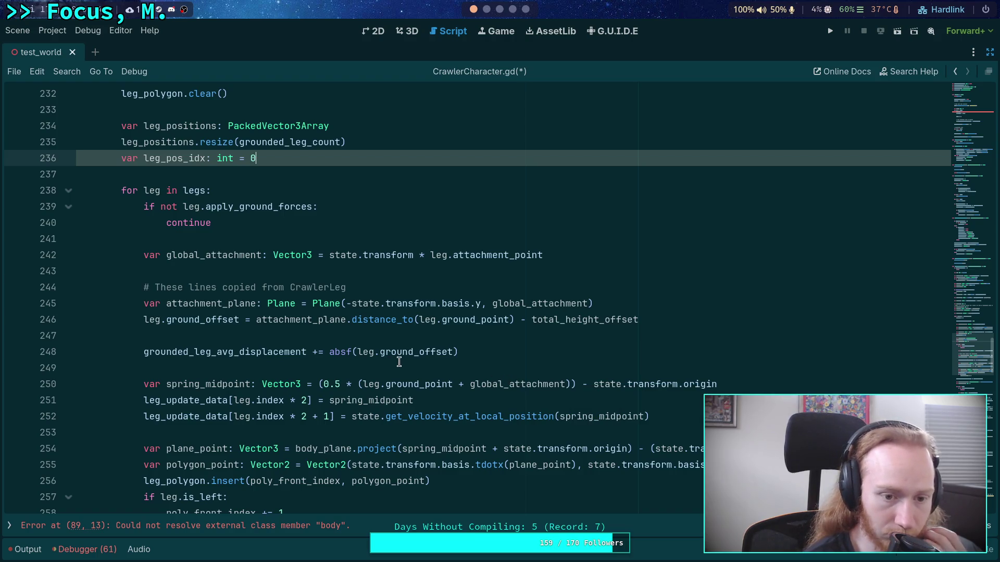
pyautogui.click(505, 373)
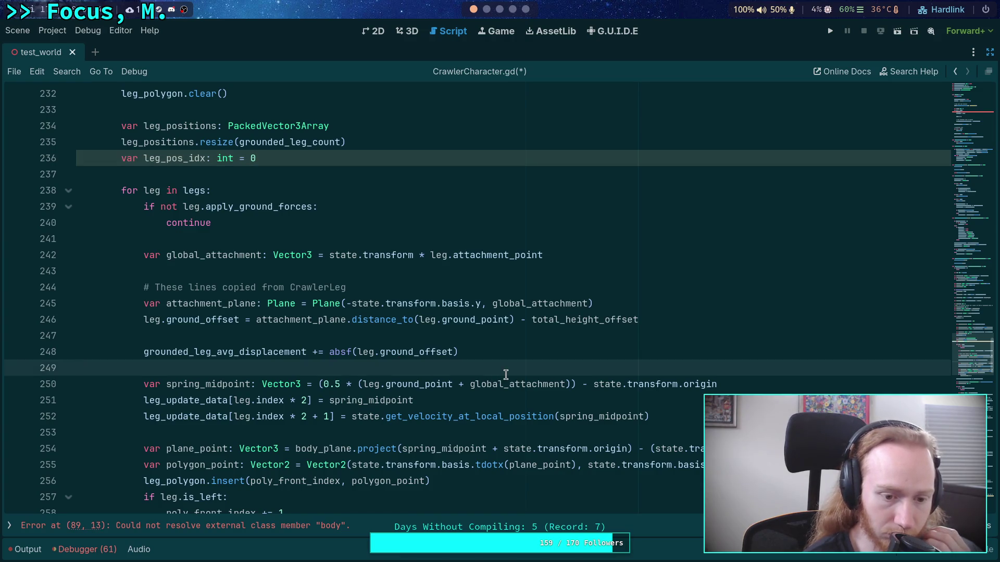
pyautogui.scroll(-1, 506, 375)
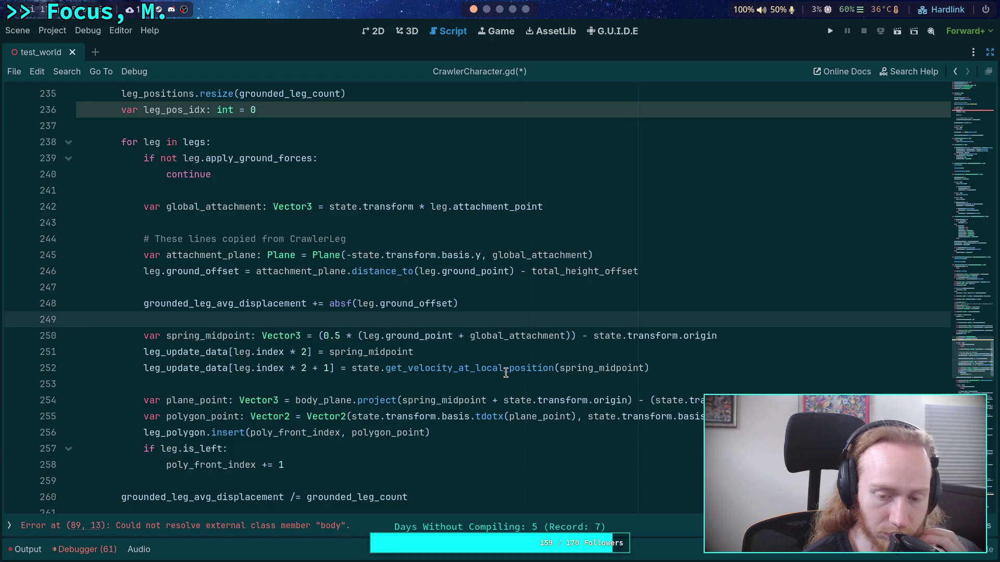
pyautogui.moveTo(447, 370)
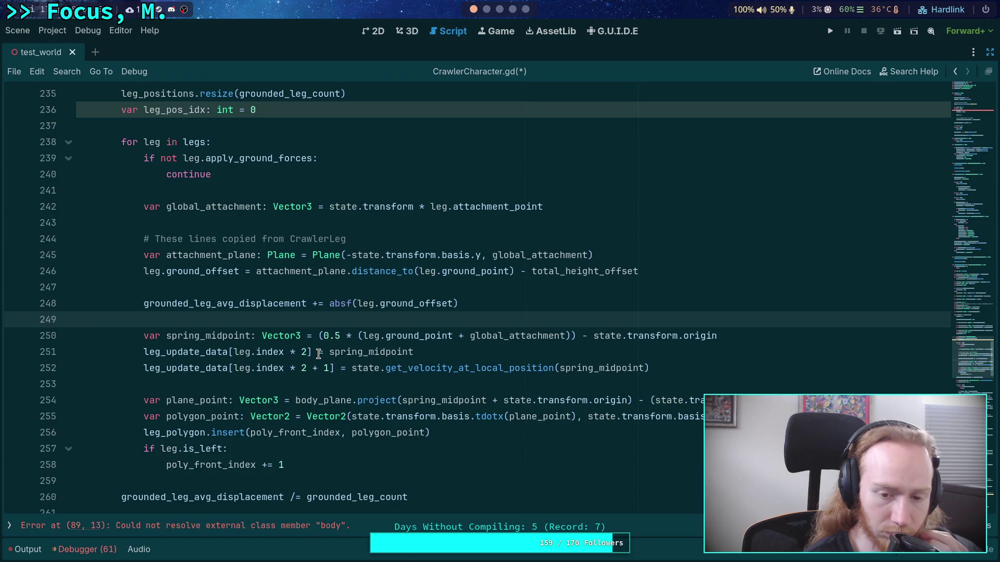
pyautogui.doubleClick(457, 402)
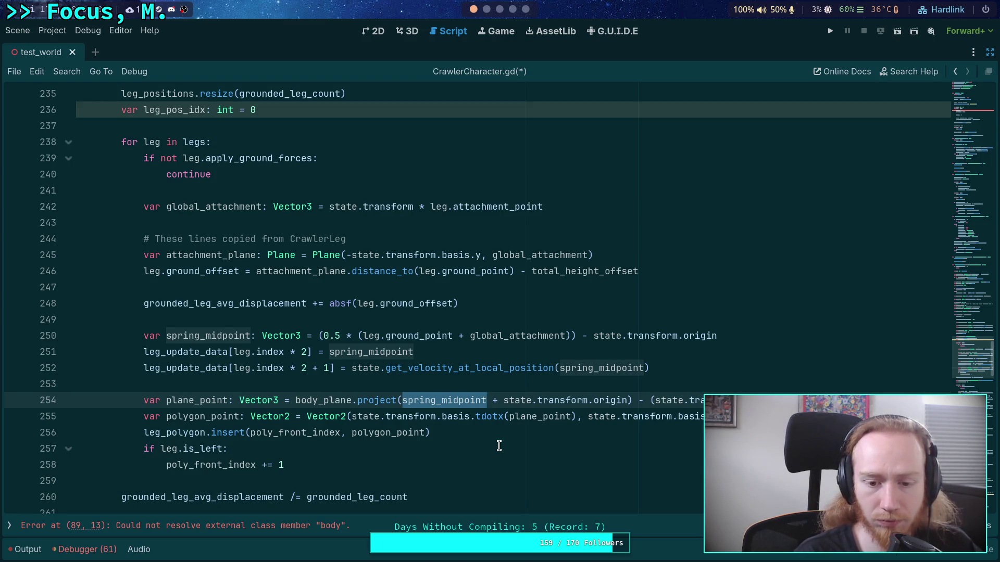
# Replace spring_midpoint with leg.ground_point in line 254's plane_point projection.
pyautogui.write('leg.gro')
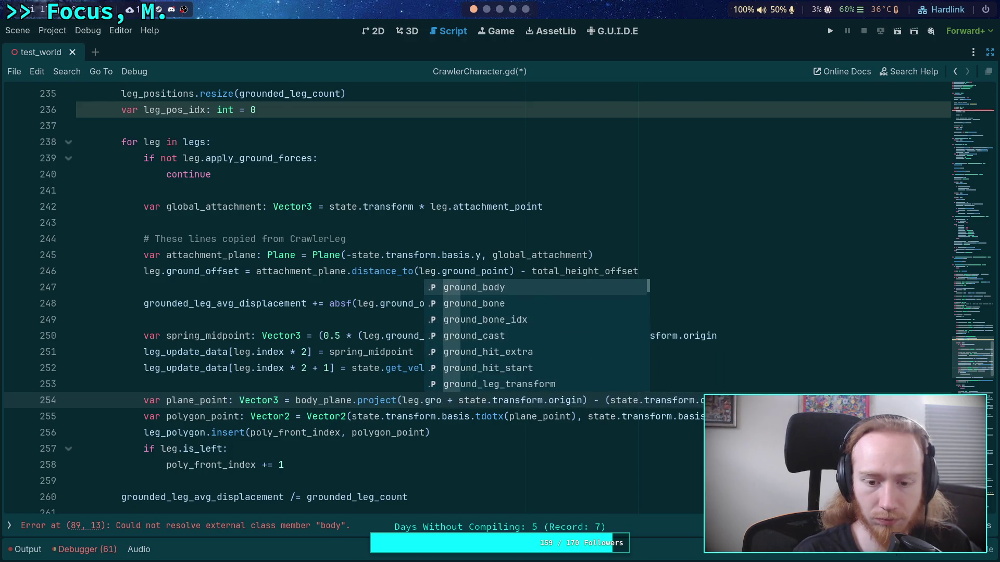
pyautogui.write('und')
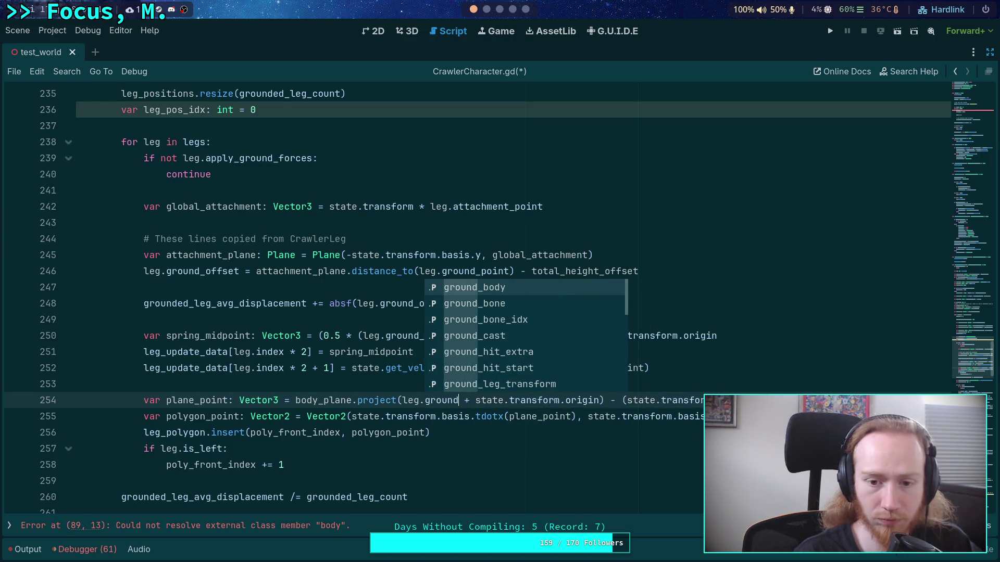
pyautogui.press('Down')
pyautogui.press('Down')
pyautogui.press('Down')
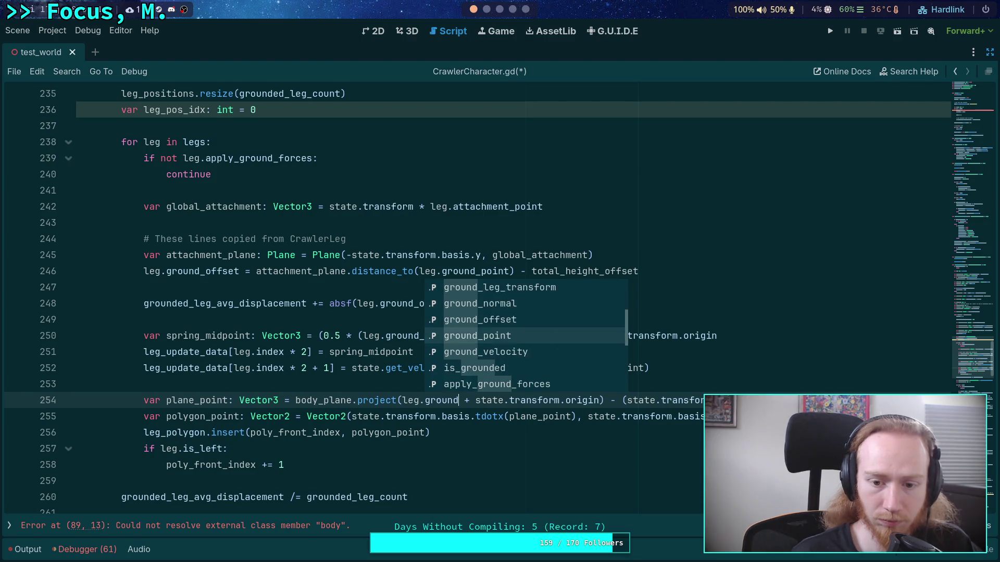
pyautogui.press('Return')
pyautogui.press('Delete')
pyautogui.press('Delete')
pyautogui.press('Delete')
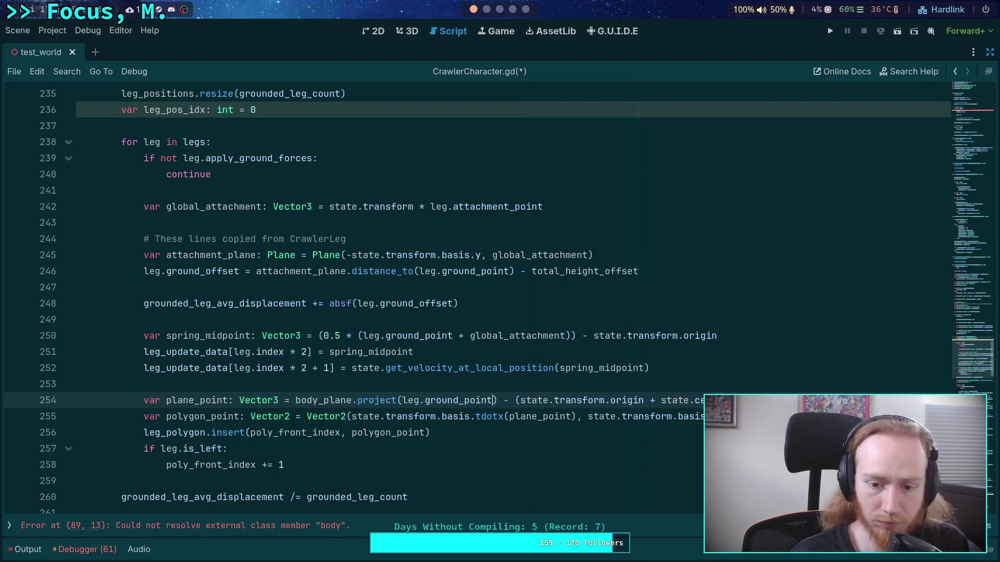
# Insert a blank line after line 258 inside the leg loop.
pyautogui.click(521, 385)
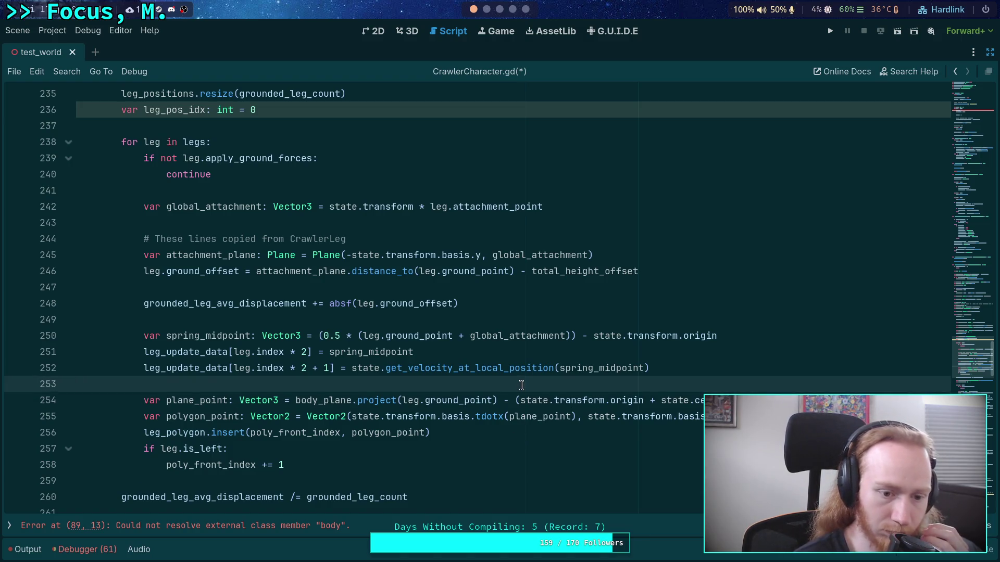
pyautogui.press('Down')
pyautogui.press('Down')
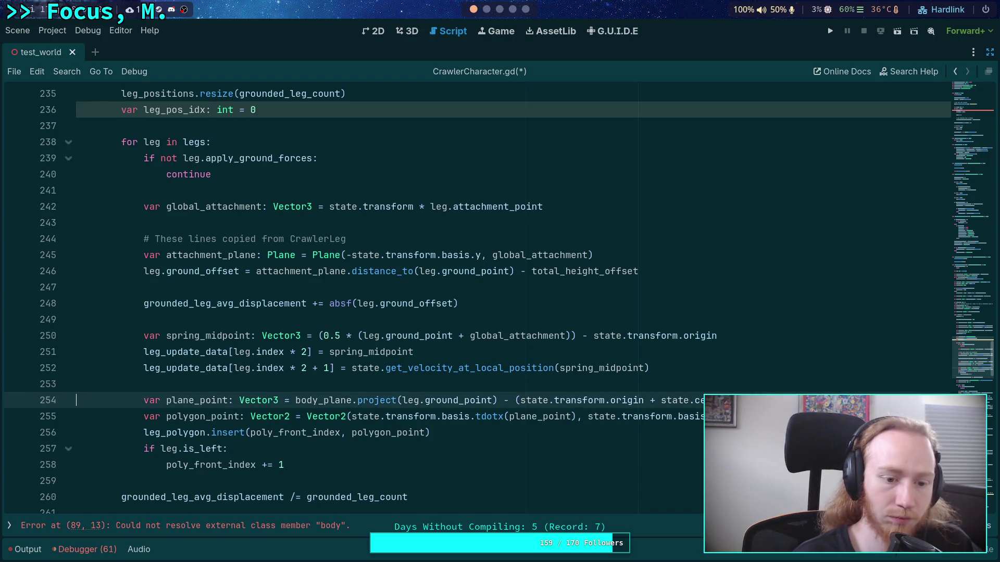
pyautogui.press('Down')
pyautogui.press('Down')
pyautogui.press('Down')
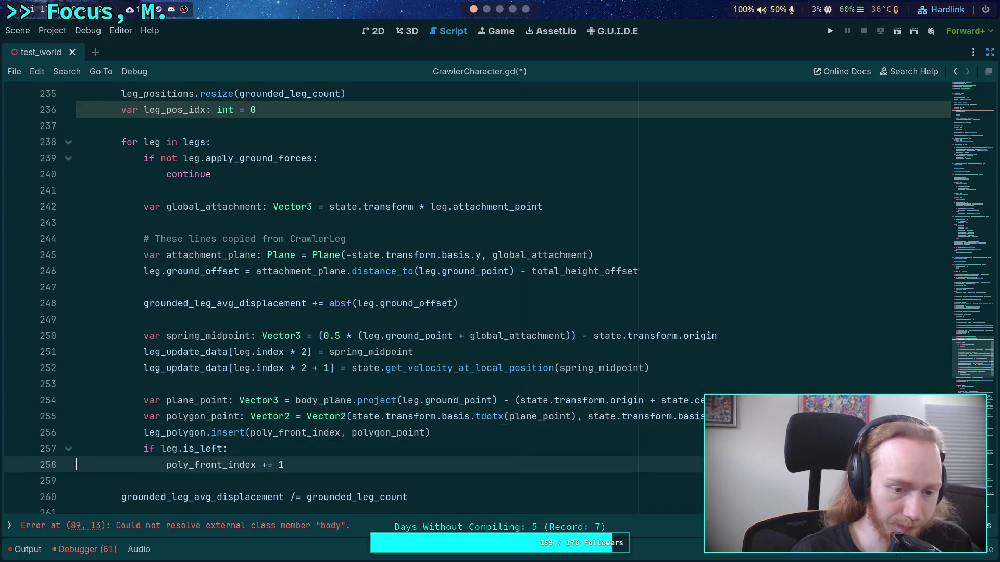
pyautogui.press('Return')
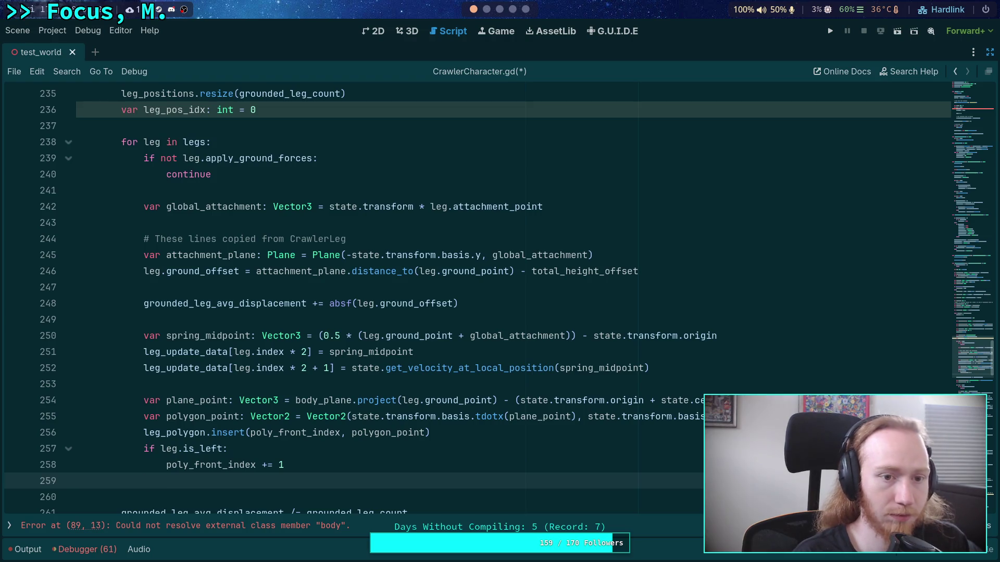
# Start the assignment leg_positions[leg_pos_idx] = leg.ground_point inside the loop.
pyautogui.write('leg_po')
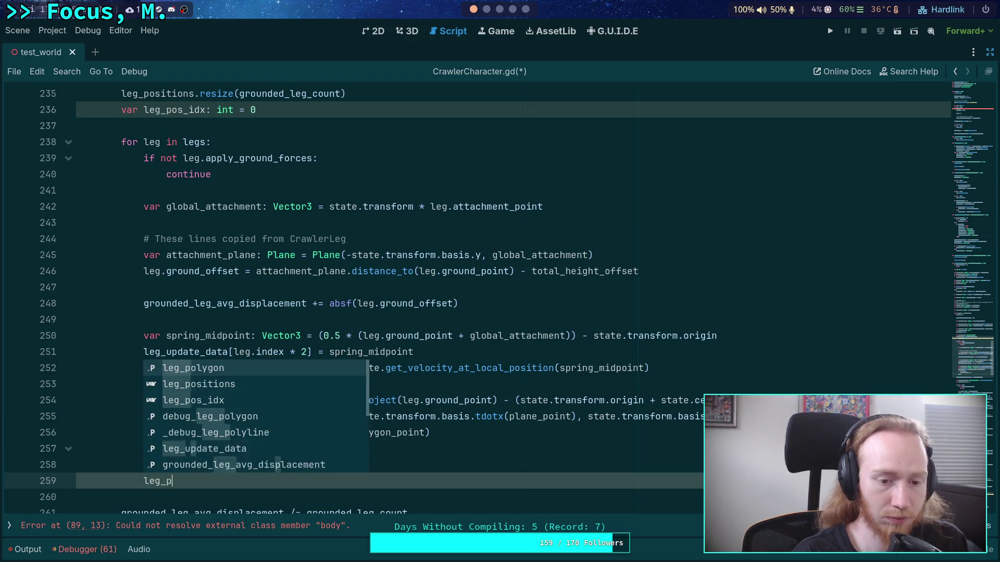
pyautogui.press('Down')
pyautogui.press('Return')
pyautogui.write('[i')
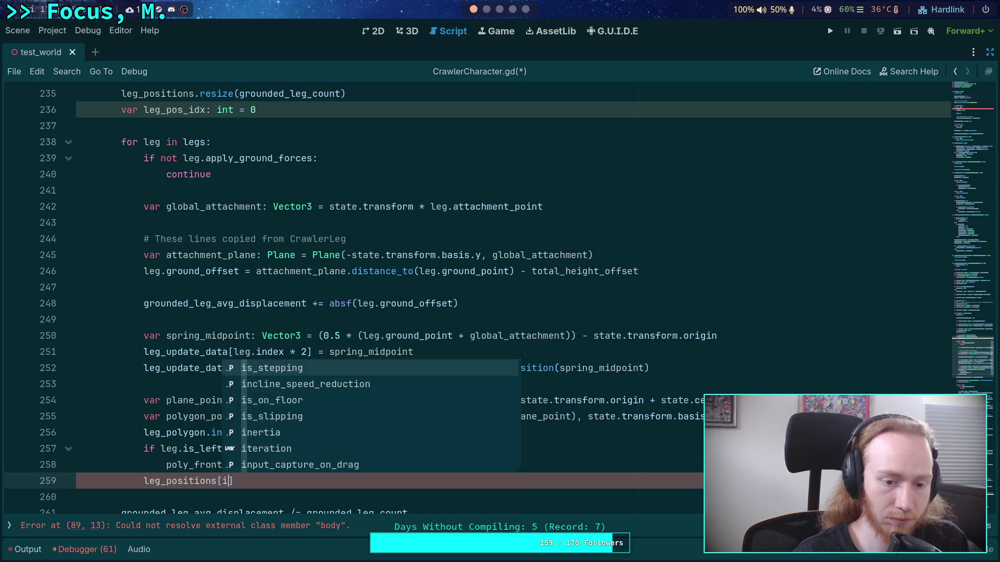
pyautogui.press('Escape')
pyautogui.write('leg_pos')
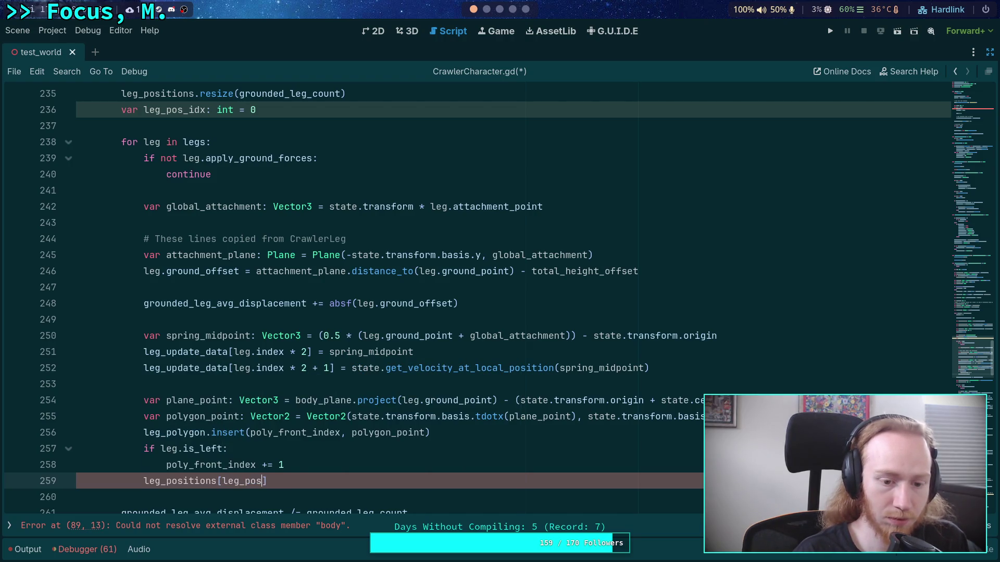
pyautogui.press('Down')
pyautogui.press('Return')
pyautogui.write('] = ')
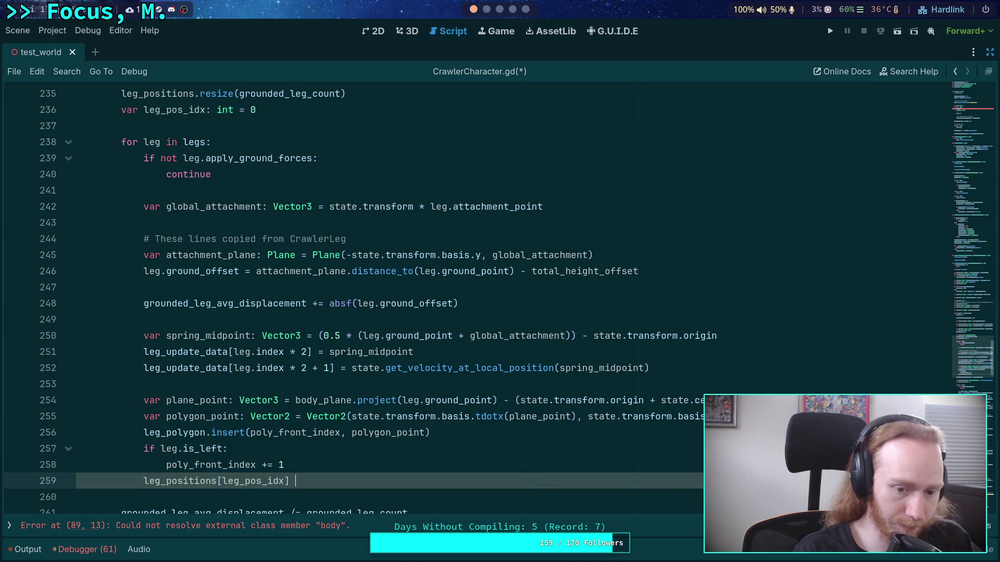
pyautogui.write('leg.groin')
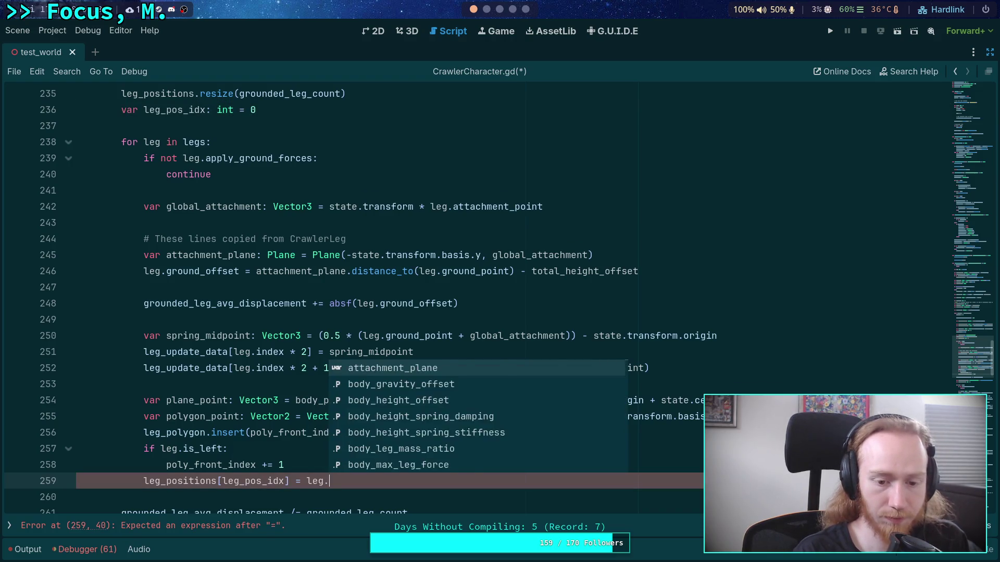
pyautogui.press('BackSpace')
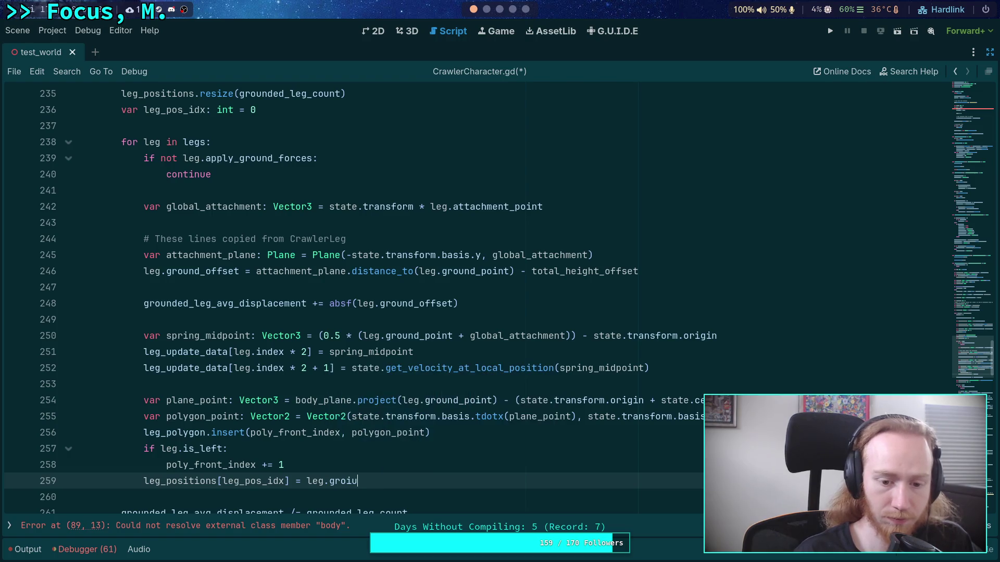
pyautogui.press('BackSpace')
pyautogui.press('Down')
pyautogui.press('Down')
pyautogui.press('Down')
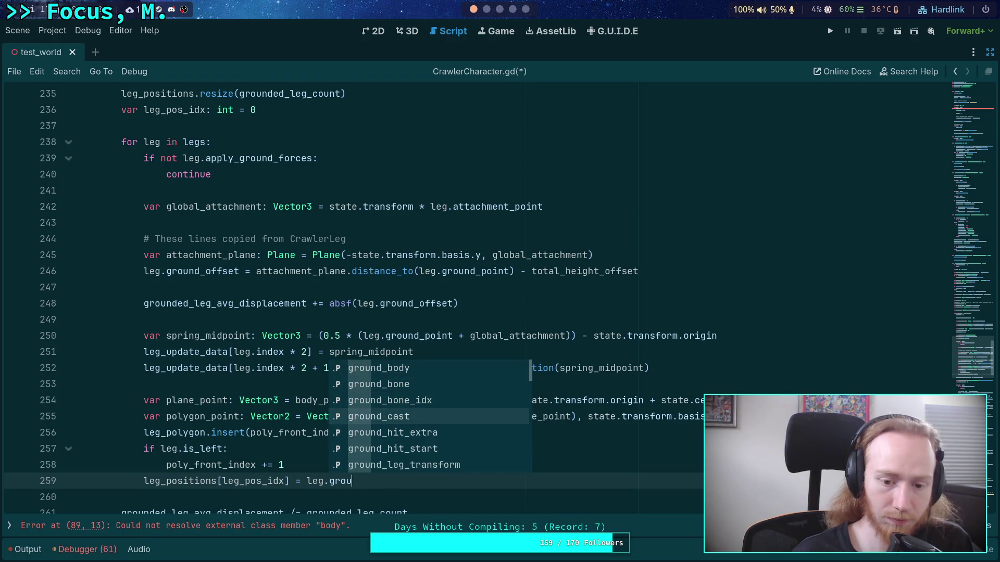
pyautogui.write('u')
pyautogui.press('Down')
pyautogui.press('Down')
pyautogui.press('Down')
pyautogui.press('Return')
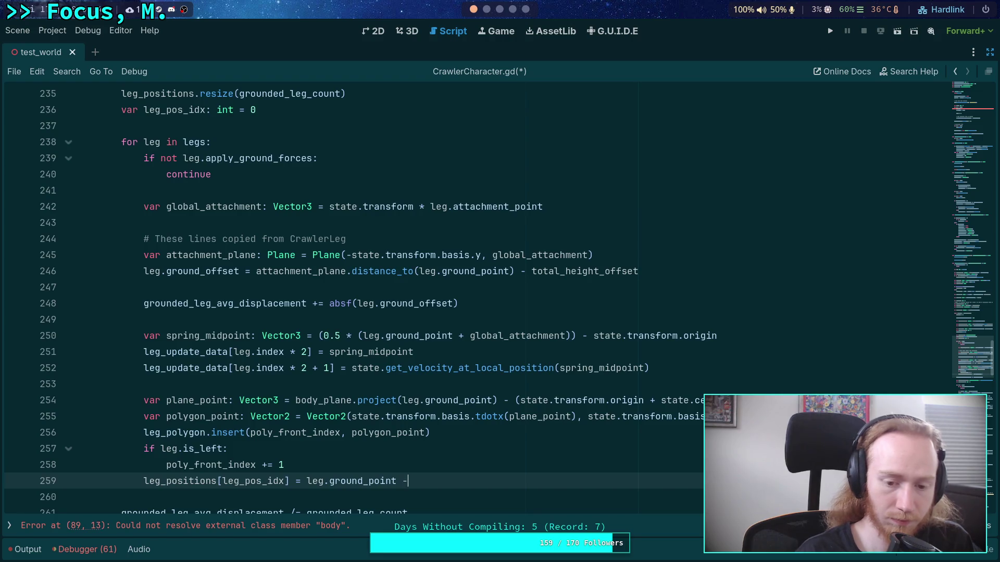
# Offset the ground point using state.transform.origin and state.center_of_mass.
pyautogui.write('state.tar)')
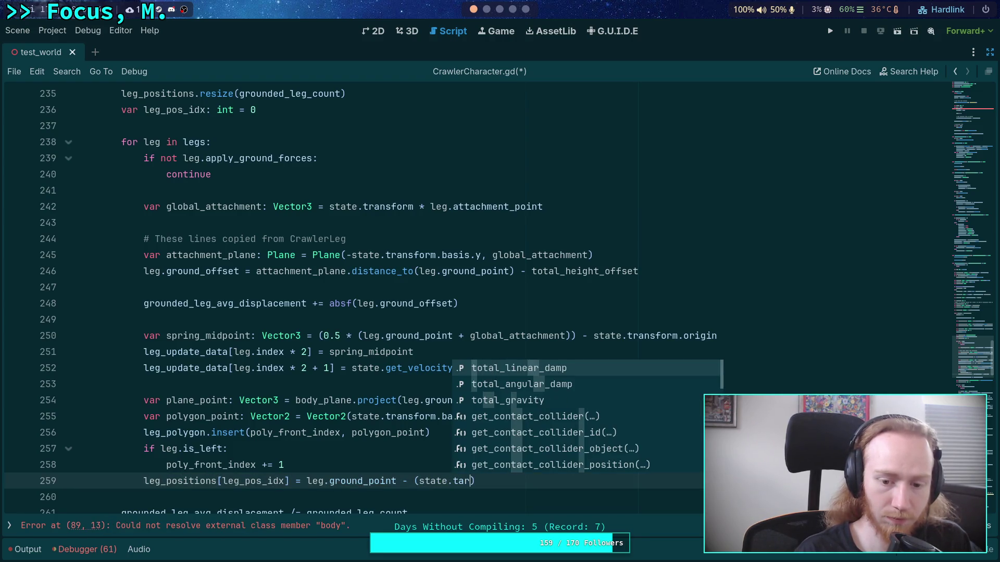
pyautogui.press('BackSpace')
pyautogui.write('ran')
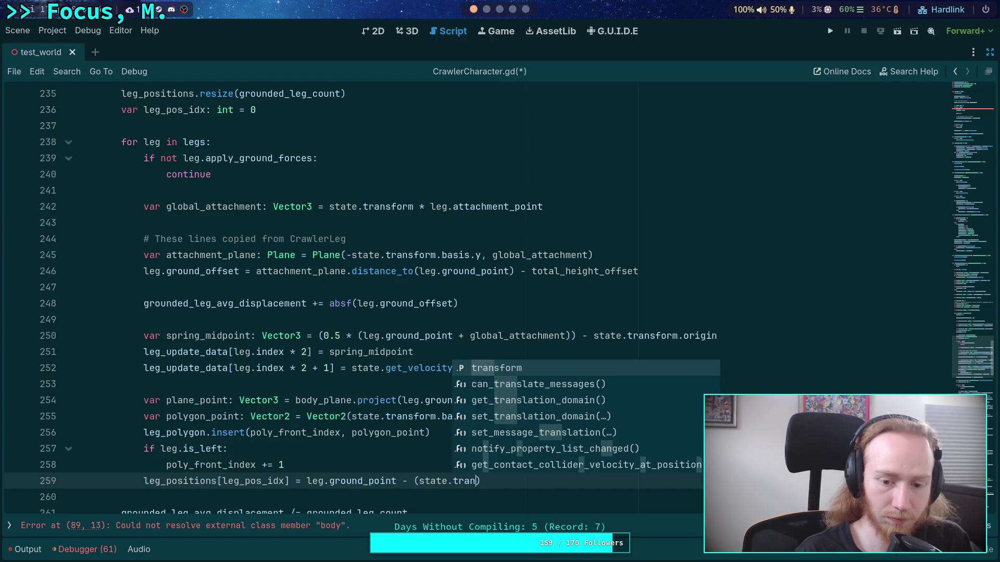
pyautogui.press('Return')
pyautogui.write('.or')
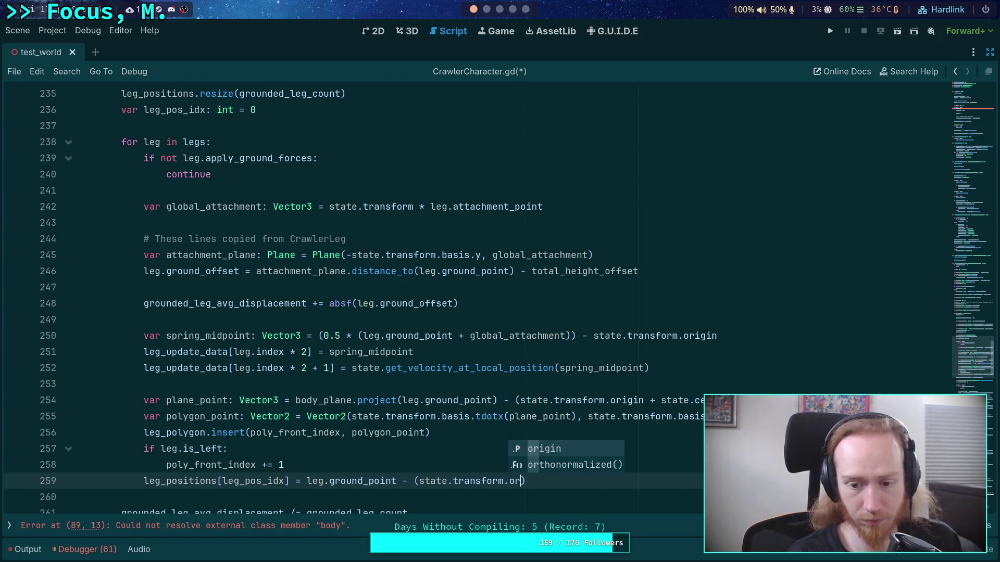
pyautogui.press('Return')
pyautogui.write('state.center')
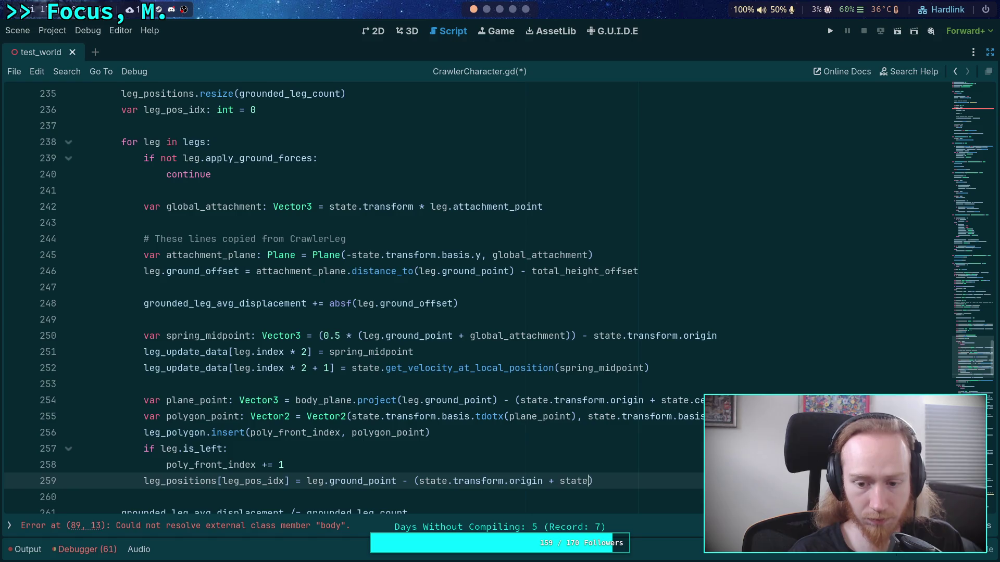
pyautogui.press('Return')
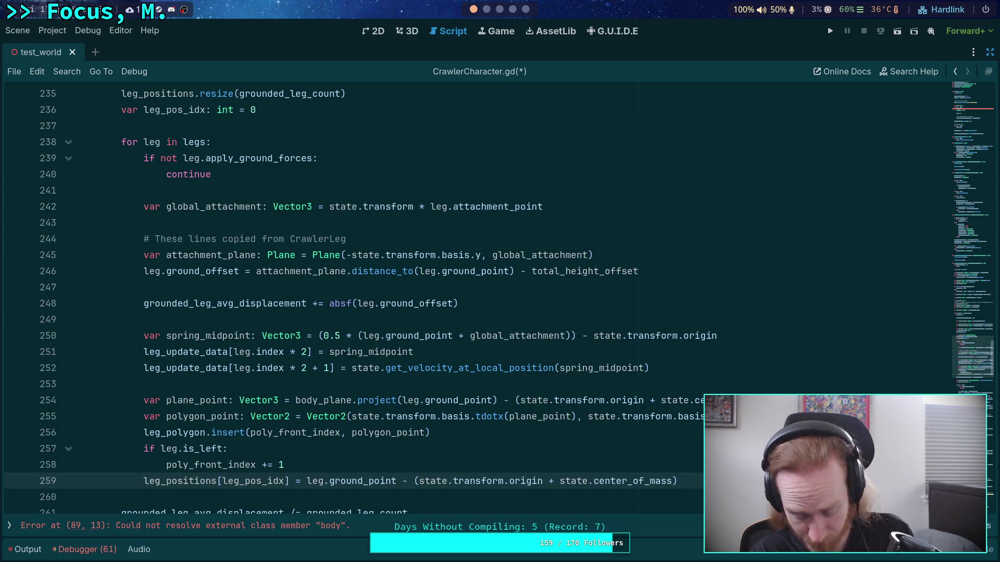
# Add leg_pos_idx += 1 on the next line and save the script.
pyautogui.scroll(-3, 414, 401)
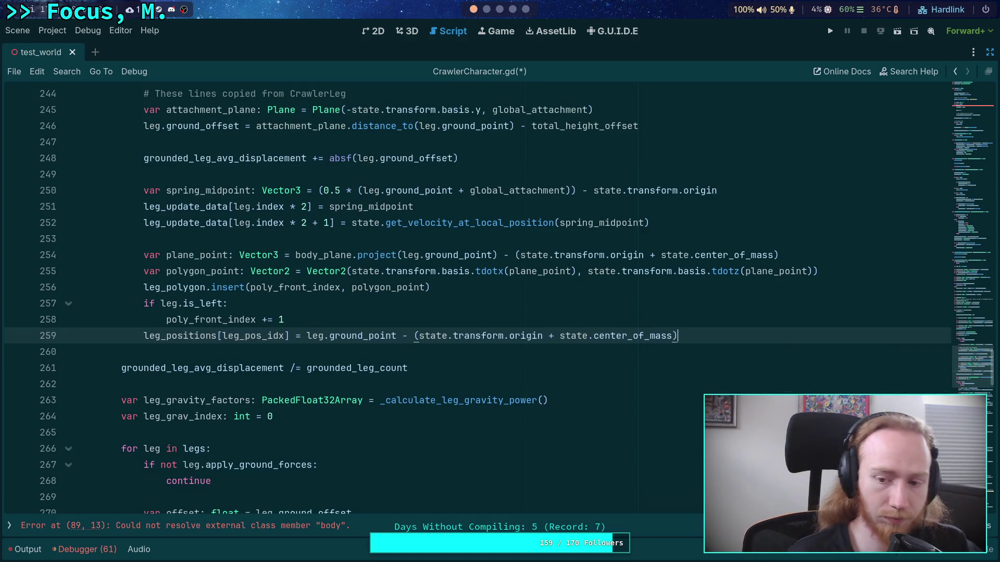
pyautogui.press('Return')
pyautogui.write('leg_pos_idx =')
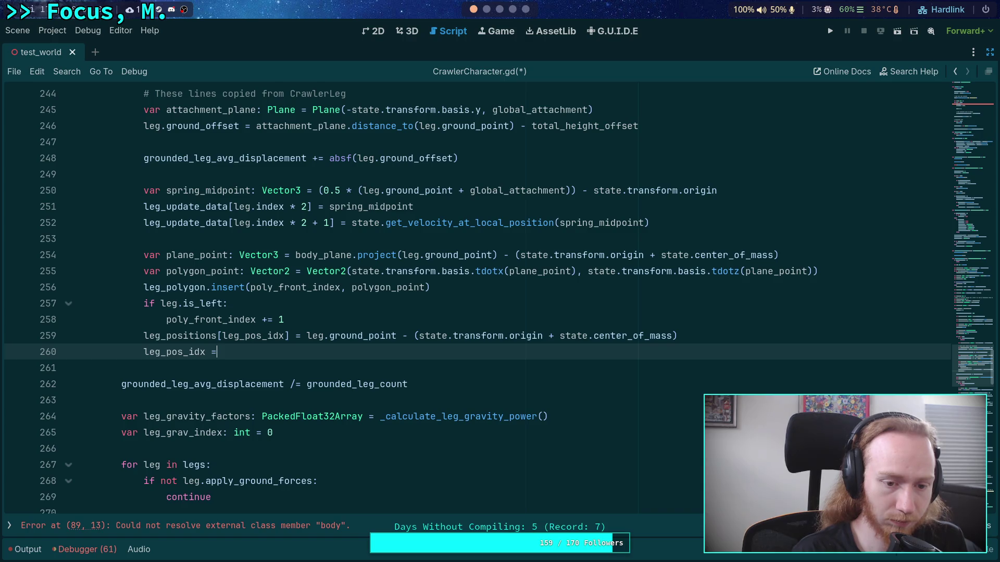
pyautogui.press('BackSpace')
pyautogui.write('+= 1')
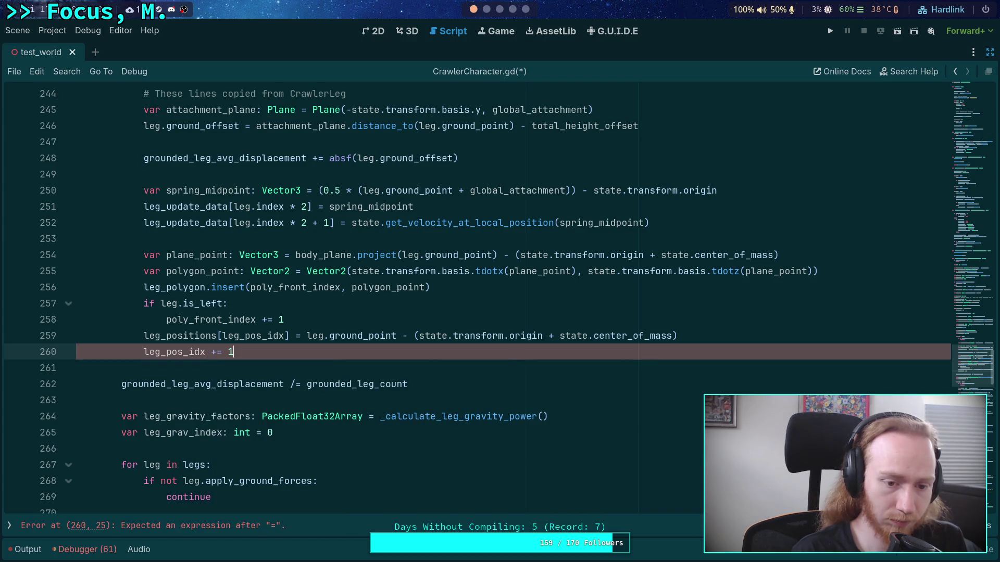
pyautogui.hotkey('ctrl', 's')
# Pass leg_positions as the argument of the _calculate_leg_gravity_power call.
pyautogui.scroll(-4, 550, 353)
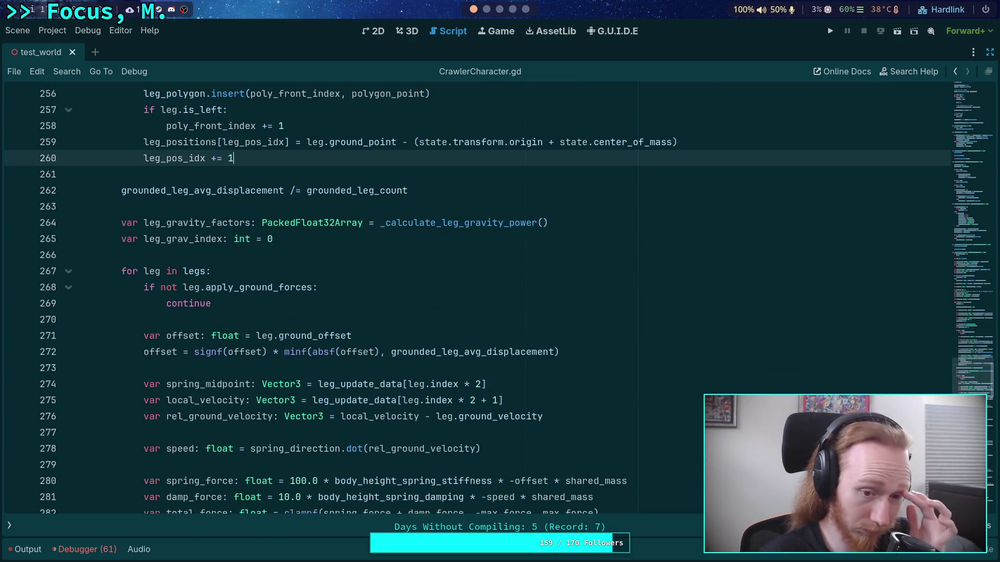
pyautogui.click(540, 222)
pyautogui.write('leg')
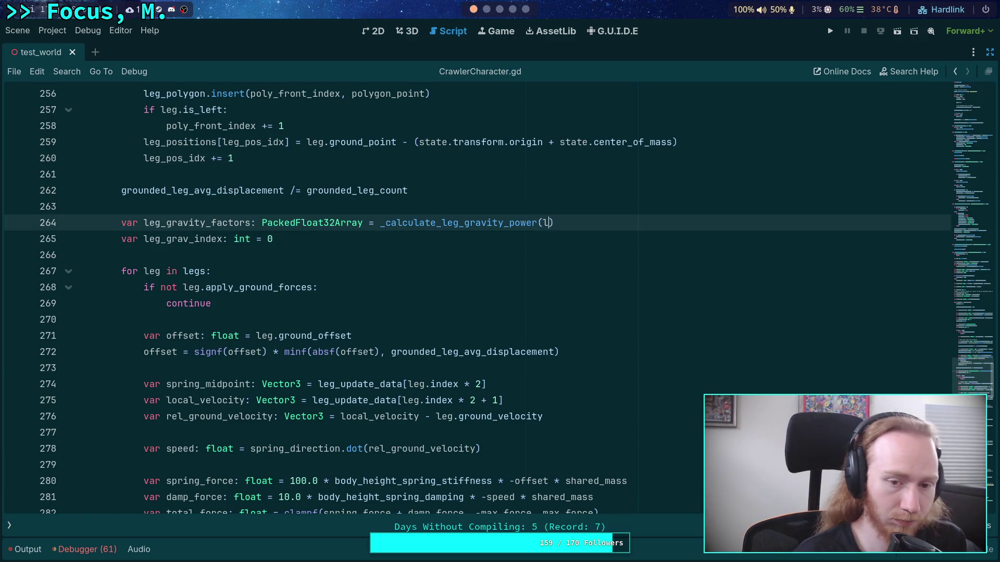
pyautogui.write('_pos')
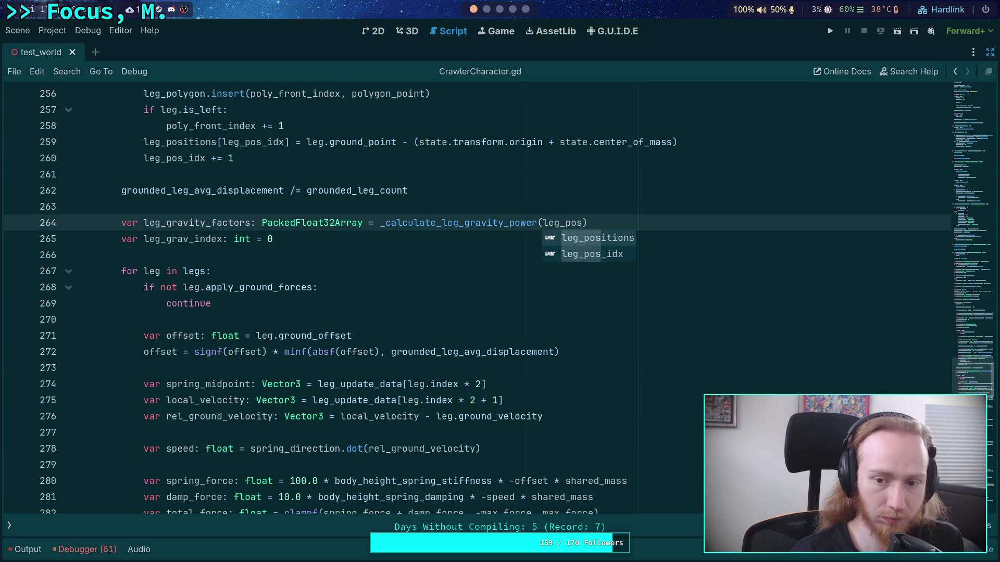
pyautogui.press('Return')
pyautogui.scroll(-20, 354, 323)
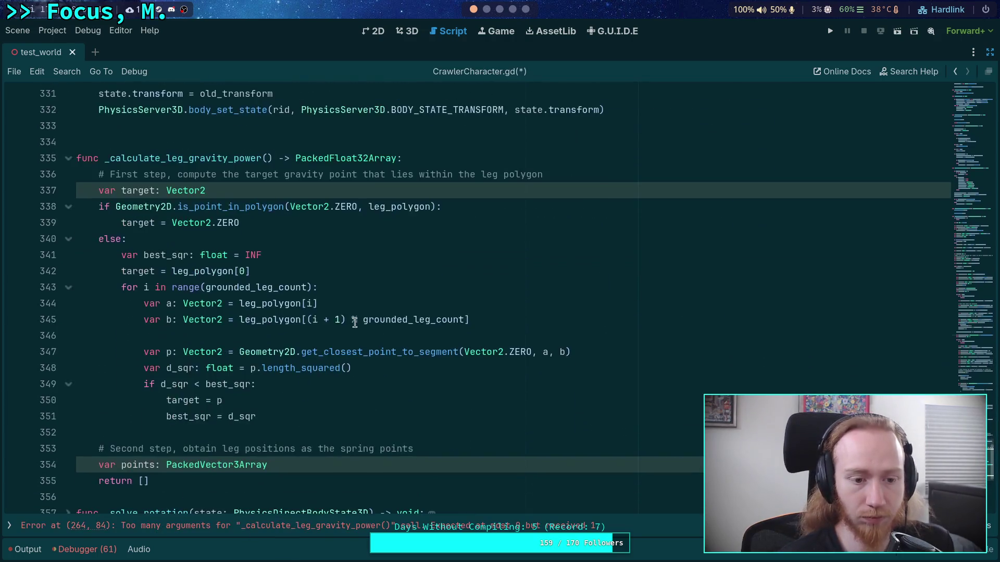
# Give _calculate_leg_gravity_power a leg_positions: PackedVector3Array parameter.
pyautogui.click(270, 158)
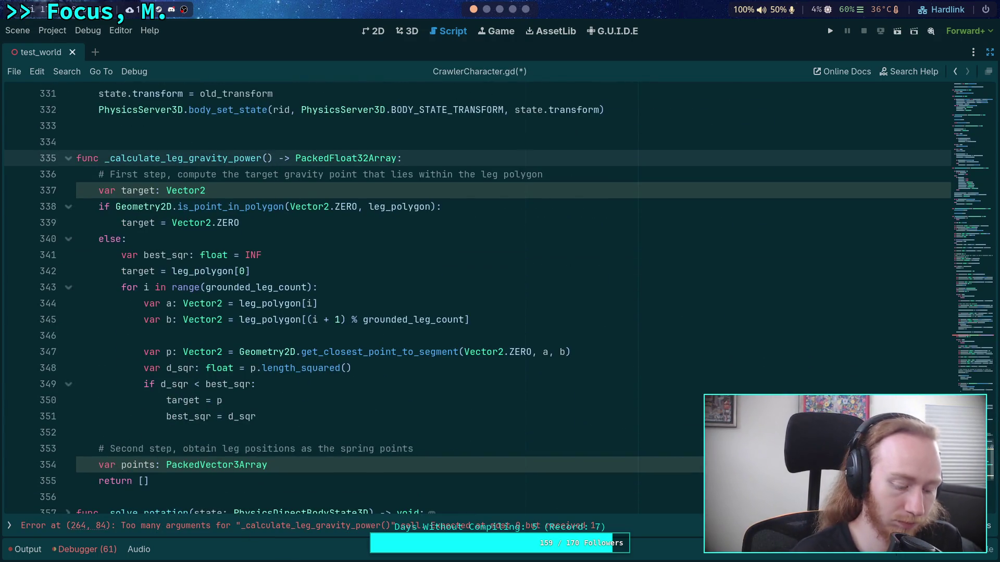
pyautogui.write('leg_positions:')
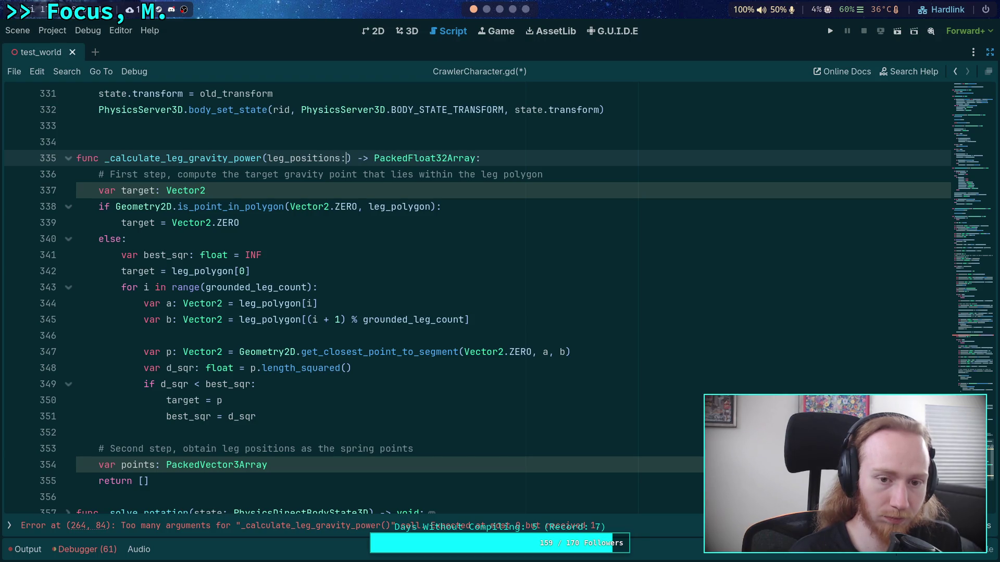
pyautogui.write(' PackedVector3')
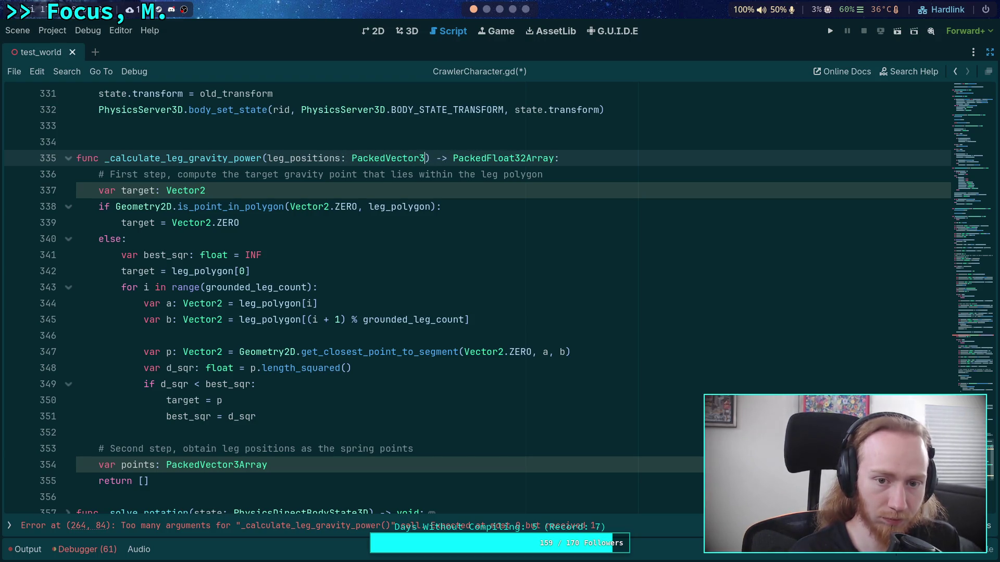
pyautogui.press('Return')
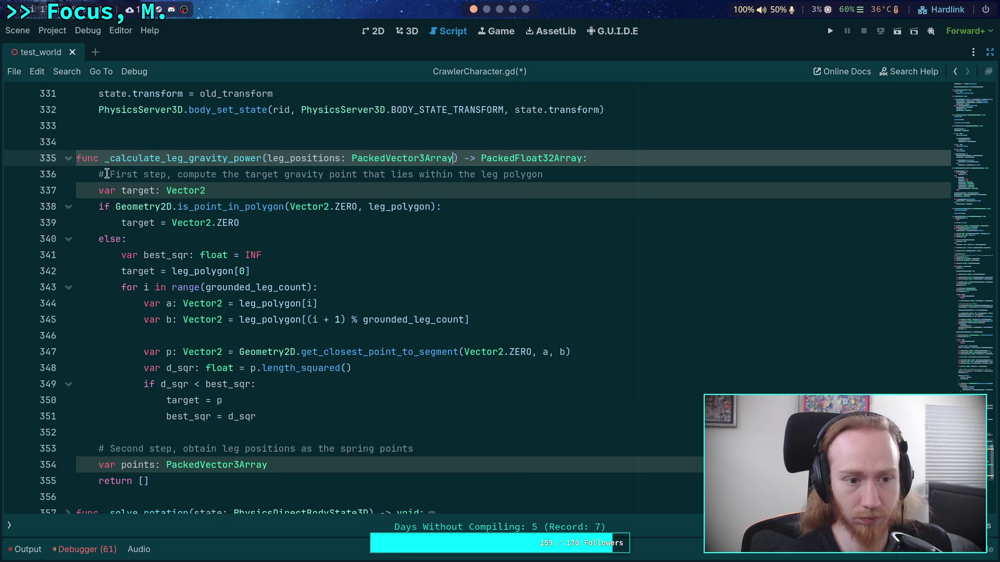
# Delete the old comment and target-point computation lines, leaving only the return.
pyautogui.moveTo(107, 174); pyautogui.dragTo(558, 174)
pyautogui.press('BackSpace')
pyautogui.moveTo(99, 191)
pyautogui.mouseDown()
pyautogui.moveTo(227, 347)
pyautogui.moveTo(307, 417)
pyautogui.mouseUp()
pyautogui.hotkey('ctrl', 'c')
pyautogui.press('BackSpace')
pyautogui.click(298, 255)
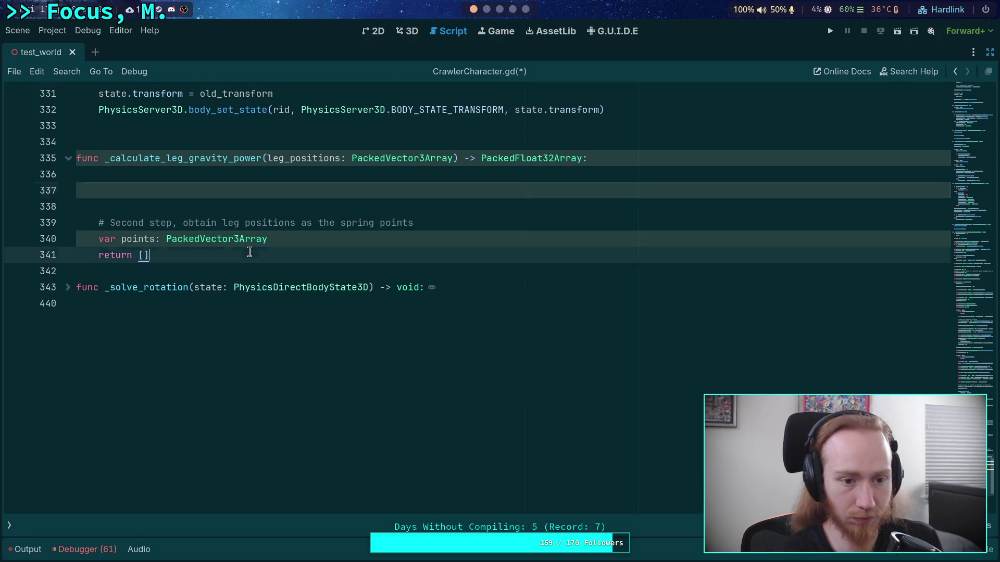
pyautogui.moveTo(297, 238); pyautogui.dragTo(283, 181)
pyautogui.press('BackSpace')
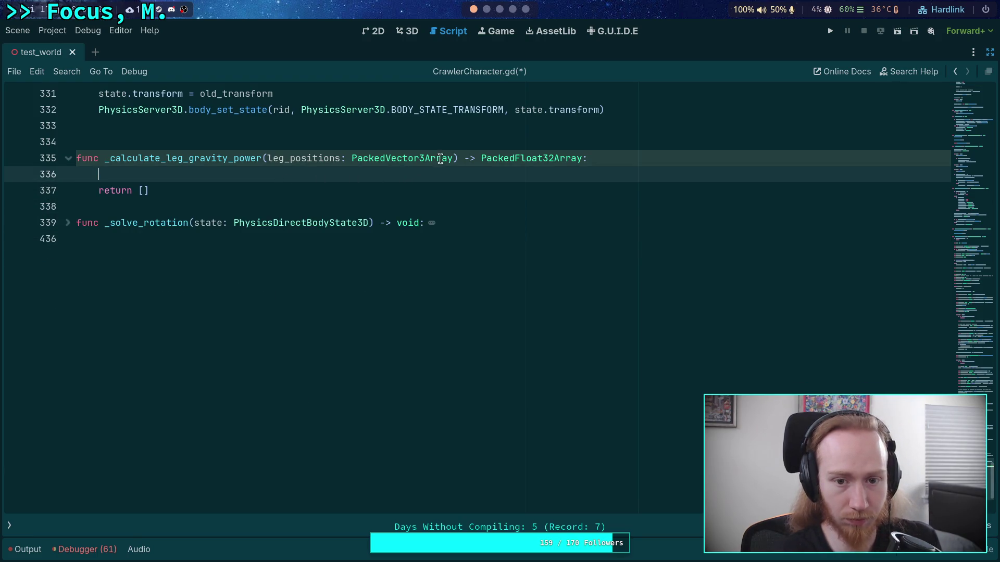
# Add a second parameter target: Vector2 to the function signature.
pyautogui.click(453, 158)
pyautogui.write(', target')
pyautogui.press('BackSpace')
pyautogui.press('BackSpace')
pyautogui.press('BackSpace')
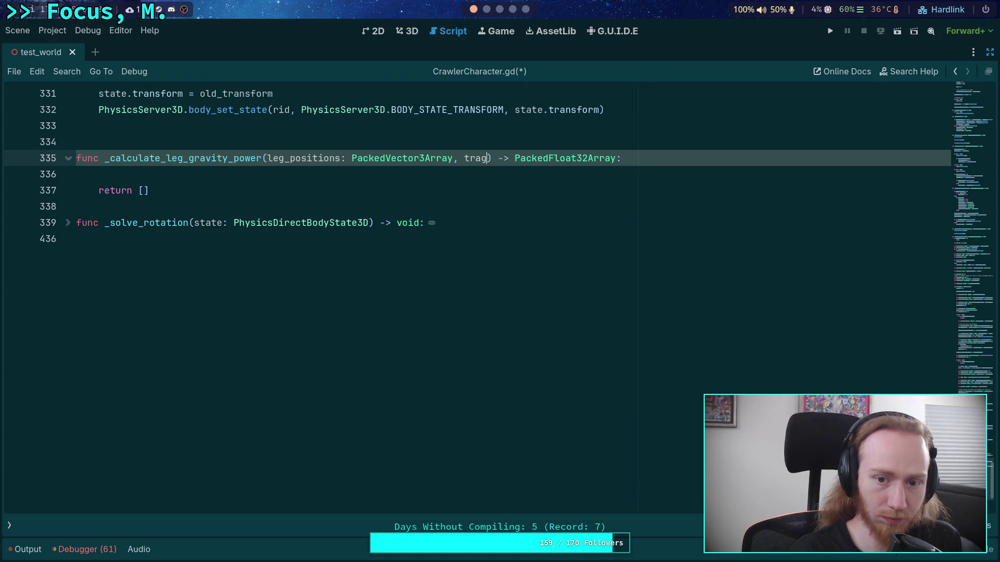
pyautogui.write('arget: Vector2')
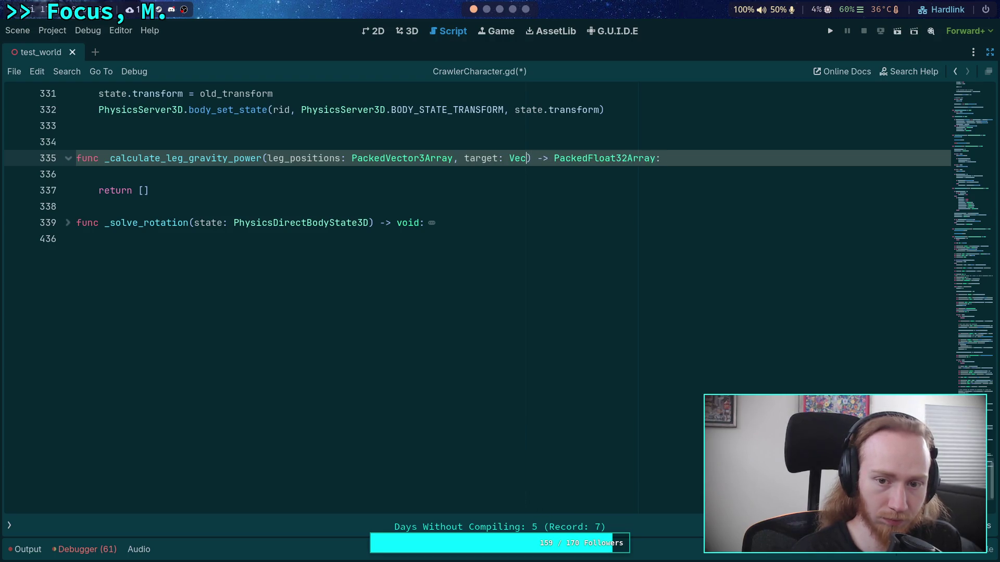
pyautogui.click(353, 176)
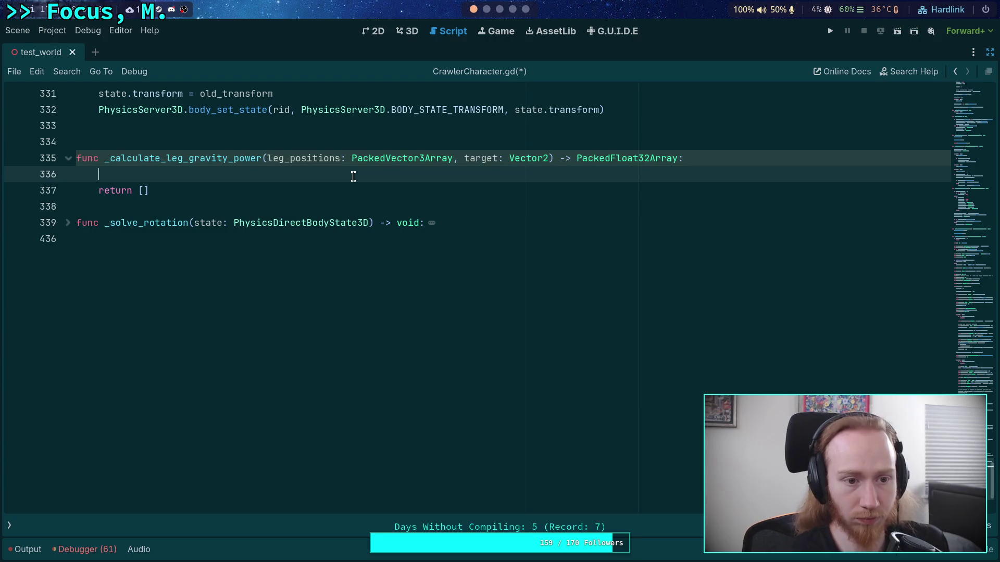
pyautogui.scroll(15, 431, 203)
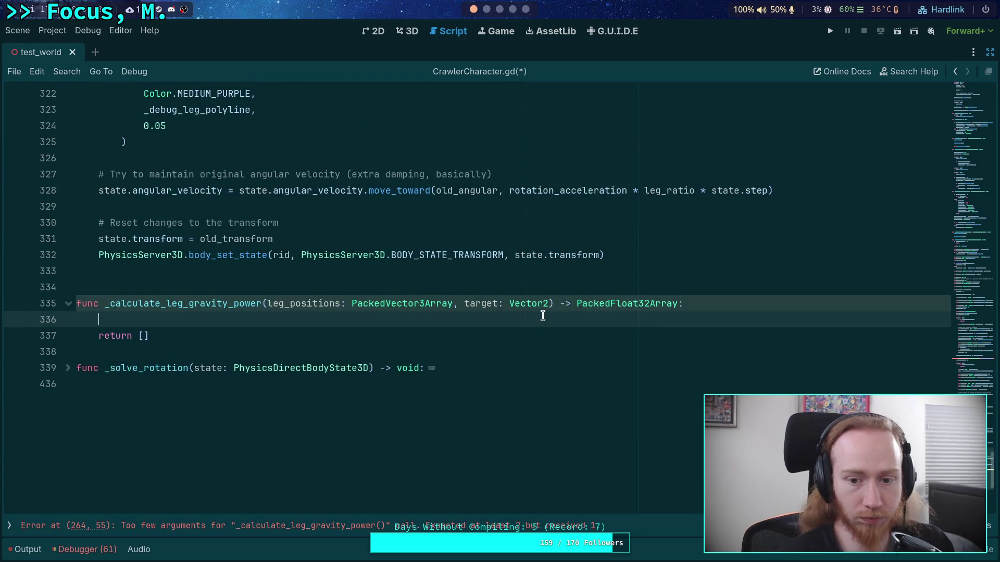
pyautogui.scroll(11, 406, 314)
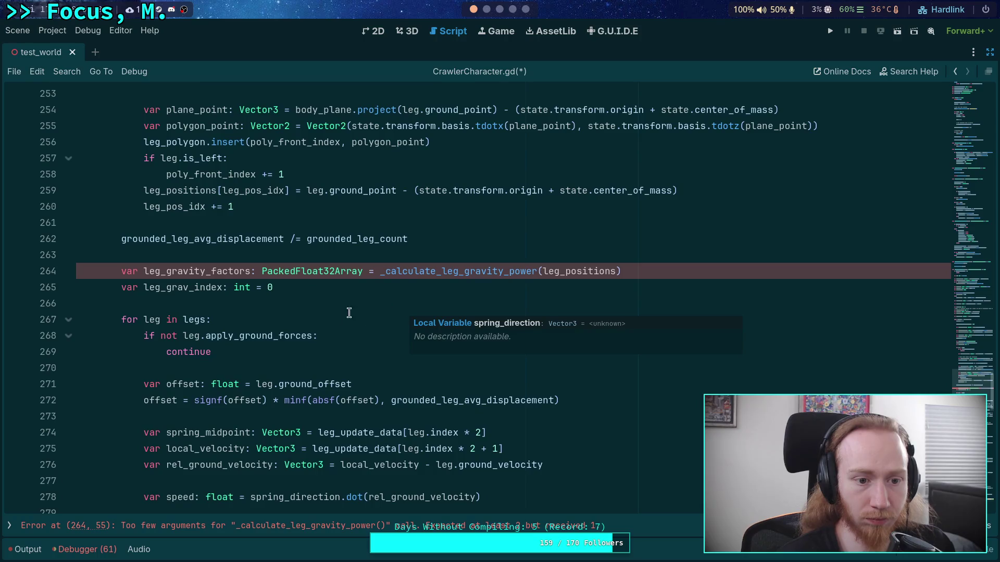
pyautogui.scroll(-3, 473, 11)
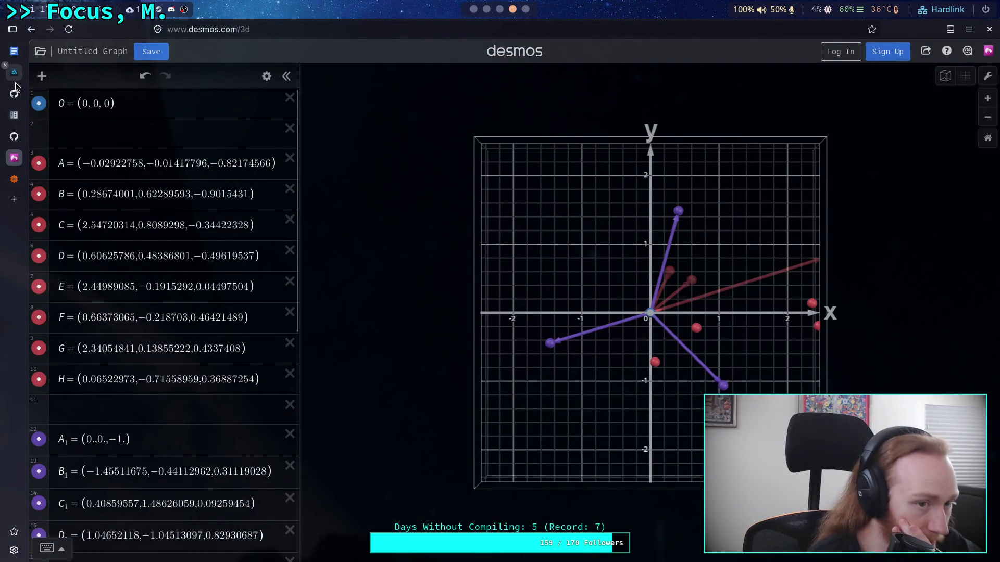
pyautogui.click(14, 93)
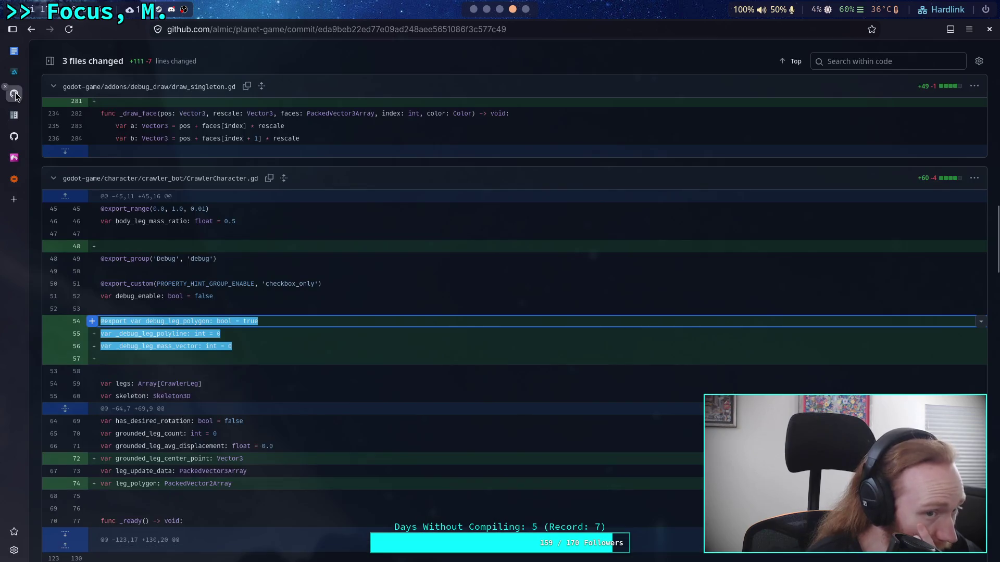
# Scroll the GitHub diff to the best_mass_center block, then return to the Godot editor.
pyautogui.scroll(-15, 275, 258)
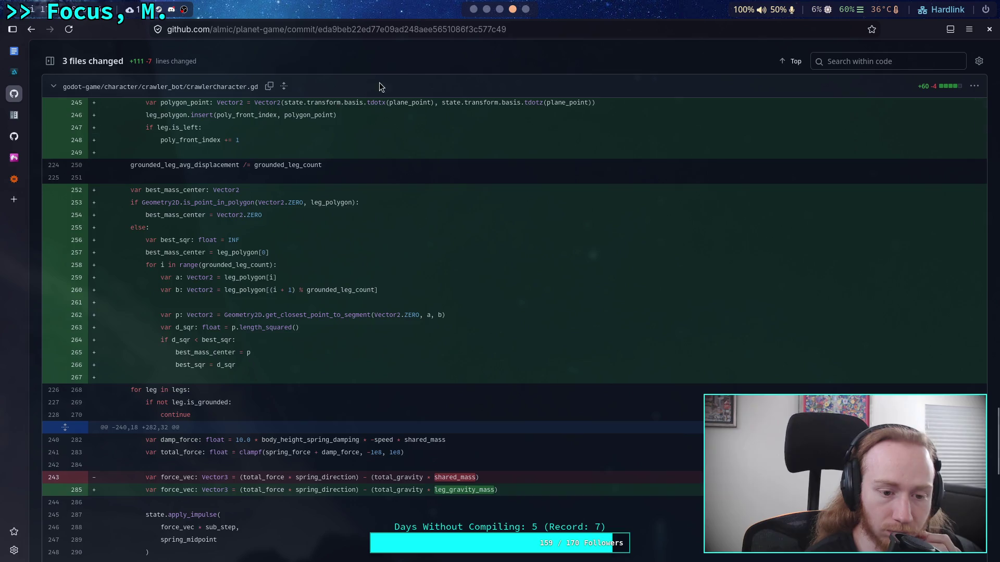
pyautogui.click(474, 9)
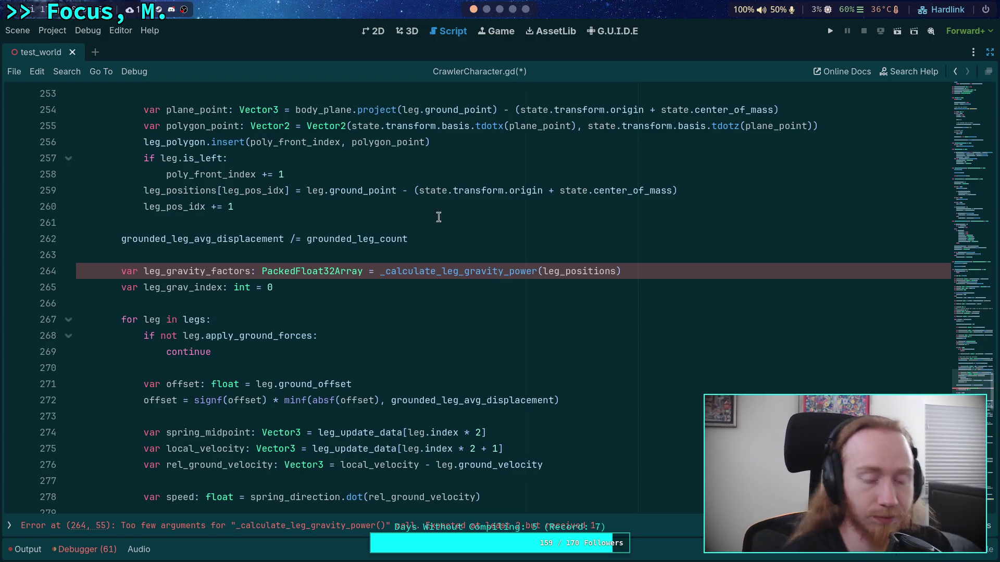
# Paste the target-point block above the leg_gravity_factors call and indent it one level.
pyautogui.scroll(-2, 290, 271)
pyautogui.click(326, 208)
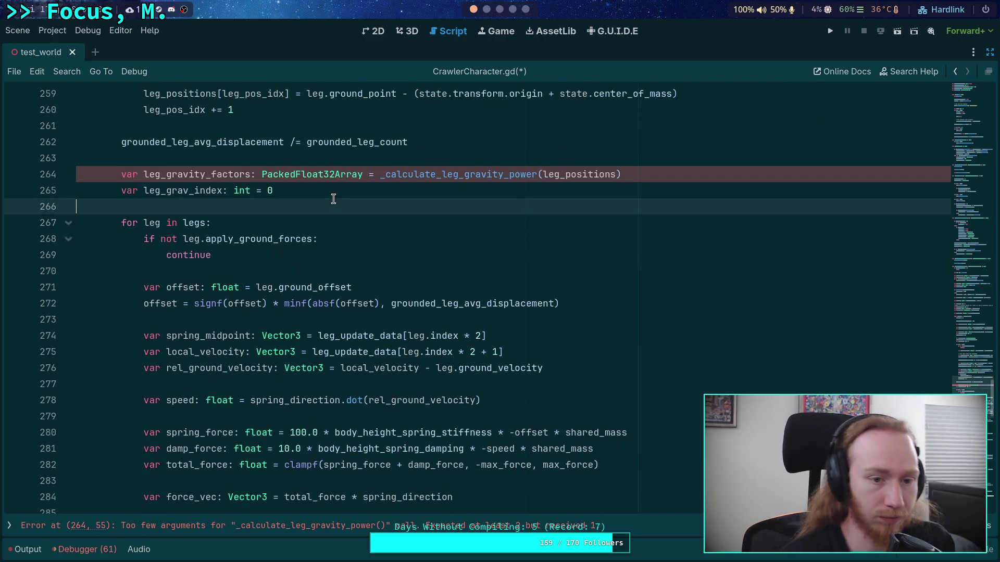
pyautogui.press('Return')
pyautogui.press('Up')
pyautogui.press('BackSpace')
pyautogui.press('Up')
pyautogui.press('Up')
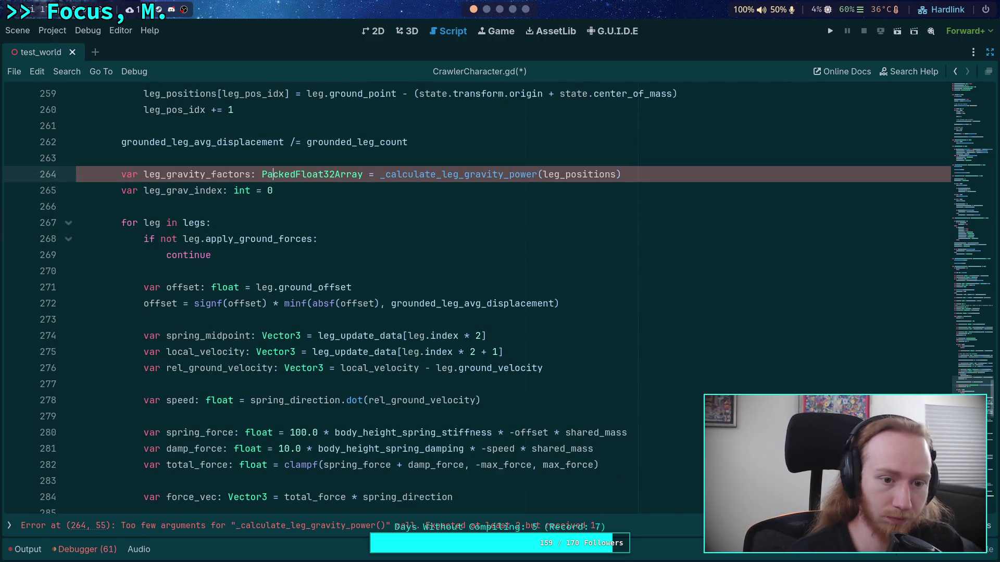
pyautogui.press('Return')
pyautogui.press('Up')
pyautogui.press('Return')
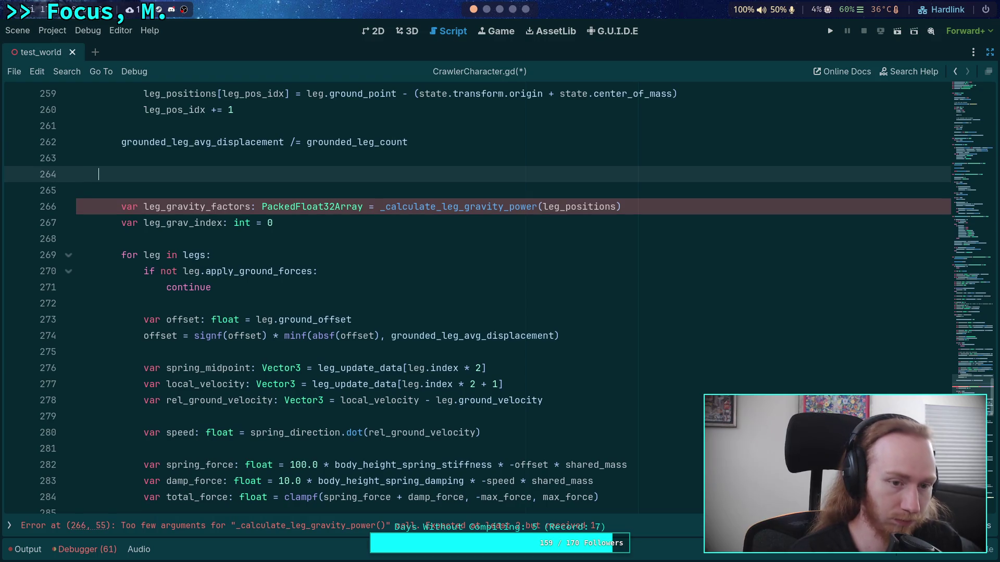
pyautogui.hotkey('ctrl', 'v')
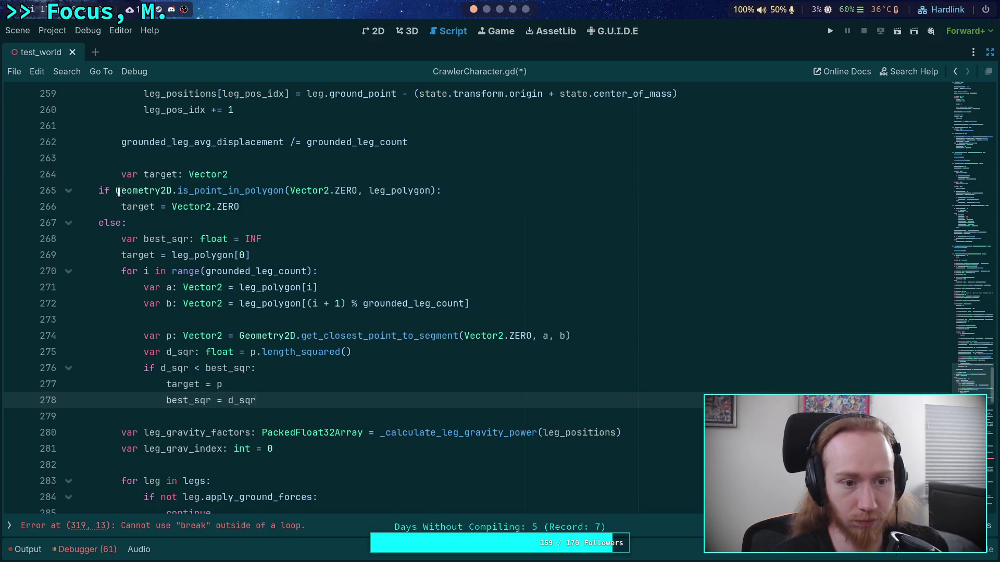
pyautogui.moveTo(99, 190); pyautogui.dragTo(235, 401)
pyautogui.press('Tab')
# Select target on line 264 and copy the name best_mass_center from the GitHub diff.
pyautogui.doubleClick(158, 175)
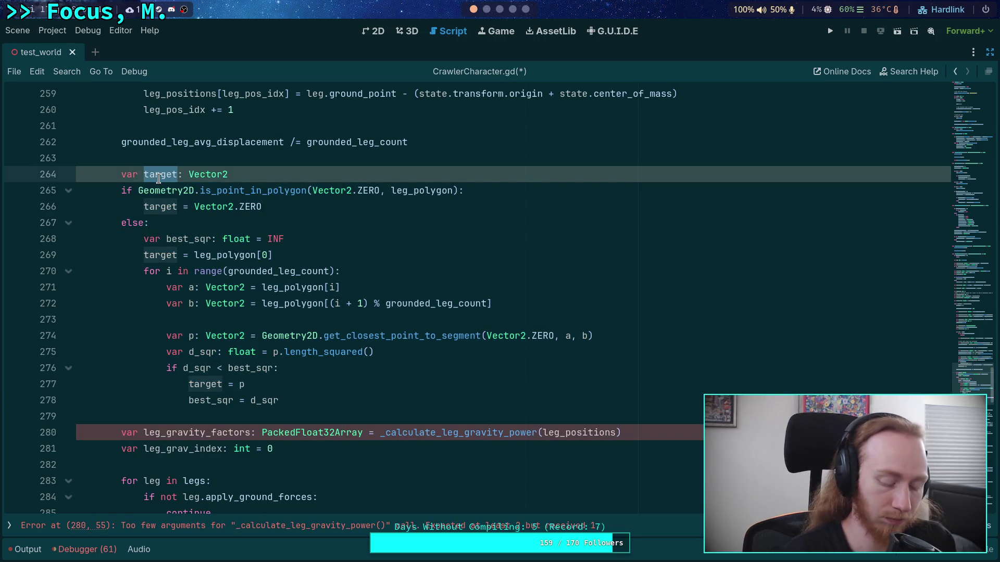
pyautogui.hotkey('alt', 'Tab')
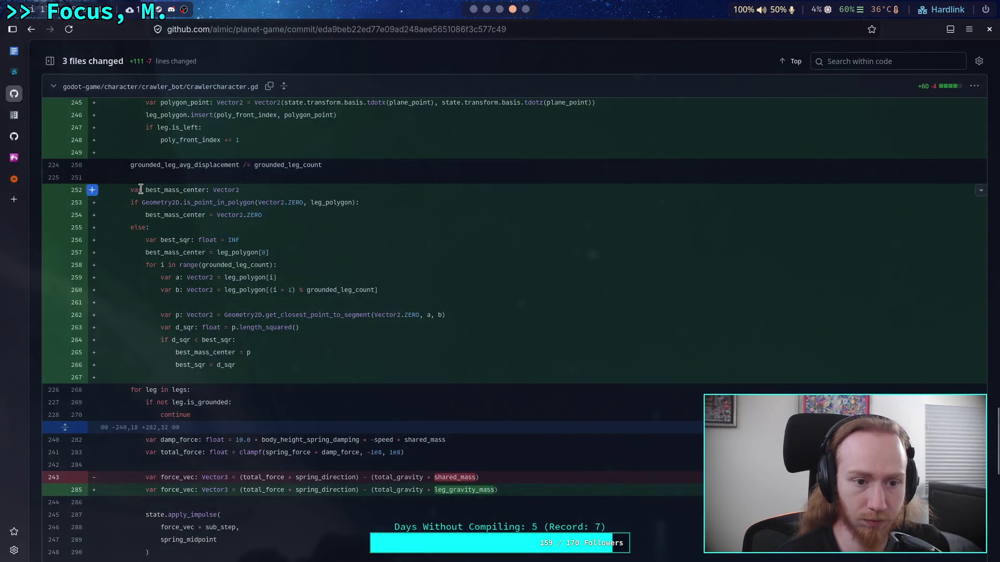
pyautogui.moveTo(145, 190); pyautogui.dragTo(207, 191)
pyautogui.rightClick(198, 193)
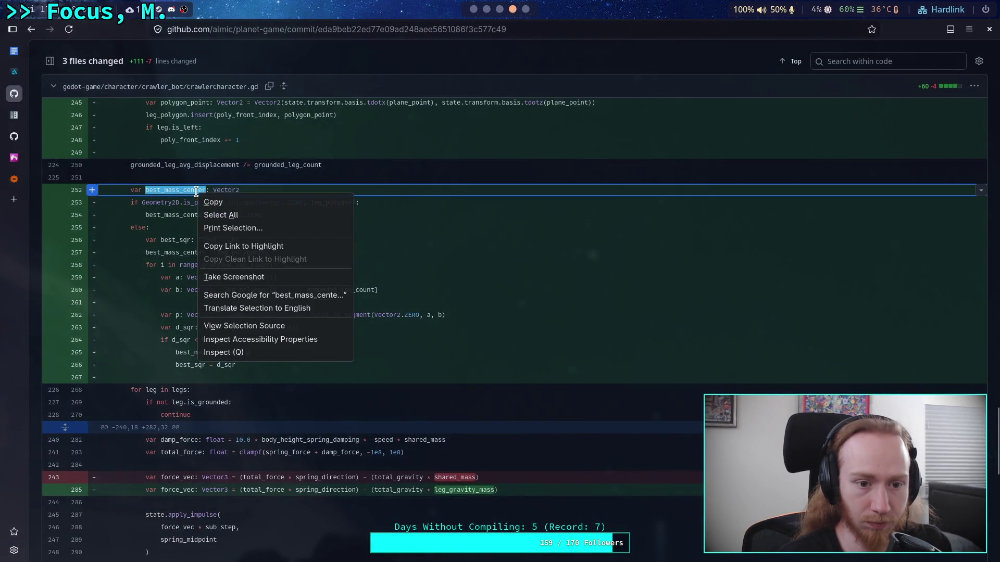
pyautogui.click(211, 207)
pyautogui.hotkey('alt', 'Tab')
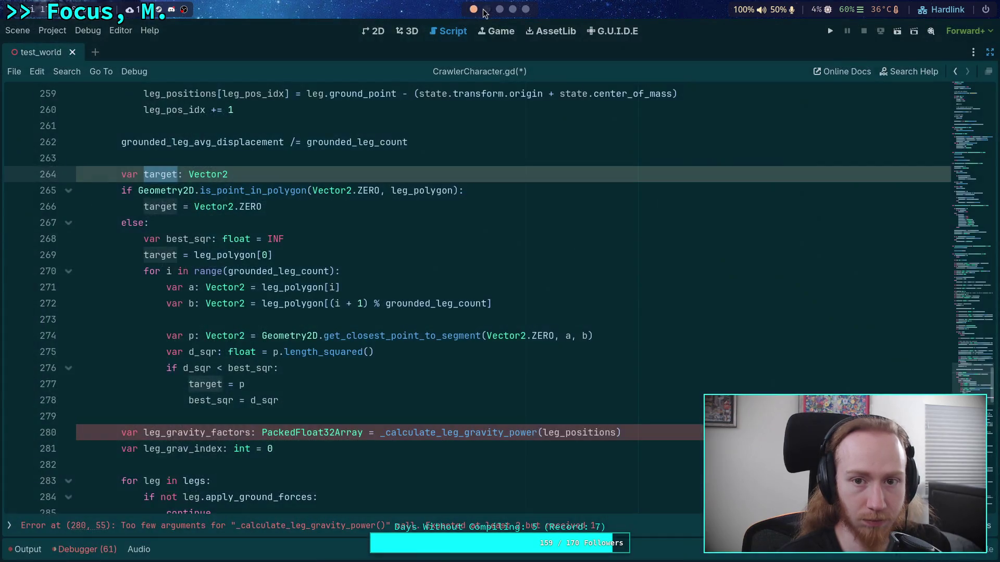
# Replace target with best_mass_center on lines 264, 266, 269 and 277.
pyautogui.hotkey('ctrl', 'v')
pyautogui.doubleClick(160, 207)
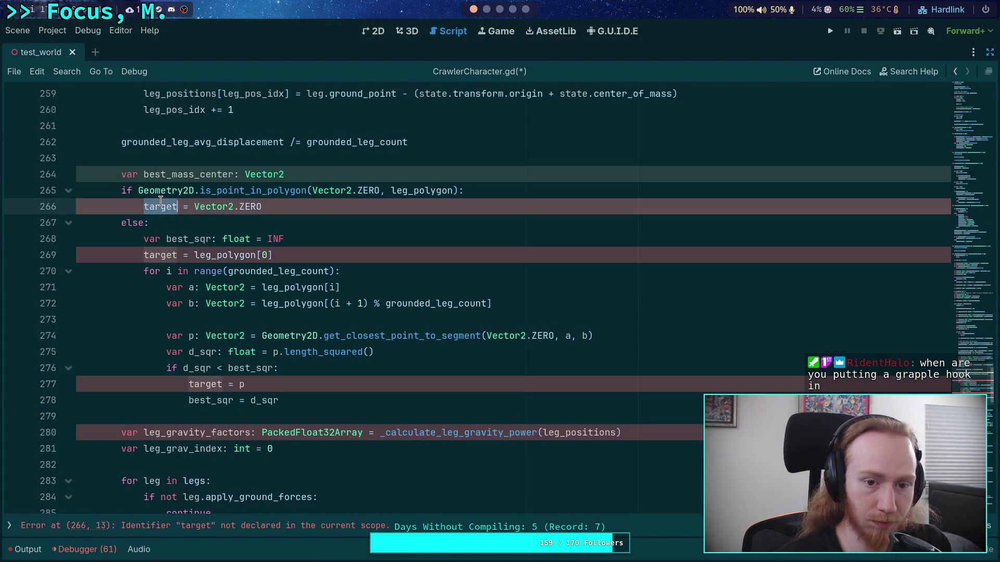
pyautogui.hotkey('ctrl', 'v')
pyautogui.doubleClick(160, 255)
pyautogui.hotkey('ctrl', 'v')
pyautogui.doubleClick(206, 384)
pyautogui.hotkey('ctrl', 'v')
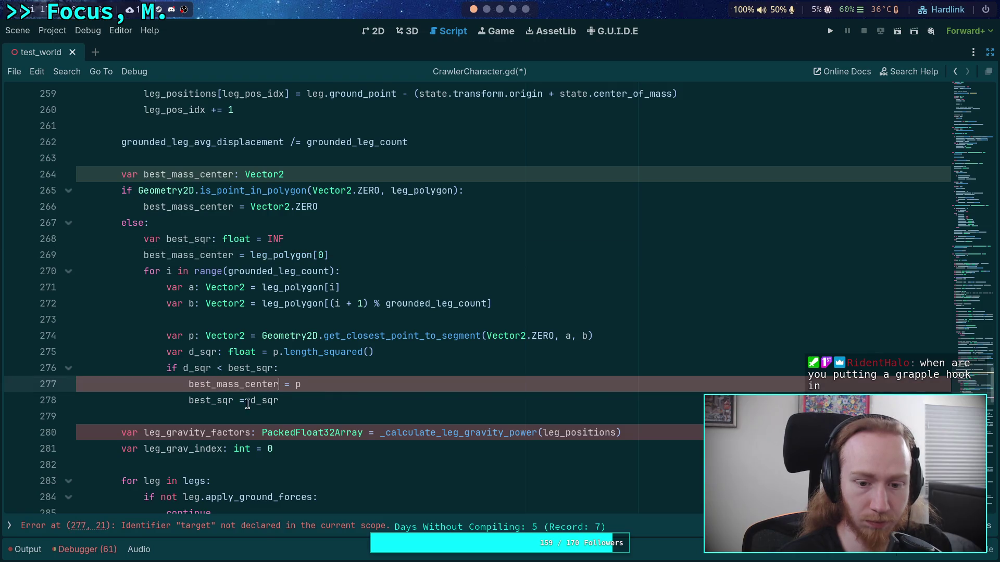
# Pass best_mass_center as the second argument after leg_positions on line 280 and save.
pyautogui.doubleClick(577, 432)
pyautogui.press('Right')
pyautogui.write(',')
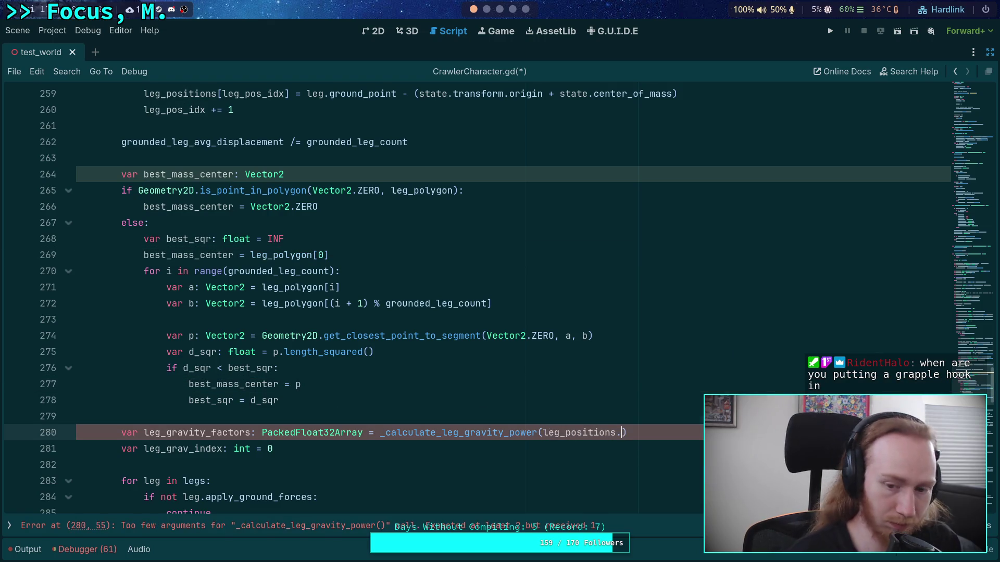
pyautogui.hotkey('ctrl', 'v')
pyautogui.click(581, 413)
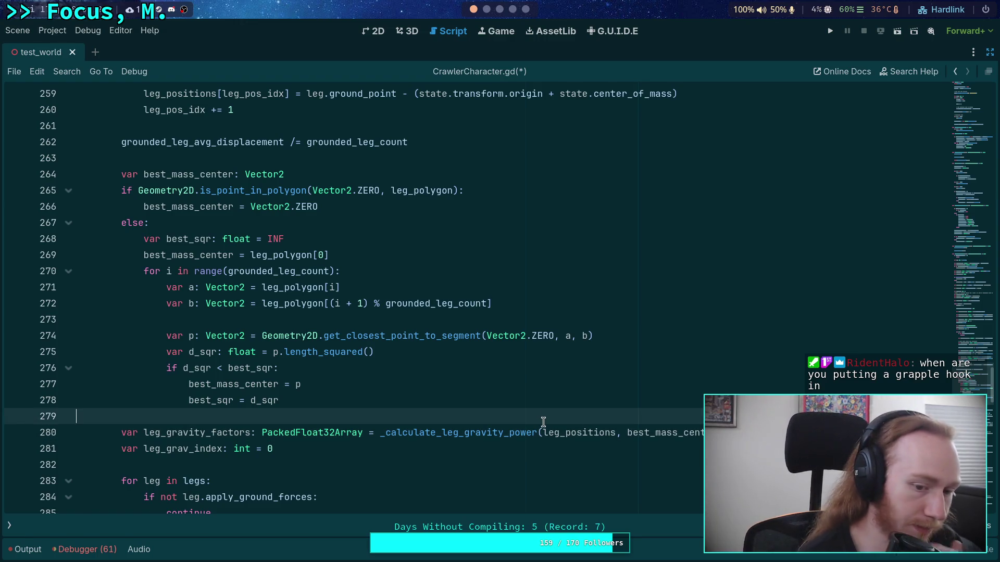
pyautogui.hotkey('ctrl', 's')
pyautogui.scroll(-4, 466, 353)
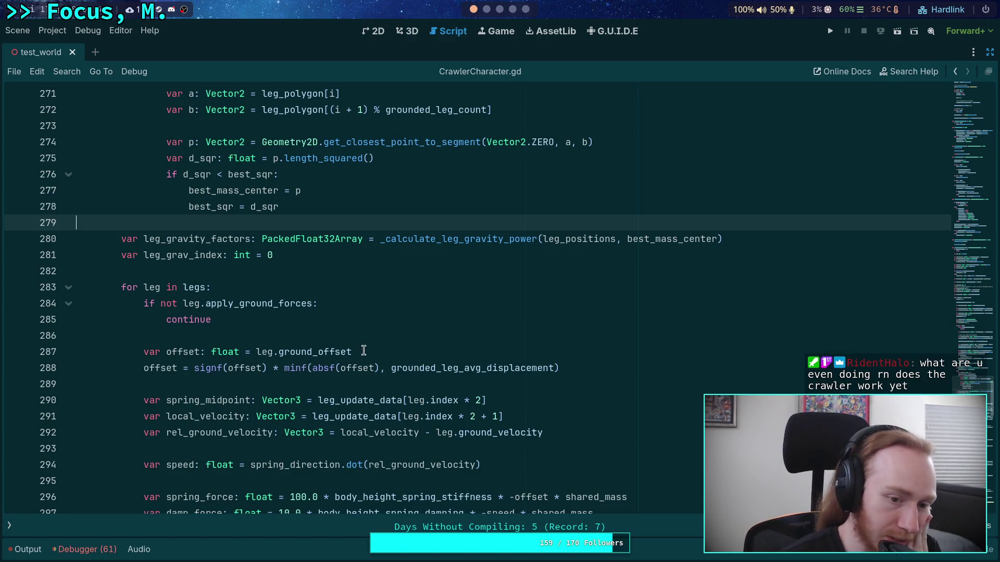
pyautogui.click(392, 330)
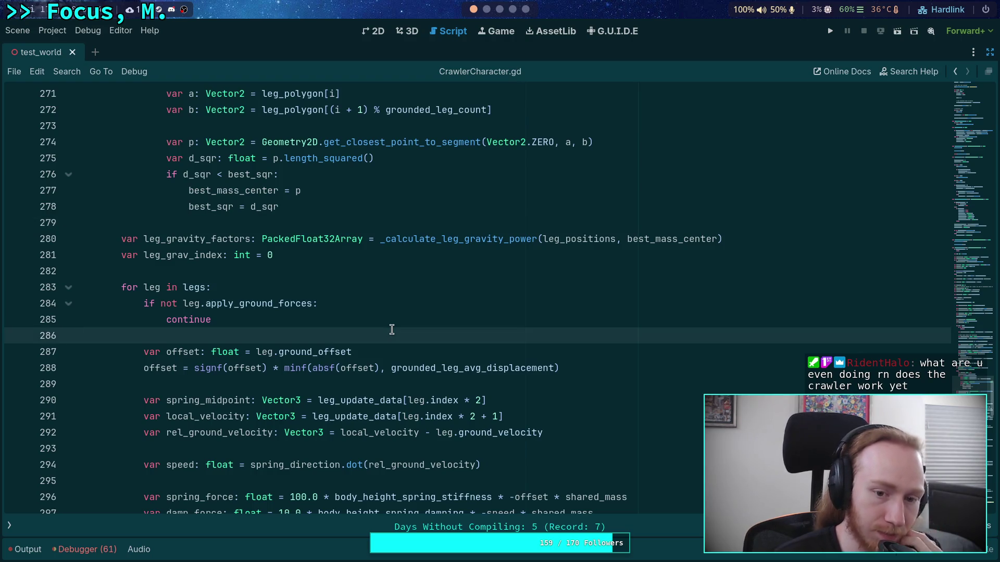
pyautogui.scroll(-6, 392, 329)
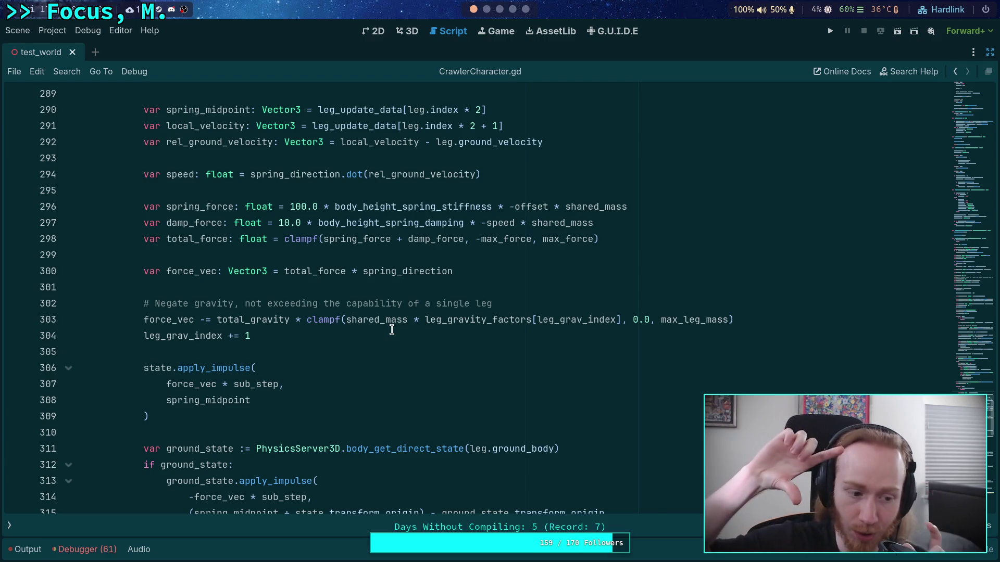
pyautogui.click(327, 346)
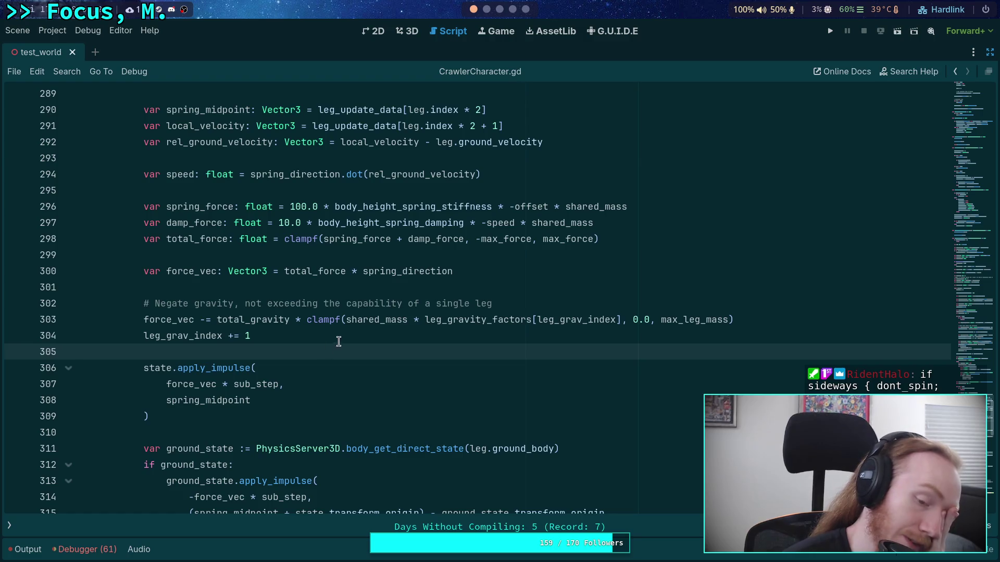
pyautogui.scroll(-2, 338, 341)
pyautogui.moveTo(239, 428); pyautogui.dragTo(321, 391)
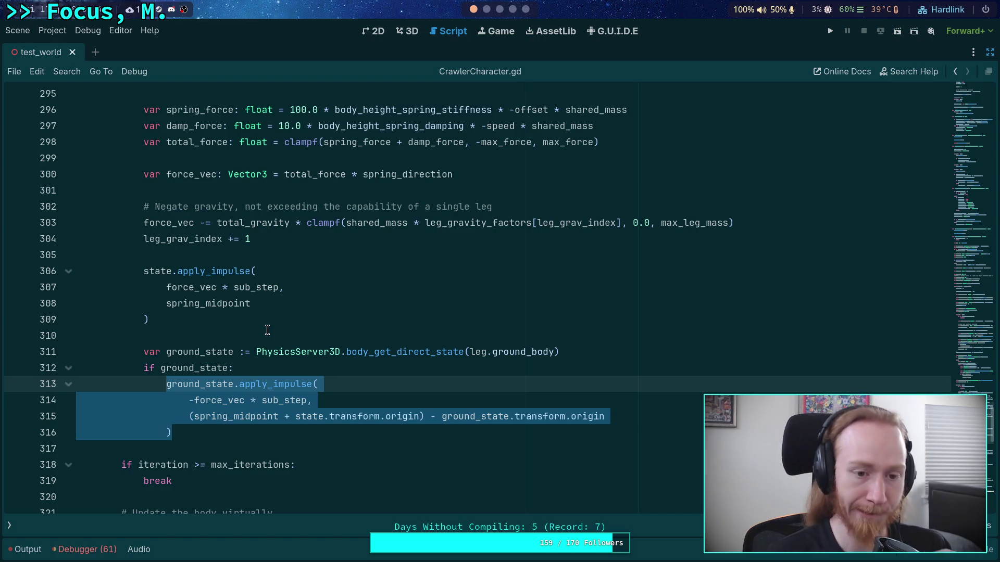
pyautogui.click(267, 330)
pyautogui.scroll(1, 274, 312)
pyautogui.click(276, 303)
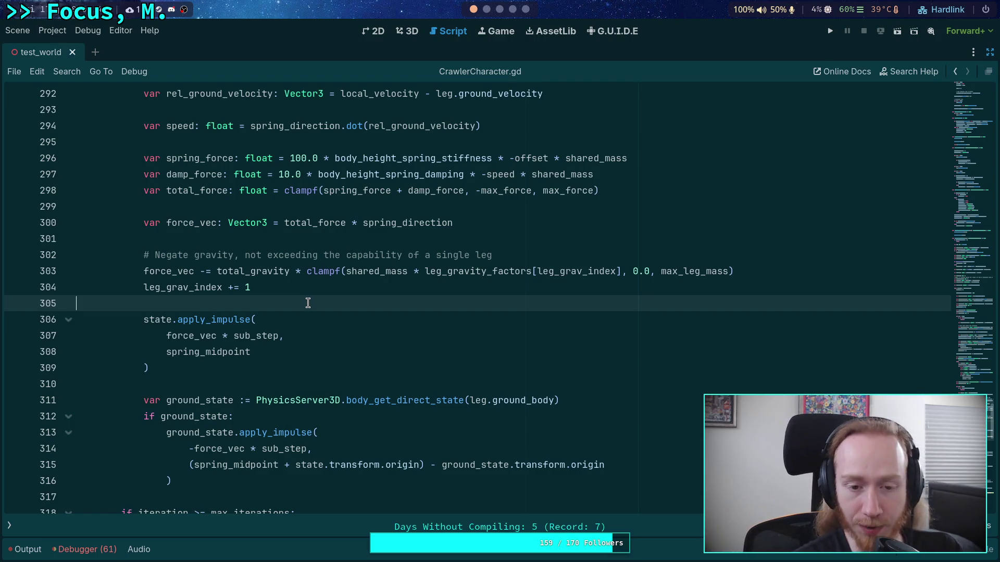
pyautogui.click(242, 385)
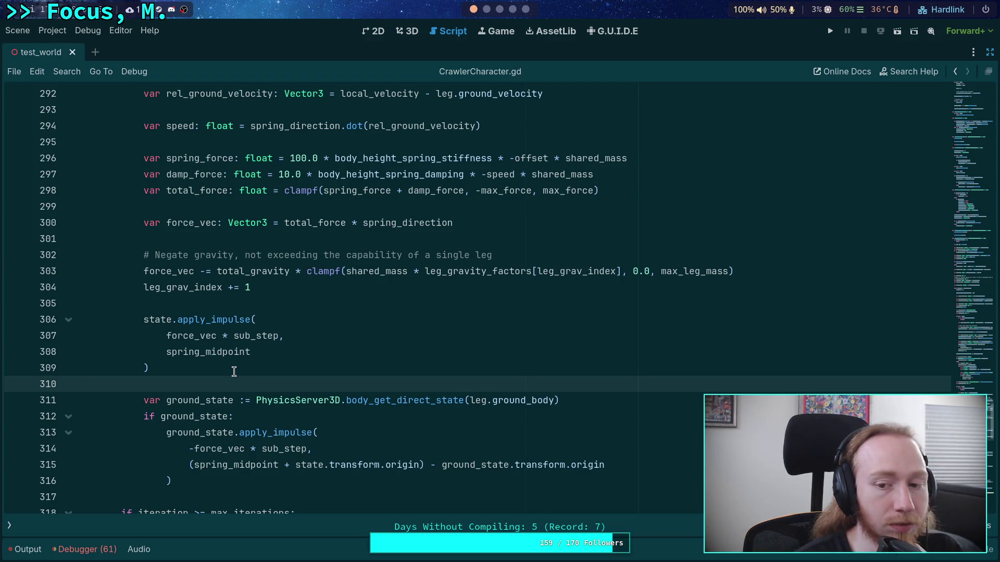
pyautogui.click(210, 304)
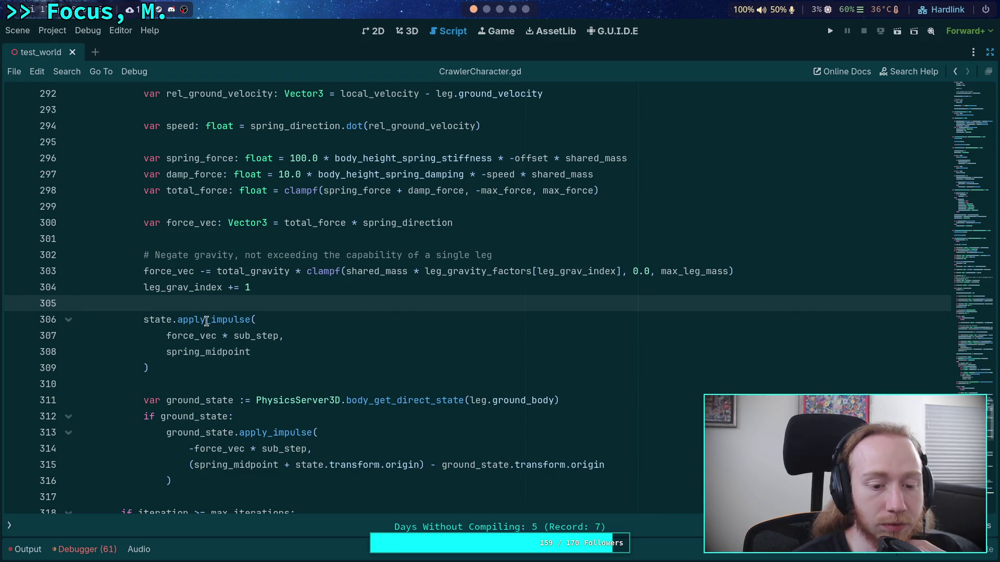
pyautogui.click(195, 382)
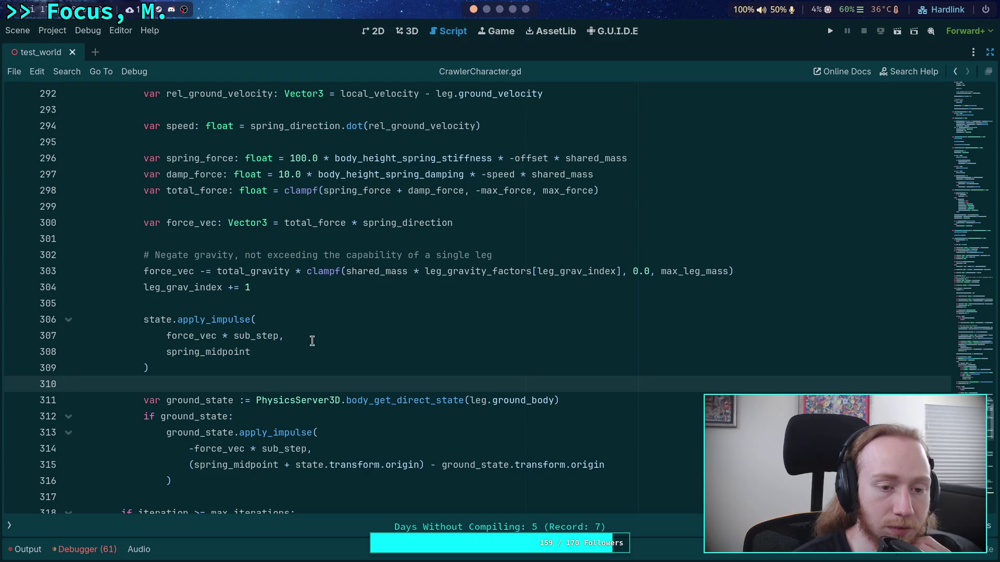
pyautogui.scroll(-5, 312, 338)
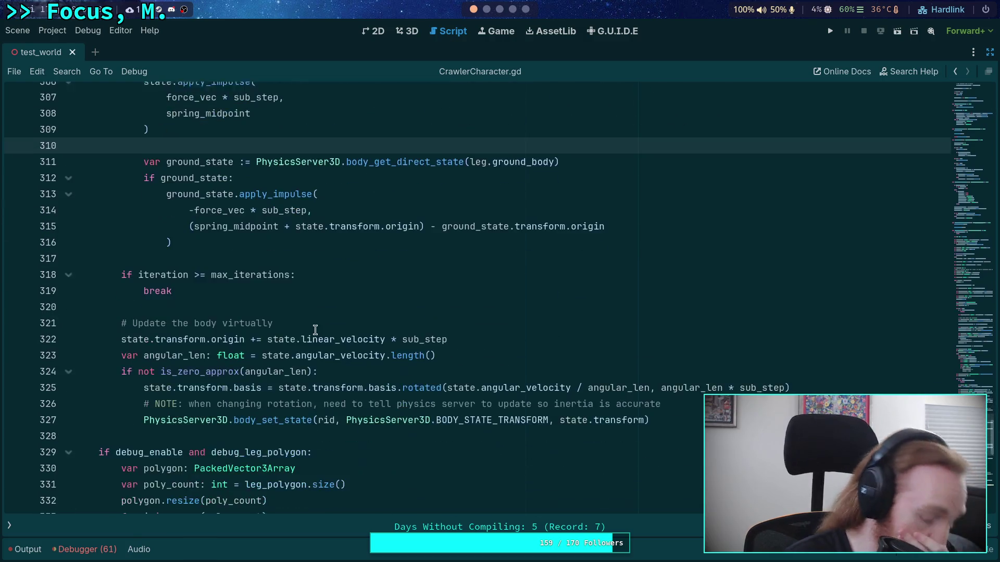
pyautogui.scroll(-11, 314, 324)
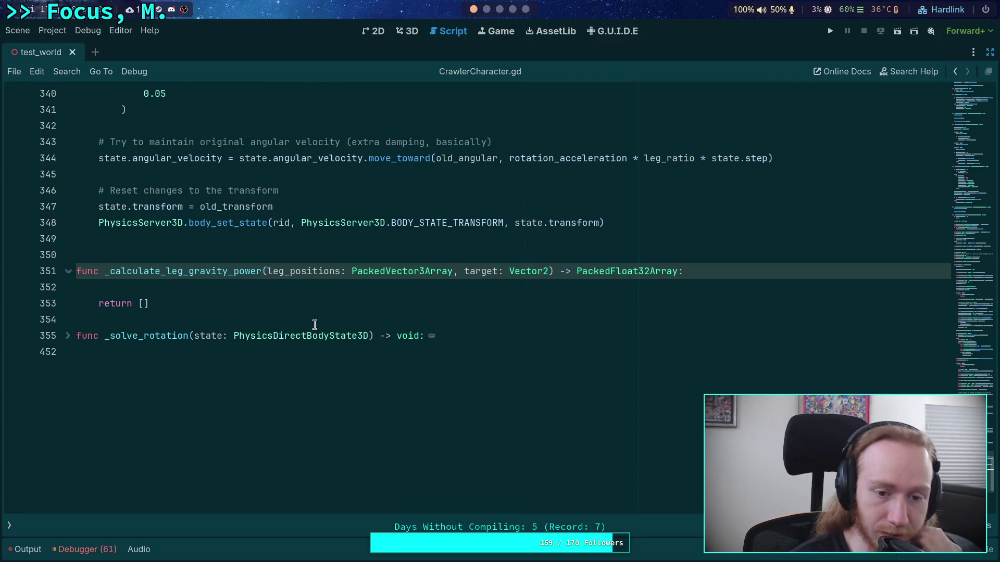
pyautogui.click(351, 289)
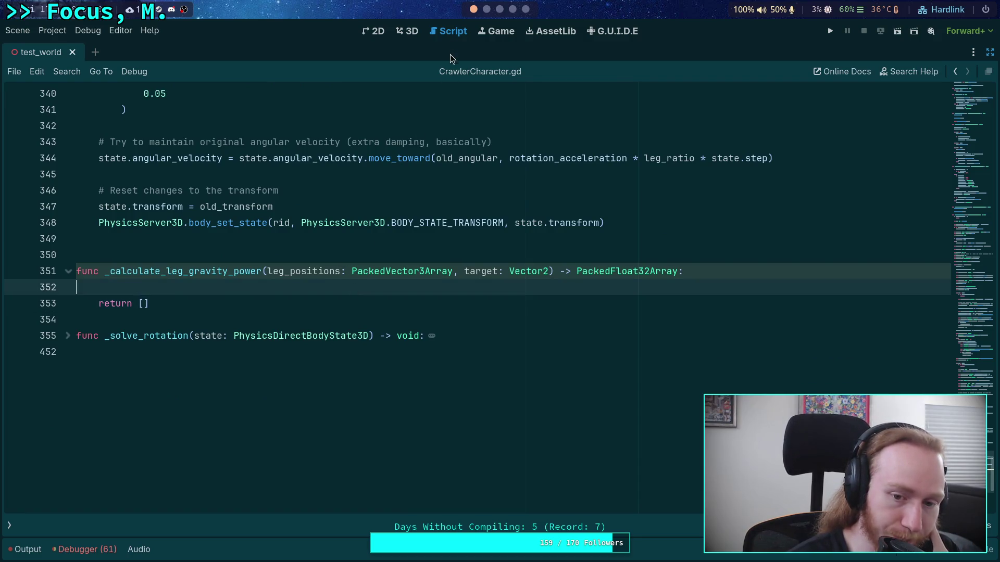
pyautogui.scroll(17, 394, 328)
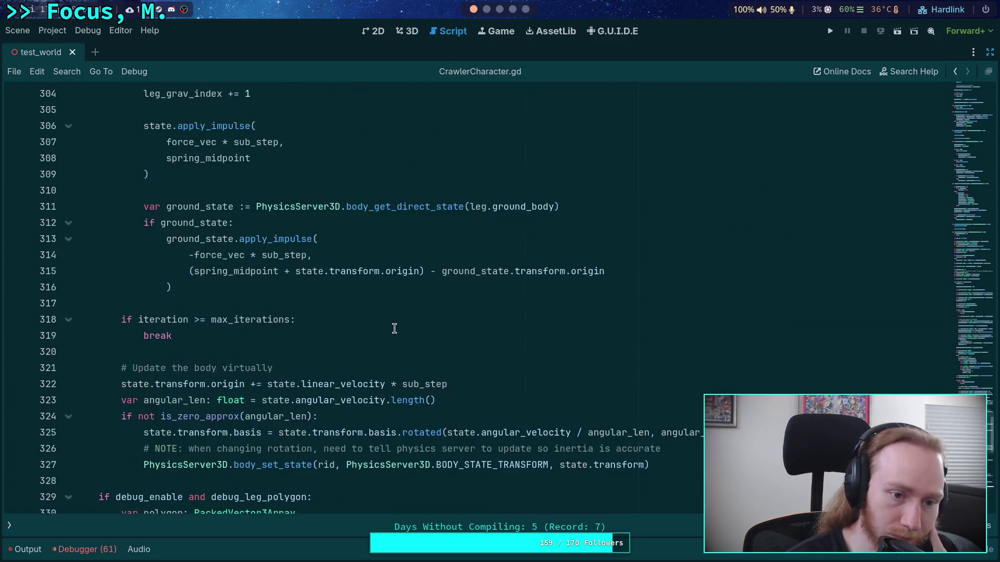
pyautogui.scroll(12, 395, 328)
pyautogui.scroll(-5, 379, 338)
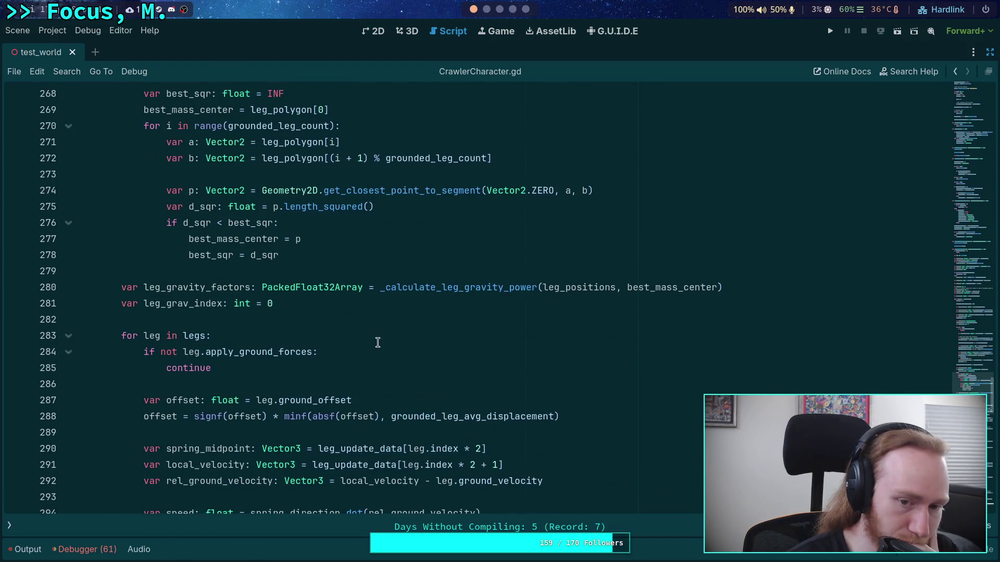
pyautogui.click(199, 292)
pyautogui.scroll(-7, 365, 343)
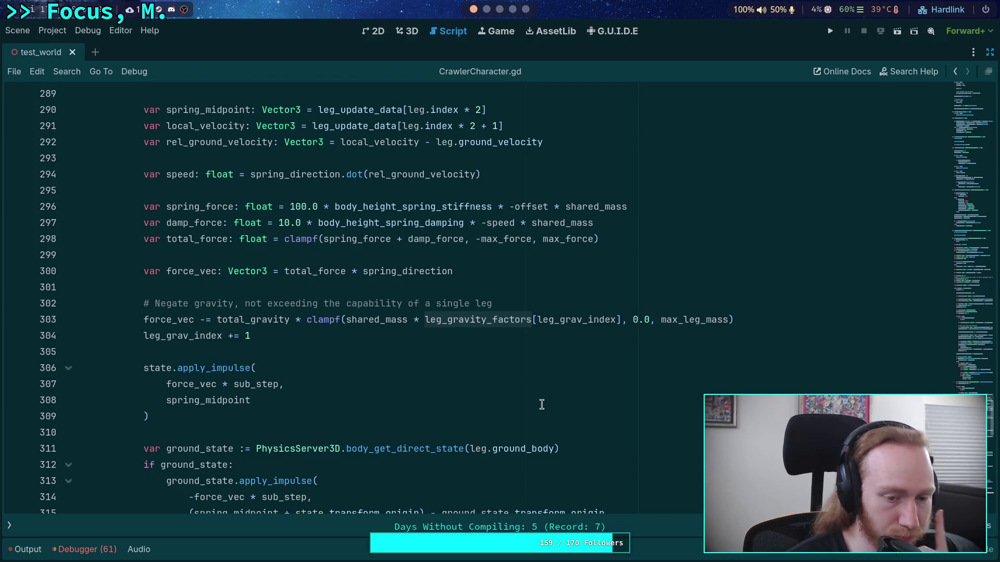
pyautogui.scroll(-3, 542, 404)
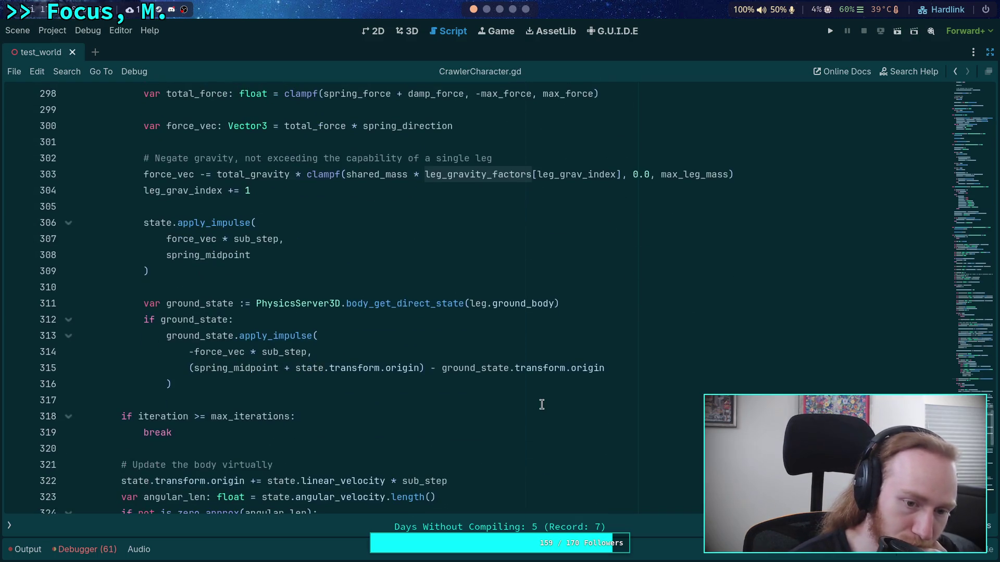
pyautogui.scroll(-6, 541, 405)
pyautogui.scroll(2, 542, 403)
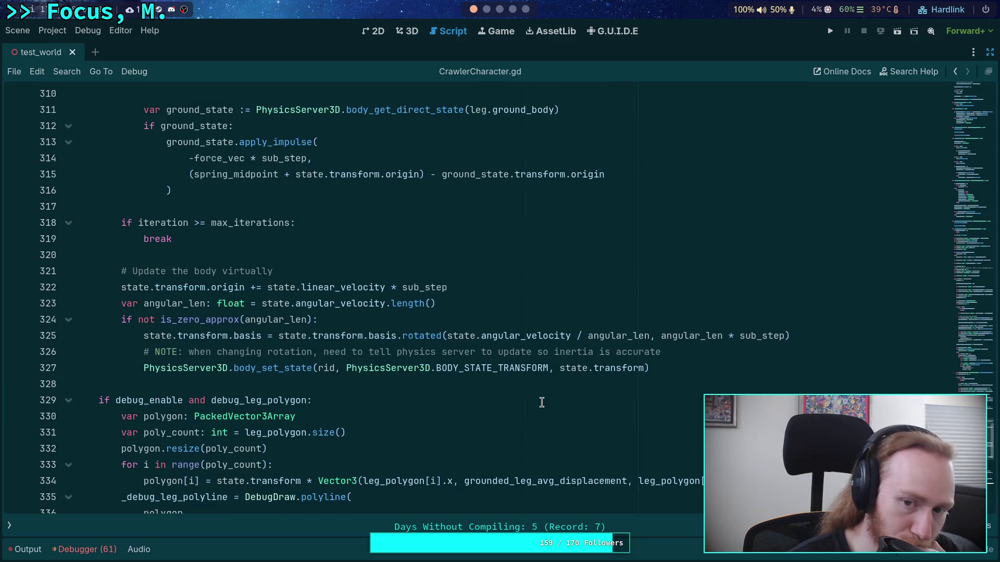
pyautogui.scroll(-5, 542, 403)
pyautogui.scroll(11, 542, 397)
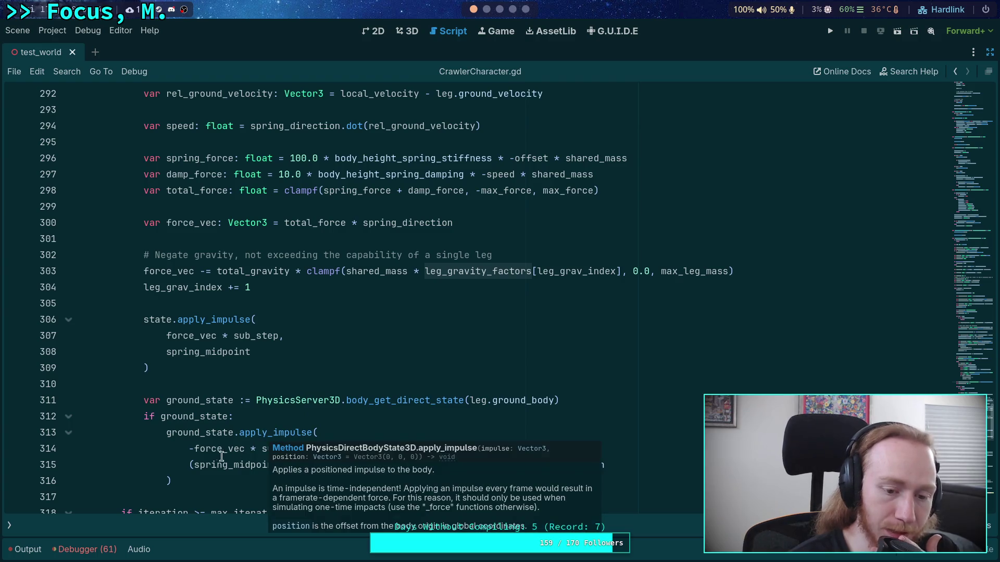
# Under 'if ground_state:', add '# TODO: slide the force vector to the leg ground point and impulse there,'.
pyautogui.moveTo(190, 465); pyautogui.dragTo(425, 466)
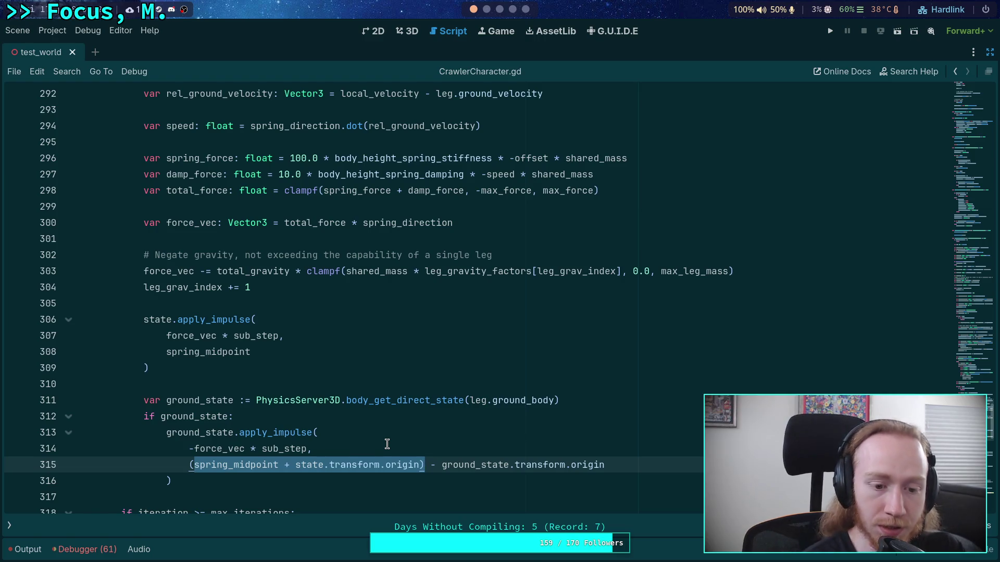
pyautogui.click(341, 449)
pyautogui.click(358, 419)
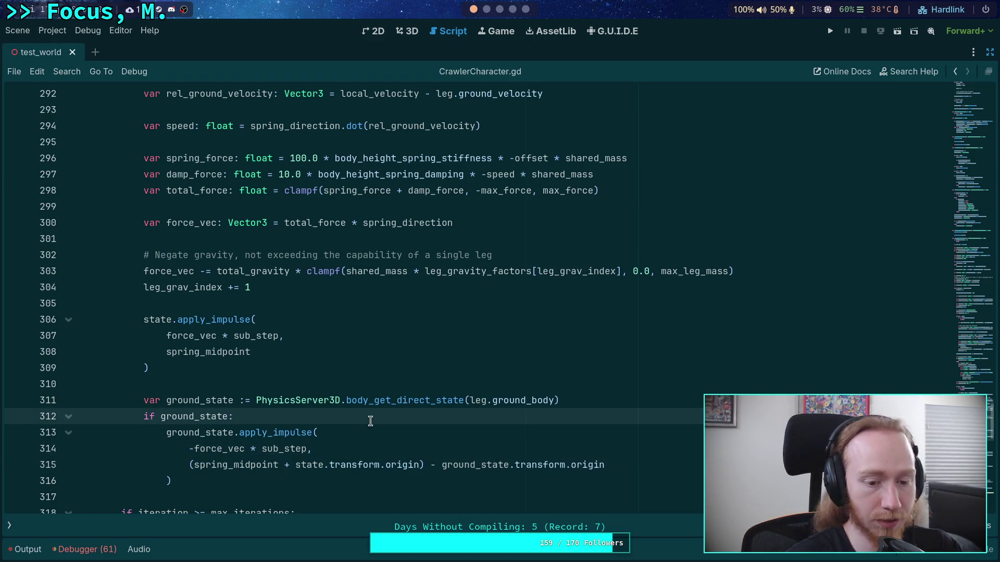
pyautogui.press('Return')
pyautogui.write('# TODO: ')
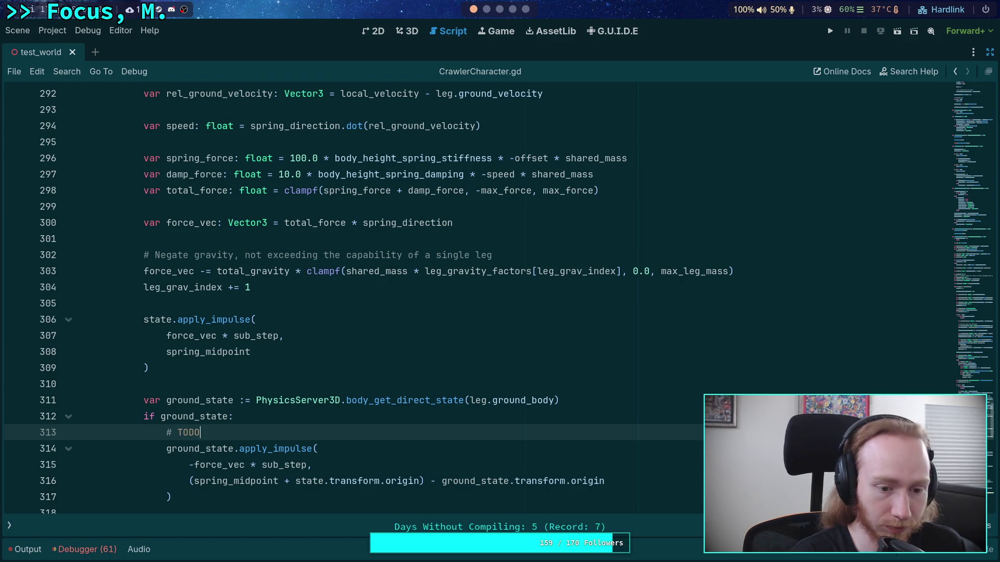
pyautogui.write('slide the f')
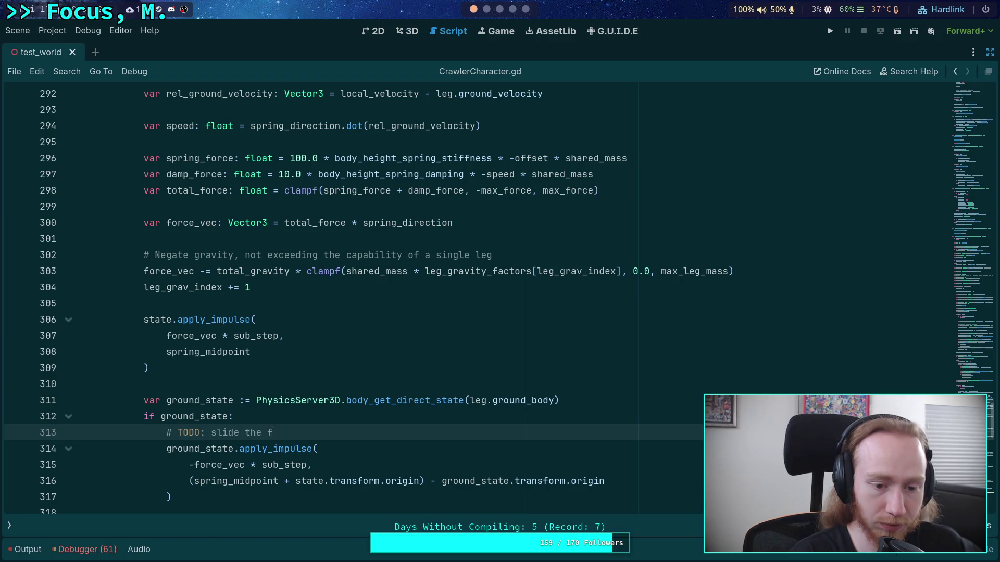
pyautogui.write('orce vec')
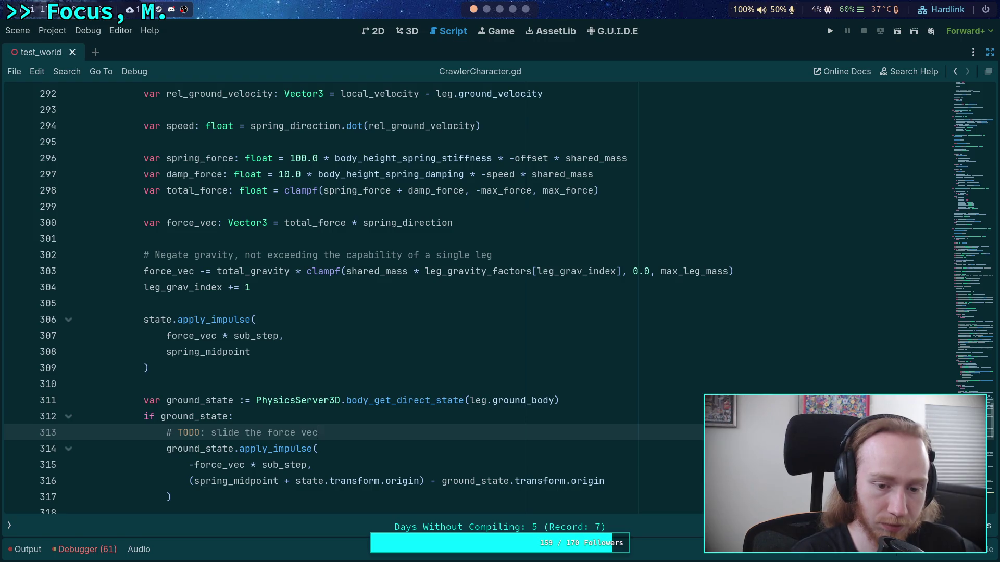
pyautogui.write('tor to the leg conta')
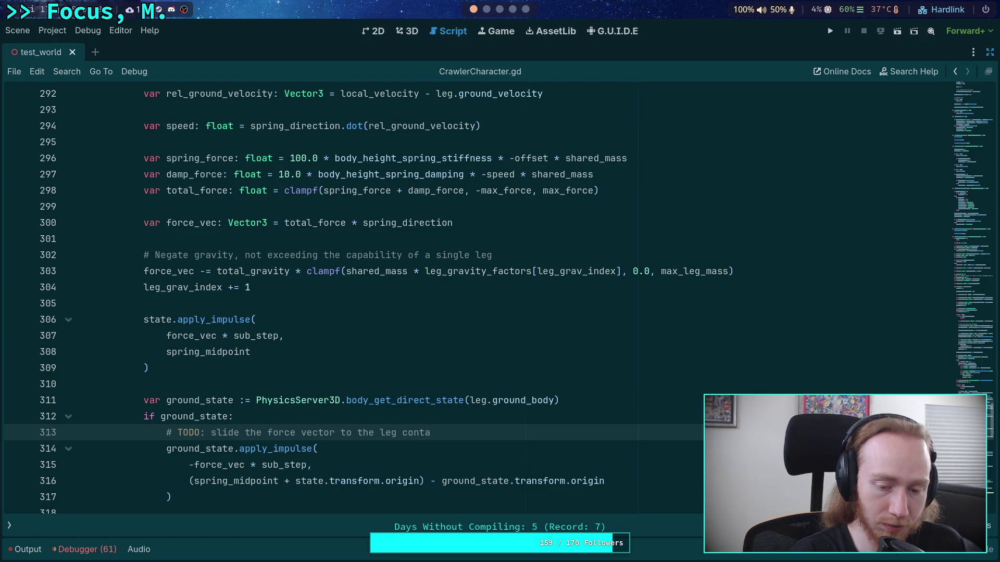
pyautogui.press('BackSpace')
pyautogui.press('BackSpace')
pyautogui.press('BackSpace')
pyautogui.press('BackSpace')
pyautogui.press('BackSpace')
pyautogui.write('ground poin')
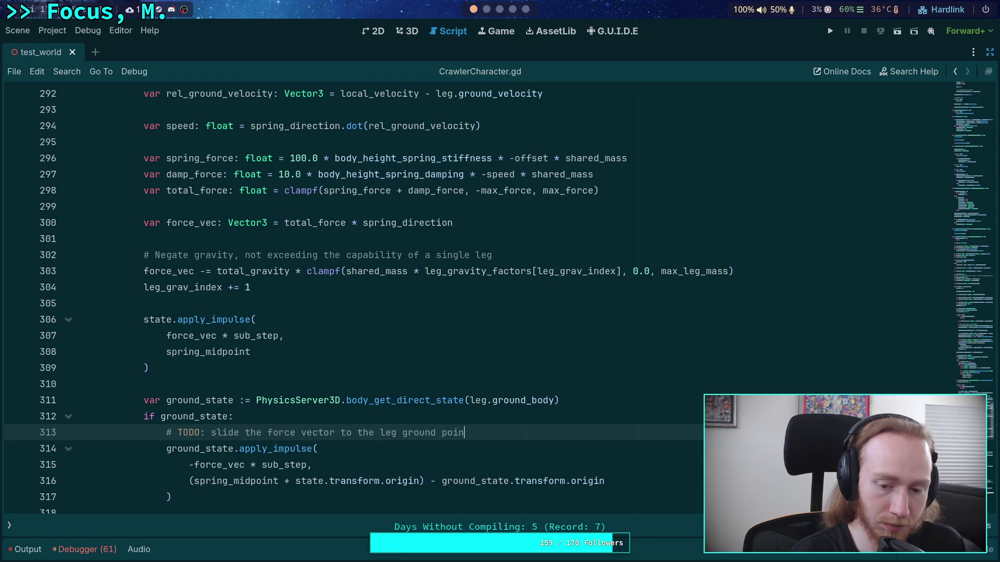
pyautogui.write('t and ')
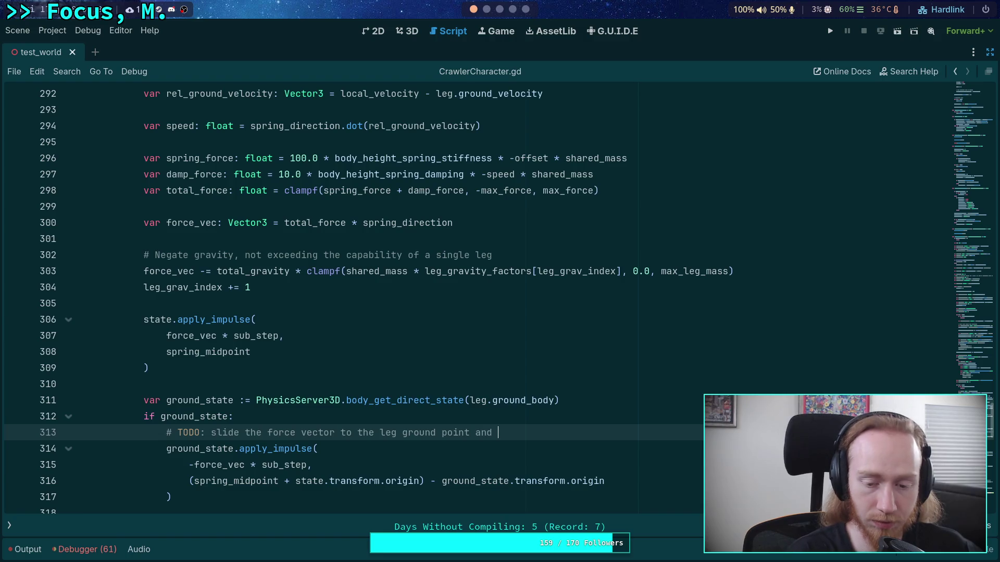
pyautogui.write('impulse there')
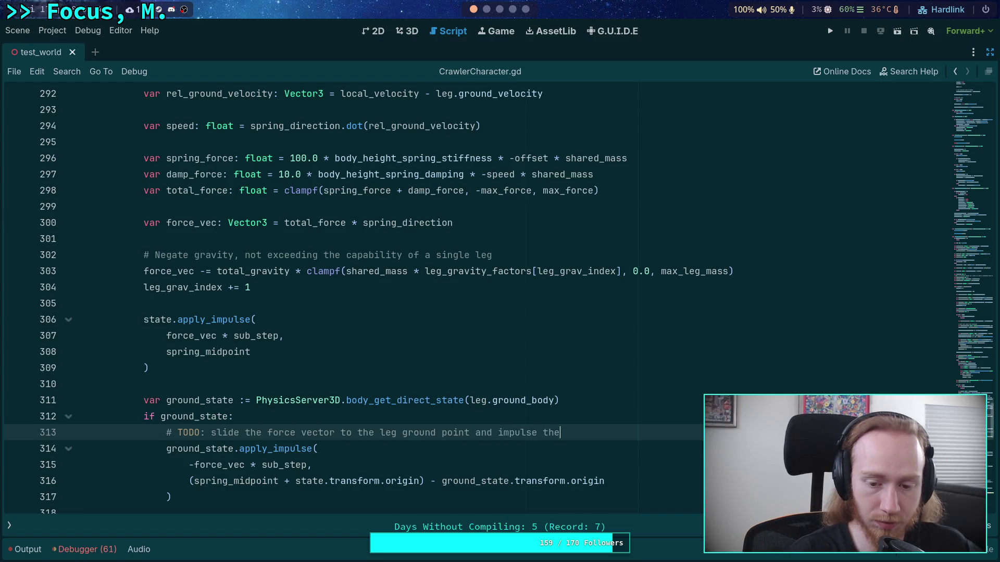
pyautogui.write(',')
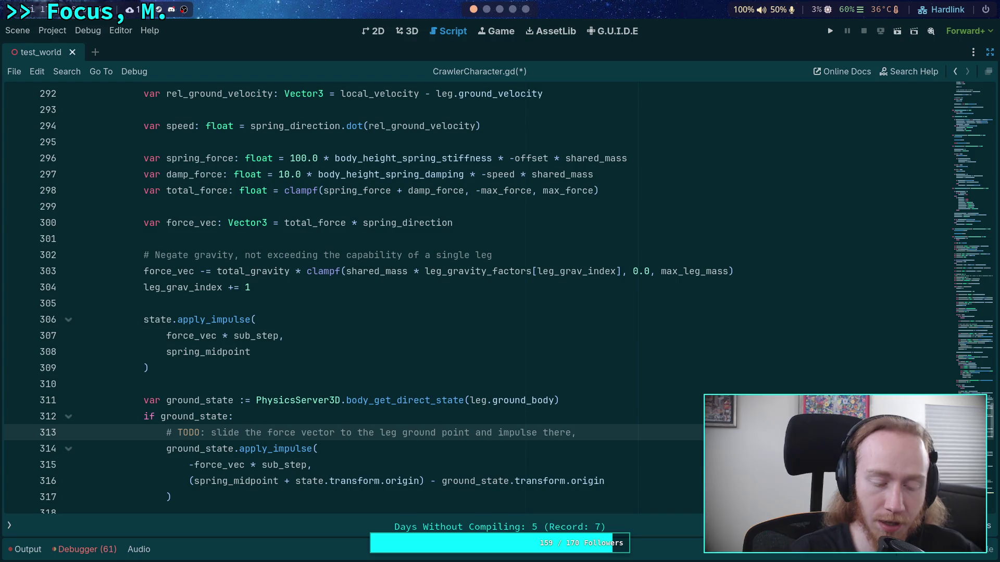
pyautogui.scroll(-1, 408, 493)
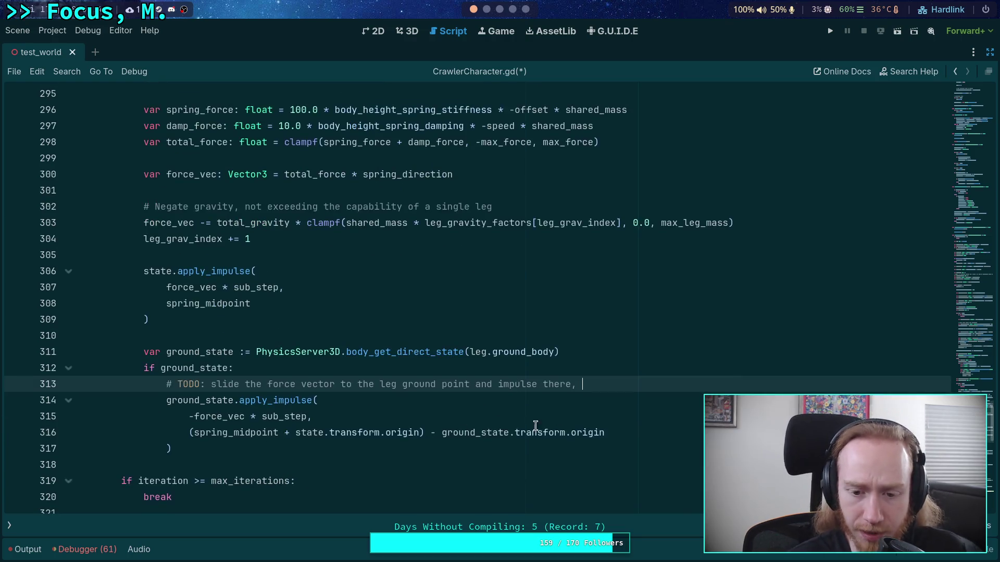
# Try replacing the midpoint expression on line 316 with leg.ground_point, then undo the stray edits.
pyautogui.click(627, 433)
pyautogui.moveTo(420, 433); pyautogui.dragTo(193, 433)
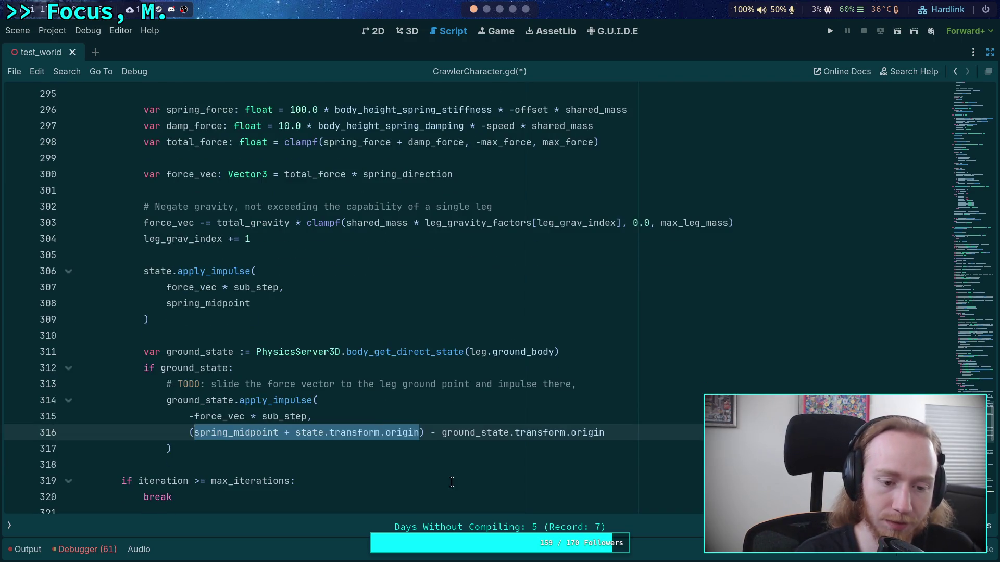
pyautogui.write('leg.ground')
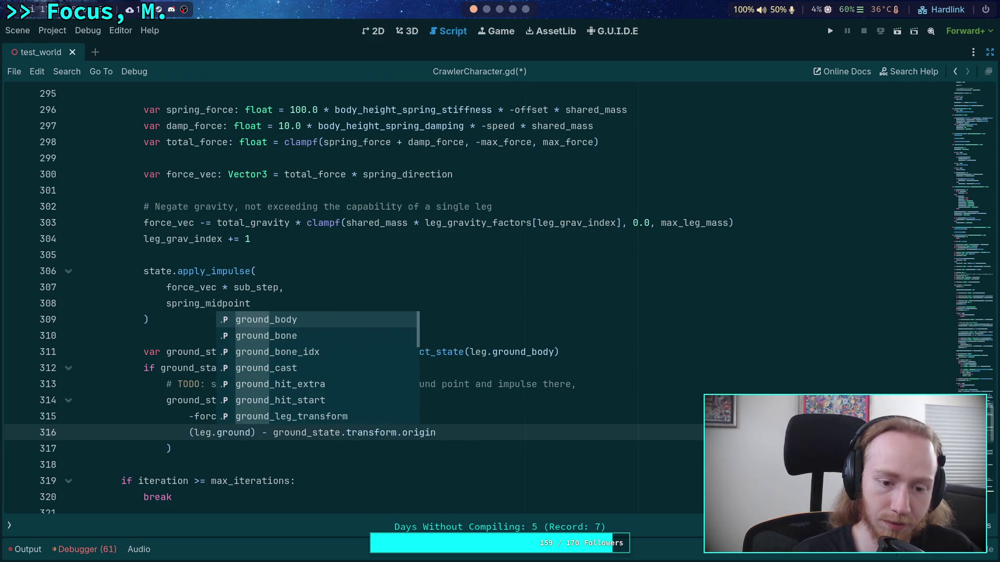
pyautogui.write('_po')
pyautogui.press('Return')
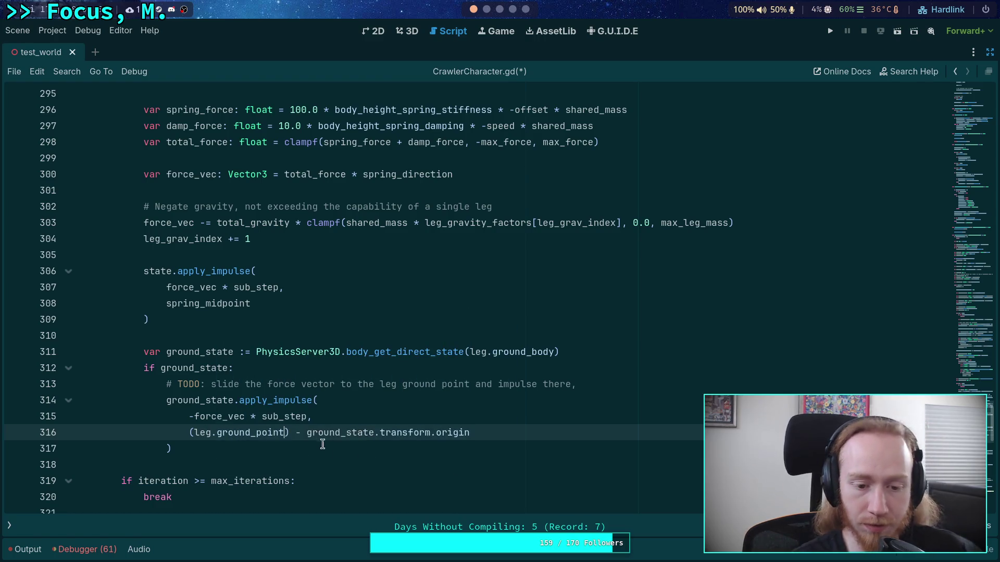
pyautogui.press('Delete')
pyautogui.click(192, 433)
pyautogui.press('BackSpace')
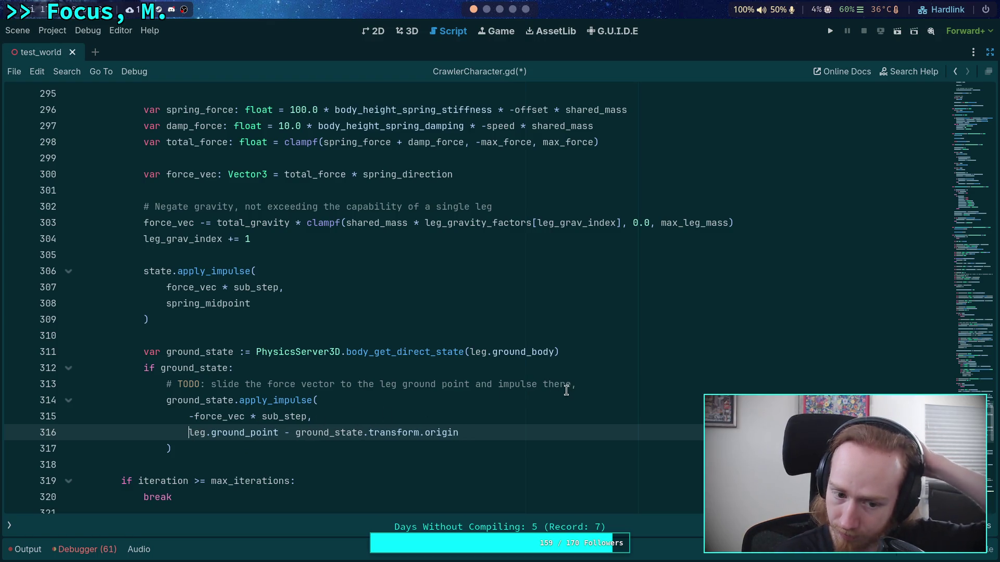
pyautogui.hotkey('ctrl', 'v')
pyautogui.hotkey('ctrl', 'v')
pyautogui.hotkey('ctrl', 'v')
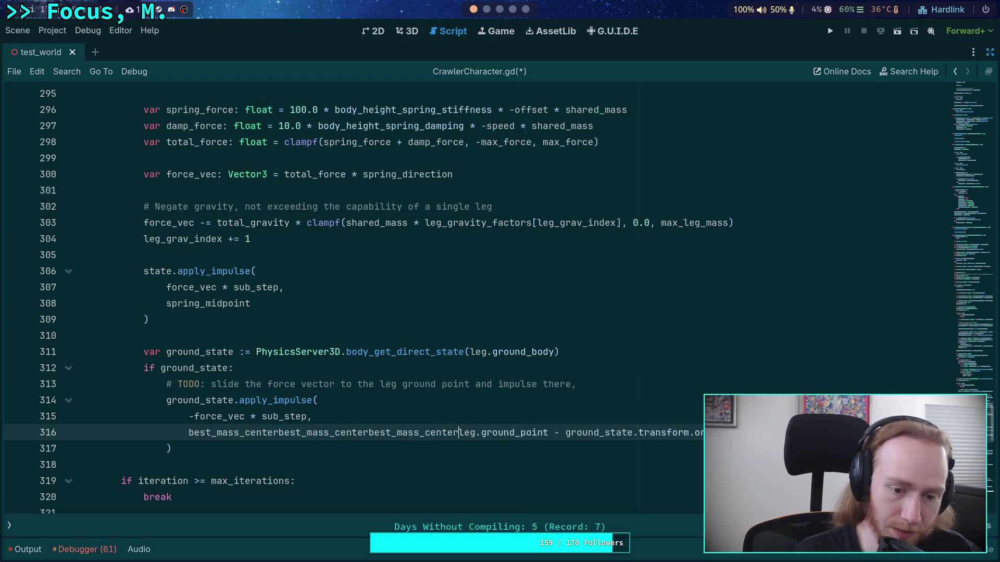
pyautogui.hotkey('ctrl', 'z')
pyautogui.hotkey('ctrl', 'z')
pyautogui.hotkey('ctrl', 'z')
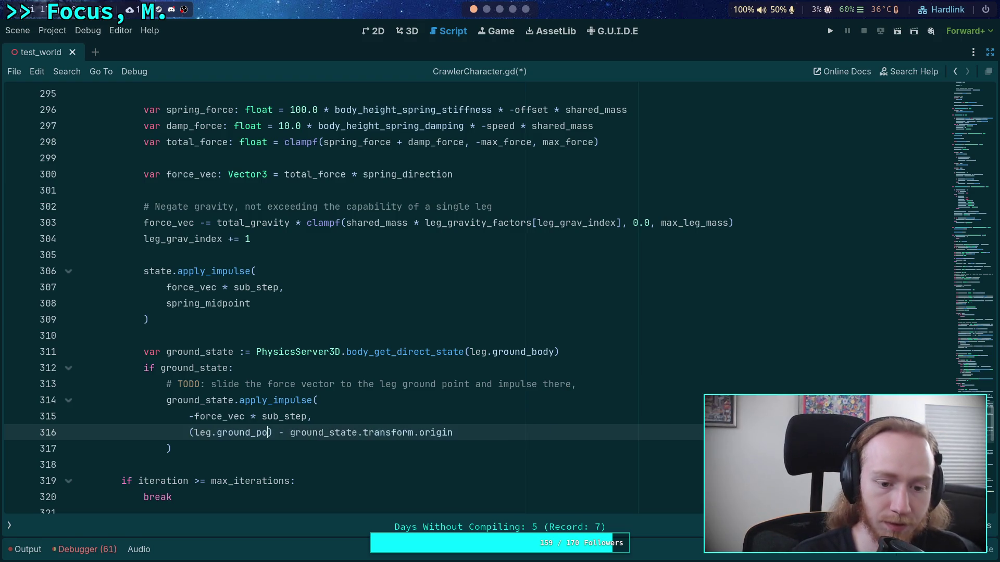
pyautogui.hotkey('ctrl', 'z')
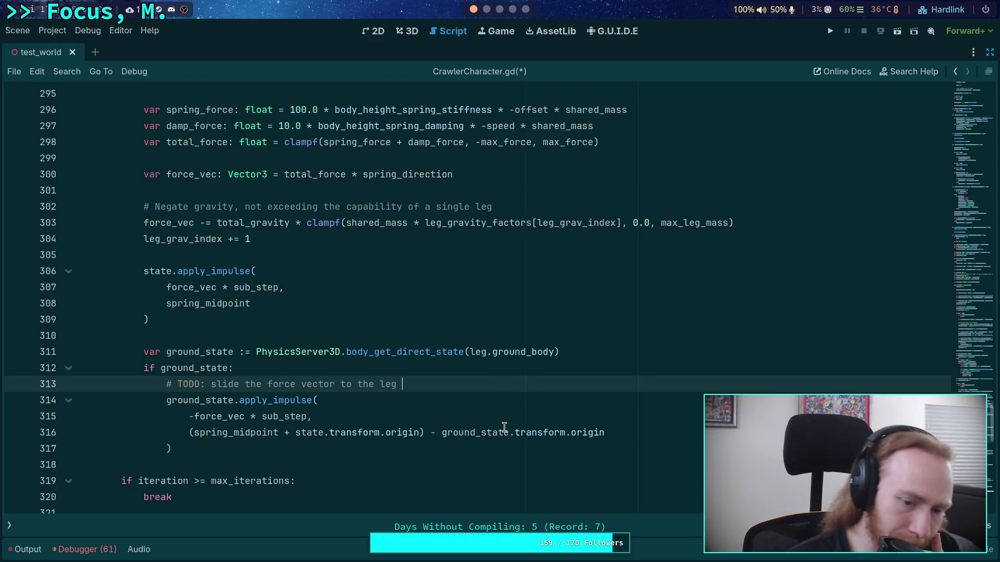
# Replace the parenthesised midpoint expression on line 316 with leg.ground_point and save.
pyautogui.doubleClick(237, 434)
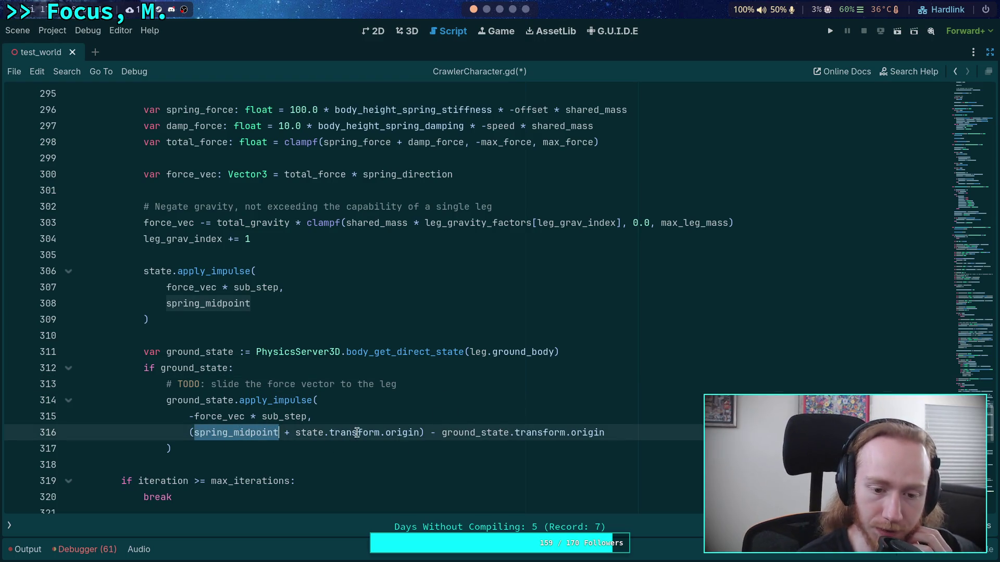
pyautogui.scroll(15, 342, 412)
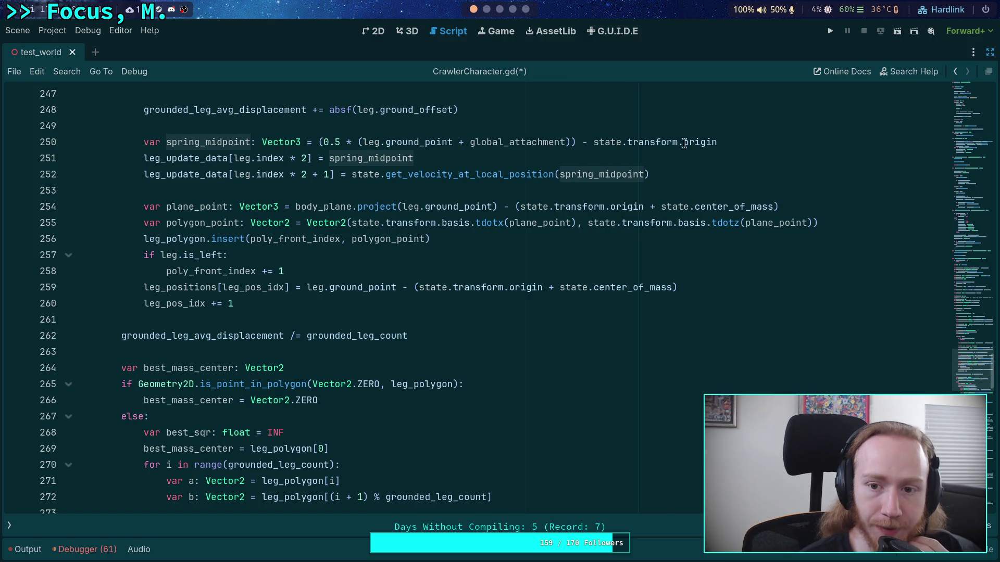
pyautogui.moveTo(522, 201)
pyautogui.scroll(-18, 396, 395)
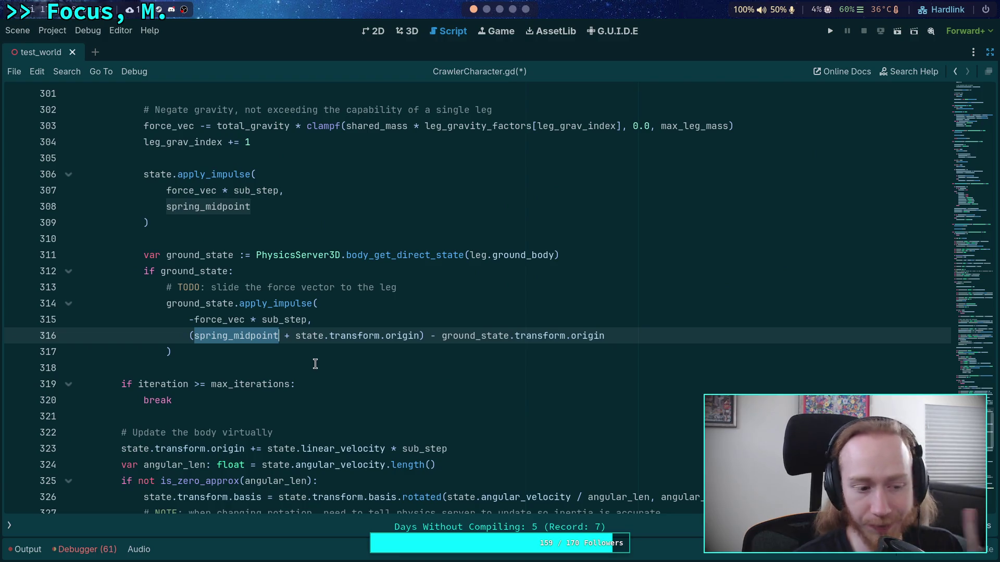
pyautogui.click(190, 337)
pyautogui.moveTo(189, 336); pyautogui.dragTo(426, 336)
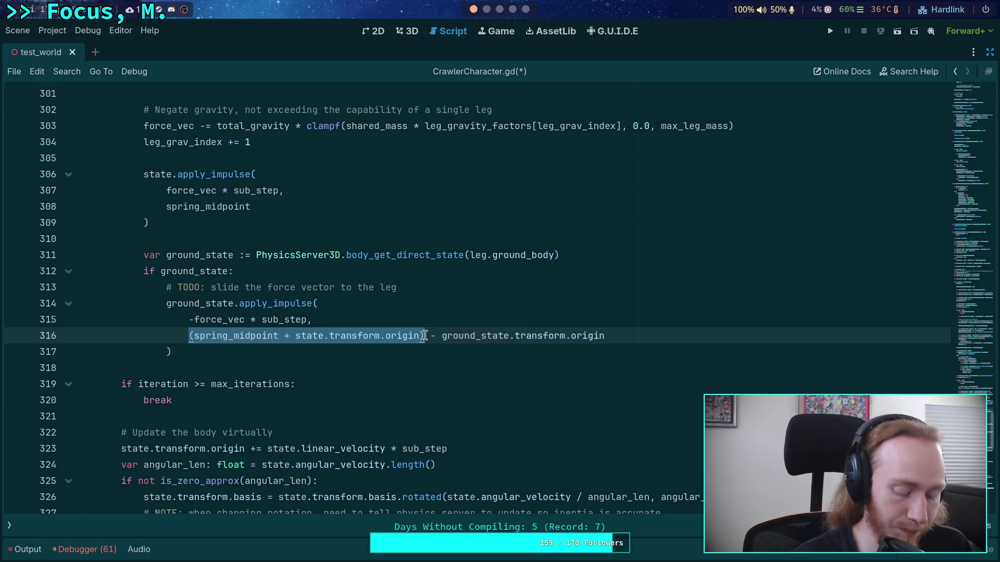
pyautogui.write('leg.ground_po')
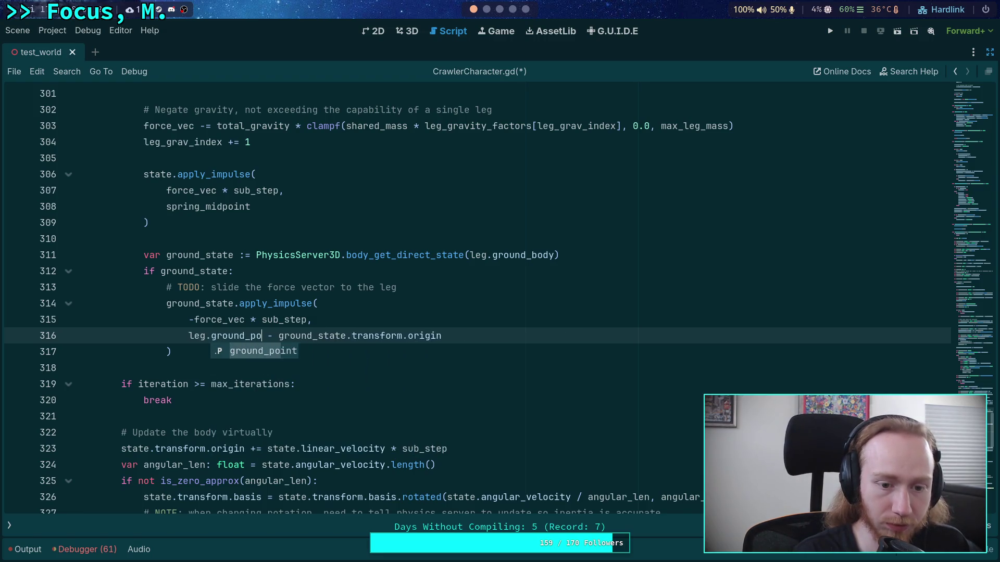
pyautogui.press('Tab')
pyautogui.press('Tab')
pyautogui.press('BackSpace')
pyautogui.press('BackSpace')
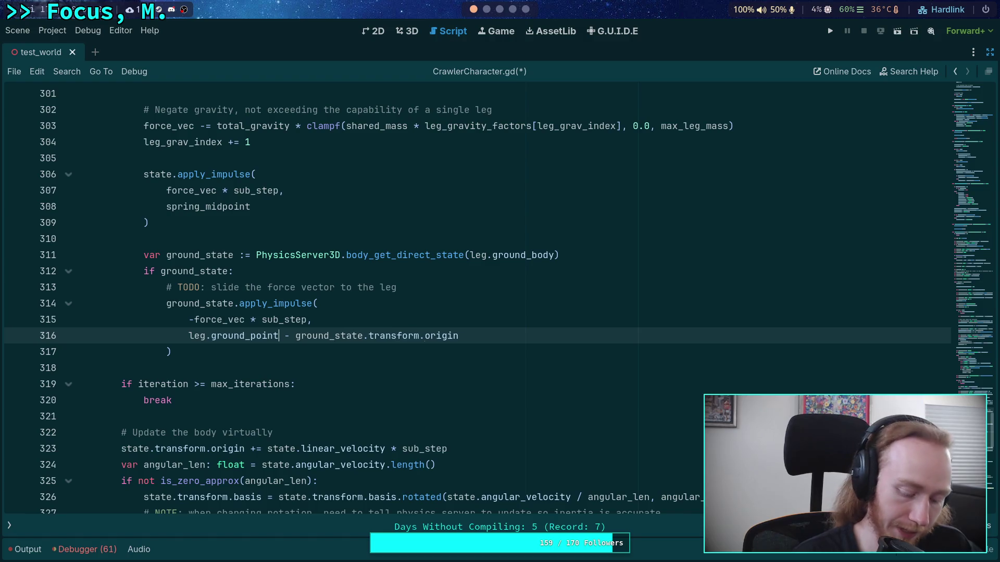
pyautogui.hotkey('ctrl', 's')
# Delete the TODO comment line above the impulse call.
pyautogui.moveTo(444, 296); pyautogui.dragTo(234, 272)
pyautogui.press('BackSpace')
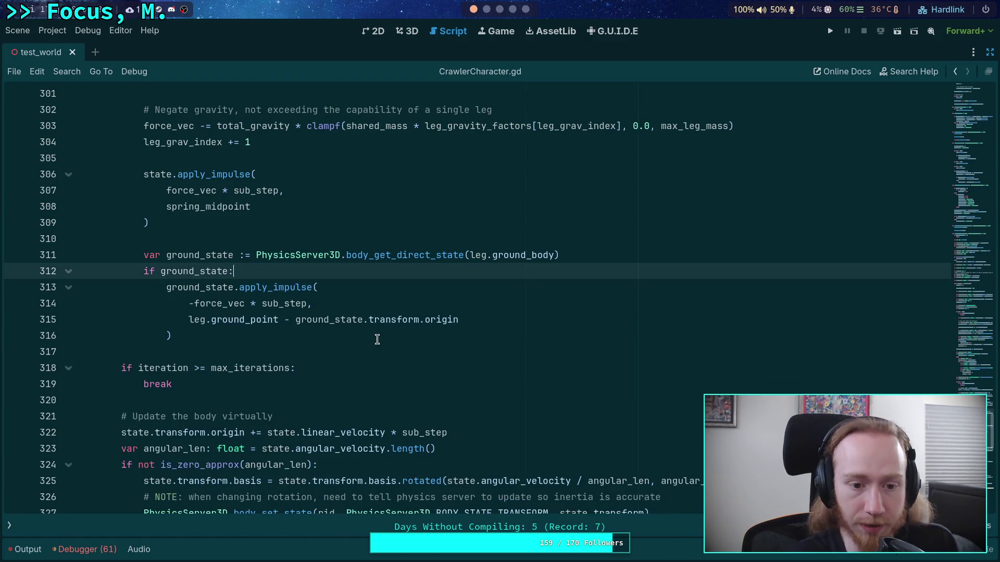
pyautogui.click(378, 339)
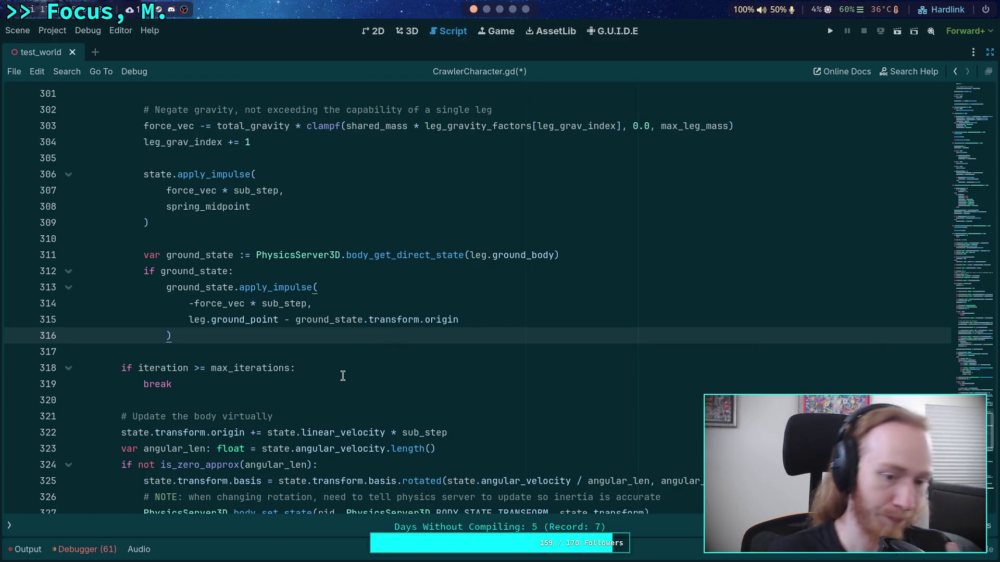
pyautogui.click(335, 349)
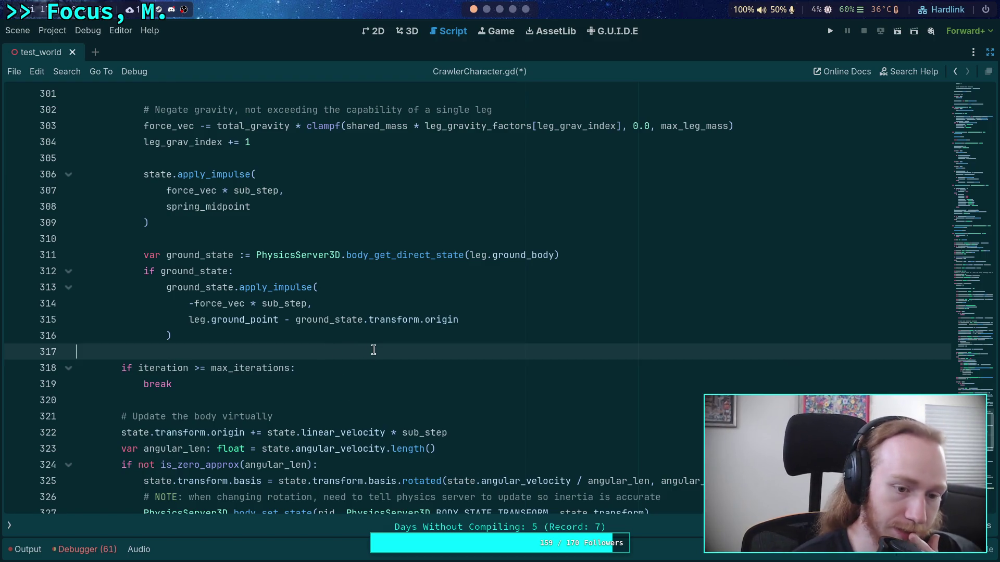
pyautogui.scroll(-5, 371, 348)
# Scroll to the empty _calculate_leg_gravity_power stub and switch to vector_scratch.py in Neovim.
pyautogui.scroll(-5, 370, 348)
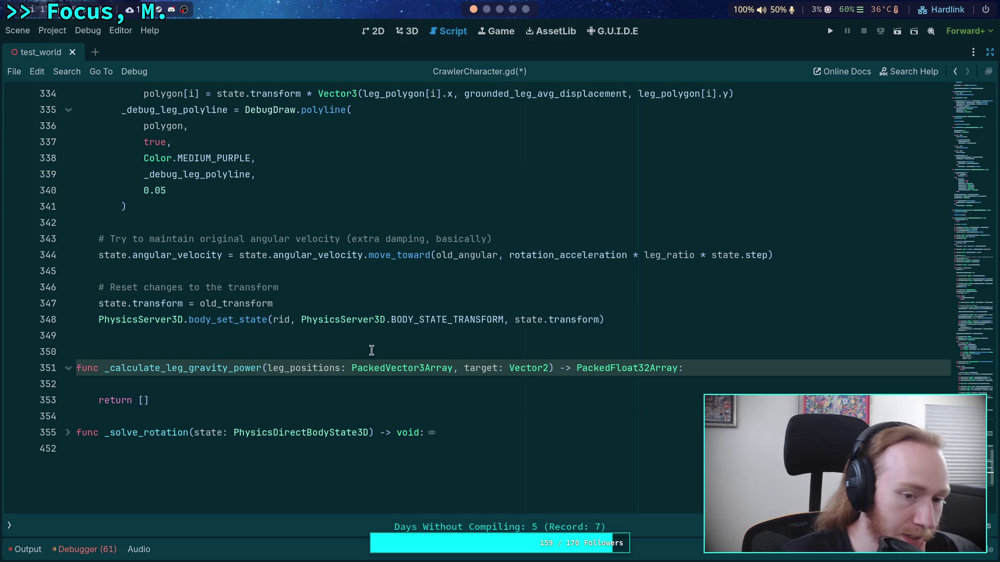
pyautogui.click(423, 385)
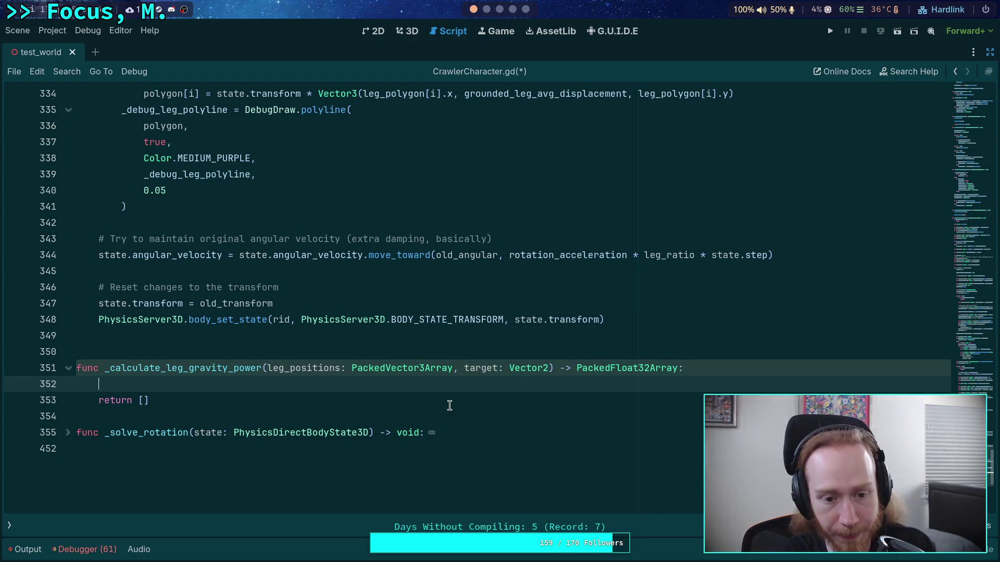
pyautogui.press('super+2')
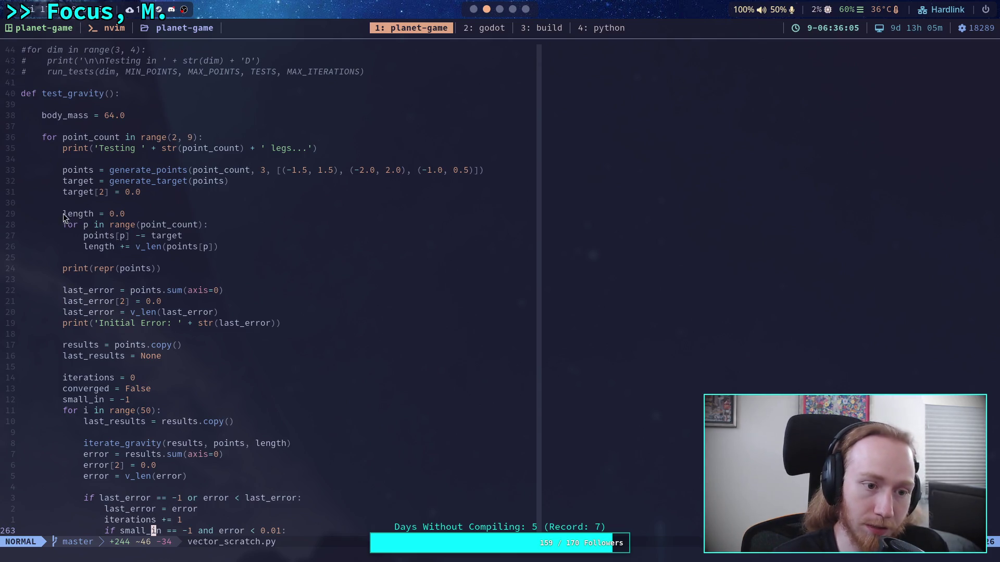
# Select the length = 0.0 summing loop in test_gravity, then return to Godot's script editor.
pyautogui.moveTo(65, 213); pyautogui.dragTo(241, 250)
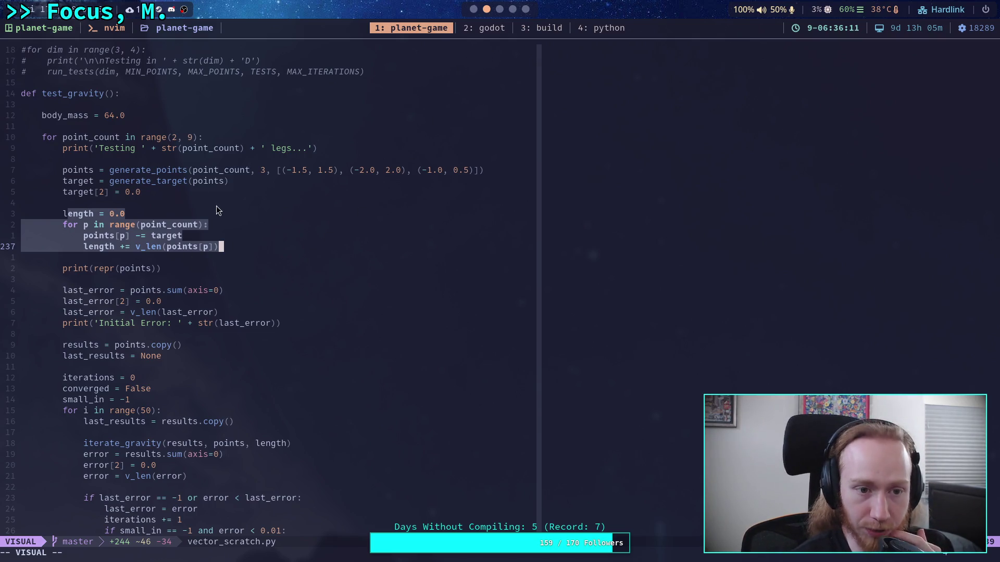
pyautogui.click(490, 28)
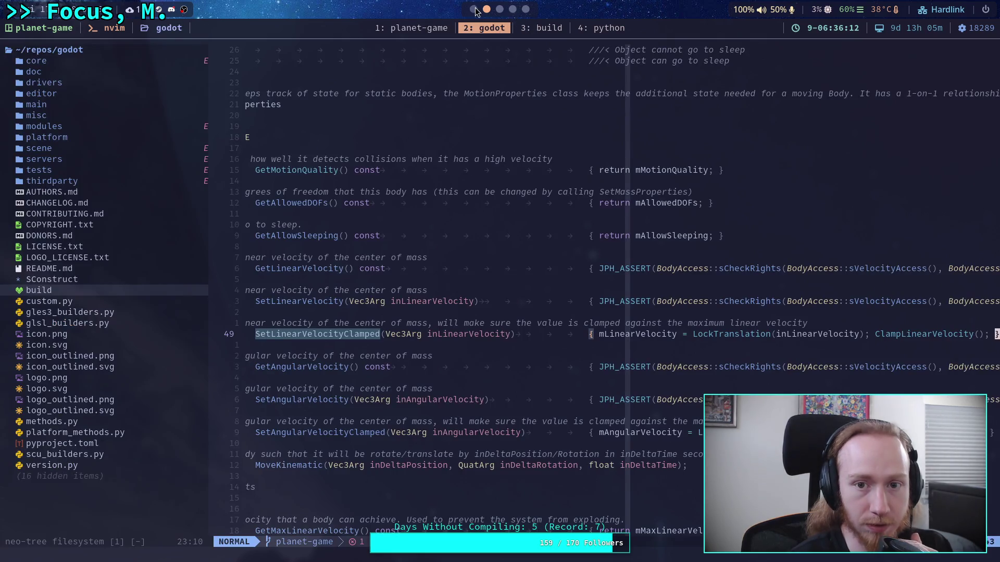
pyautogui.click(416, 28)
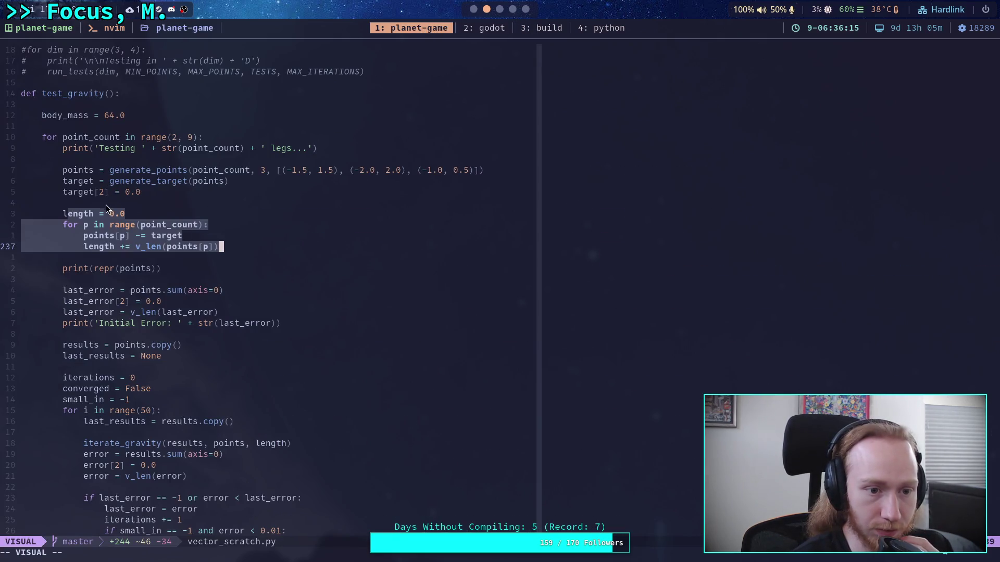
pyautogui.press('super+2')
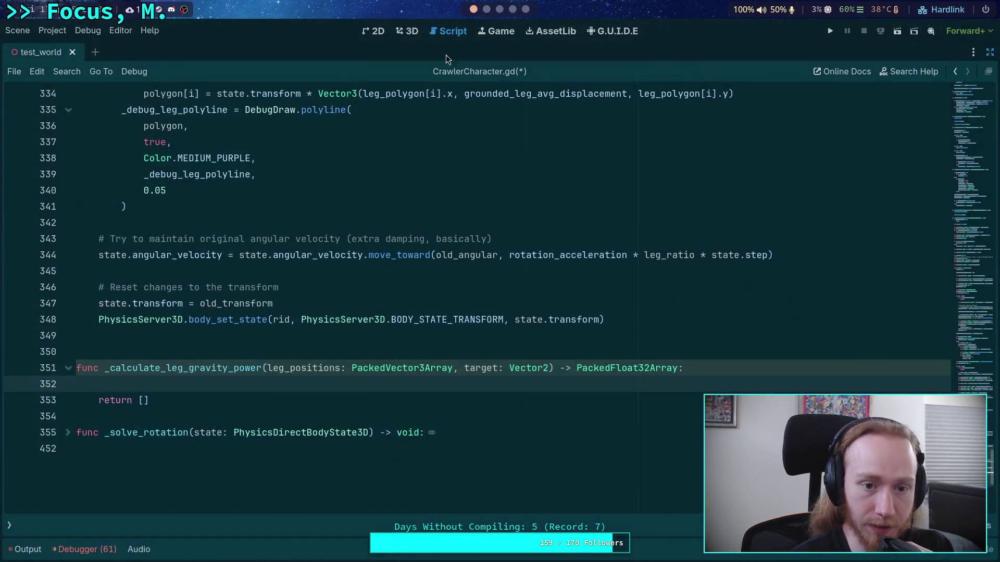
# Start the function body with original_length: float = 0.0 and an empty for loop over leg_positions.
pyautogui.press('Return')
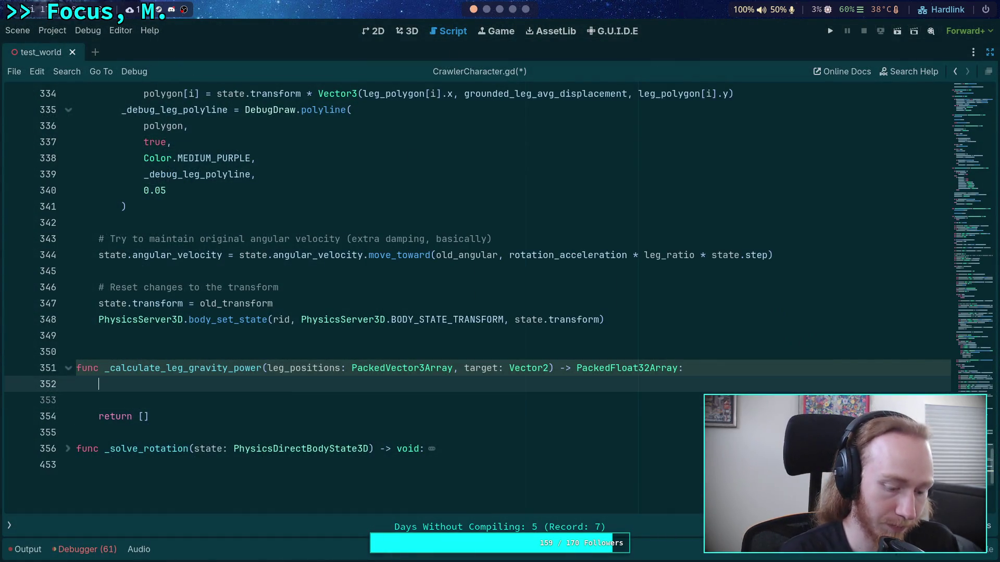
pyautogui.write('var tota')
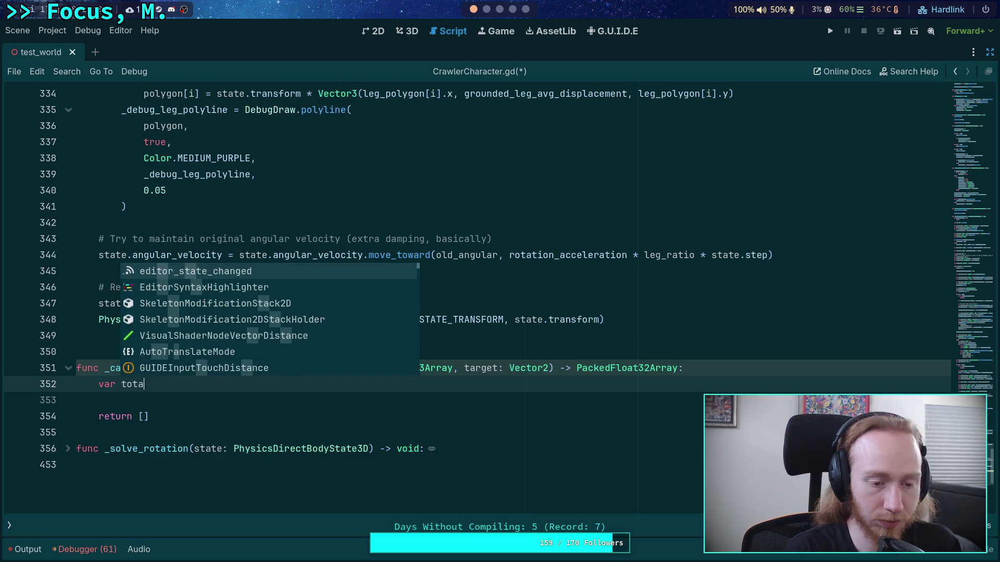
pyautogui.press('Escape')
pyautogui.write('riginal_')
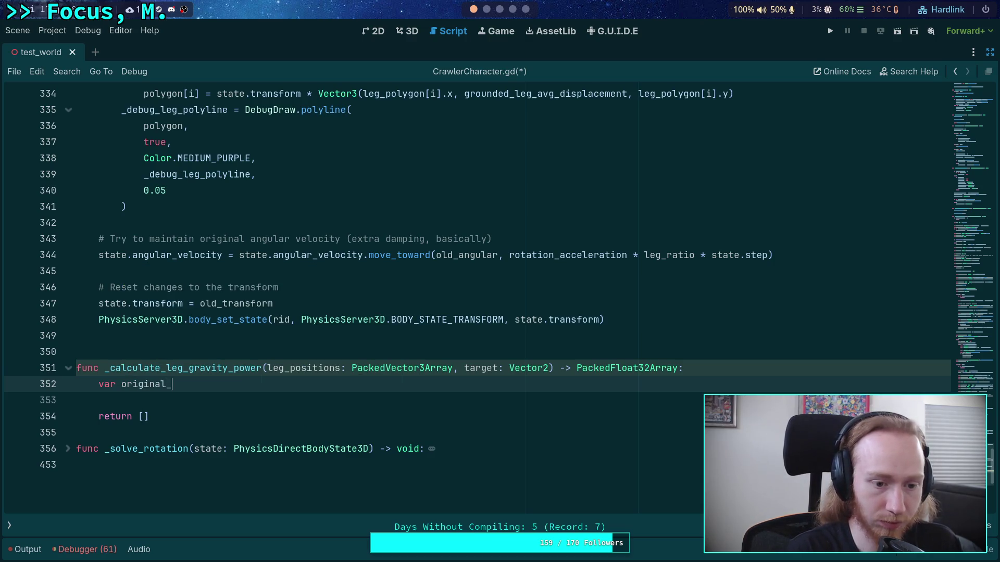
pyautogui.write('length: ')
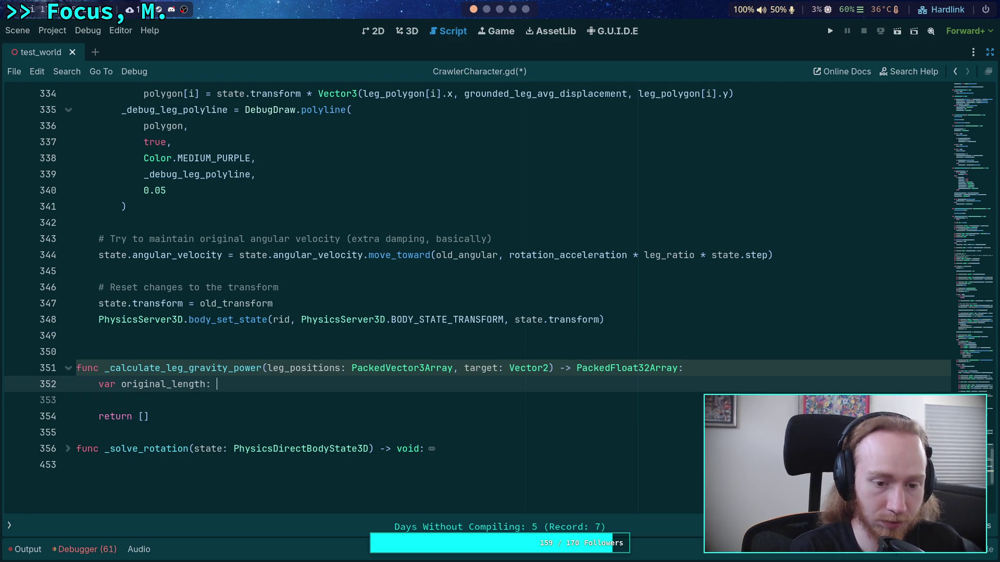
pyautogui.write('float = 0.0')
pyautogui.press('Return')
pyautogui.write('for p in')
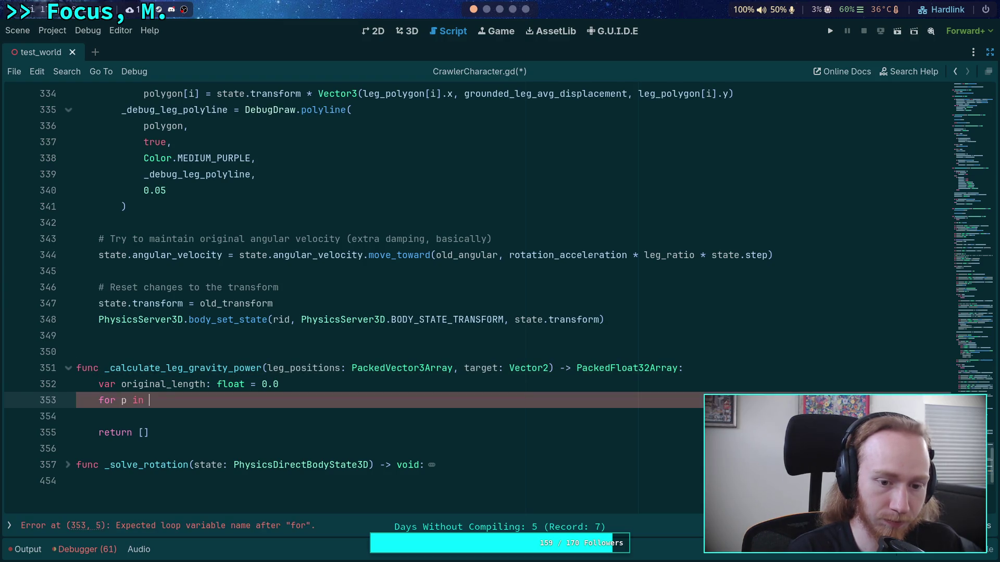
pyautogui.write('leg_positions:')
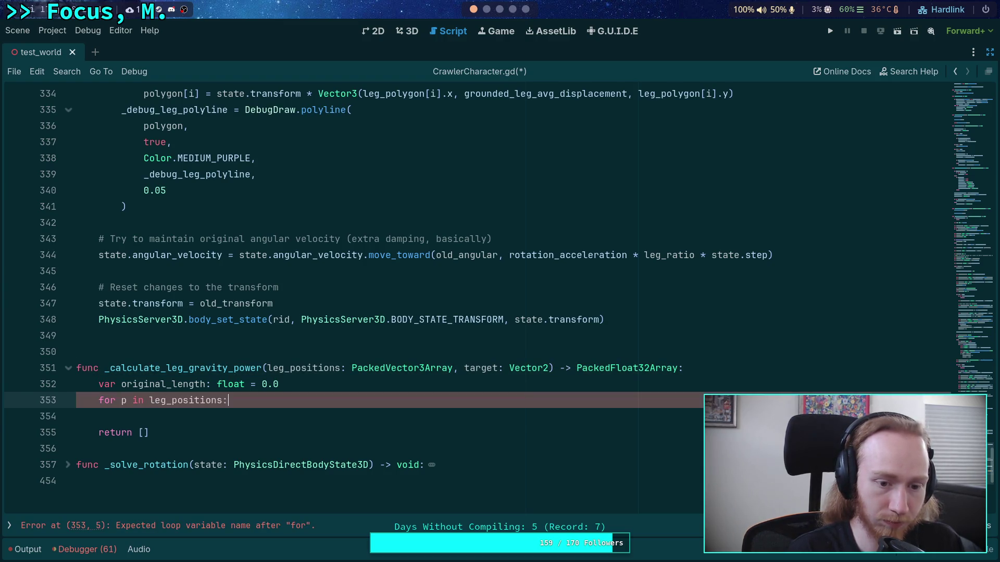
pyautogui.press('Return')
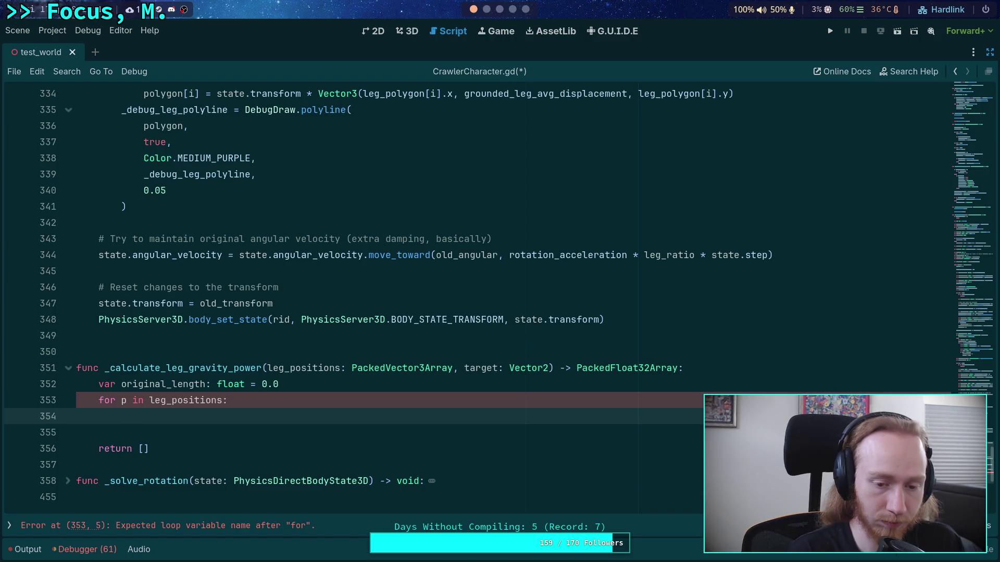
# Above the func, add '## NOTE: This modifies the passed in leg_positions, so don't reuse it after'.
pyautogui.doubleClick(307, 368)
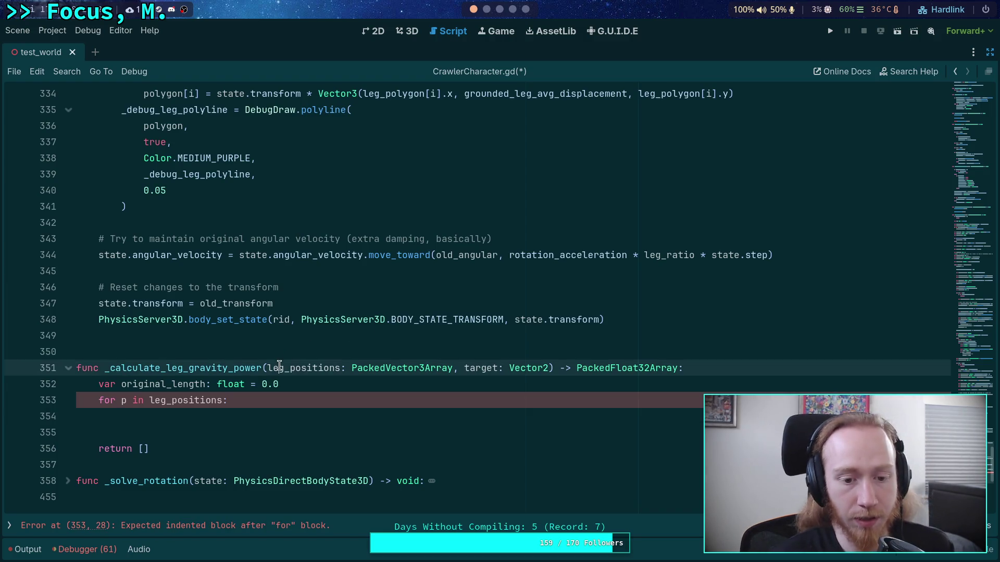
pyautogui.scroll(15, 322, 298)
pyautogui.scroll(10, 322, 297)
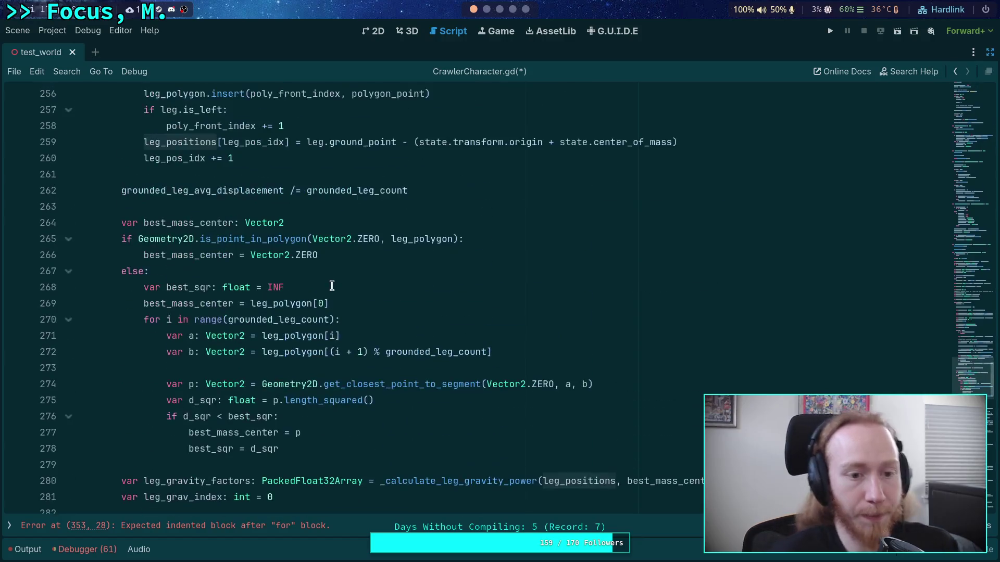
pyautogui.scroll(-4, 326, 280)
pyautogui.scroll(-2, 326, 279)
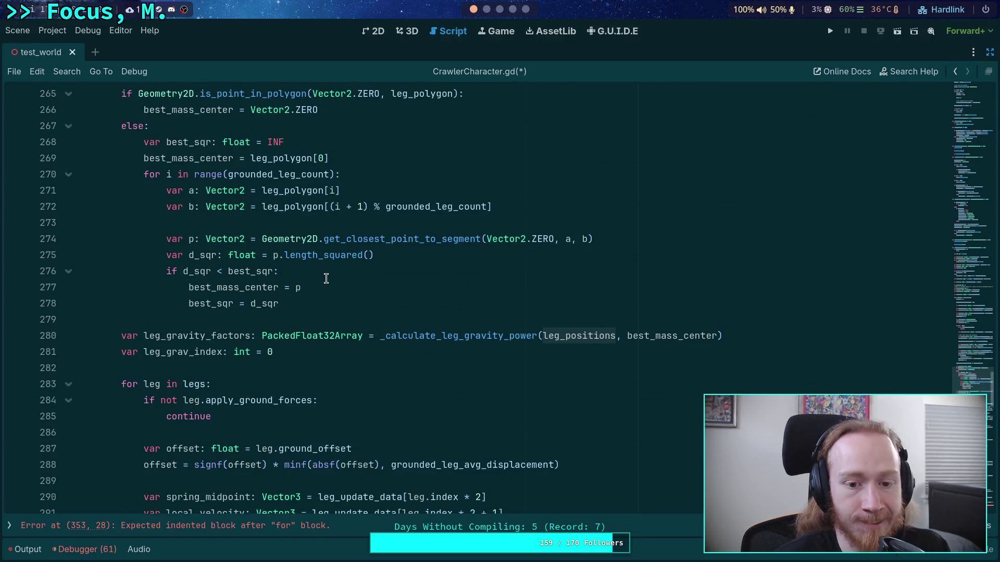
pyautogui.scroll(7, 342, 290)
pyautogui.scroll(5, 239, 296)
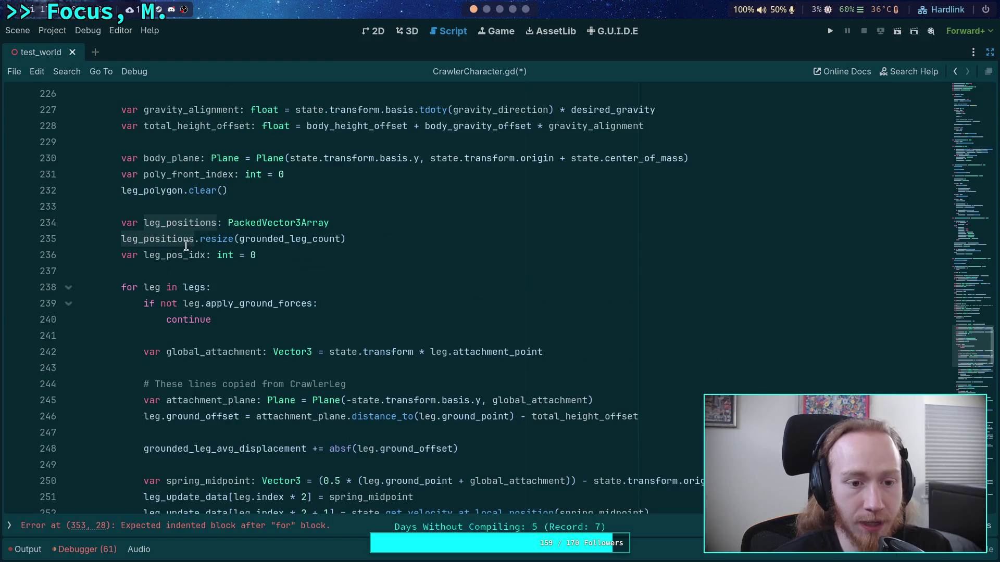
pyautogui.scroll(-15, 478, 304)
pyautogui.scroll(-15, 478, 303)
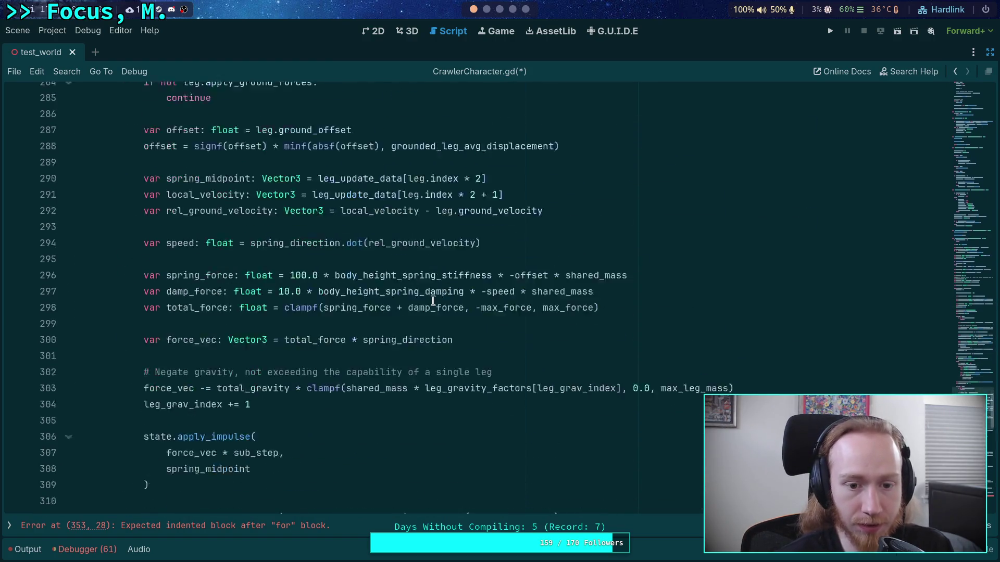
pyautogui.scroll(-2, 409, 311)
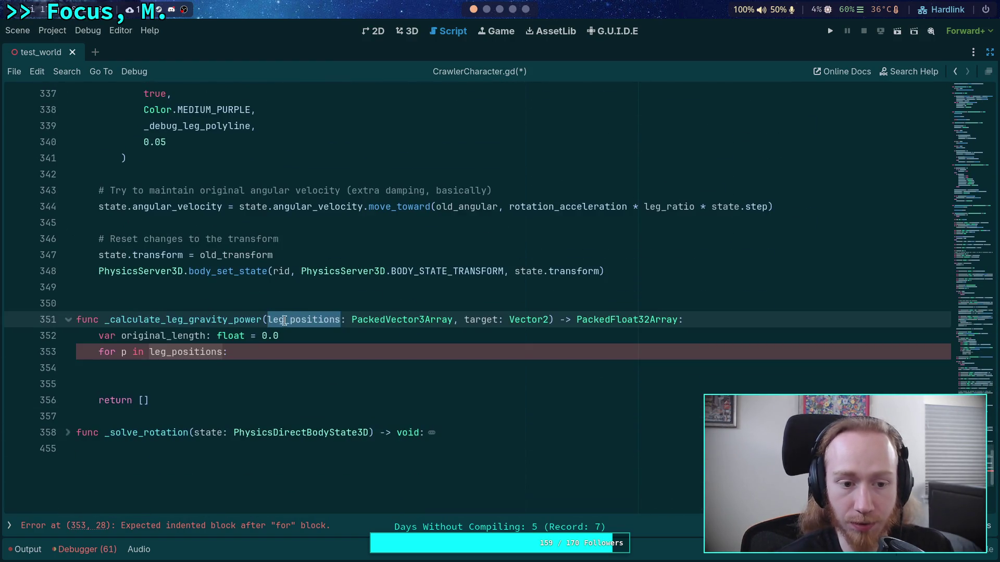
pyautogui.hotkey('ctrl', 'shift', 'Return')
pyautogui.write('##')
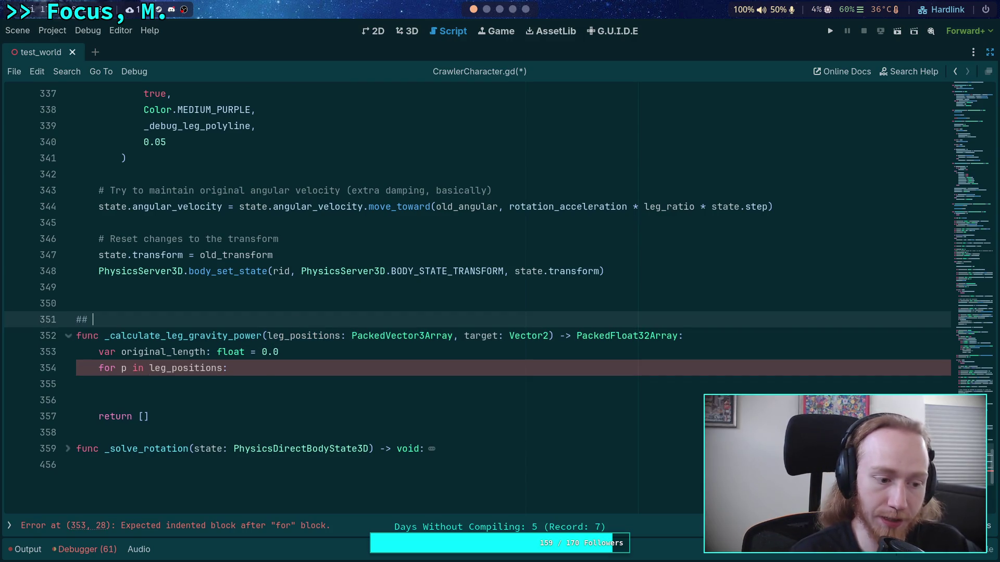
pyautogui.write(' NOTE: This modi')
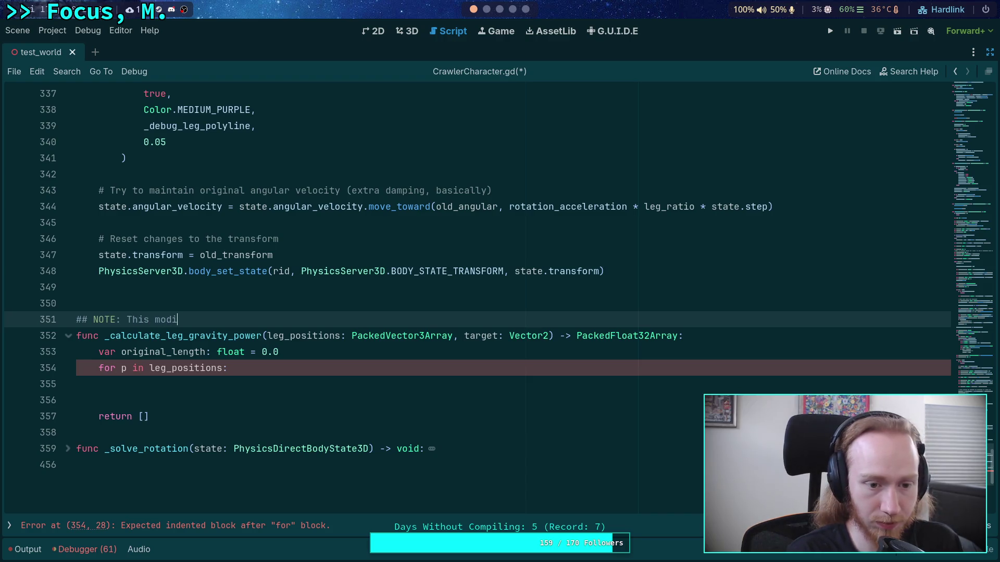
pyautogui.write('fies ')
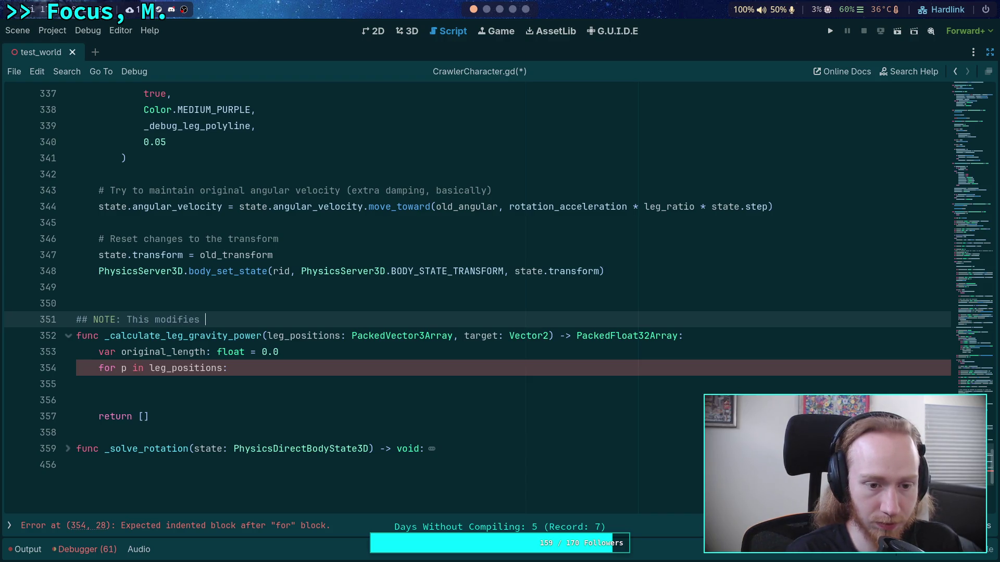
pyautogui.write('the p')
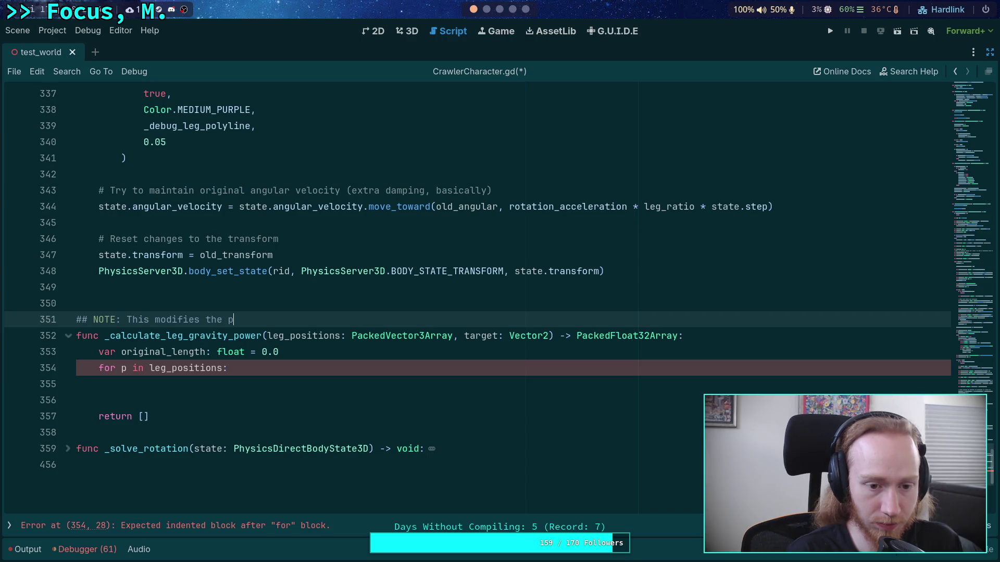
pyautogui.write('assed in leg_positions, so ')
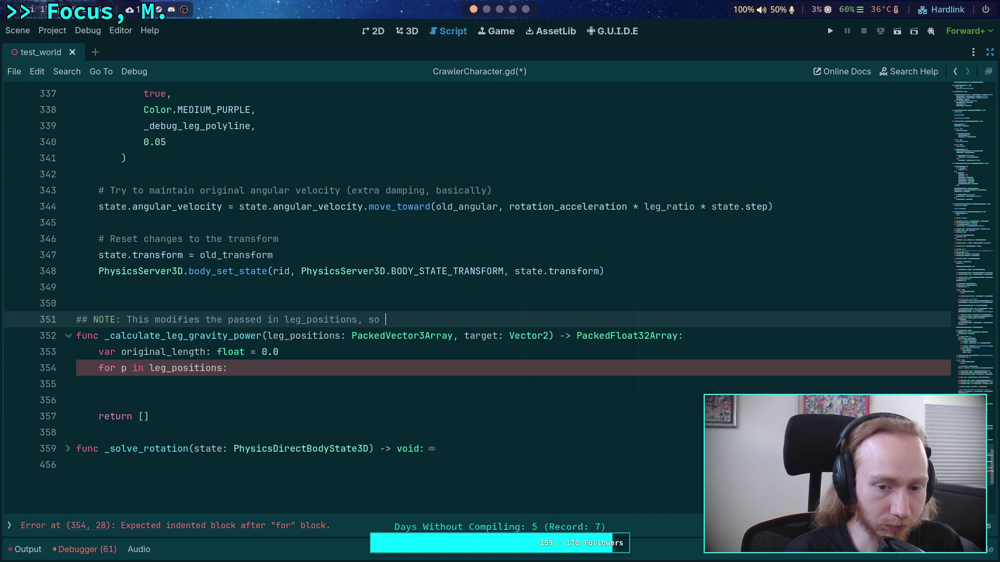
pyautogui.write("don't reu")
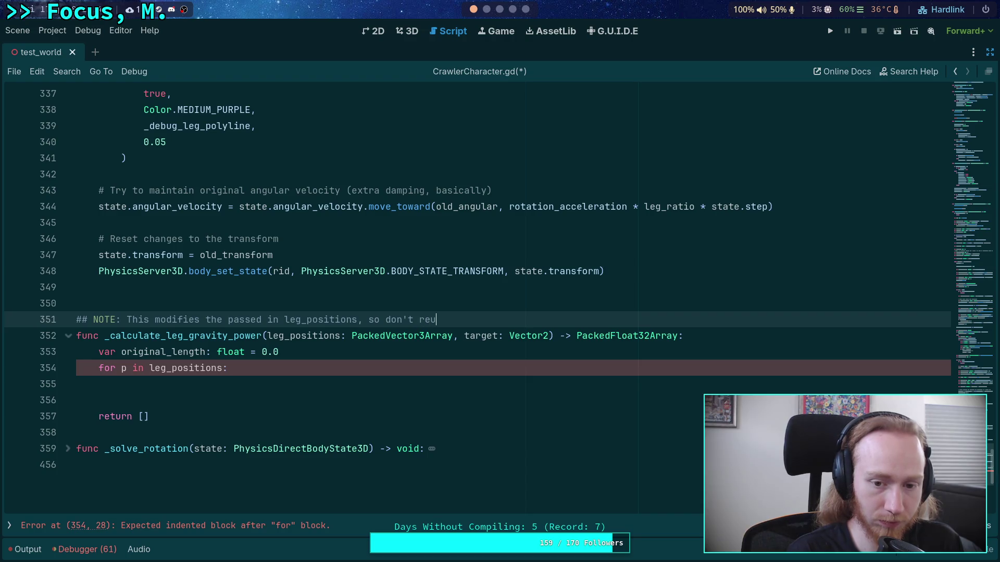
pyautogui.write('se it af')
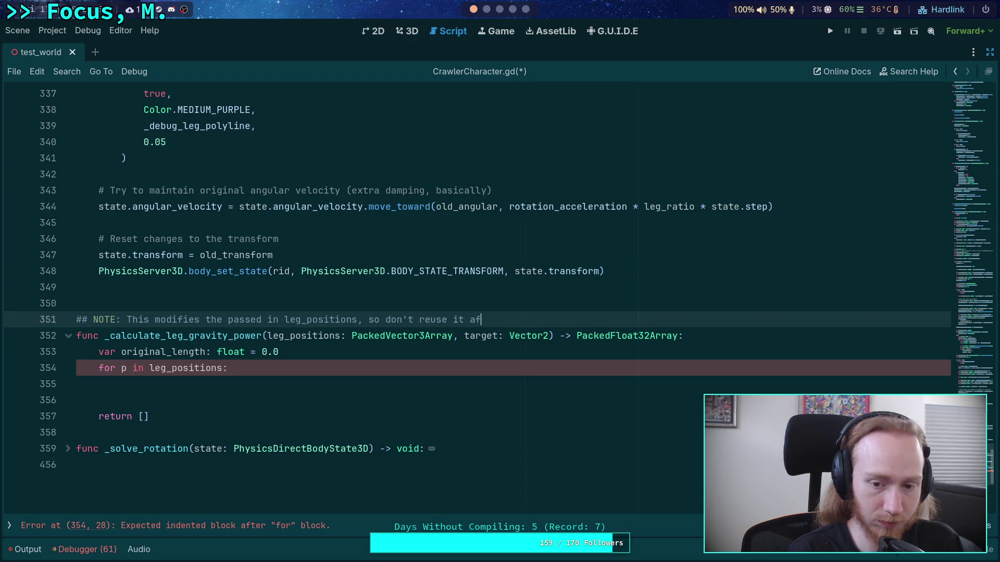
pyautogui.write('ter')
pyautogui.click(302, 389)
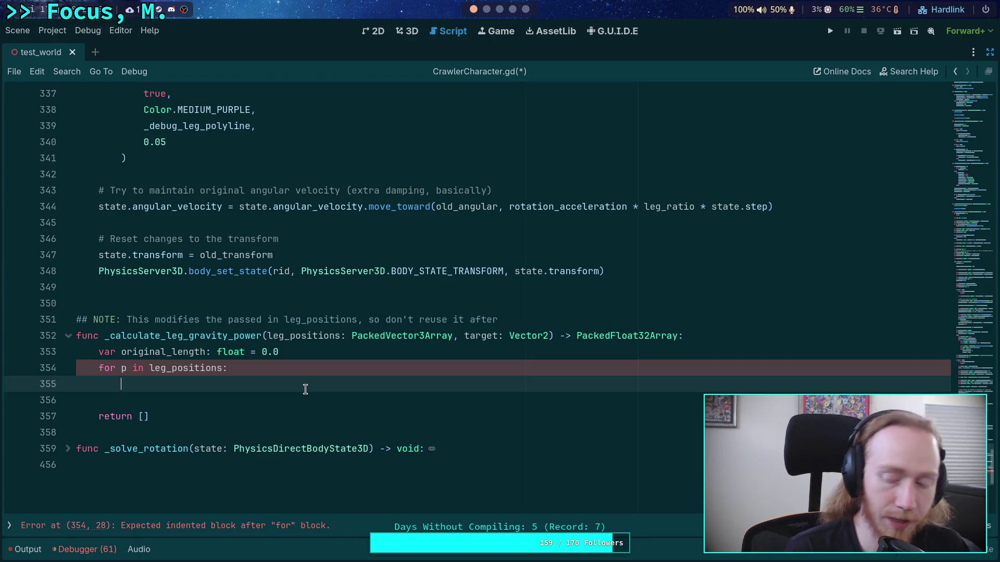
pyautogui.press('Up')
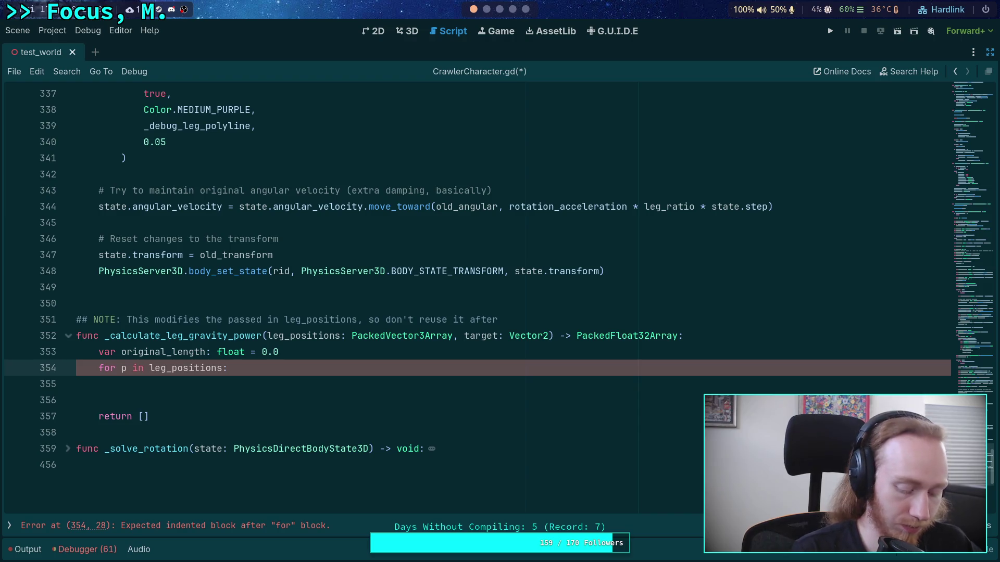
# Declare point_count as leg_positions.size() and make the loop iterate over range(point_count).
pyautogui.write('range(')
pyautogui.press('Up')
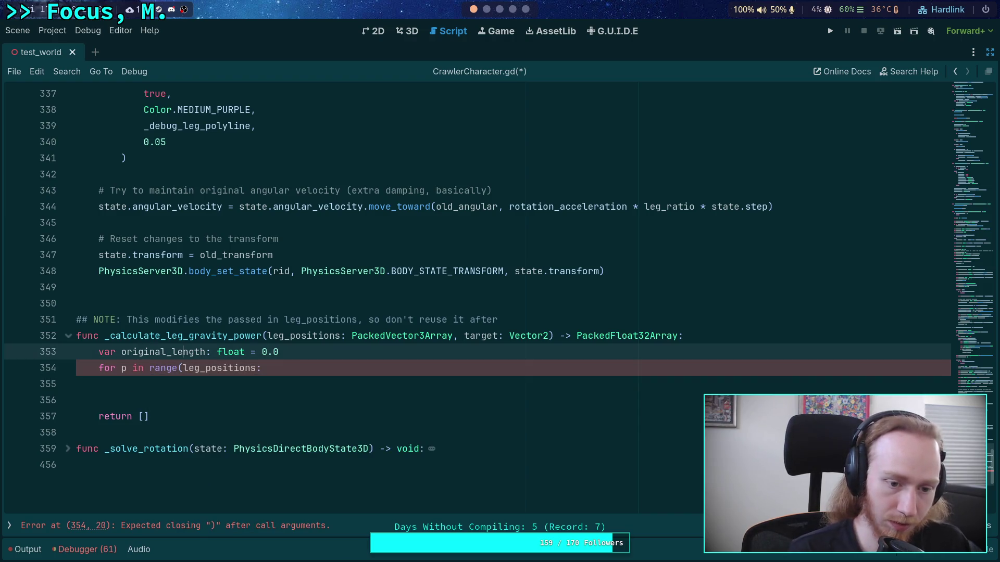
pyautogui.press('End')
pyautogui.press('Return')
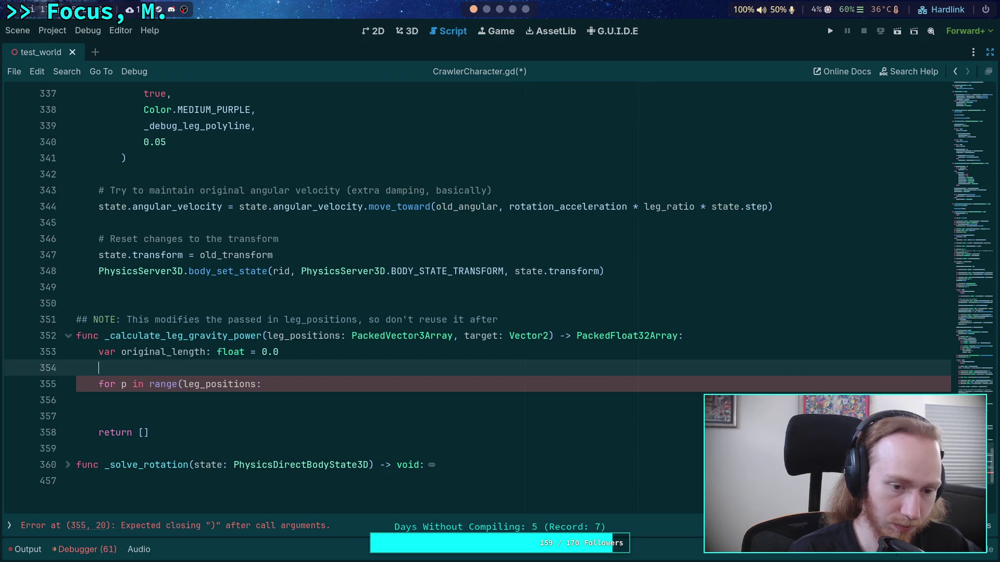
pyautogui.write('var point_coint')
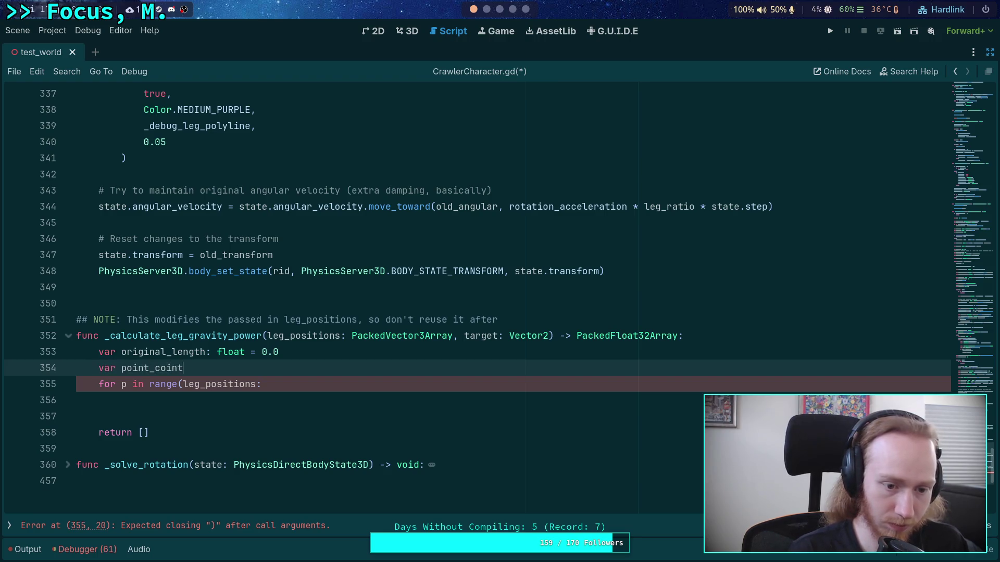
pyautogui.press('BackSpace')
pyautogui.press('BackSpace')
pyautogui.press('BackSpace')
pyautogui.write('unt: int = ')
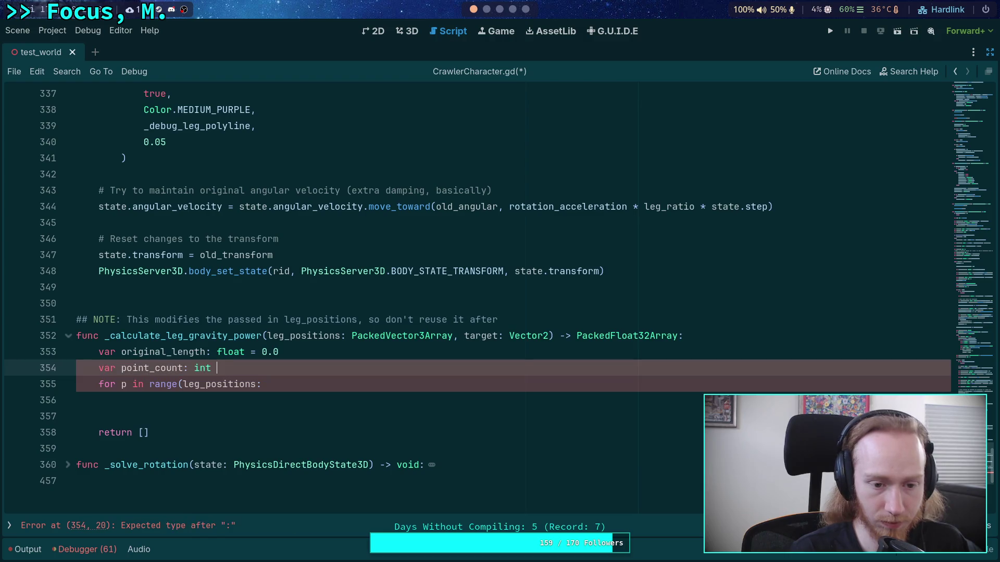
pyautogui.write('leg_polygon')
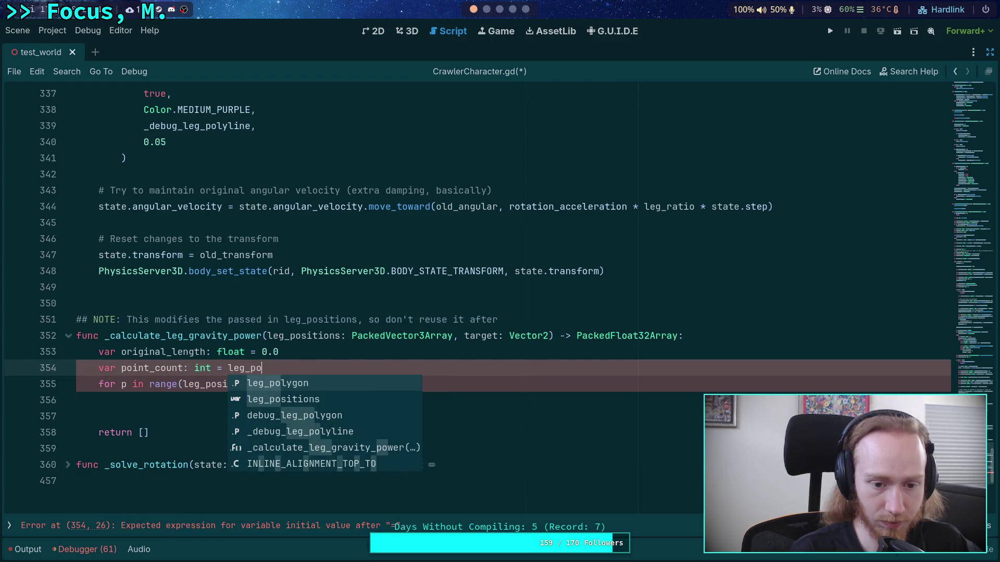
pyautogui.press('BackSpace')
pyautogui.press('BackSpace')
pyautogui.press('BackSpace')
pyautogui.write('ositions')
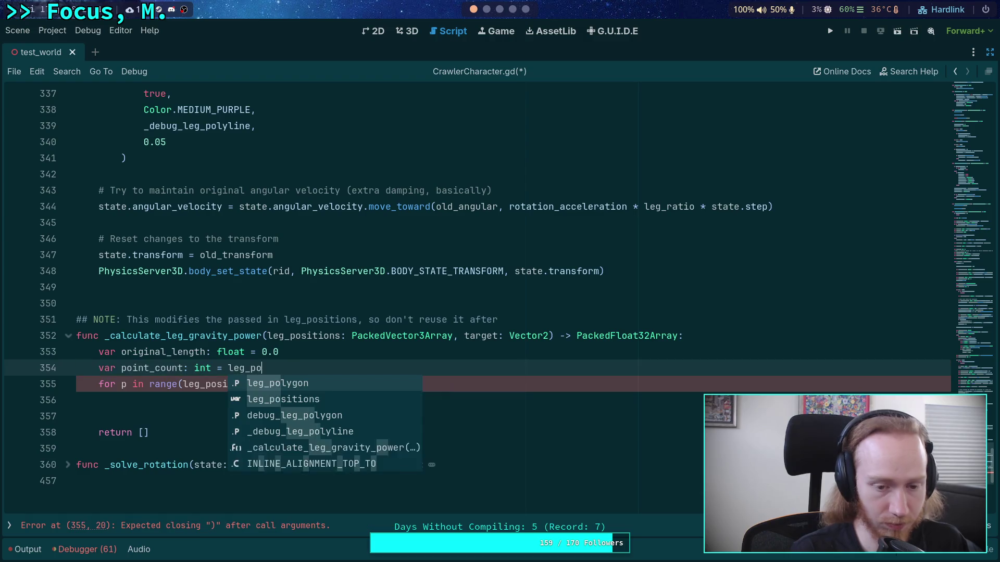
pyautogui.write('.siz')
pyautogui.press('Return')
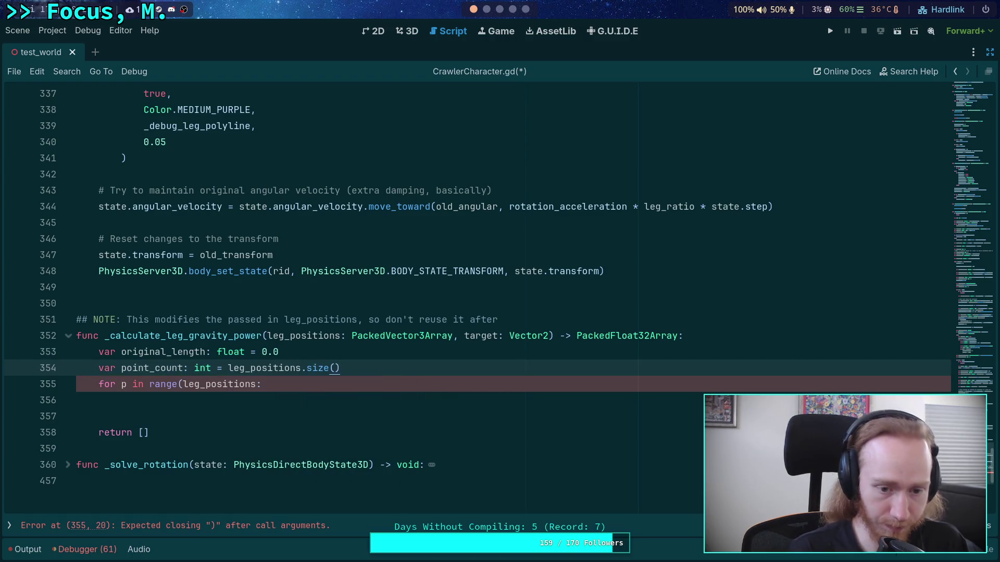
pyautogui.click(256, 384)
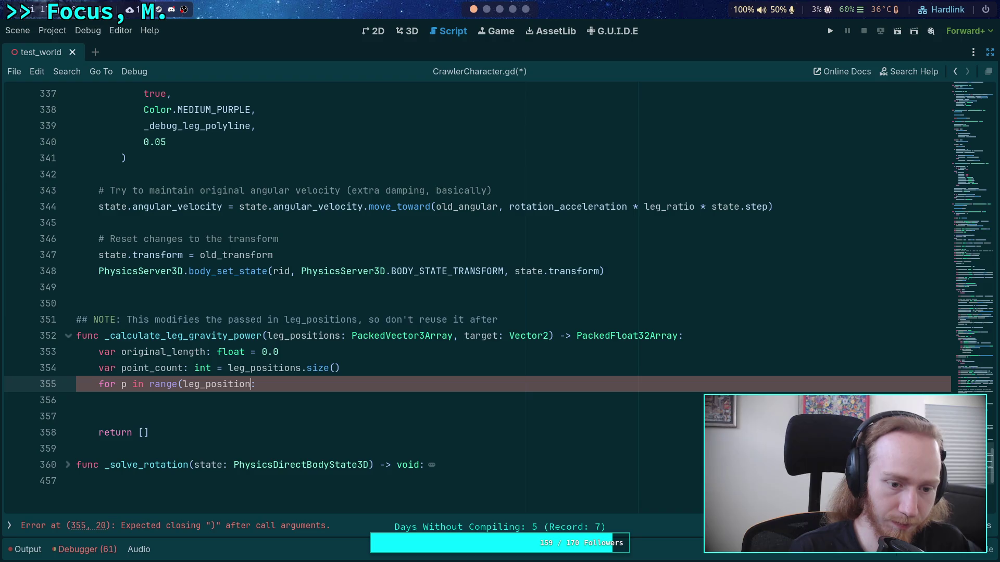
pyautogui.press('BackSpace')
pyautogui.press('BackSpace')
pyautogui.press('BackSpace')
pyautogui.write('point_co')
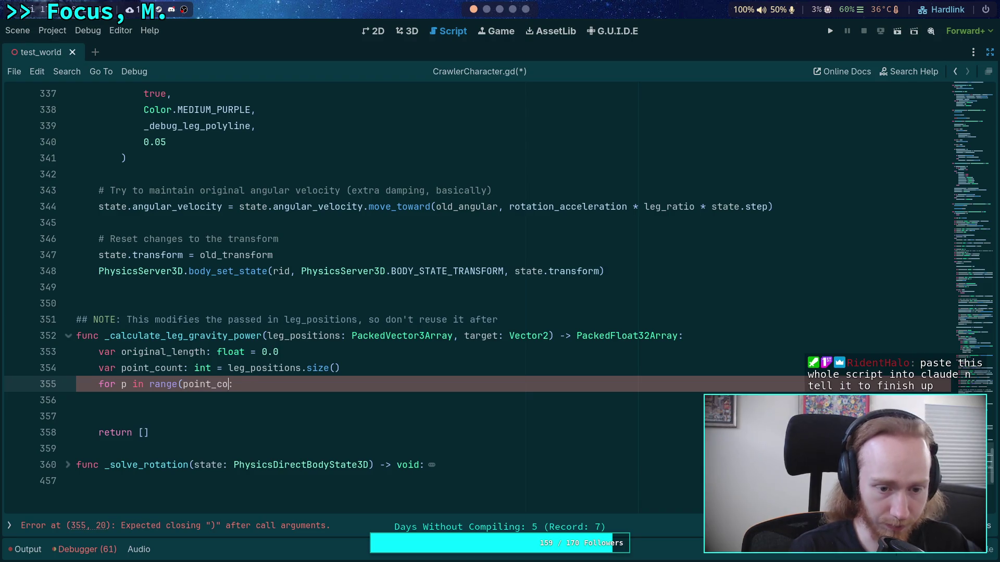
pyautogui.write('unt)')
pyautogui.press('Return')
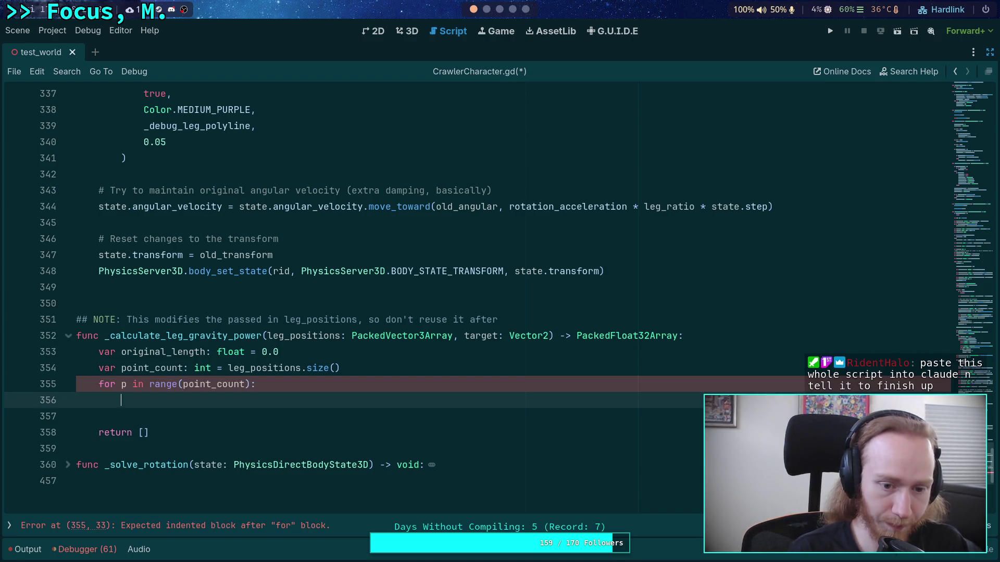
# In the loop, subtract target.x from leg_positions[p].x and target.y from leg_positions[p].z.
pyautogui.write('leg_positions')
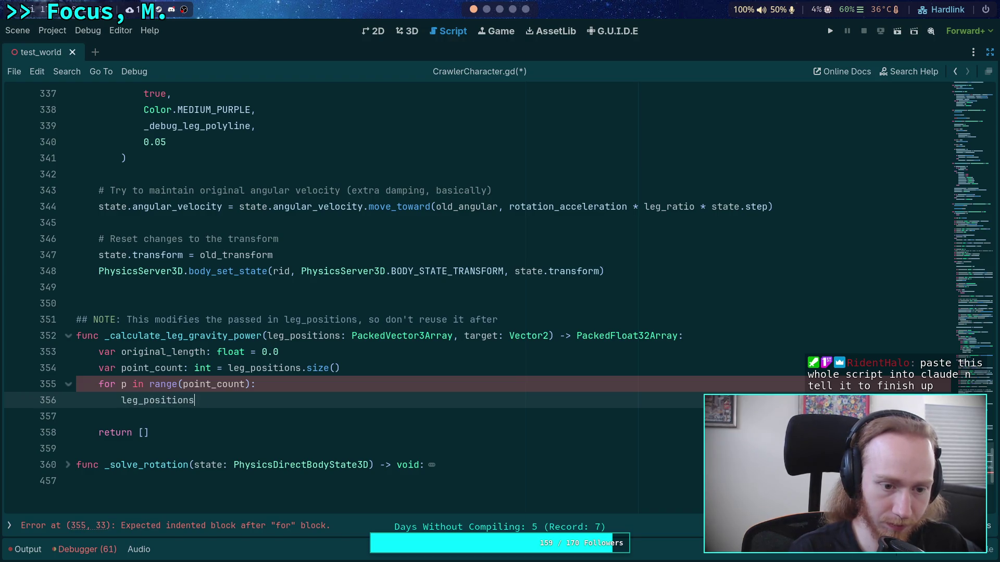
pyautogui.write('[p] -= ')
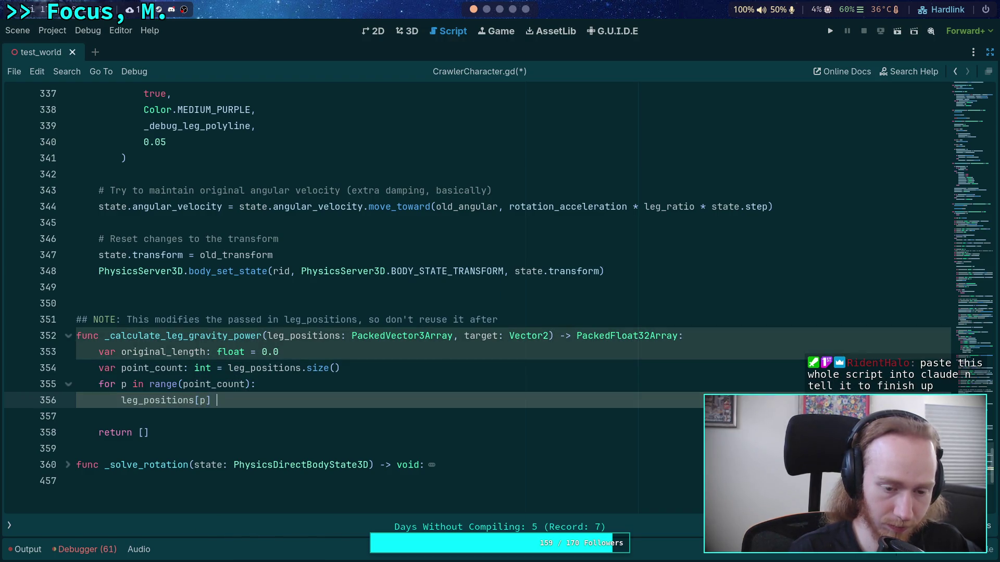
pyautogui.write('Vector3(')
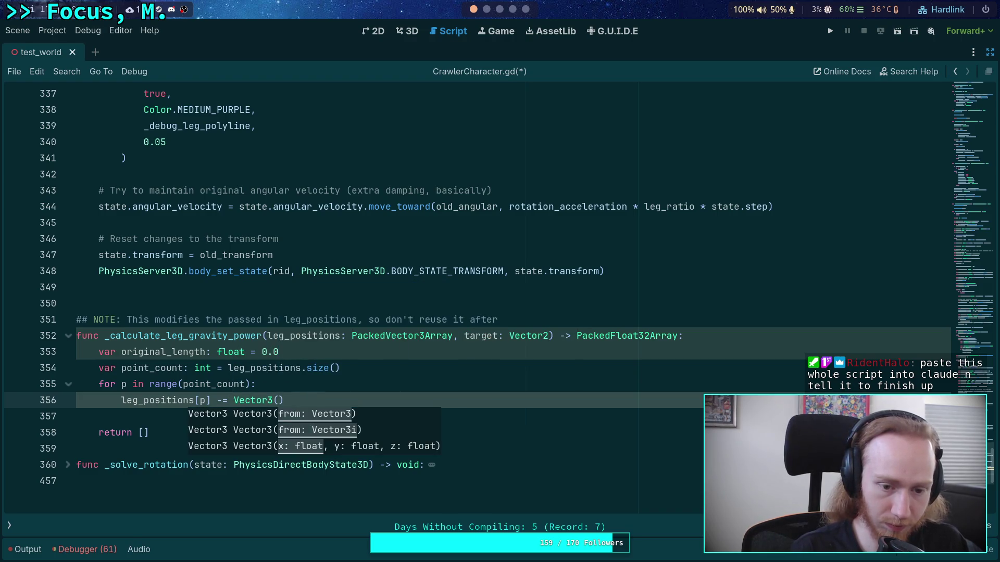
pyautogui.press('BackSpace')
pyautogui.press('BackSpace')
pyautogui.press('BackSpace')
pyautogui.write('.x ')
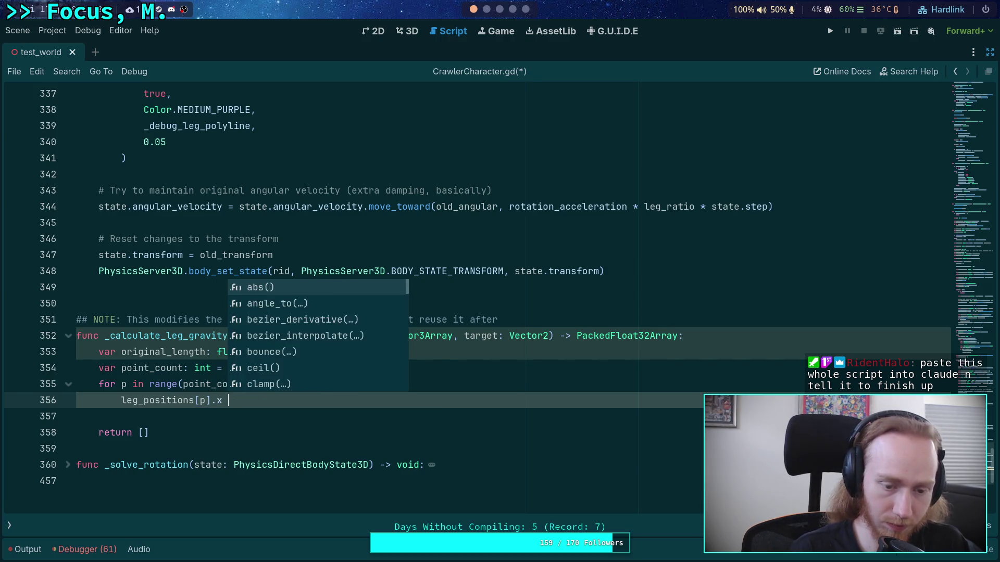
pyautogui.write('-= target.xk')
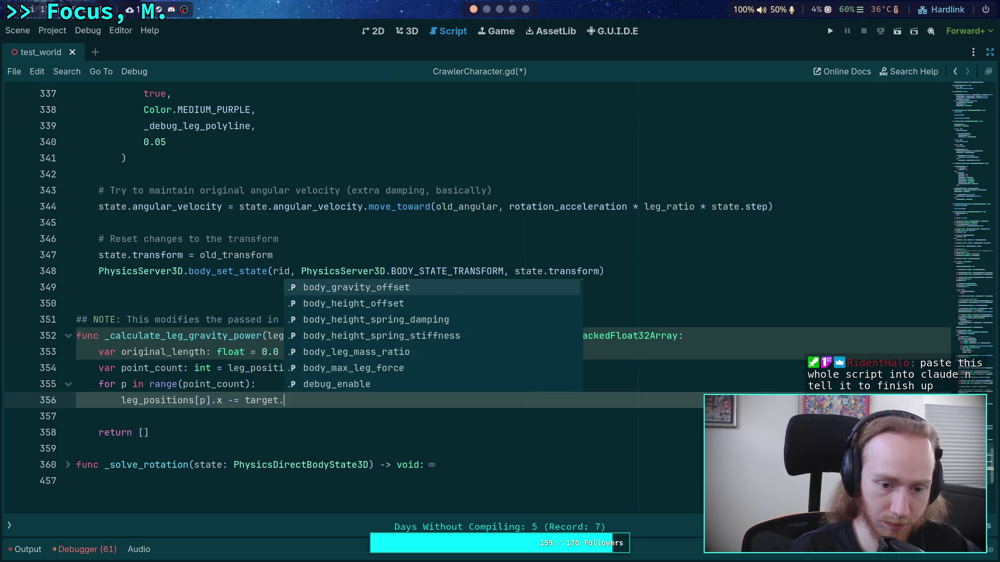
pyautogui.press('Return')
pyautogui.write('leg')
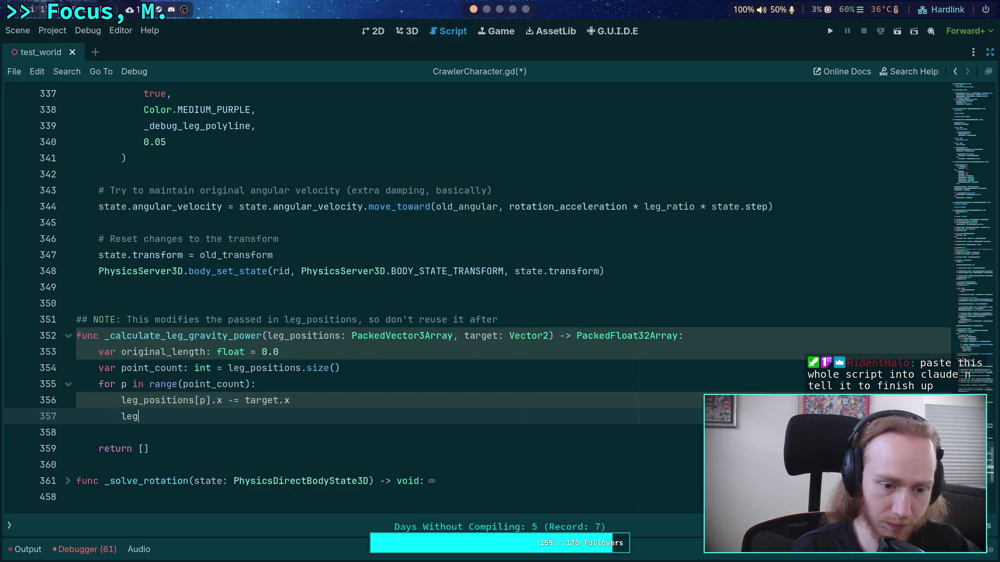
pyautogui.write('_positions')
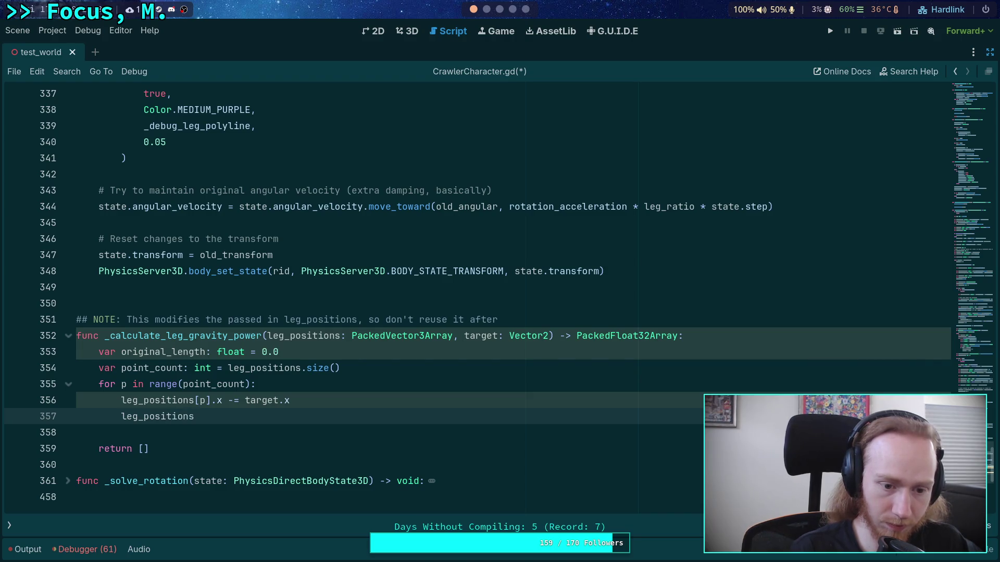
pyautogui.write('[p].z')
pyautogui.write(' -= ')
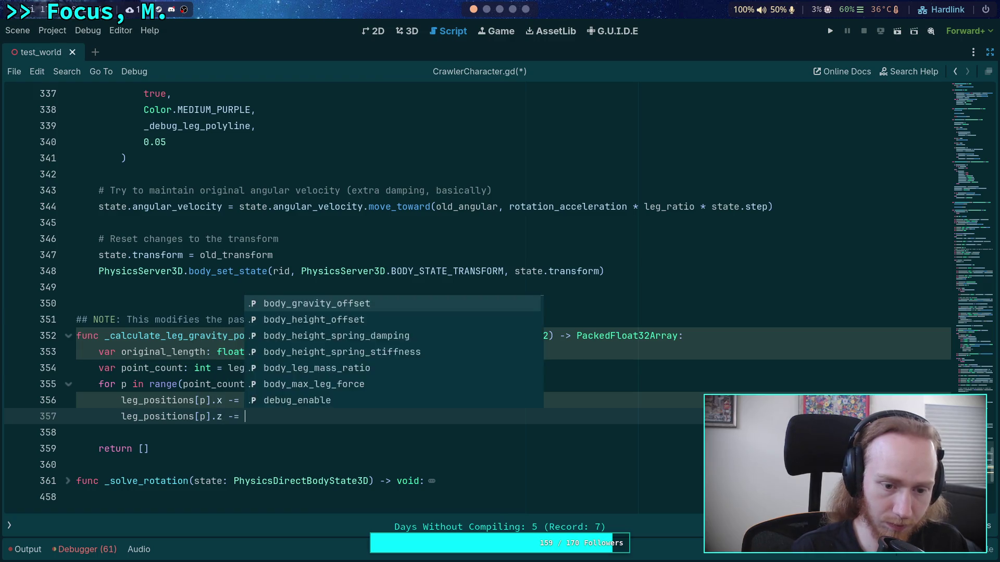
pyautogui.write('target.y')
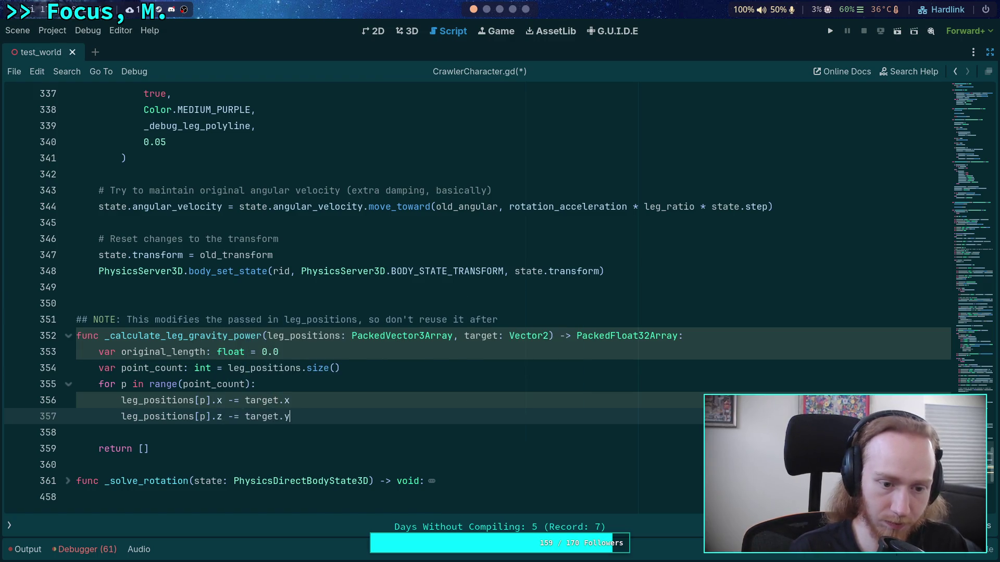
pyautogui.press('Return')
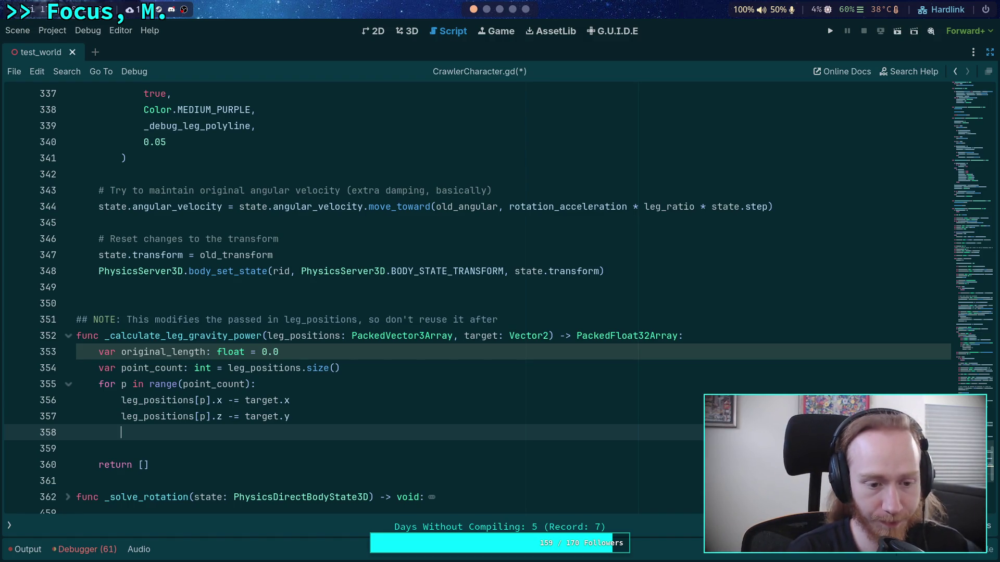
# Add 'original_length += leg_positions[p].length()' to each loop pass using autocomplete.
pyautogui.write('original')
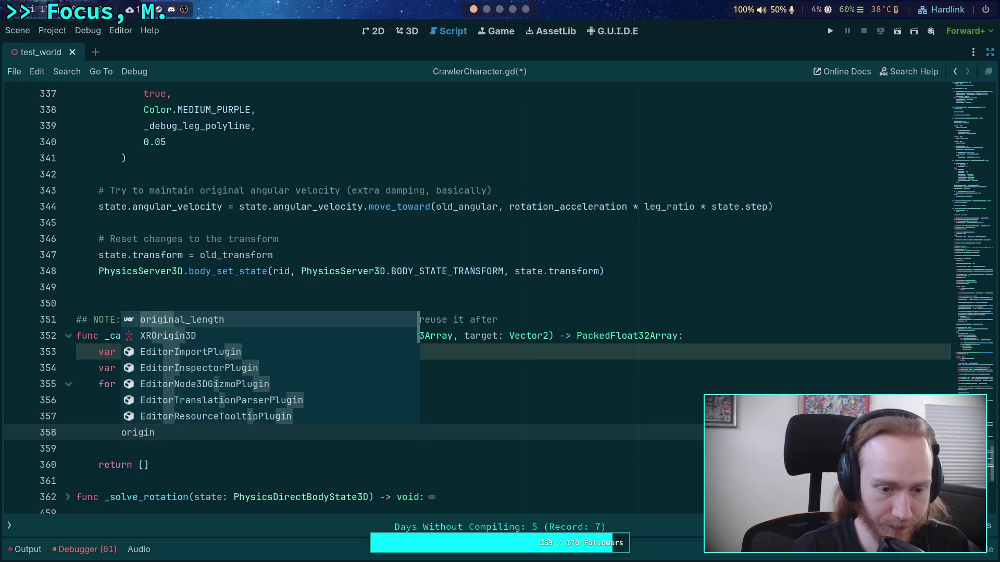
pyautogui.press('Return')
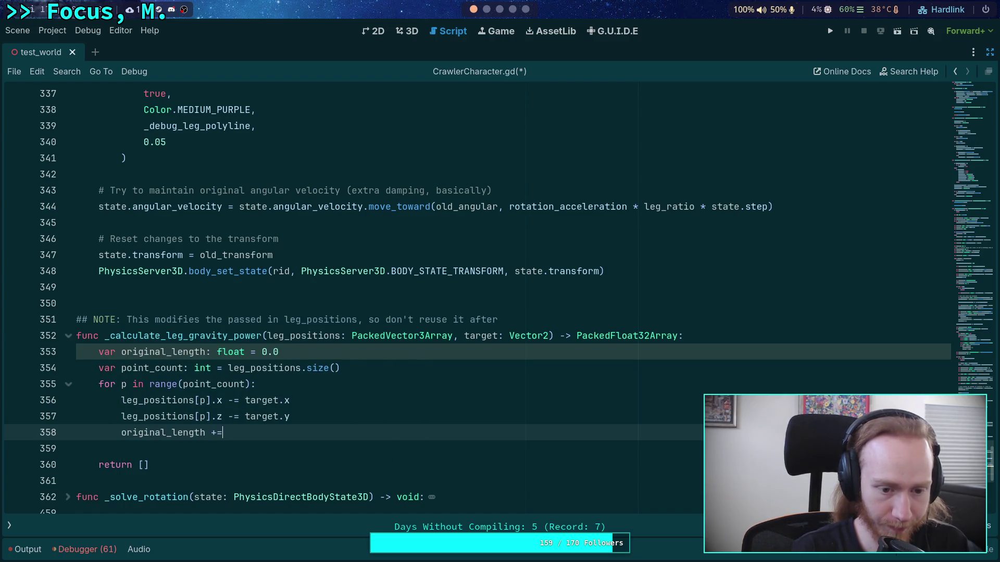
pyautogui.write(' leg_pos')
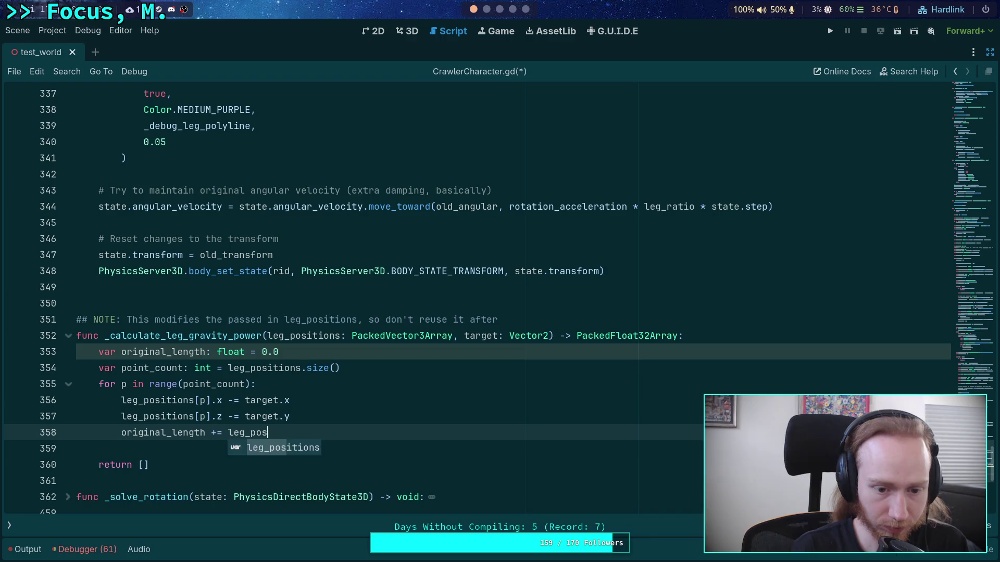
pyautogui.press('Return')
pyautogui.write('[p].')
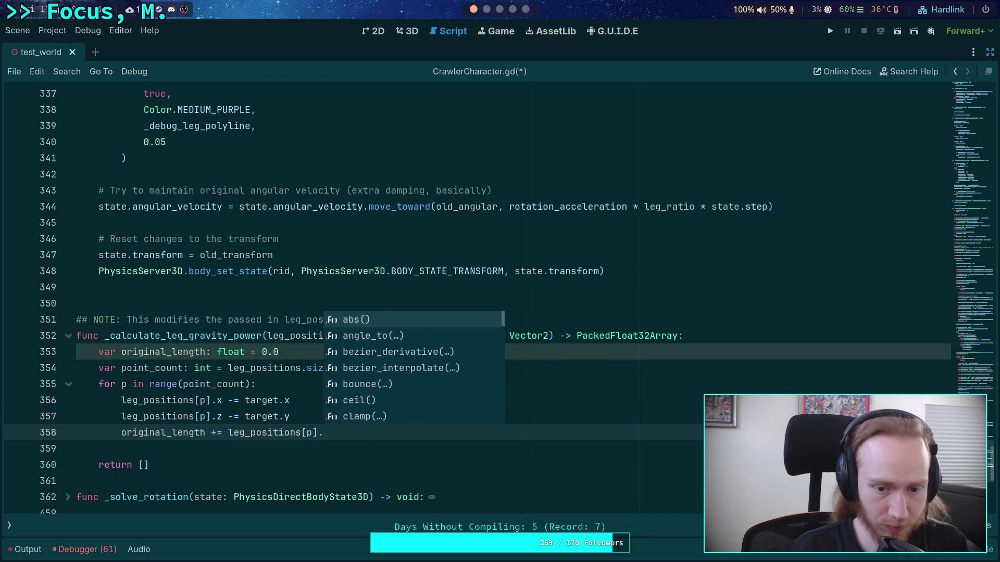
pyautogui.write('len')
pyautogui.press('Return')
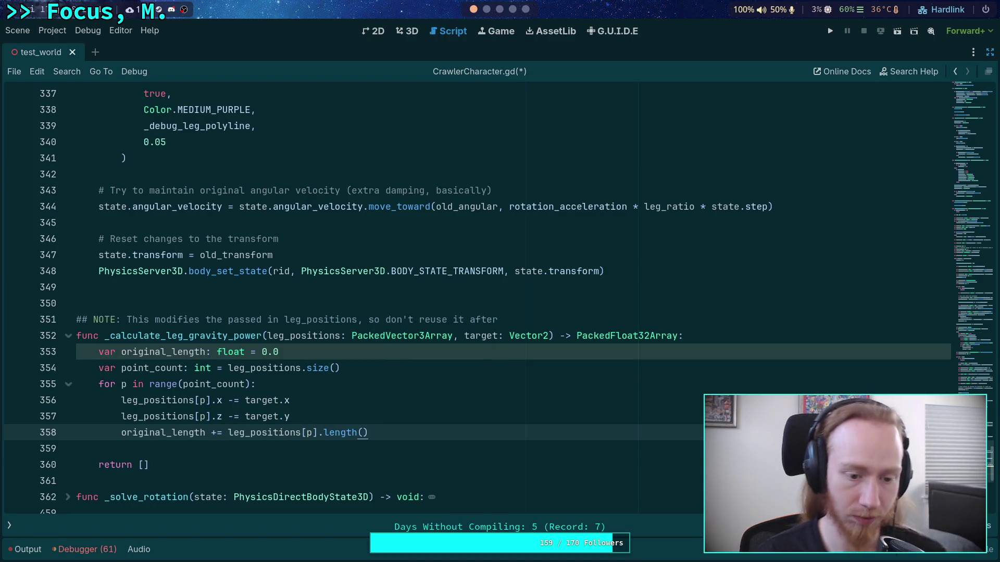
pyautogui.press('Down')
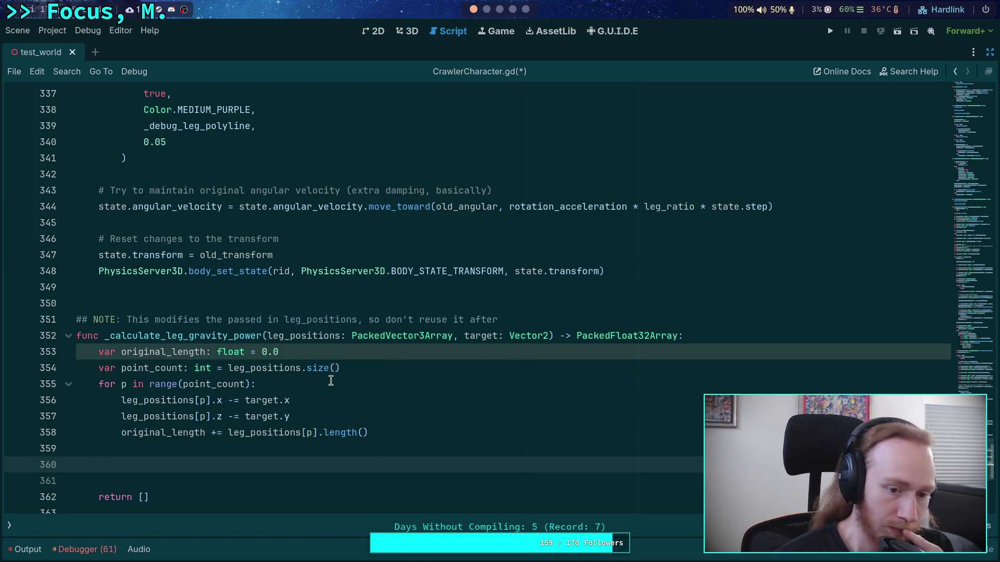
pyautogui.click(485, 13)
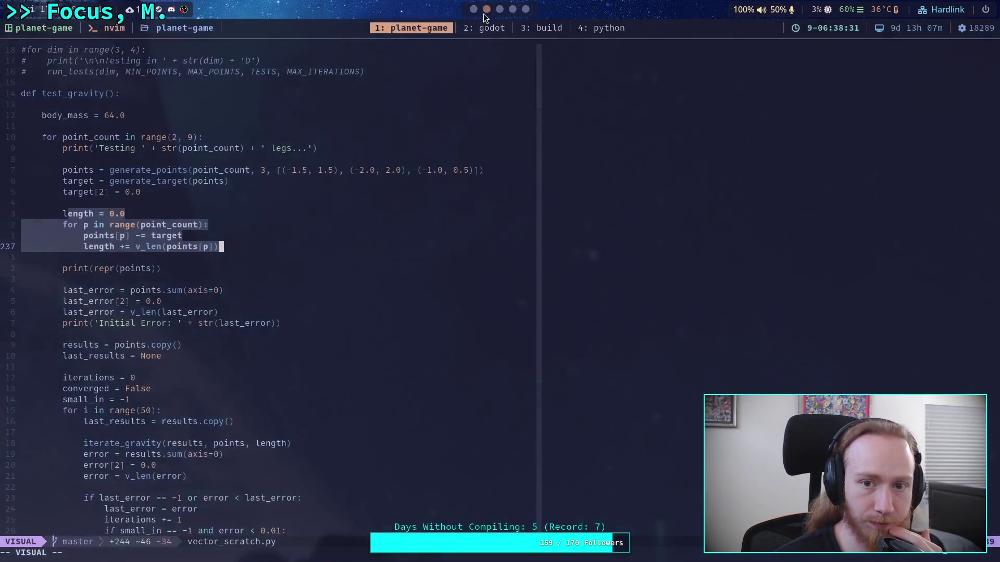
pyautogui.click(197, 285)
pyautogui.scroll(-2, 214, 281)
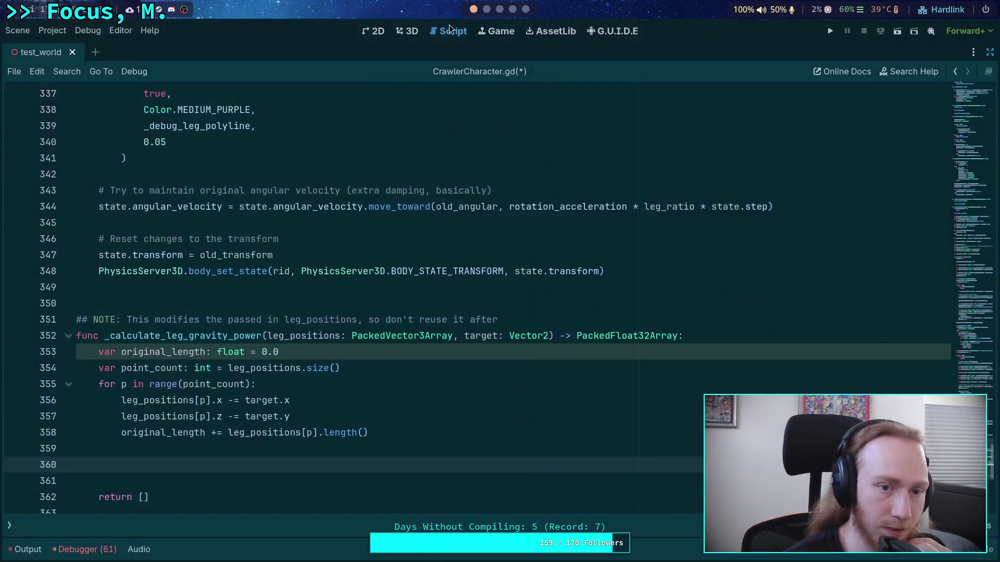
# Read through the PackedVector3Array documentation, then return to CrawlerCharacter.gd.
pyautogui.click(473, 9)
pyautogui.click(9, 526)
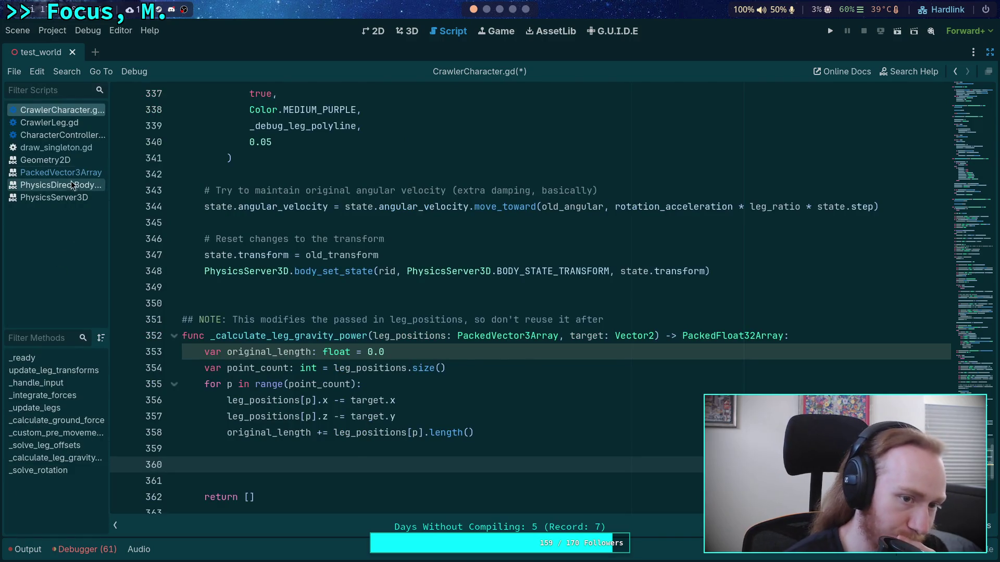
pyautogui.click(63, 173)
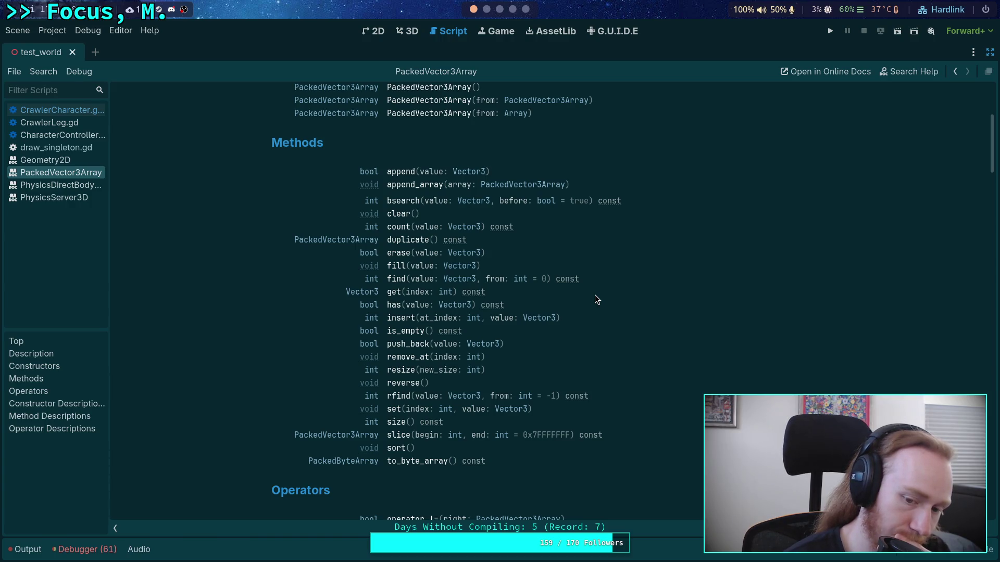
pyautogui.scroll(-5, 597, 300)
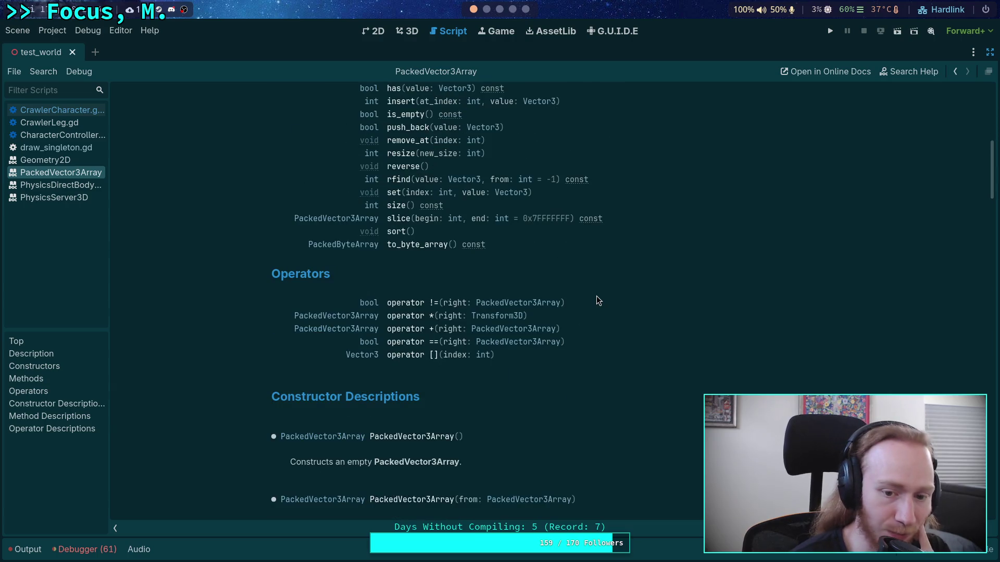
pyautogui.scroll(-12, 597, 296)
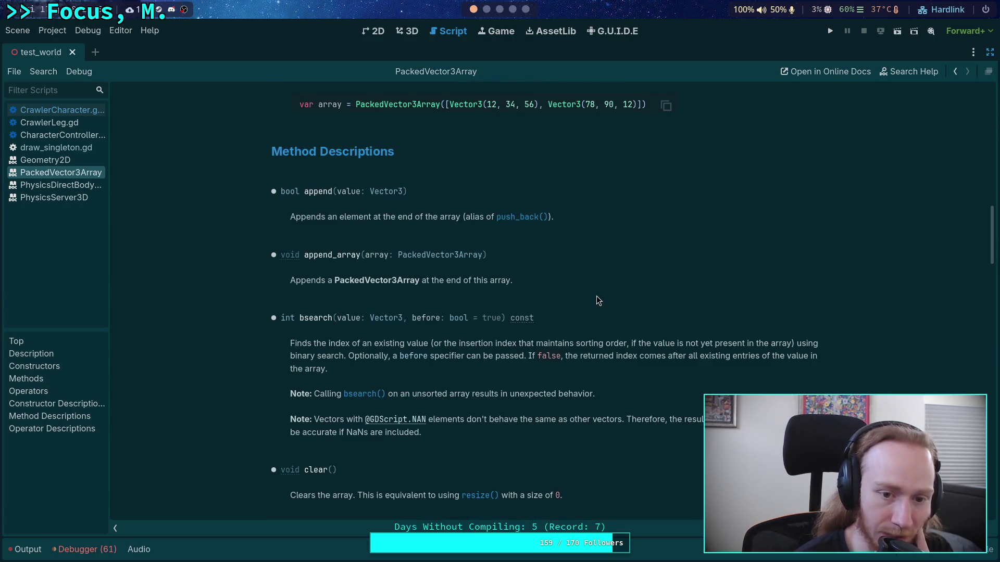
pyautogui.scroll(20, 596, 297)
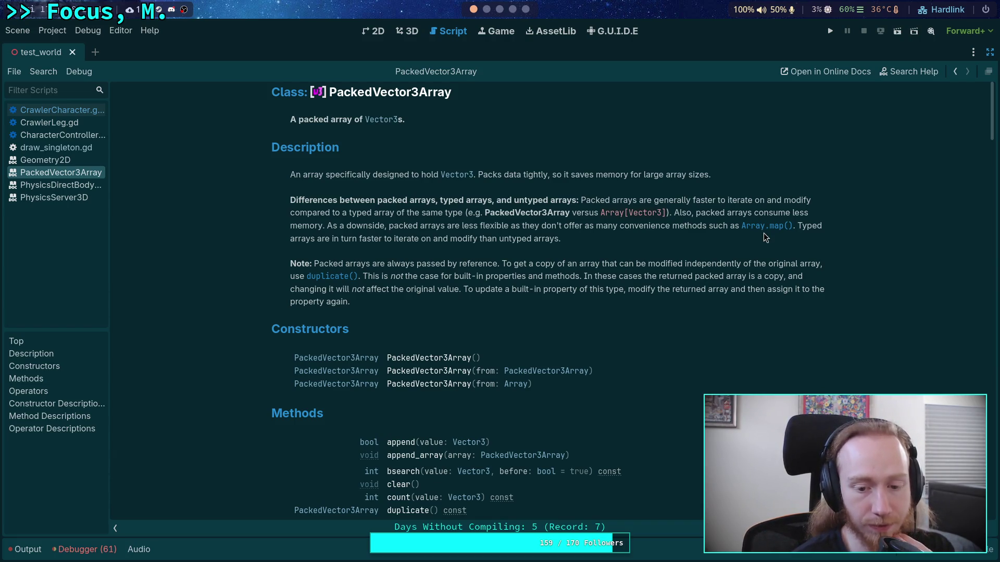
pyautogui.scroll(-3, 764, 233)
pyautogui.scroll(3, 764, 233)
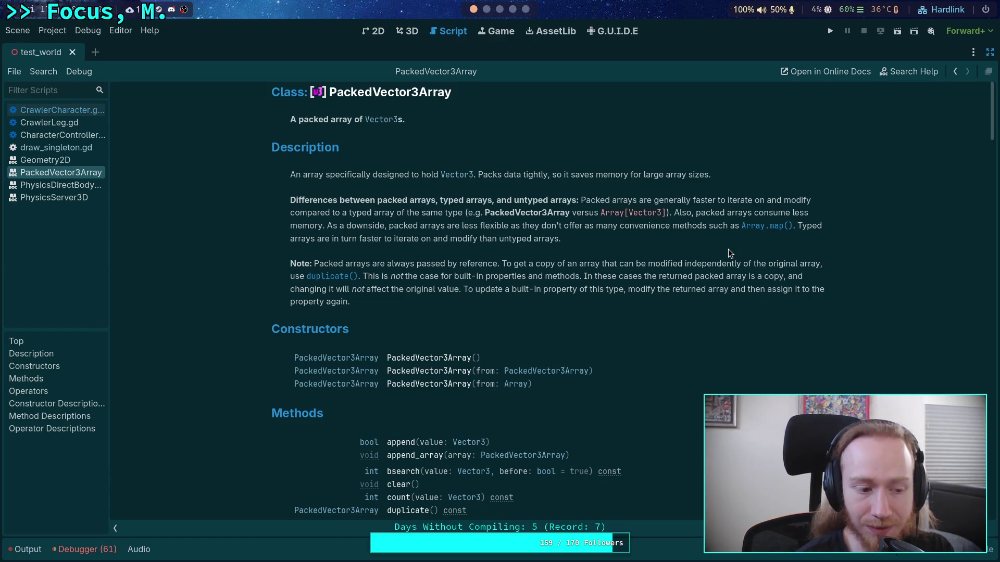
pyautogui.scroll(-6, 728, 250)
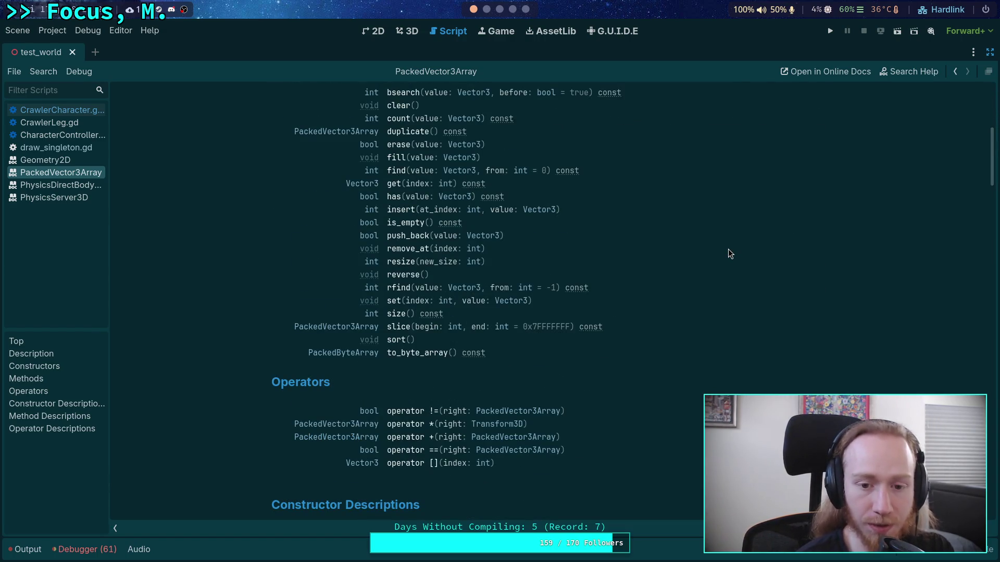
pyautogui.click(73, 110)
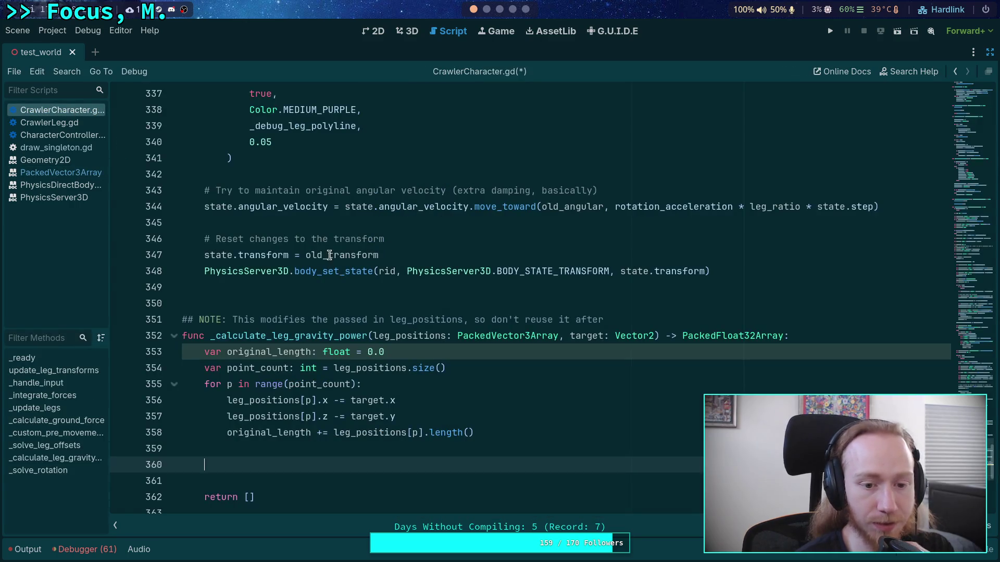
pyautogui.scroll(-2, 374, 411)
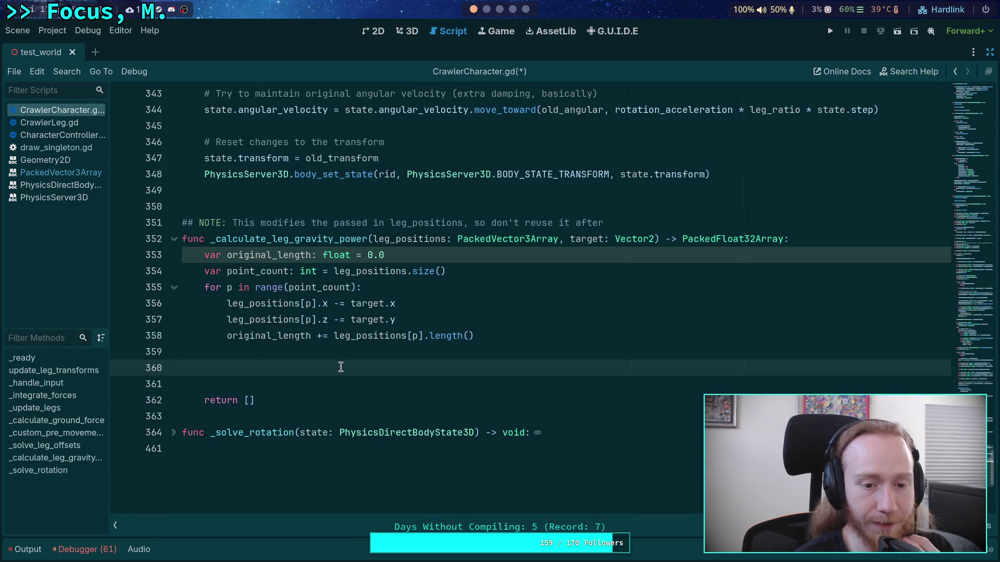
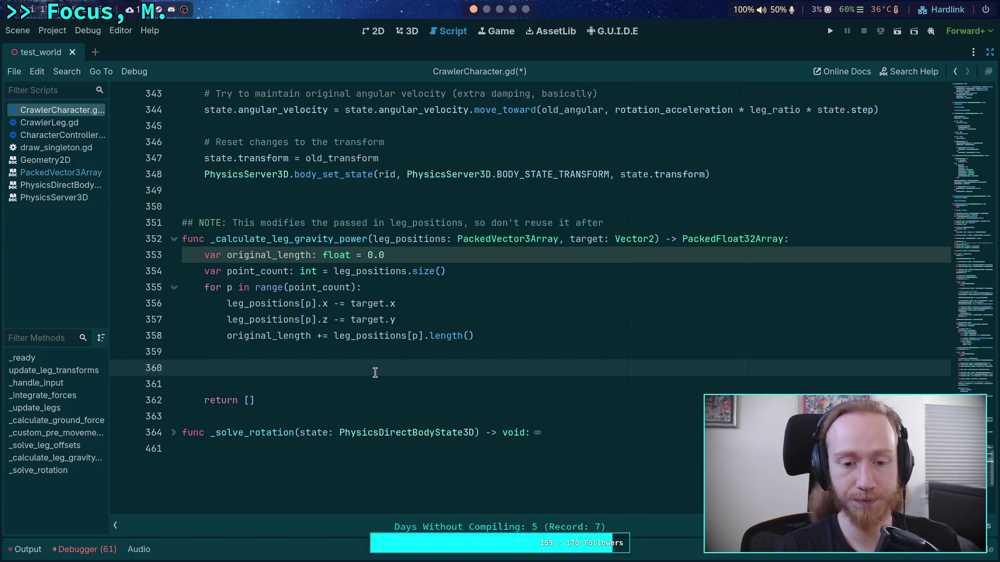
# Declare sum_vec: Vector3 = Vector3.ZERO and begin a 'for p in leg_' loop beneath it.
pyautogui.click(487, 10)
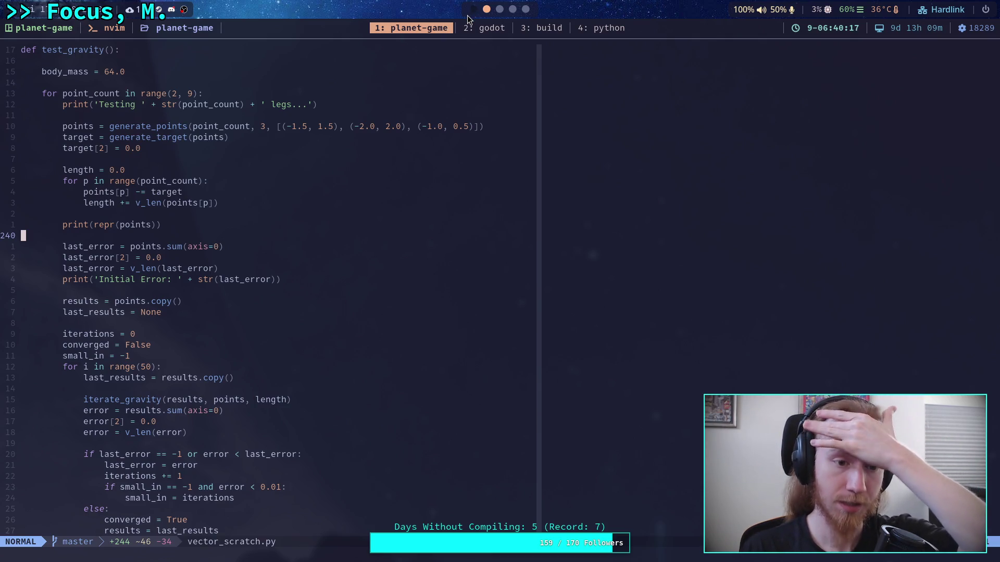
pyautogui.click(470, 24)
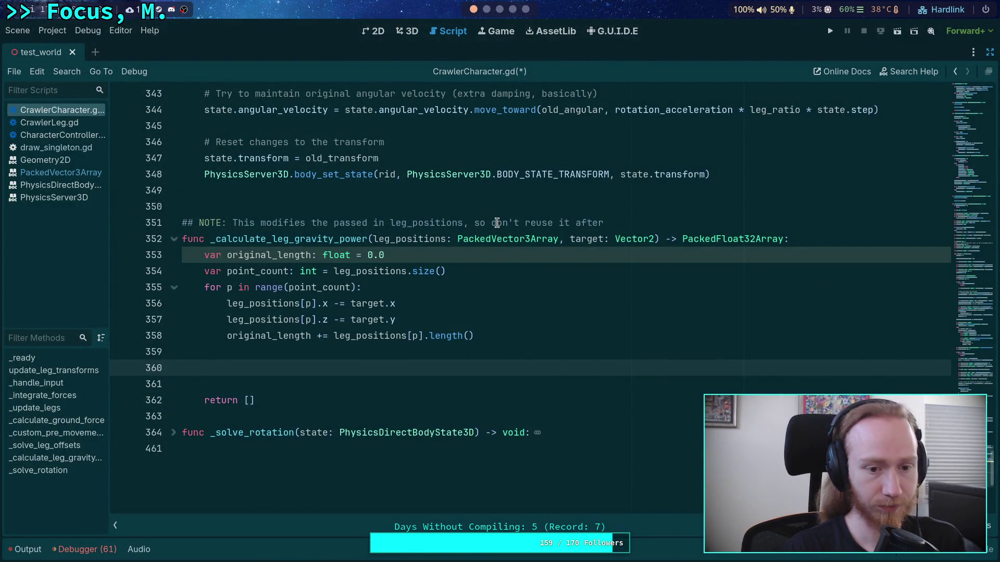
pyautogui.write('var ')
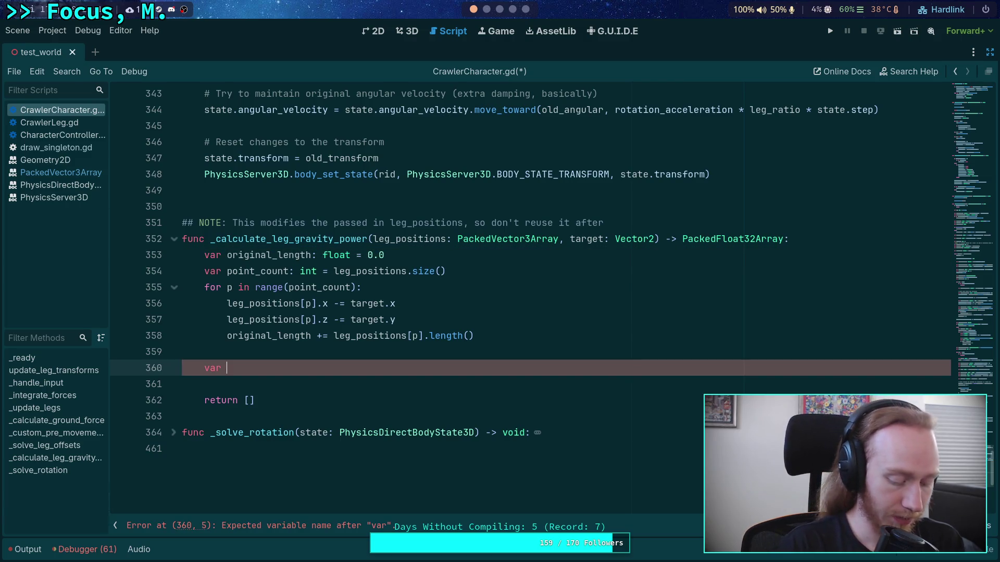
pyautogui.write('summed_ve')
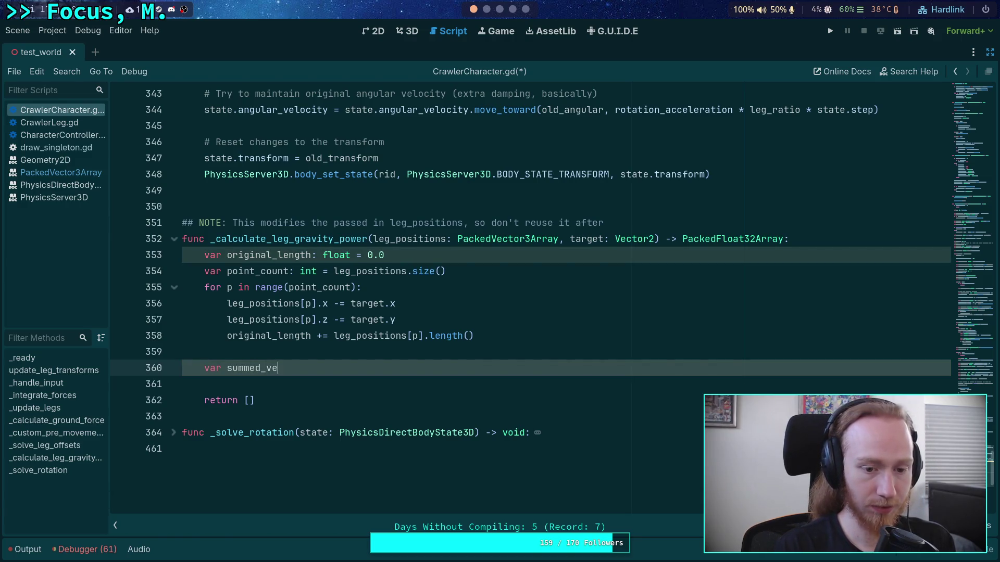
pyautogui.press('BackSpace')
pyautogui.press('BackSpace')
pyautogui.press('BackSpace')
pyautogui.press('BackSpace')
pyautogui.press('BackSpace')
pyautogui.press('BackSpace')
pyautogui.write('_vec')
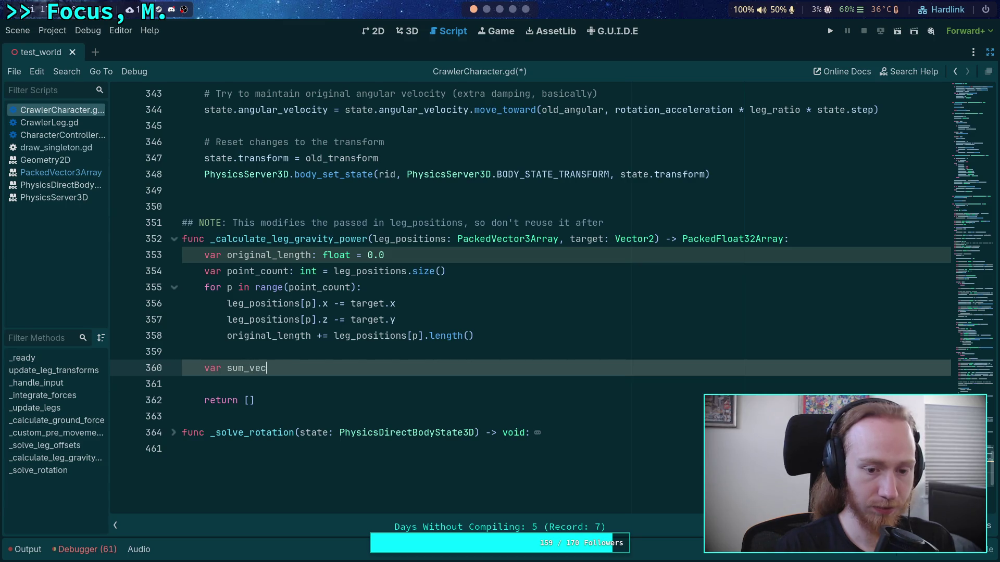
pyautogui.write(': Vector3 = ')
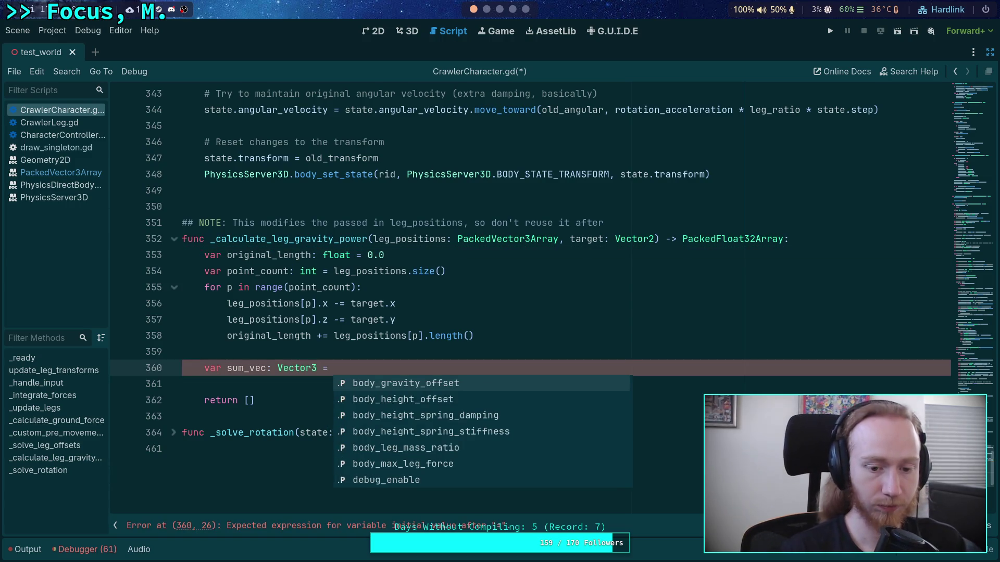
pyautogui.write('Vector3.')
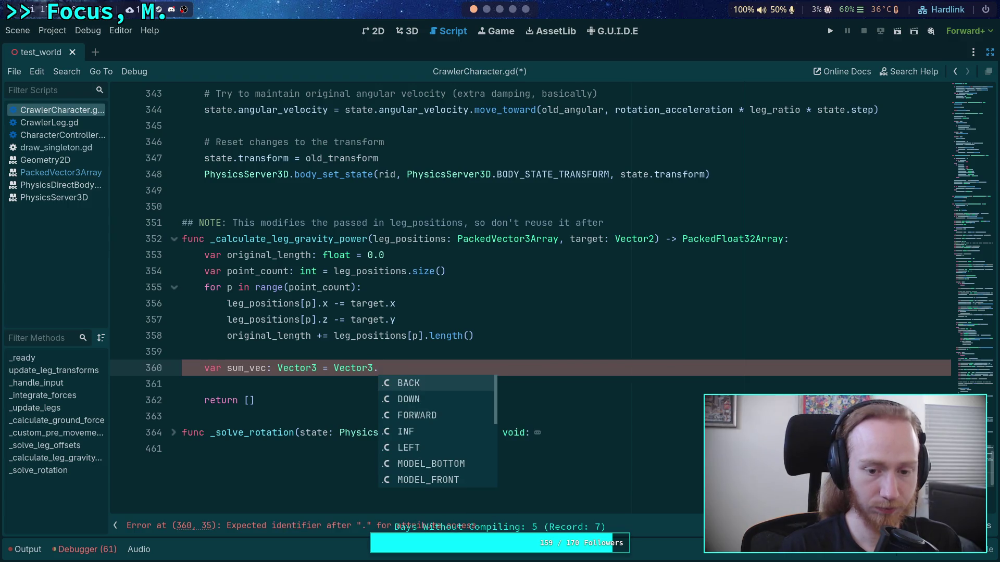
pyautogui.write('Z')
pyautogui.press('Return')
pyautogui.press('Return')
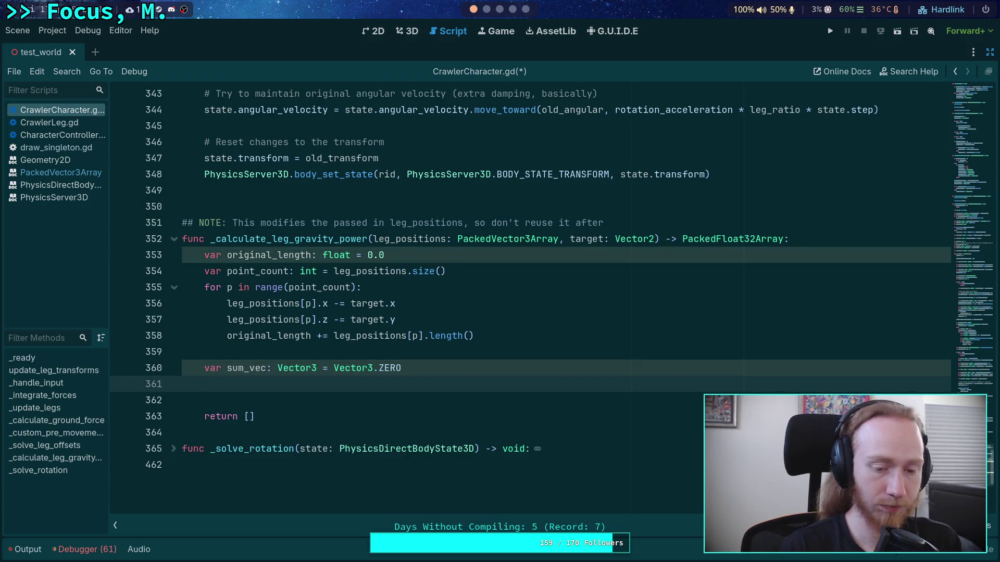
pyautogui.write('for p')
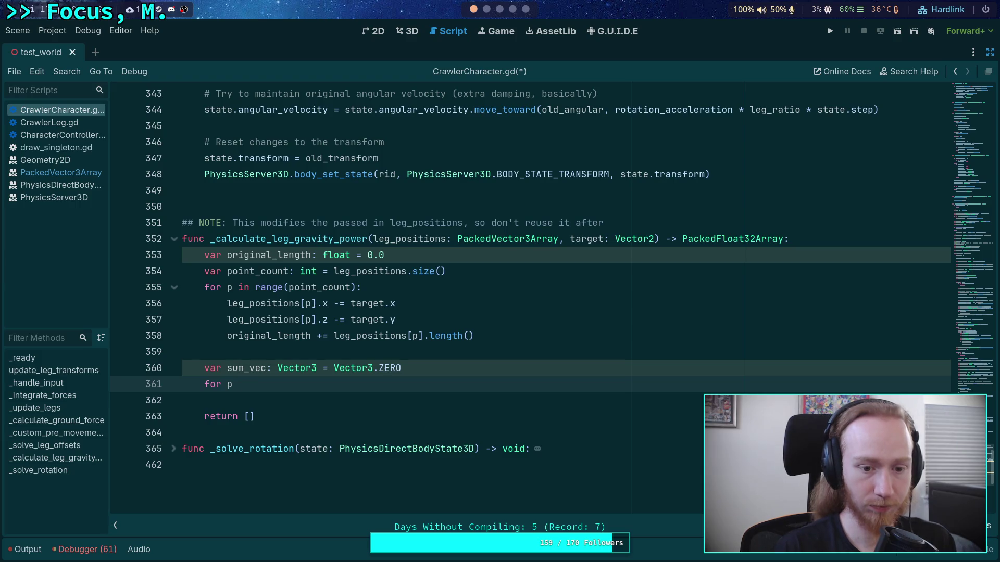
pyautogui.write(' in leg_')
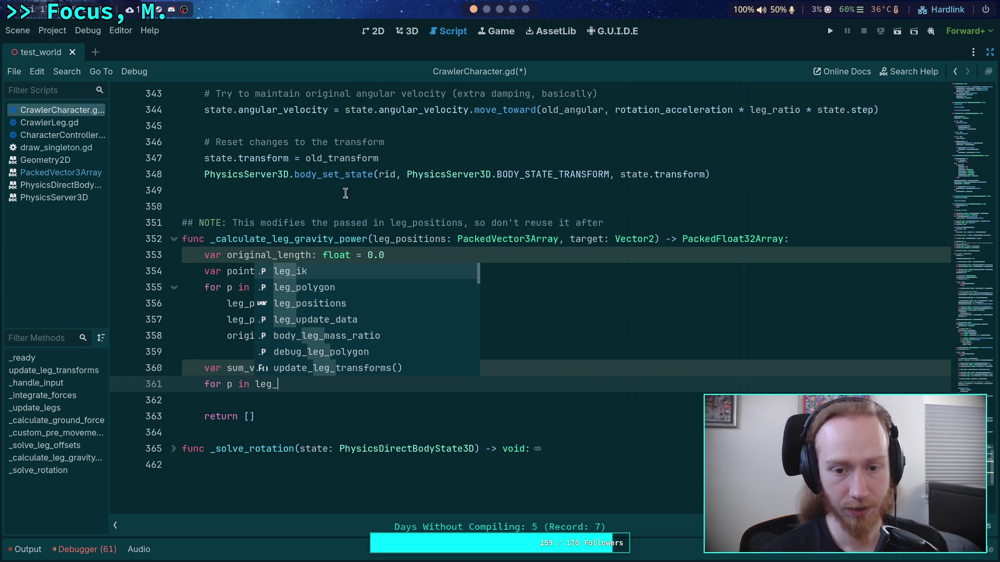
pyautogui.doubleClick(445, 239)
# Rename the leg_positions parameter to points in the signature and on lines 354–358.
pyautogui.write('points')
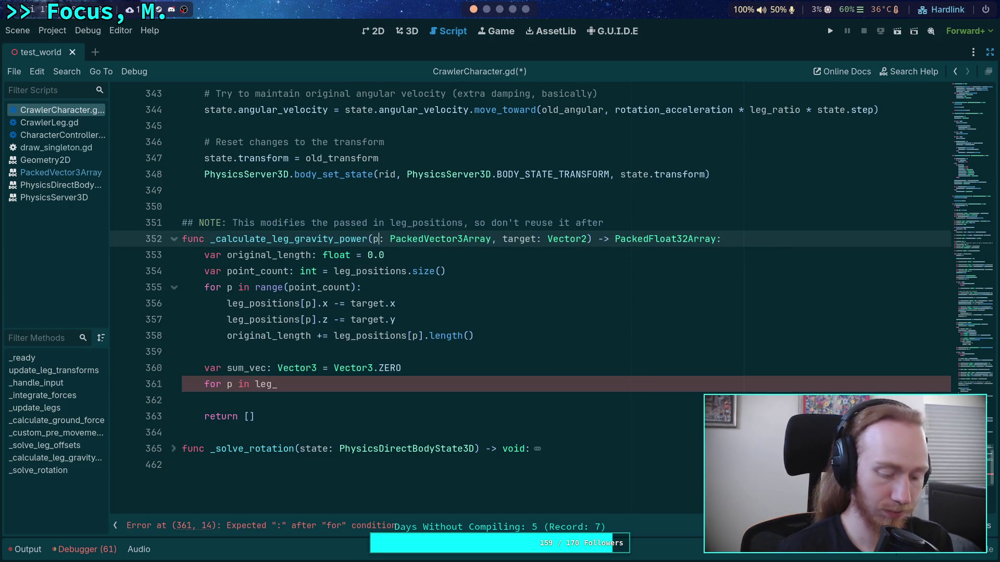
pyautogui.rightClick(391, 243)
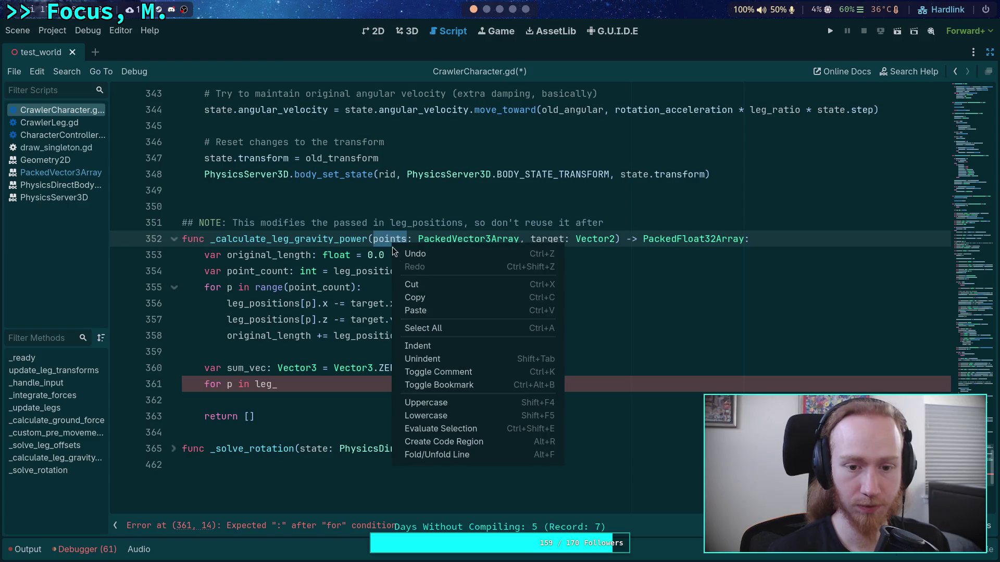
pyautogui.doubleClick(376, 271)
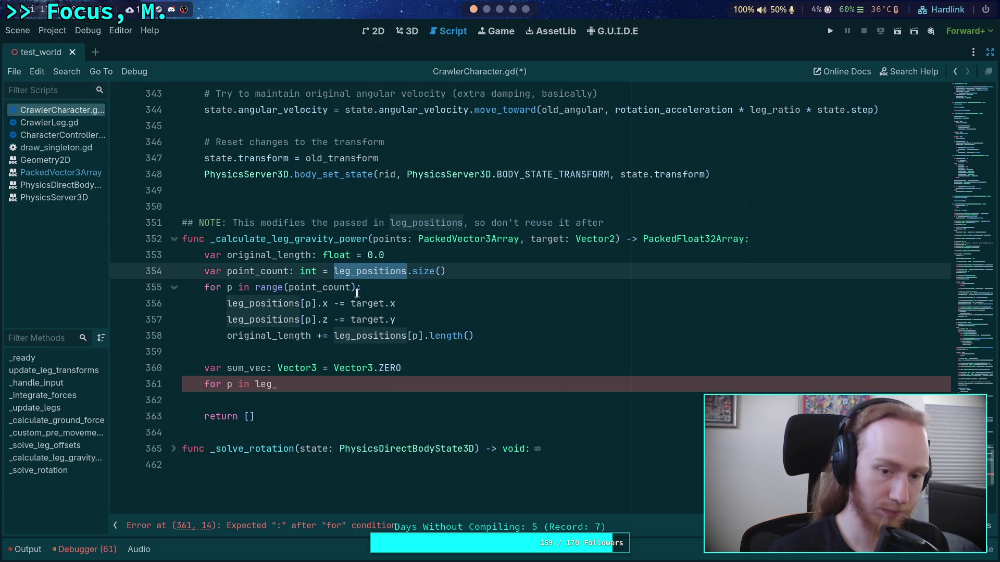
pyautogui.write('points')
pyautogui.doubleClick(260, 303)
pyautogui.write('points')
pyautogui.doubleClick(244, 319)
pyautogui.write('points')
pyautogui.doubleClick(358, 336)
pyautogui.write('points')
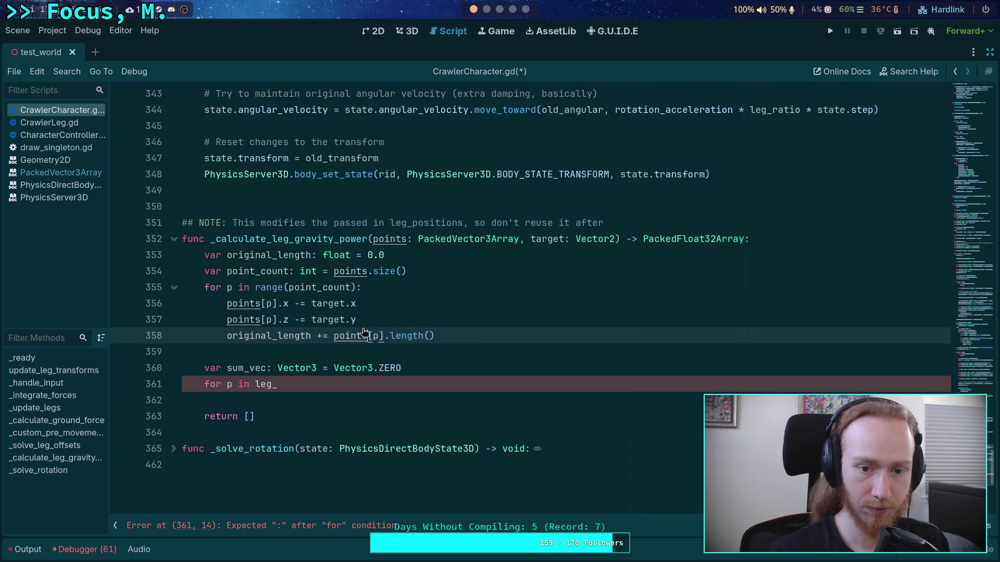
# Change the note comment to refer to the 'points array'.
pyautogui.doubleClick(424, 223)
pyautogui.write('points')
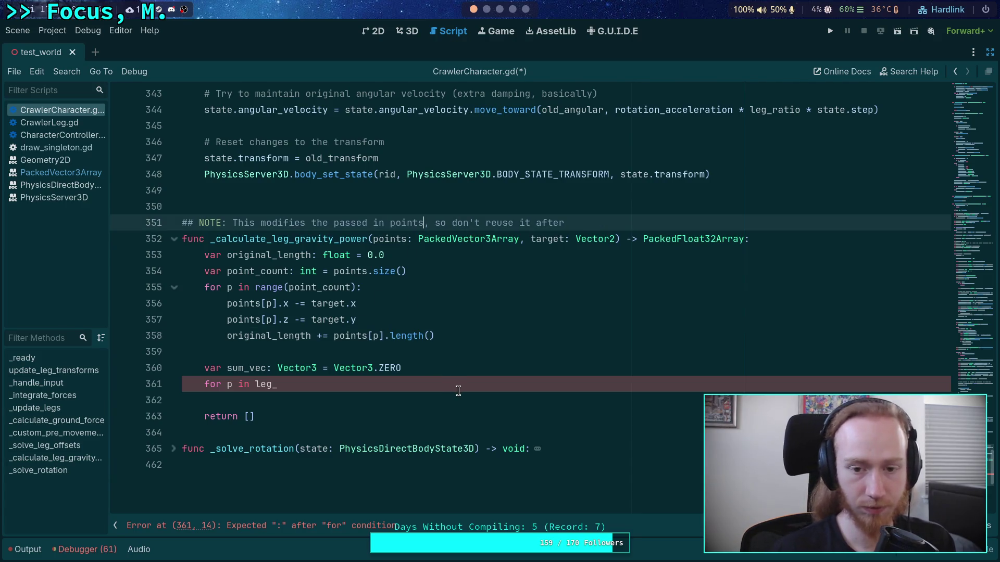
pyautogui.write(' array')
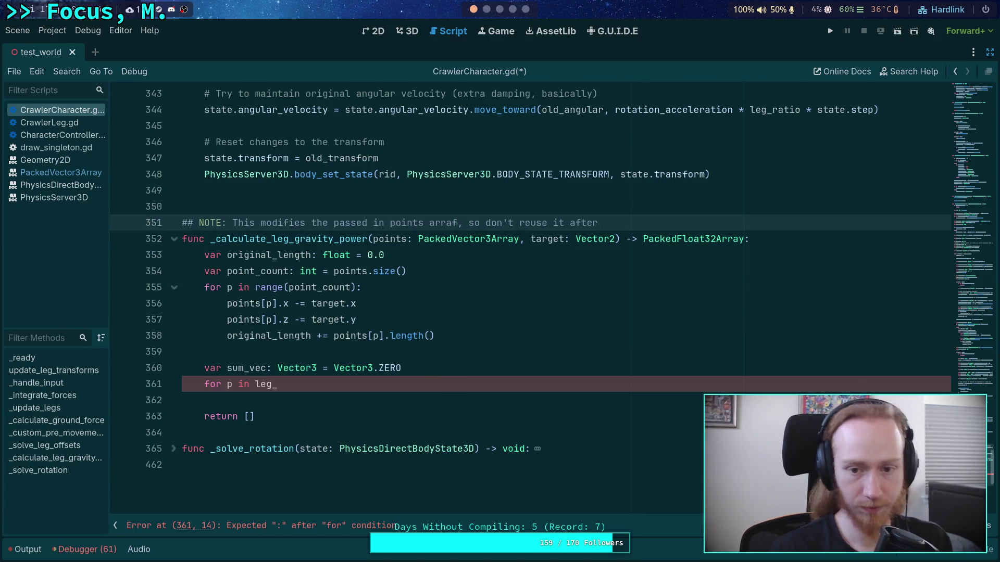
pyautogui.click(370, 387)
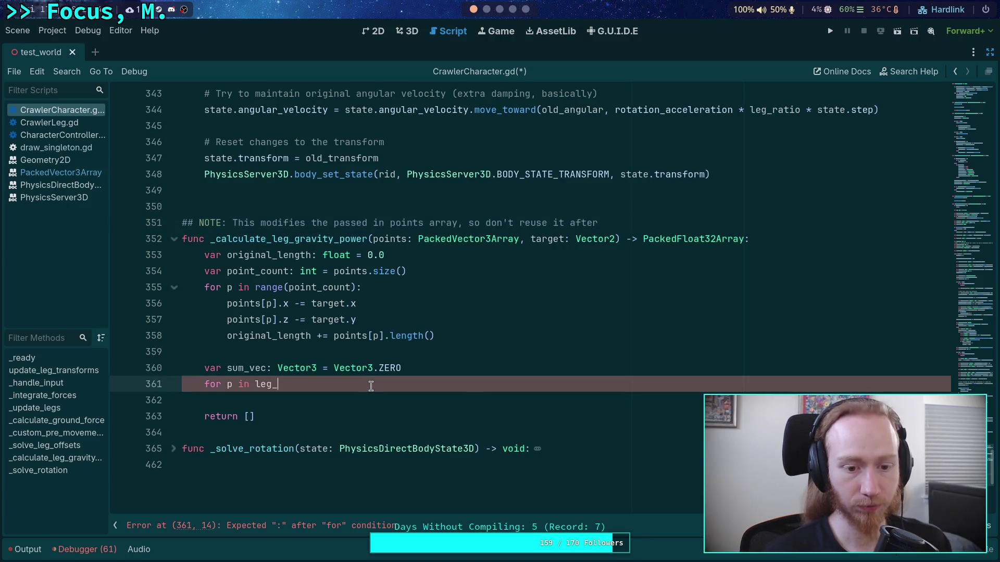
# Complete the loop as 'for p in points:' with body 'sum_vec += p'.
pyautogui.press('BackSpace')
pyautogui.press('BackSpace')
pyautogui.press('BackSpace')
pyautogui.write('points:')
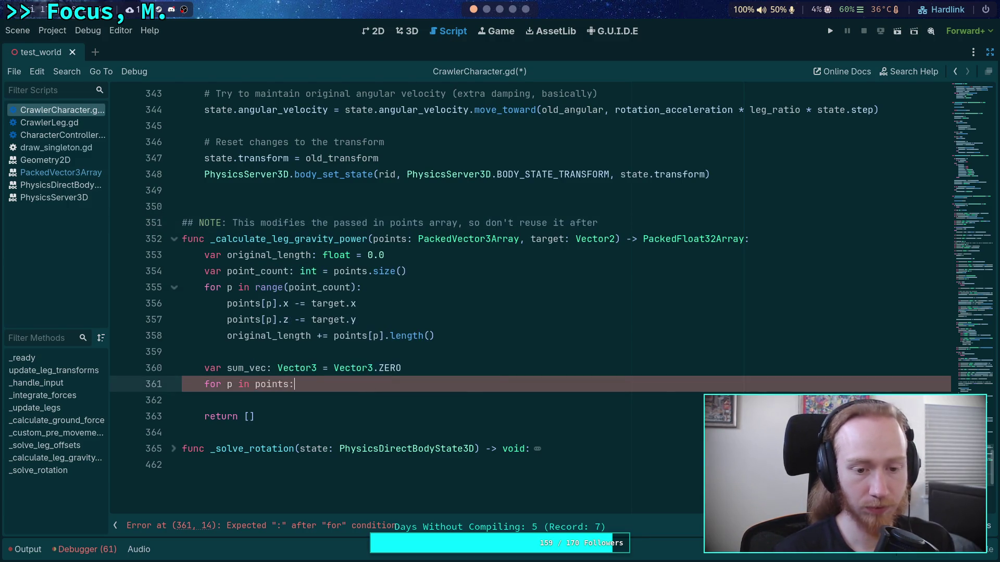
pyautogui.press('Return')
pyautogui.write('sem')
pyautogui.press('BackSpace')
pyautogui.press('BackSpace')
pyautogui.write('u')
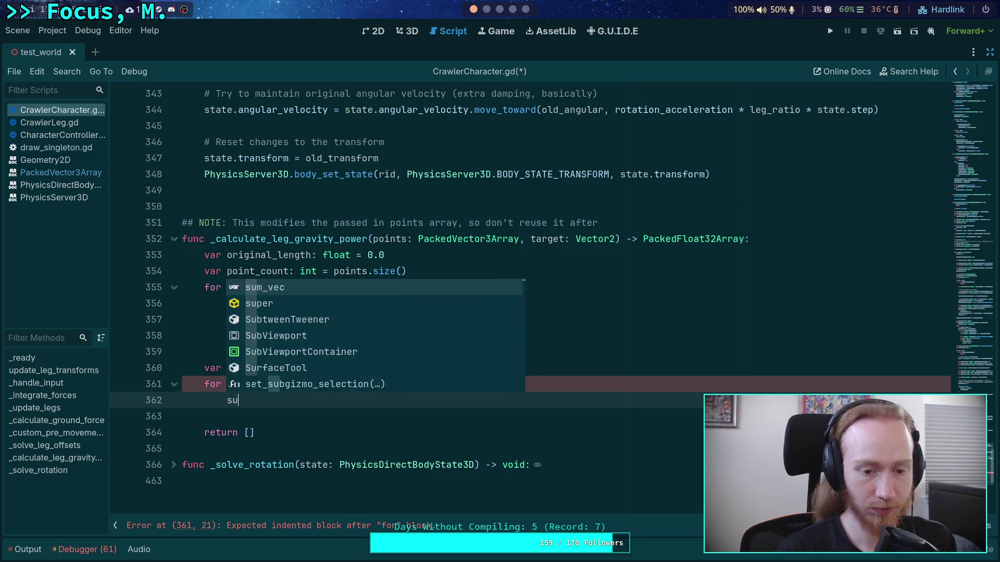
pyautogui.write('mw')
pyautogui.press('BackSpace')
pyautogui.write('_')
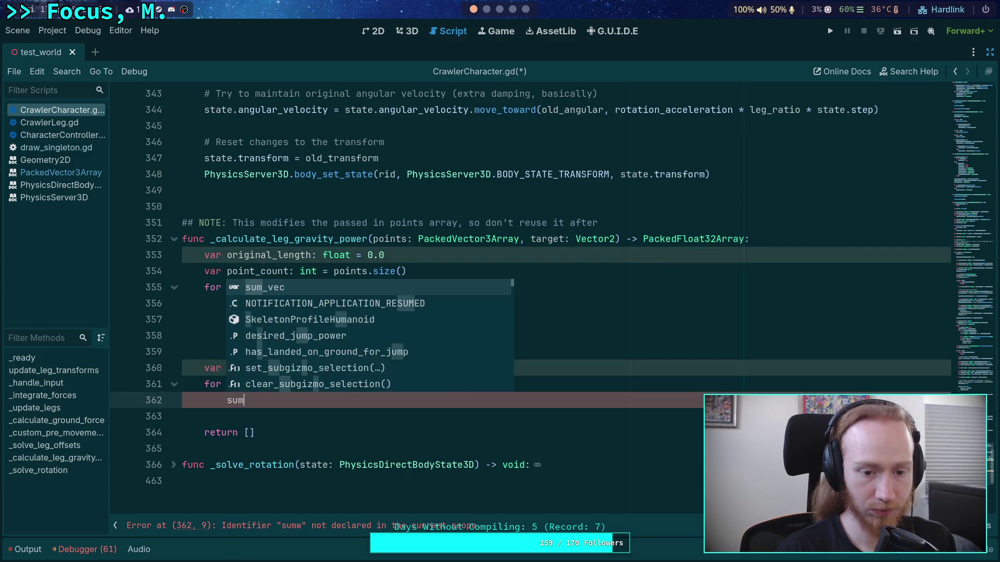
pyautogui.press('Return')
pyautogui.write('+')
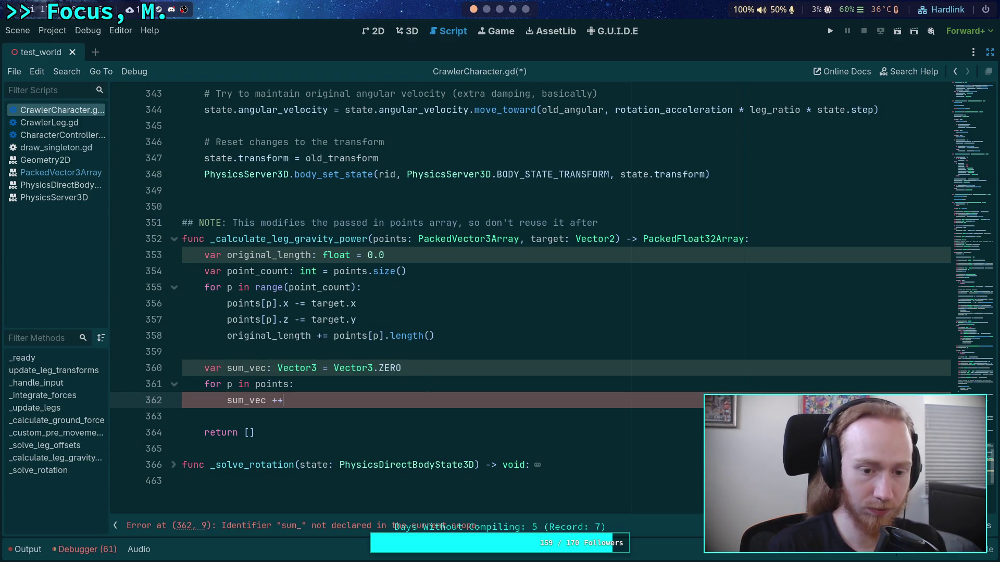
pyautogui.press('BackSpace')
pyautogui.write('= p')
pyautogui.press('Escape')
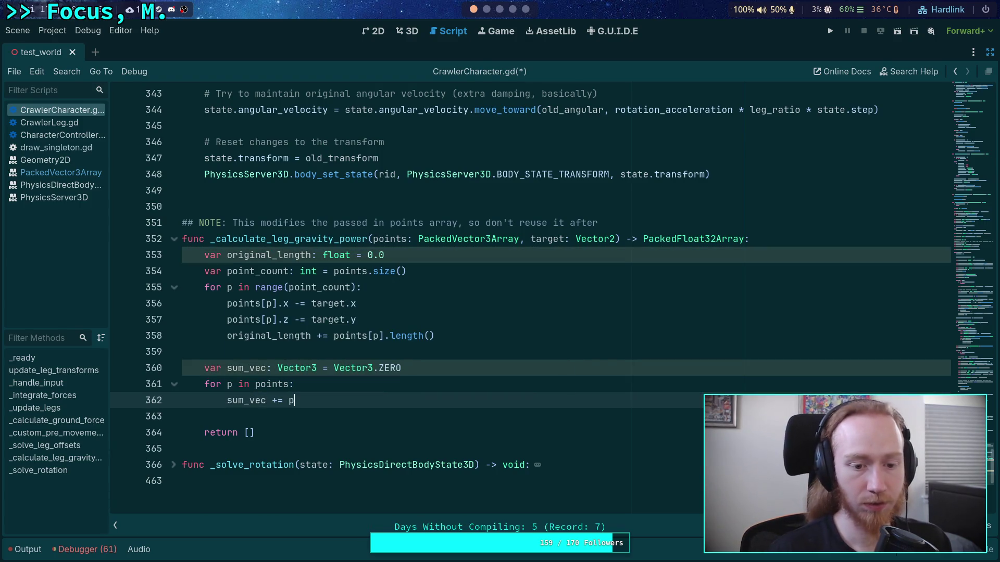
# Set sum_vec.y = 0.0 and declare last_error = sum_vec.length_squared().
pyautogui.press('Return')
pyautogui.write('sum_')
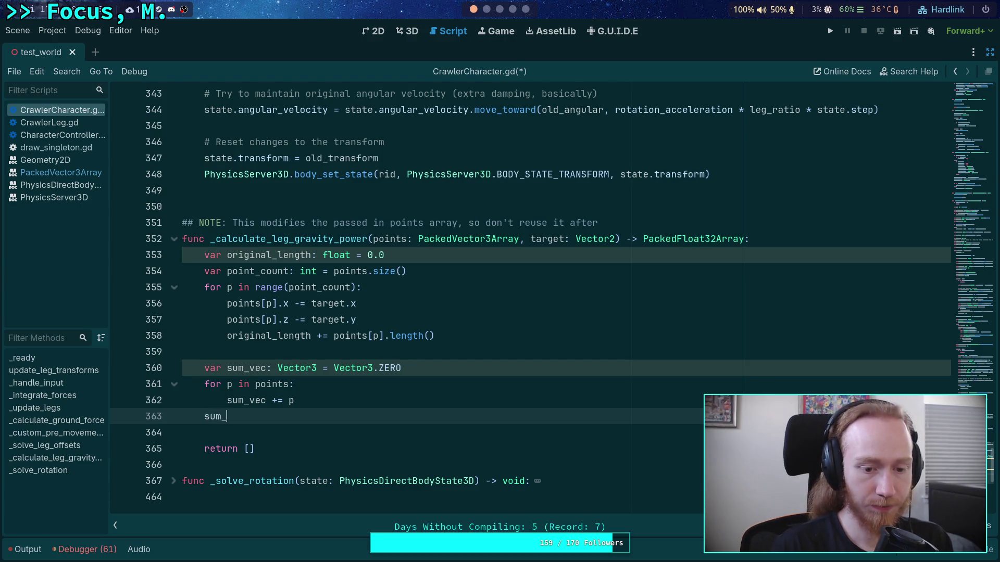
pyautogui.press('Return')
pyautogui.write('.y = 0.0')
pyautogui.write('l')
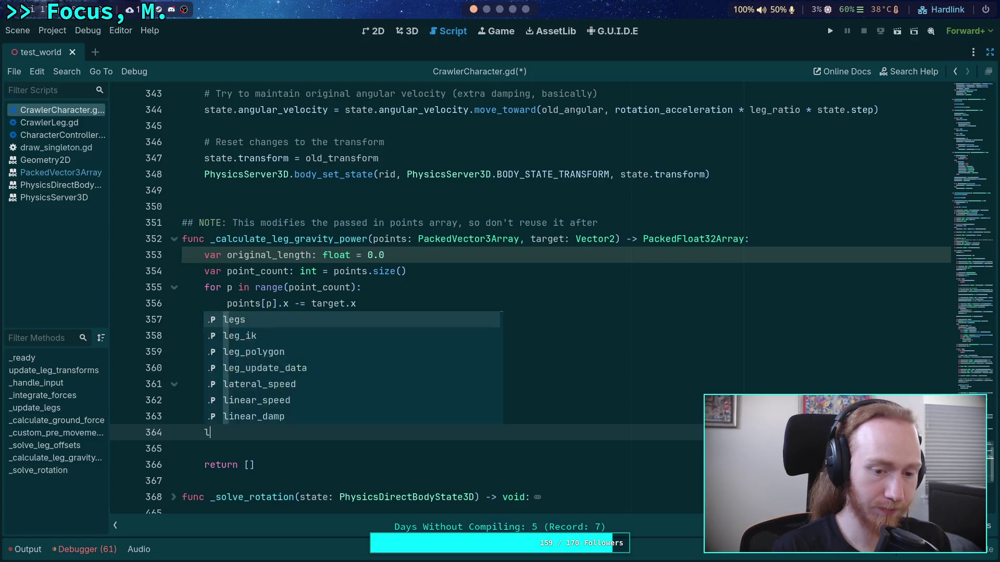
pyautogui.press('Return')
pyautogui.write('var')
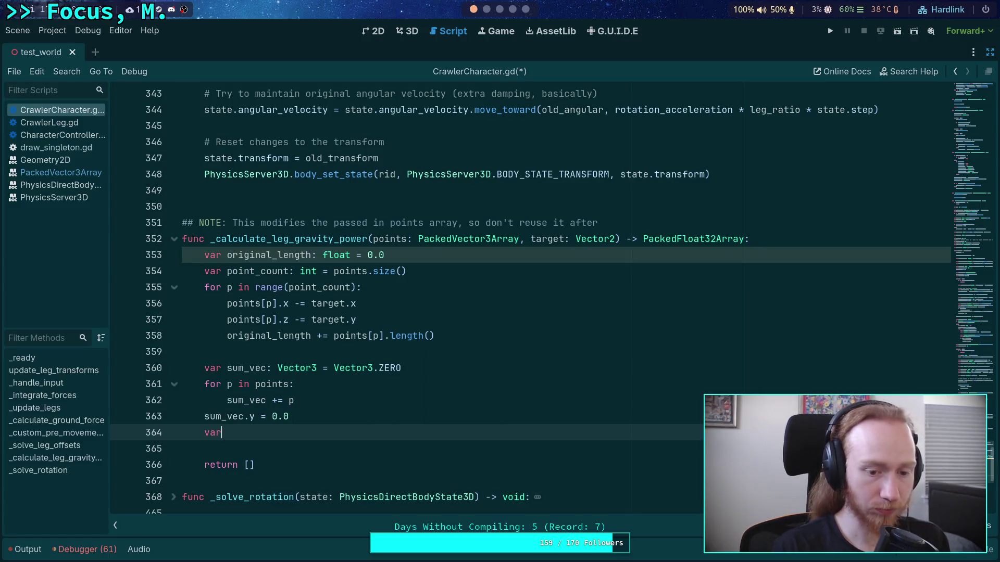
pyautogui.write(' last_error')
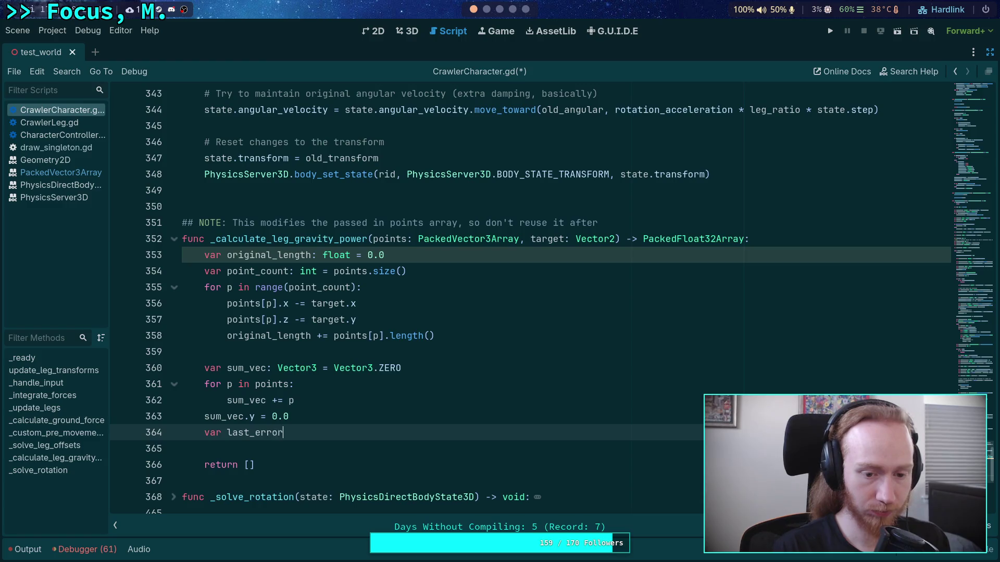
pyautogui.write(' = sum_ve')
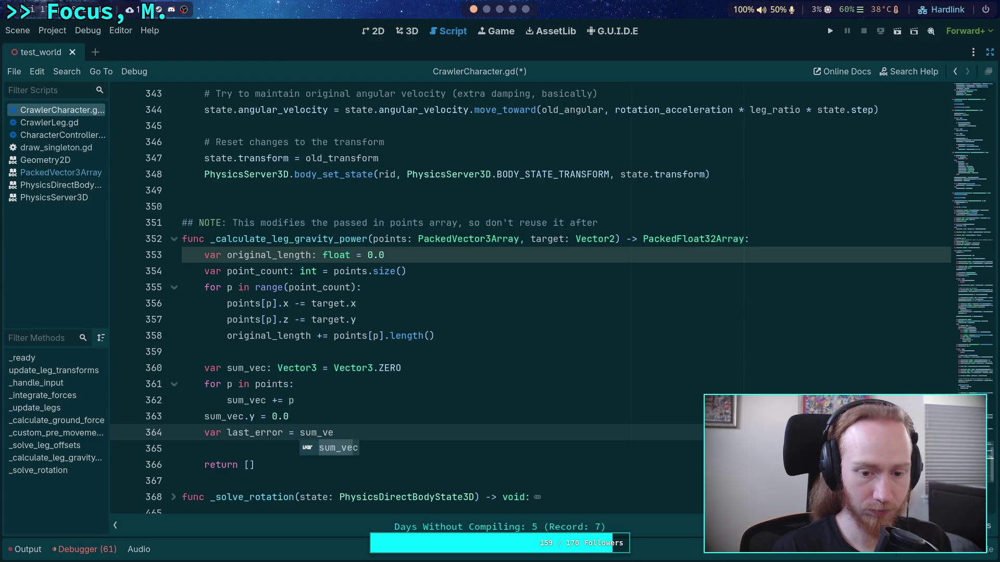
pyautogui.write('c.l')
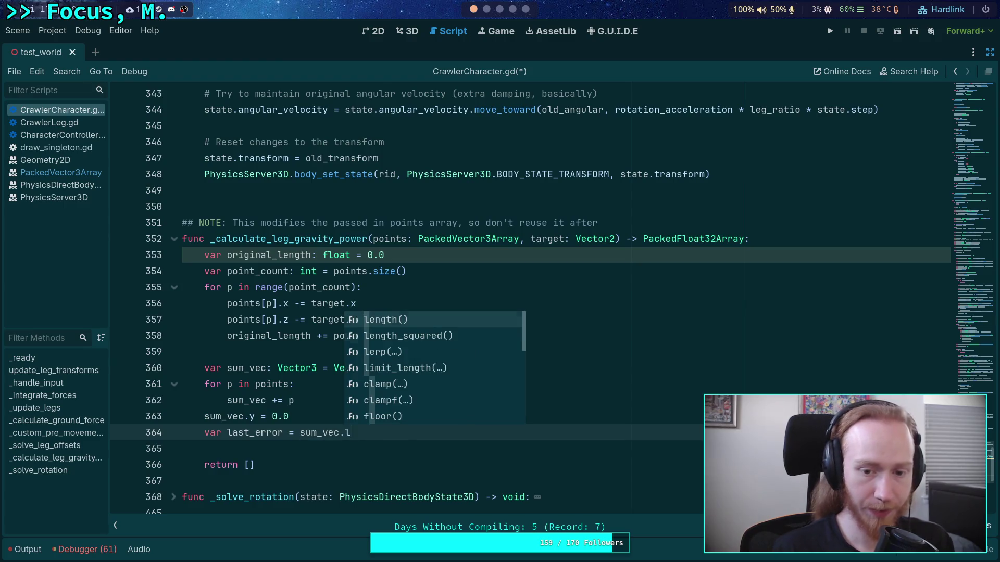
pyautogui.press('Down')
pyautogui.press('Return')
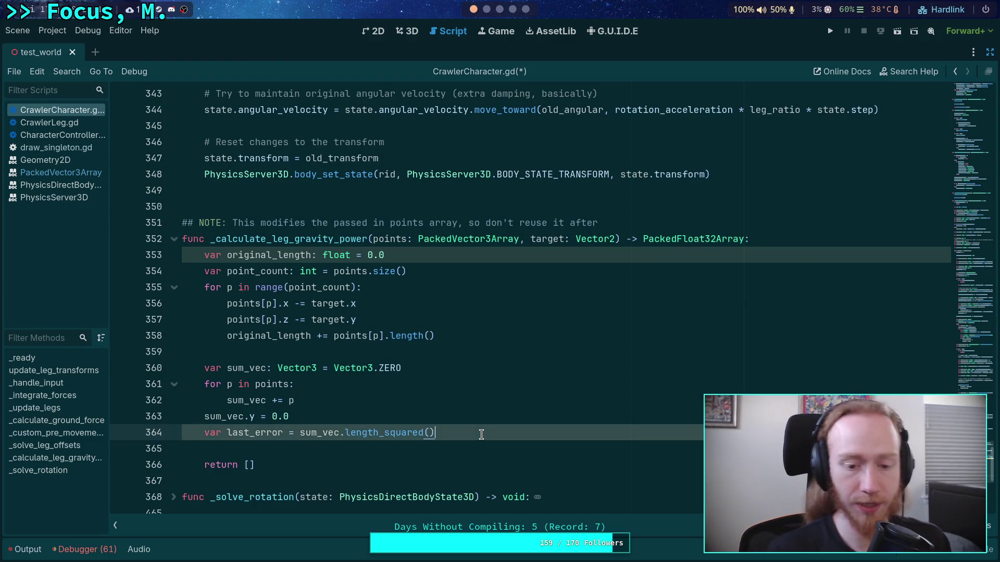
# Add blank lines around the last_error line and view vector_scratch.py in Neovim.
pyautogui.hotkey('ctrl', 'shift', 'Return')
pyautogui.scroll(-2, 541, 462)
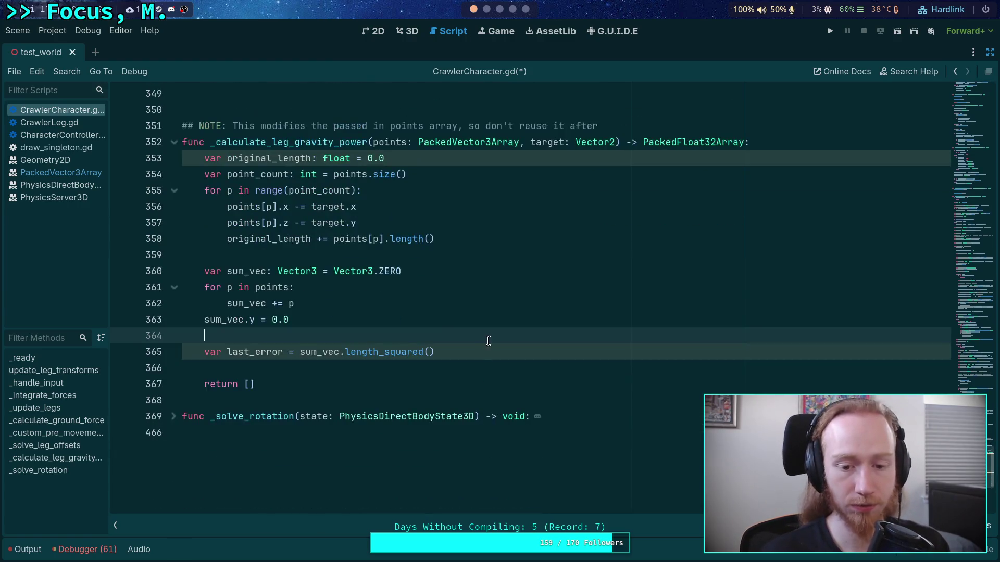
pyautogui.press('Down')
pyautogui.hotkey('ctrl', 'Return')
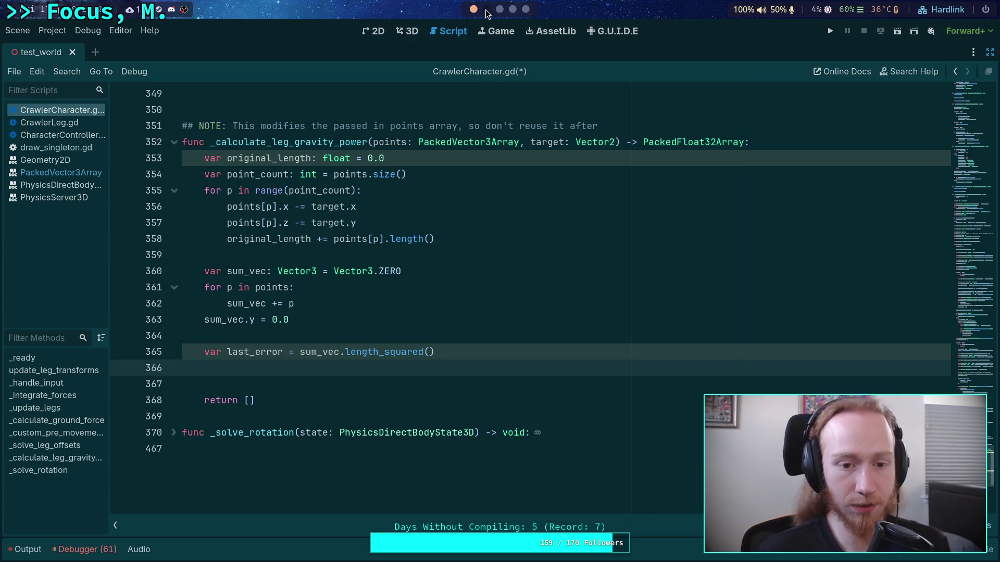
pyautogui.moveTo(435, 239); pyautogui.dragTo(227, 239)
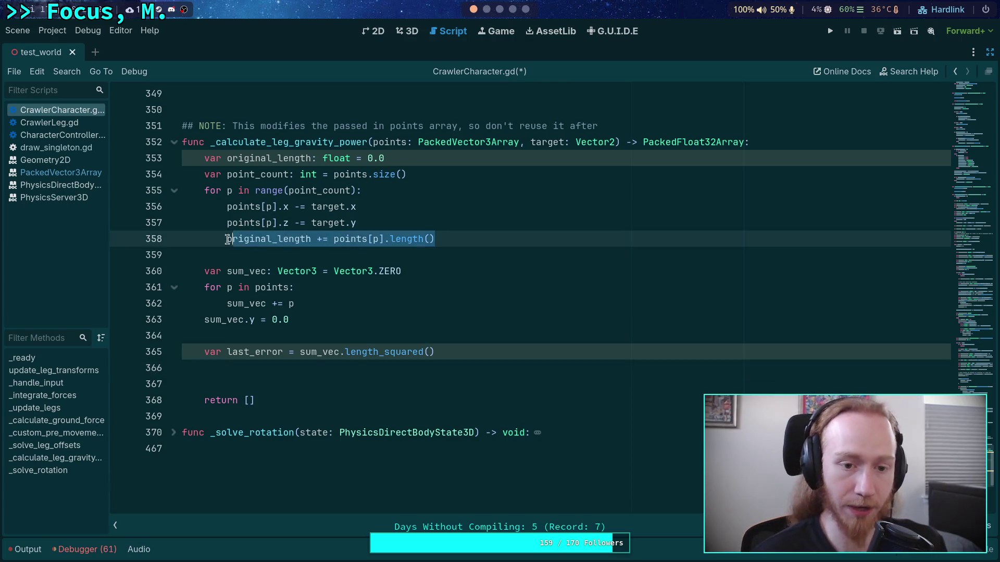
pyautogui.click(494, 352)
pyautogui.click(328, 336)
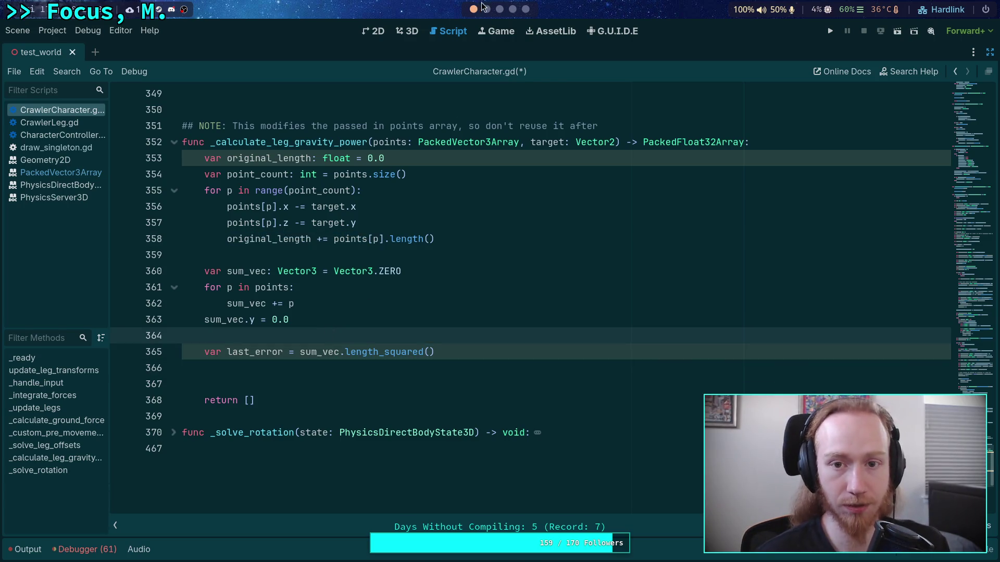
pyautogui.press('super+1')
pyautogui.scroll(-3, 398, 255)
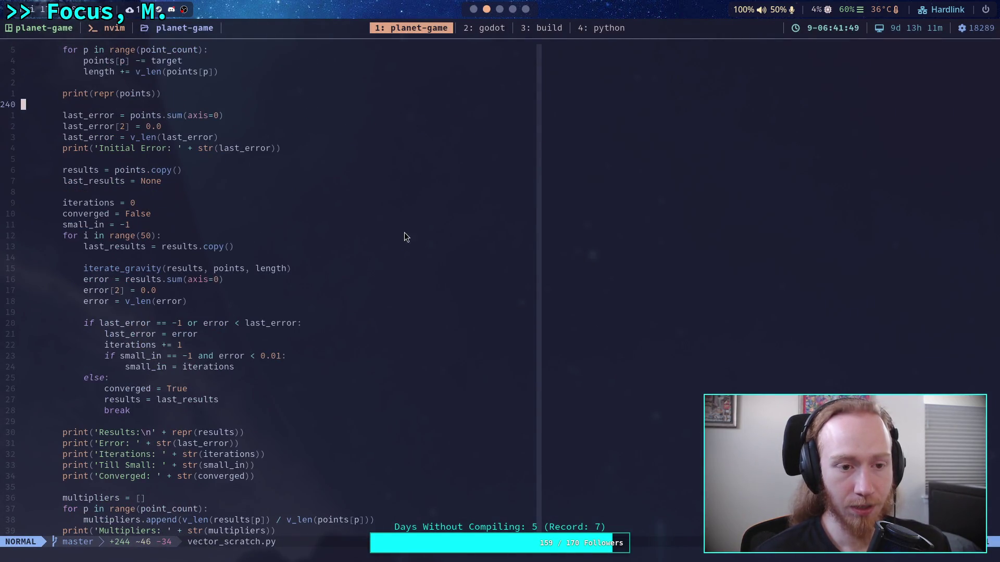
# Declare var results: PackedVector3Array = points.duplicate() on line 366.
pyautogui.click(474, 9)
pyautogui.click(515, 368)
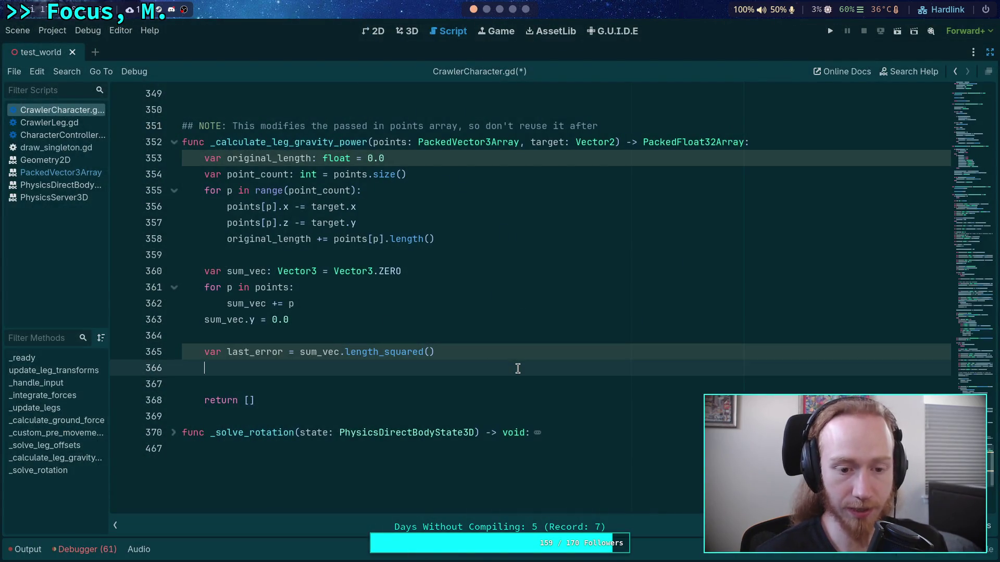
pyautogui.doubleClick(383, 142)
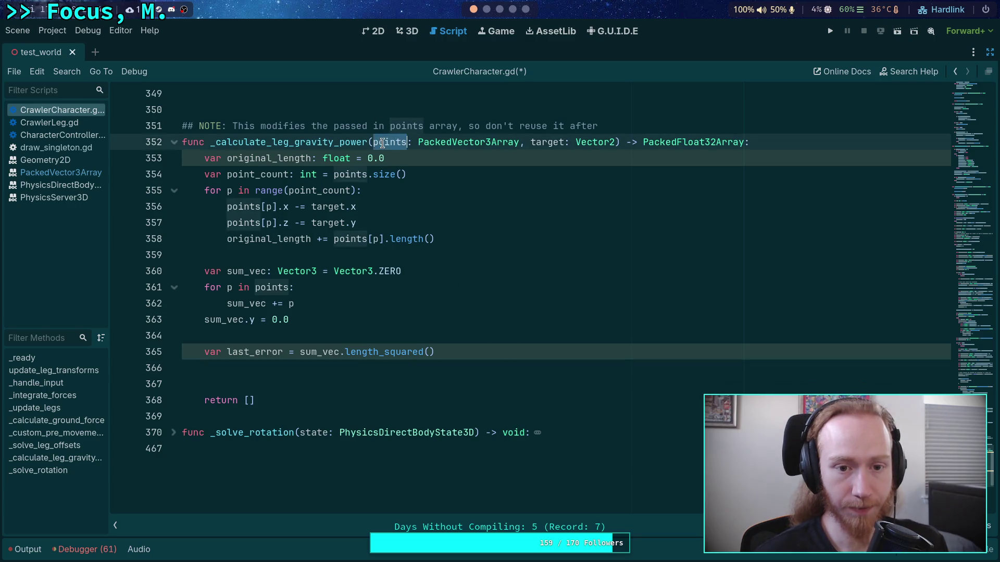
pyautogui.click(447, 363)
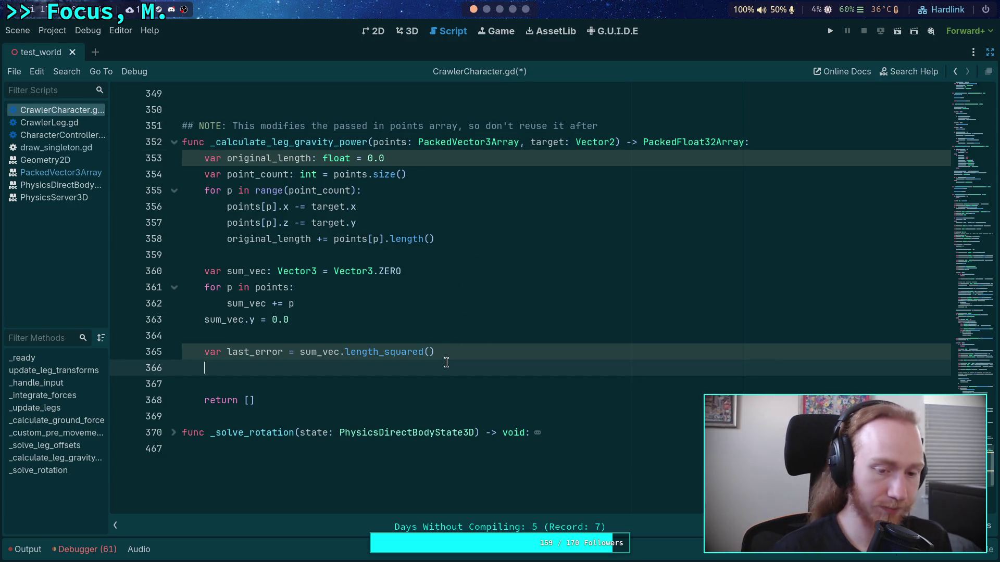
pyautogui.write('var results: Packed')
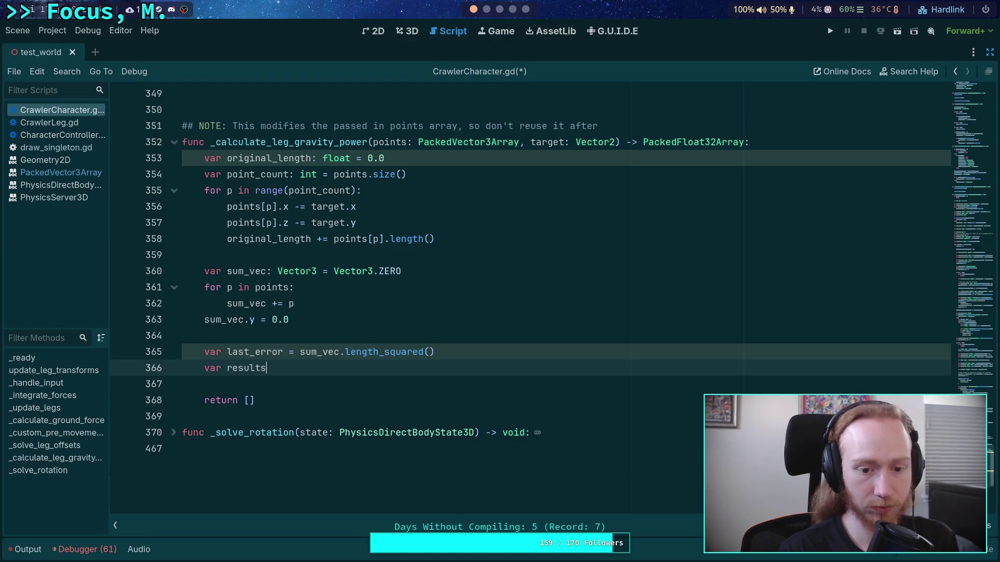
pyautogui.write('Vect')
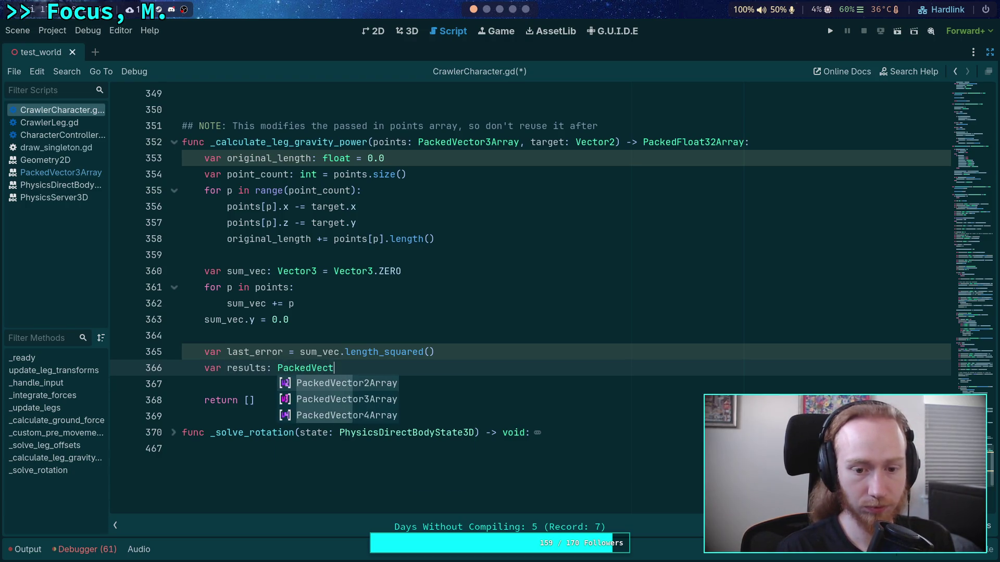
pyautogui.press('Down')
pyautogui.press('Return')
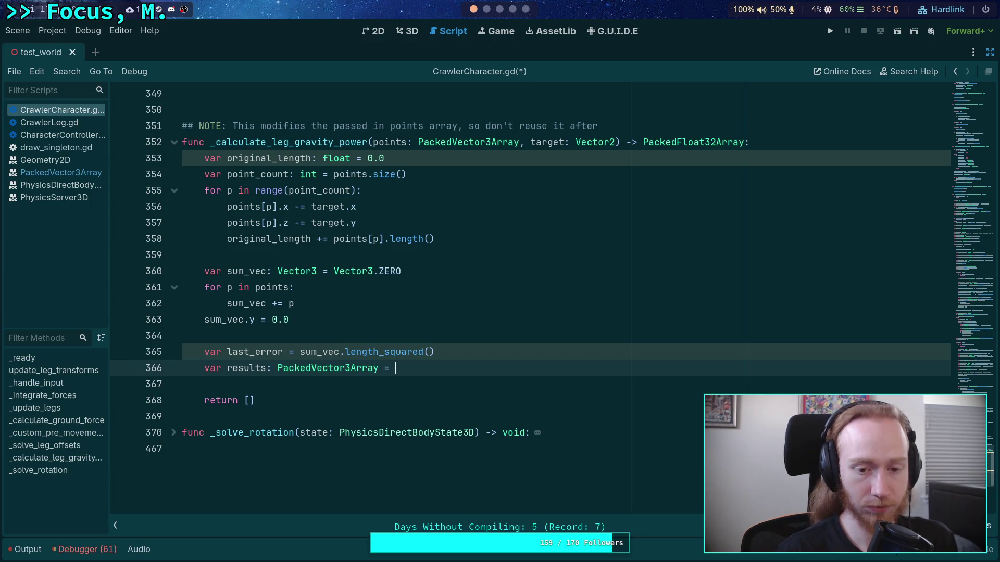
pyautogui.write('points.co')
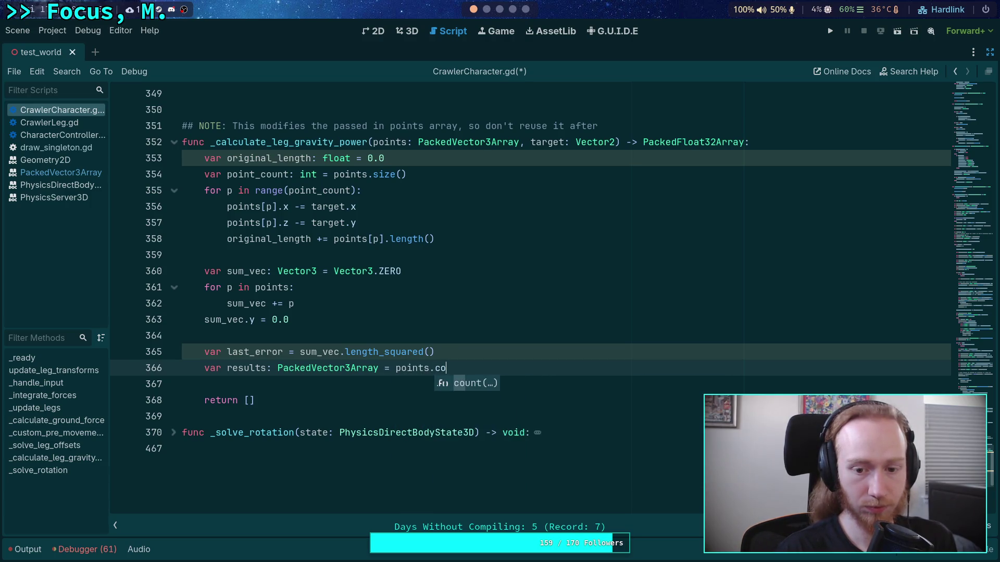
pyautogui.press('BackSpace')
pyautogui.press('BackSpace')
pyautogui.write('du')
pyautogui.press('Return')
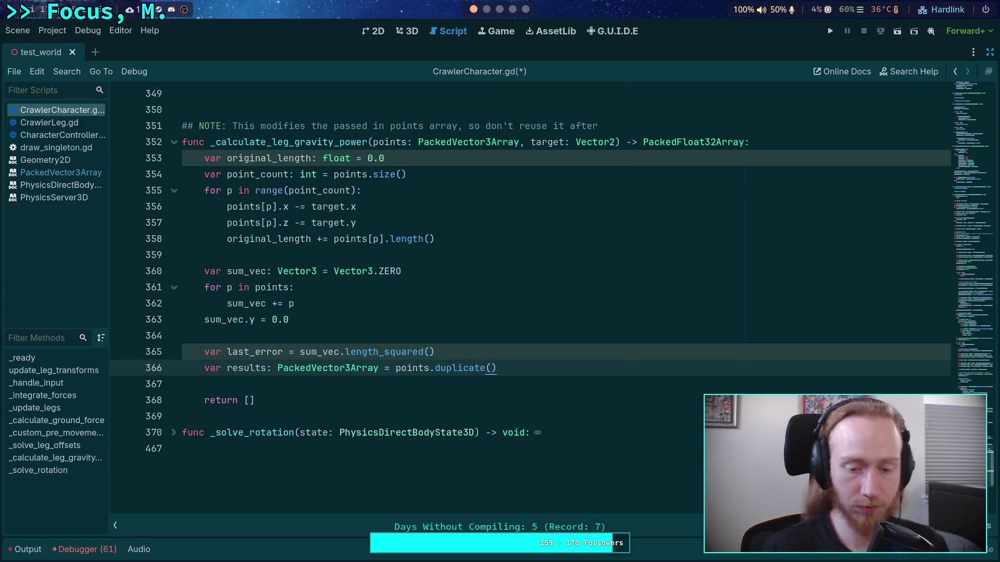
pyautogui.click(495, 368)
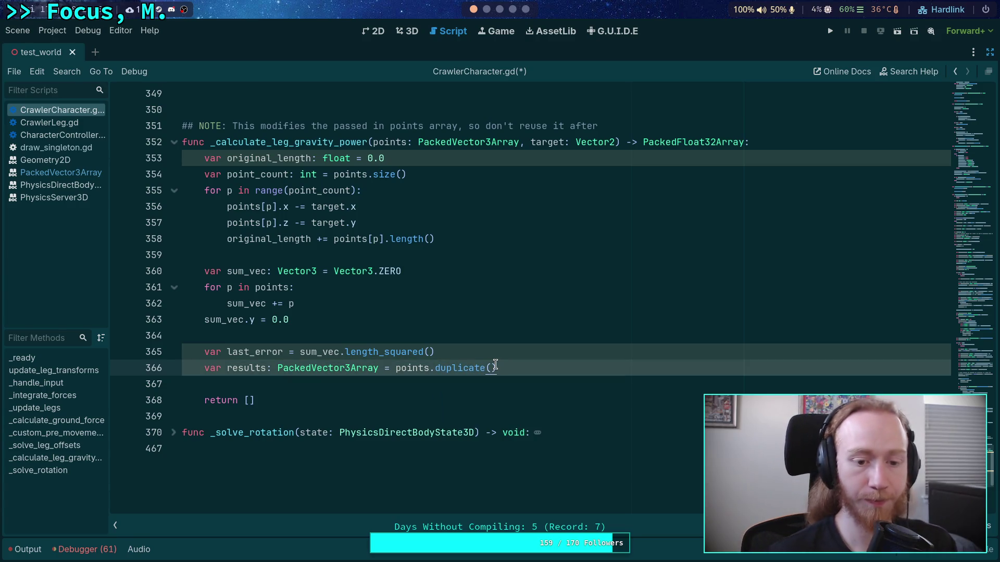
# Add a last_results declaration below results, initially set to null.
pyautogui.click(487, 9)
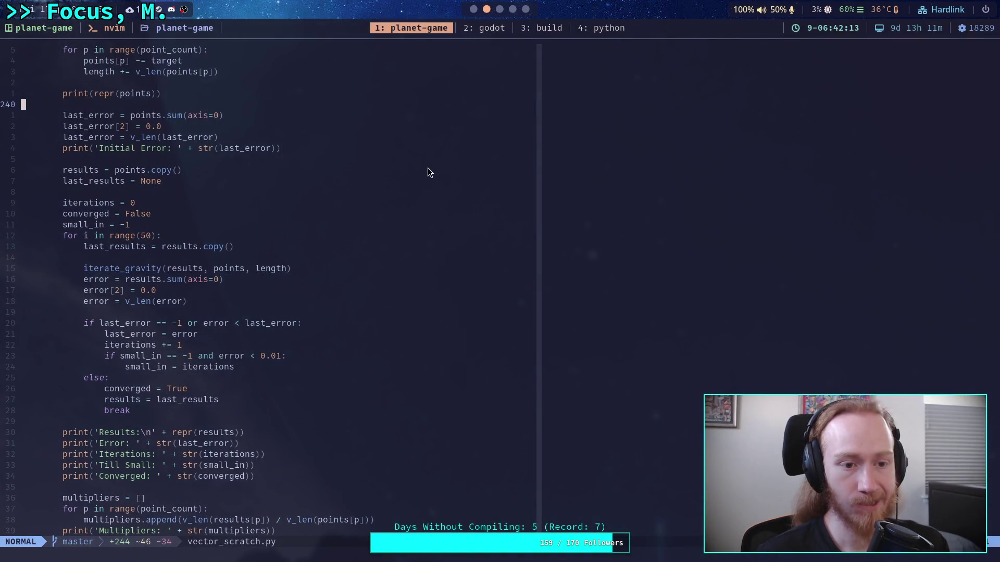
pyautogui.click(474, 9)
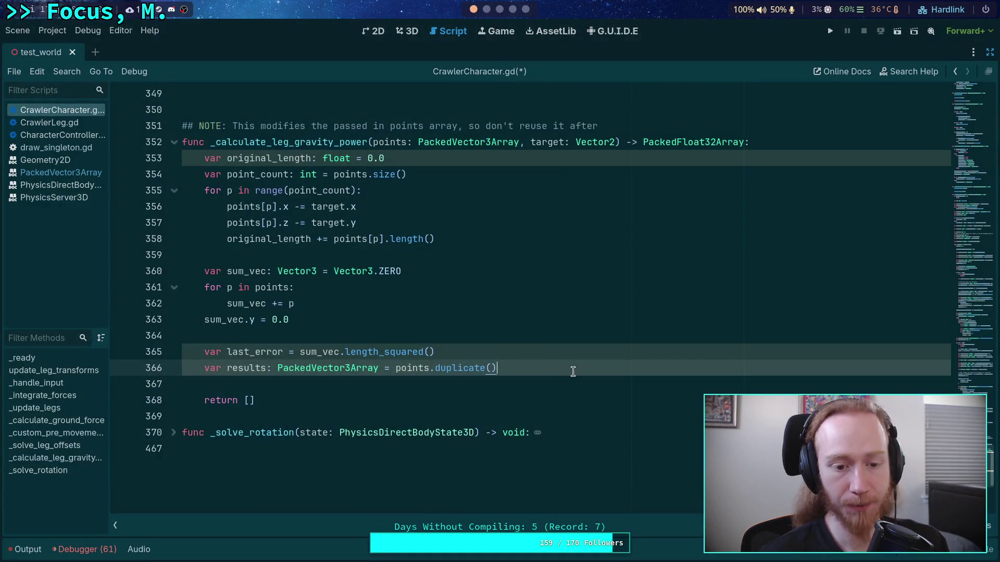
pyautogui.press('Return')
pyautogui.write('var ')
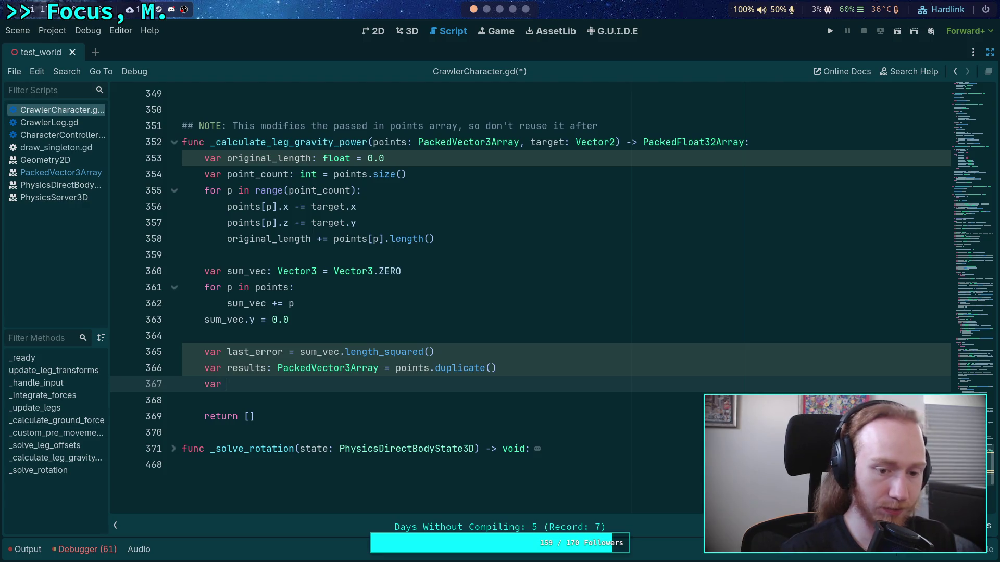
pyautogui.write('last_result')
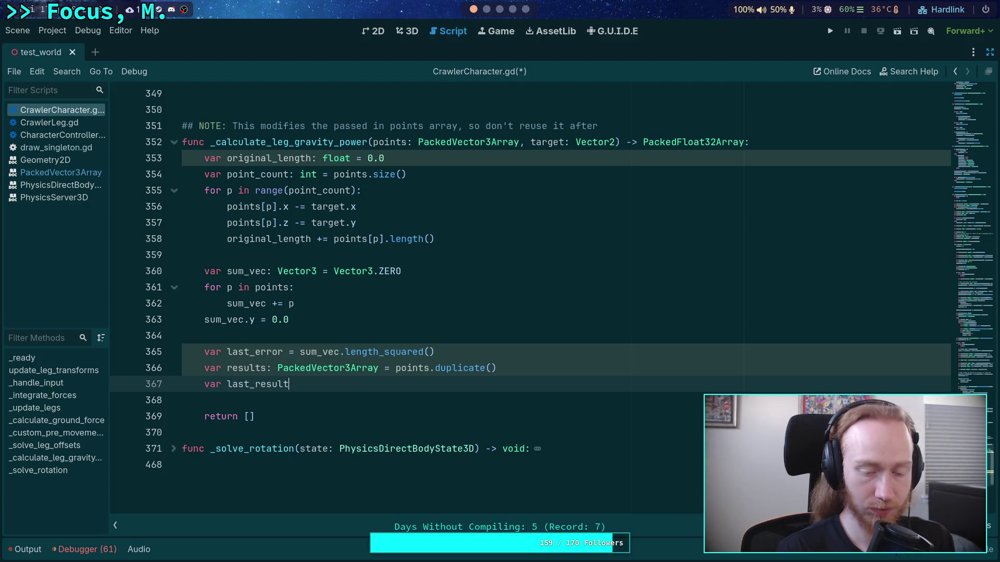
pyautogui.moveTo(483, 134)
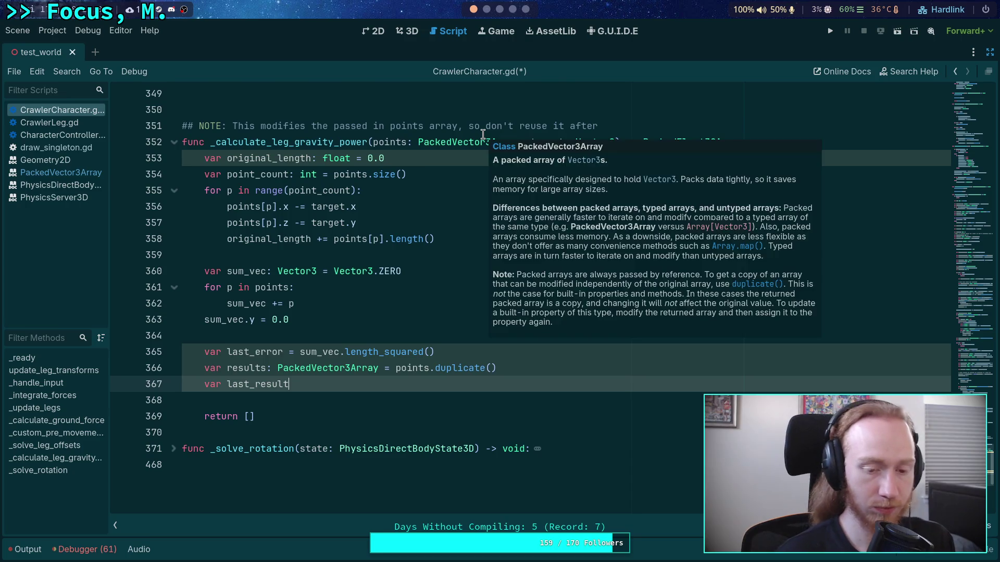
pyautogui.write('s: PackedVector3Ar')
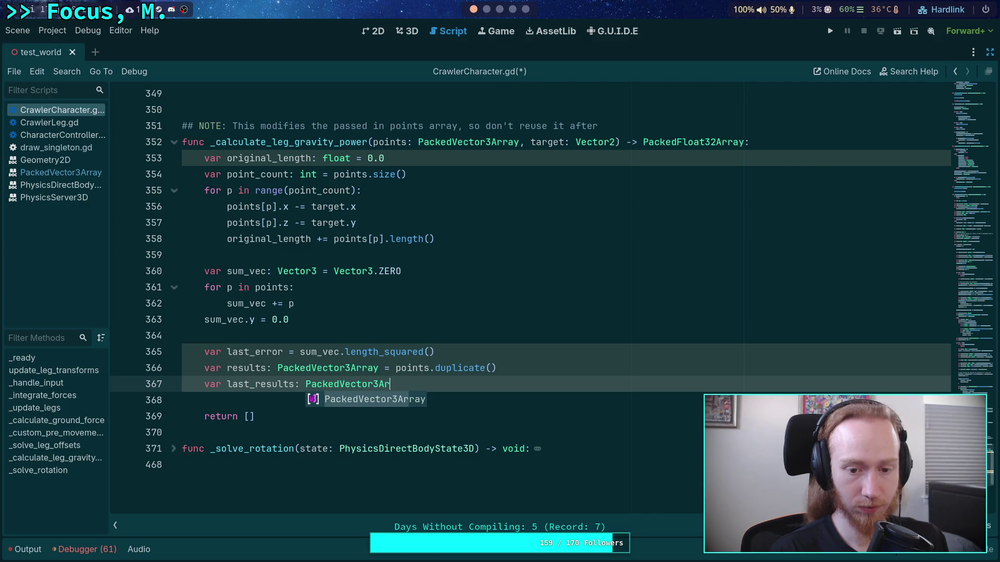
pyautogui.press('Return')
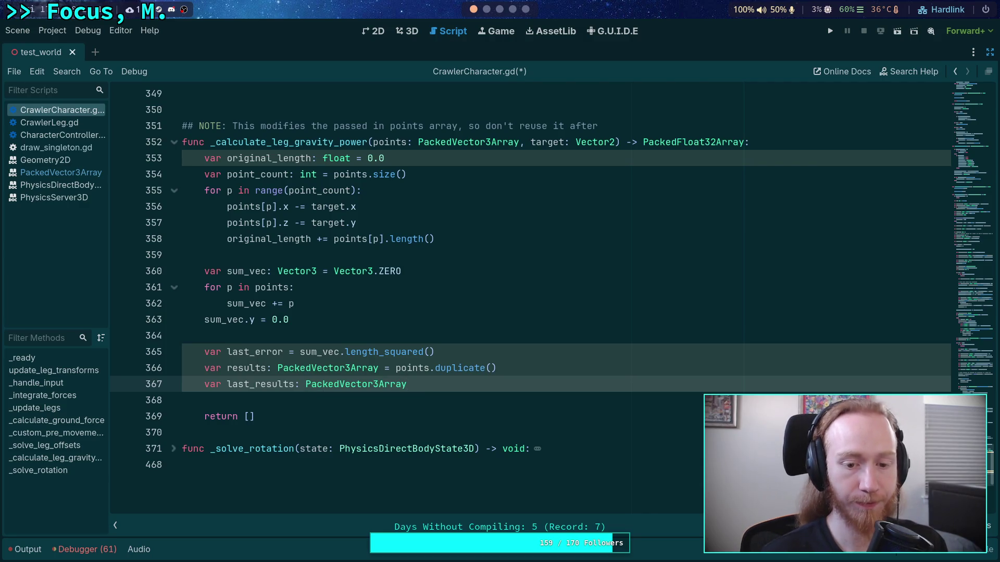
pyautogui.press('BackSpace')
pyautogui.press('BackSpace')
pyautogui.press('BackSpace')
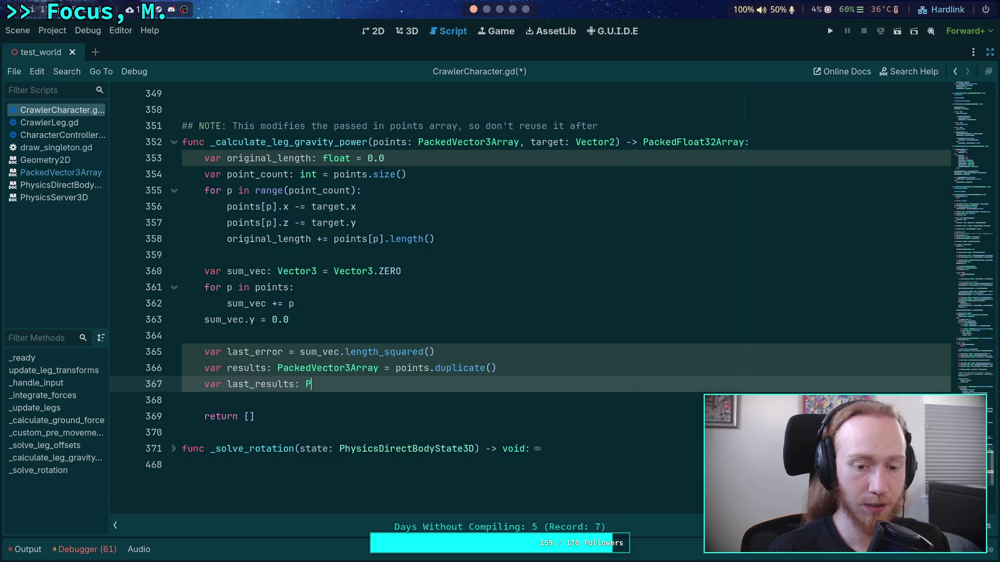
pyautogui.write('=Nul')
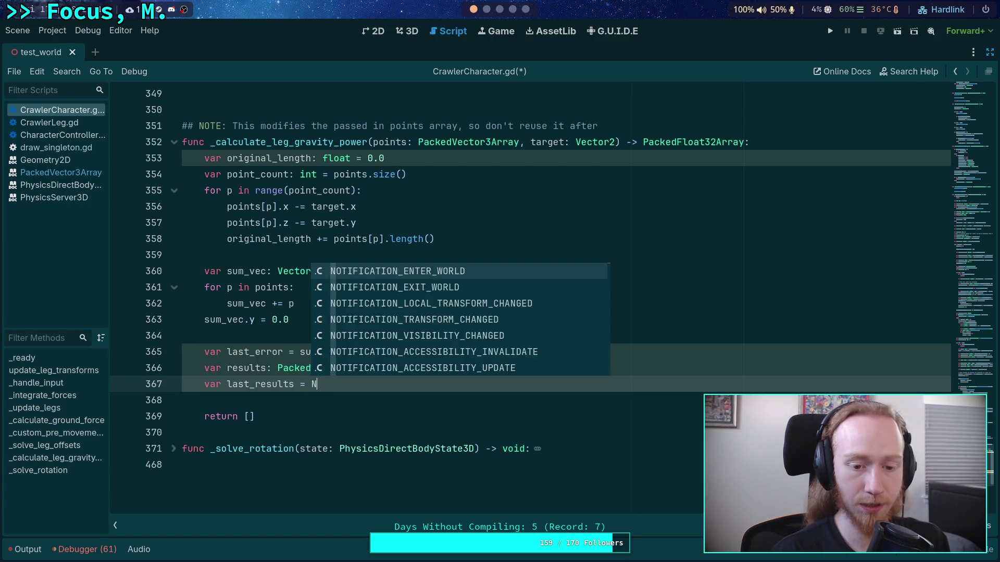
pyautogui.press('Return')
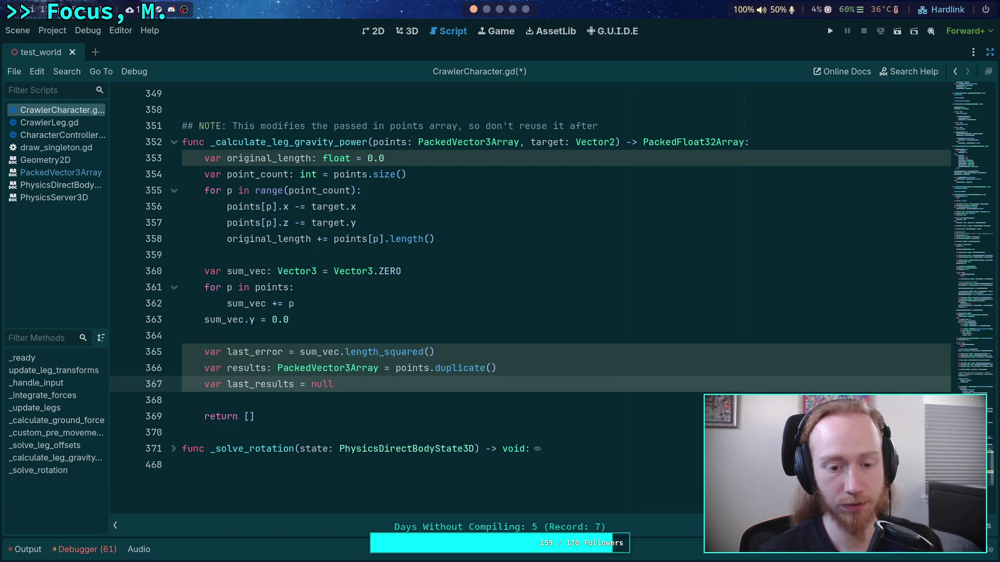
pyautogui.press('Return')
pyautogui.press('Return')
# Retype last_results as a PackedVector3Array declaration, dropping the = null initialiser.
pyautogui.click(496, 10)
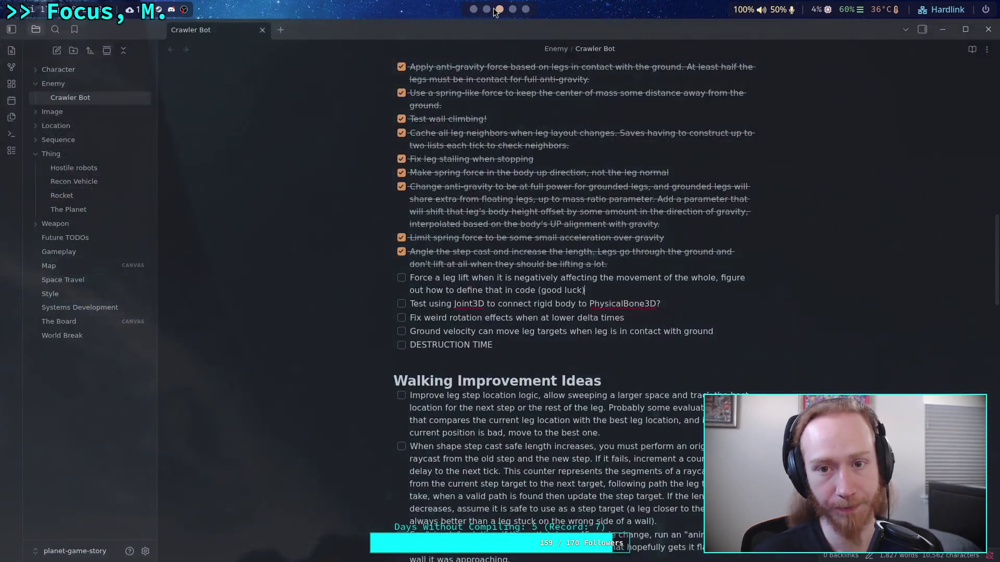
pyautogui.click(487, 10)
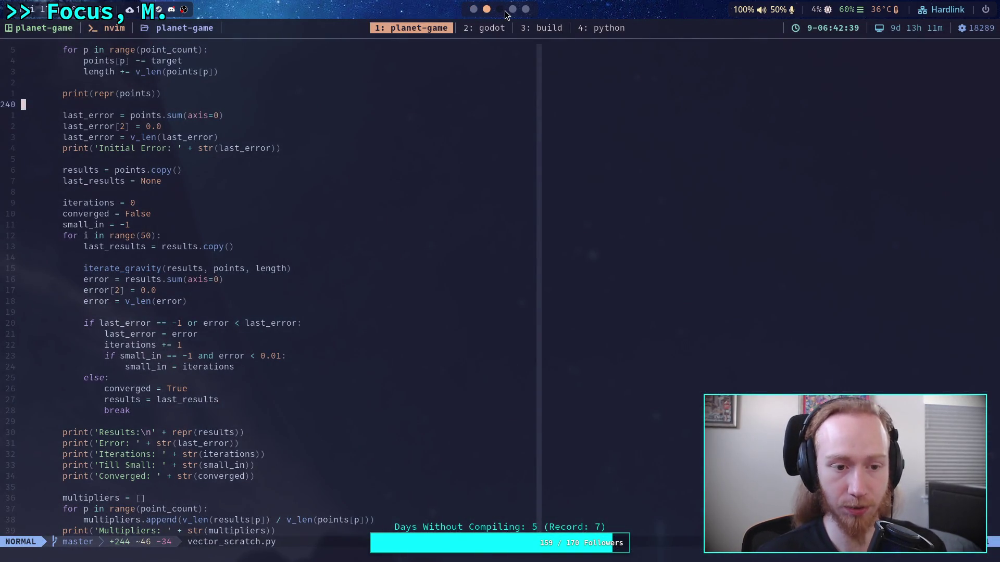
pyautogui.click(474, 9)
pyautogui.click(298, 385)
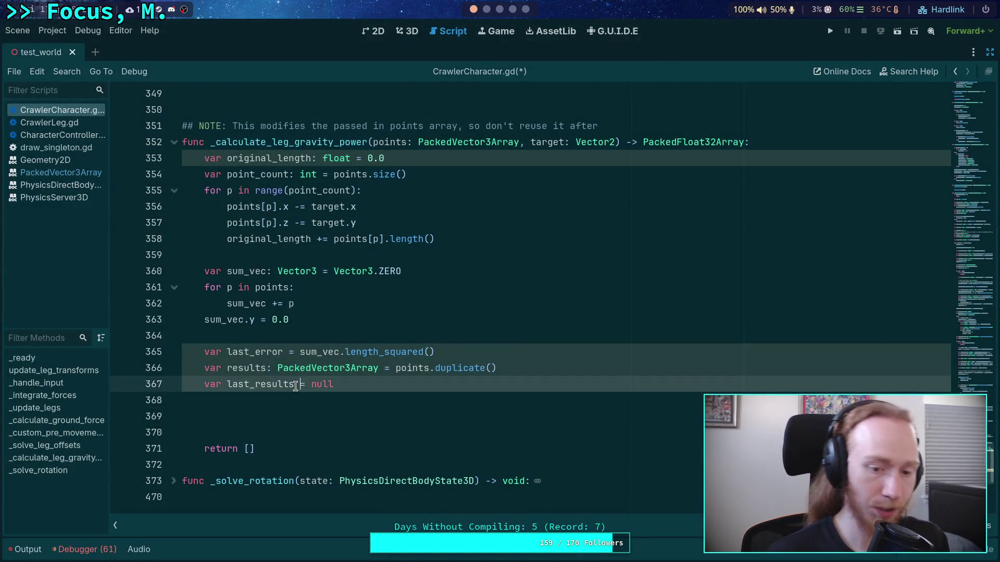
pyautogui.write(': PackdeV')
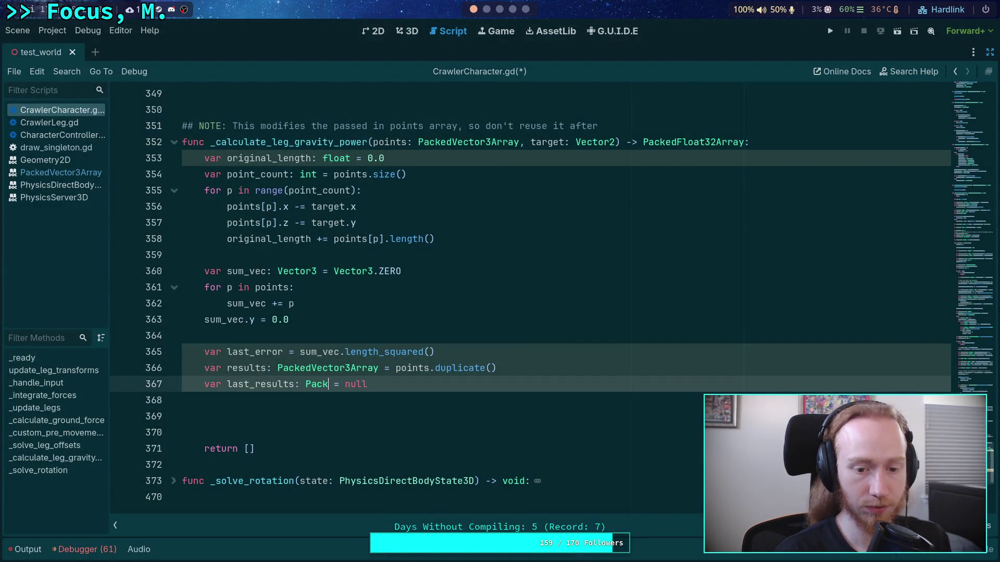
pyautogui.write('ec')
pyautogui.press('BackSpace')
pyautogui.press('BackSpace')
pyautogui.press('BackSpace')
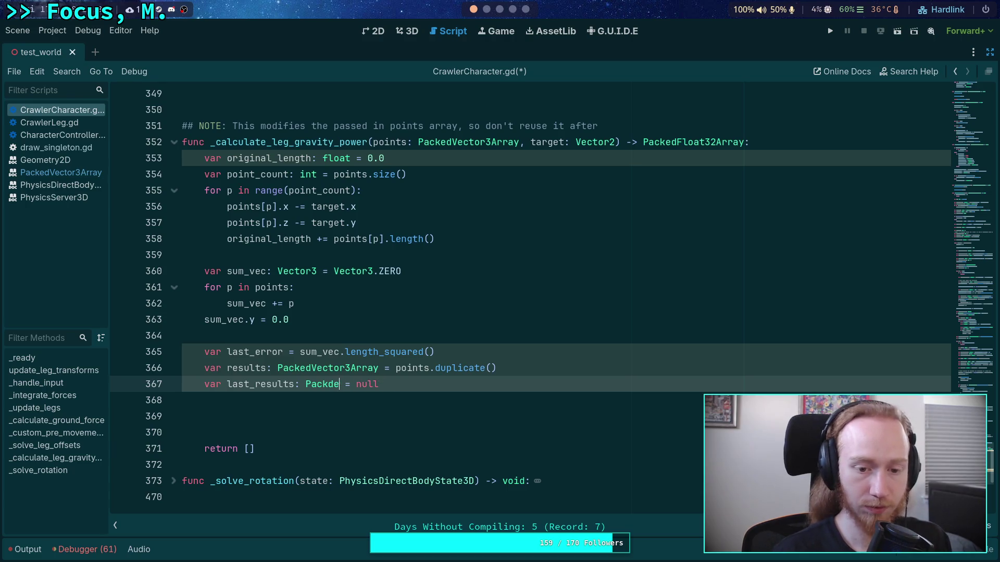
pyautogui.write('edV')
pyautogui.press('Down')
pyautogui.press('Return')
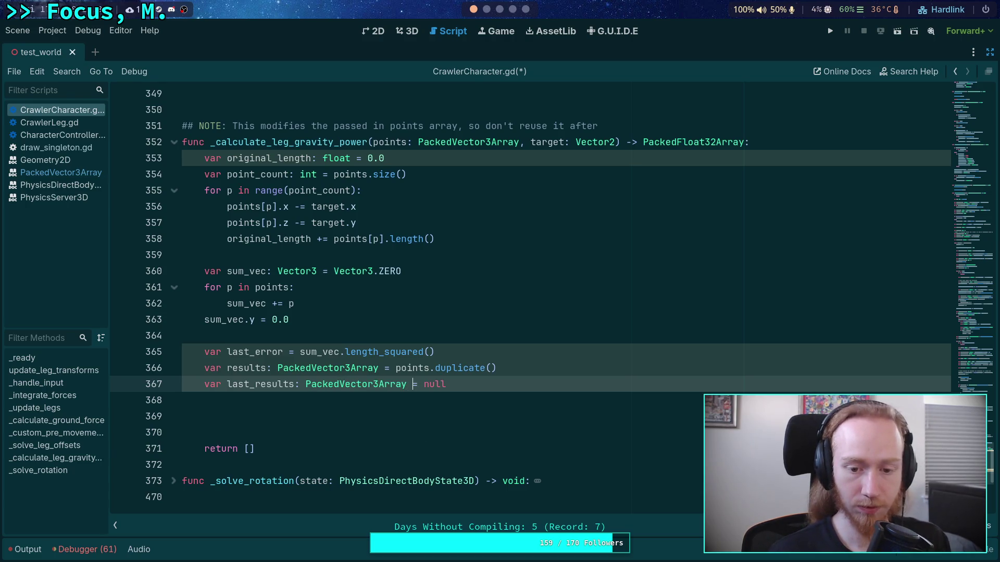
pyautogui.press('Delete')
pyautogui.press('Delete')
pyautogui.press('Delete')
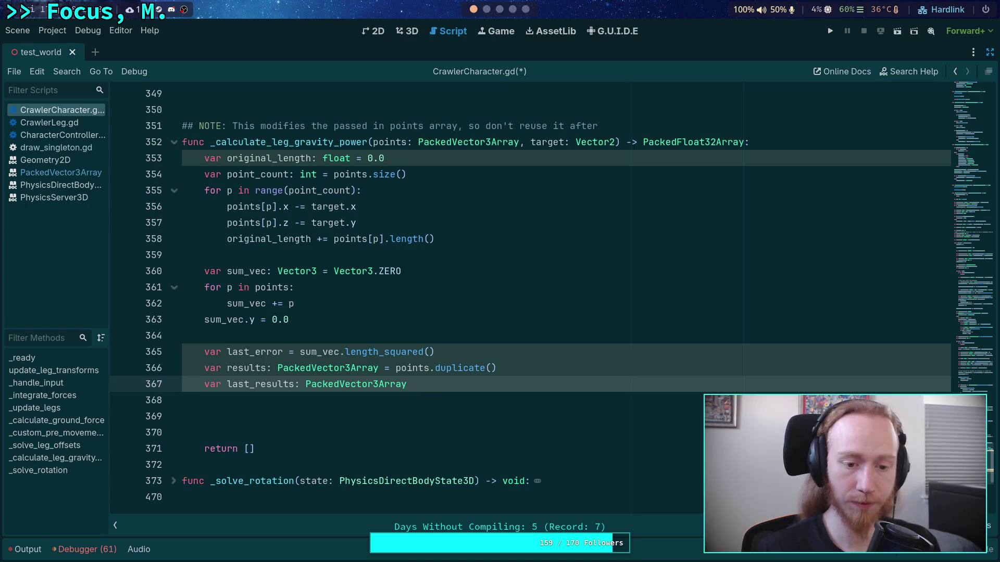
pyautogui.click(234, 417)
pyautogui.click(488, 9)
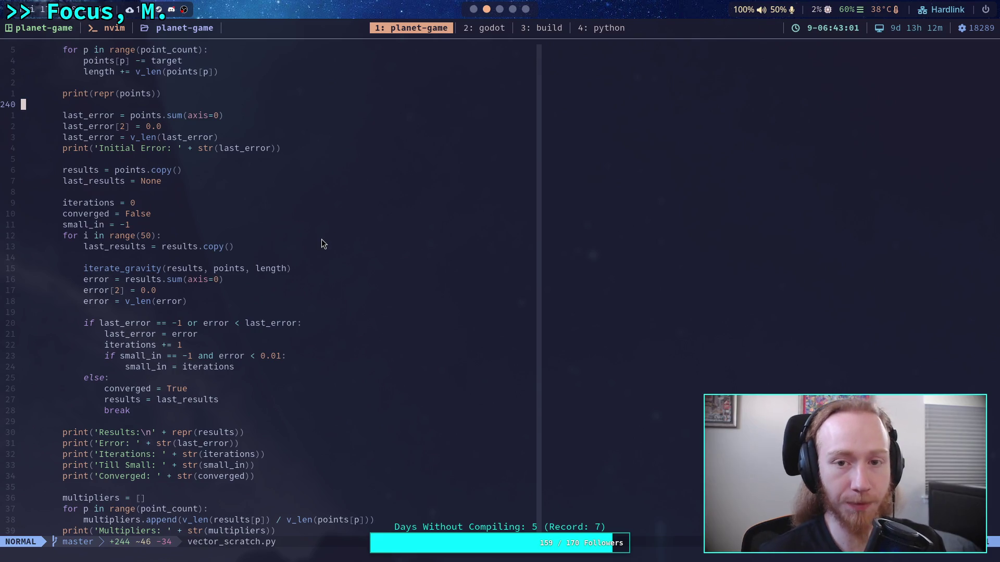
pyautogui.press('super+1')
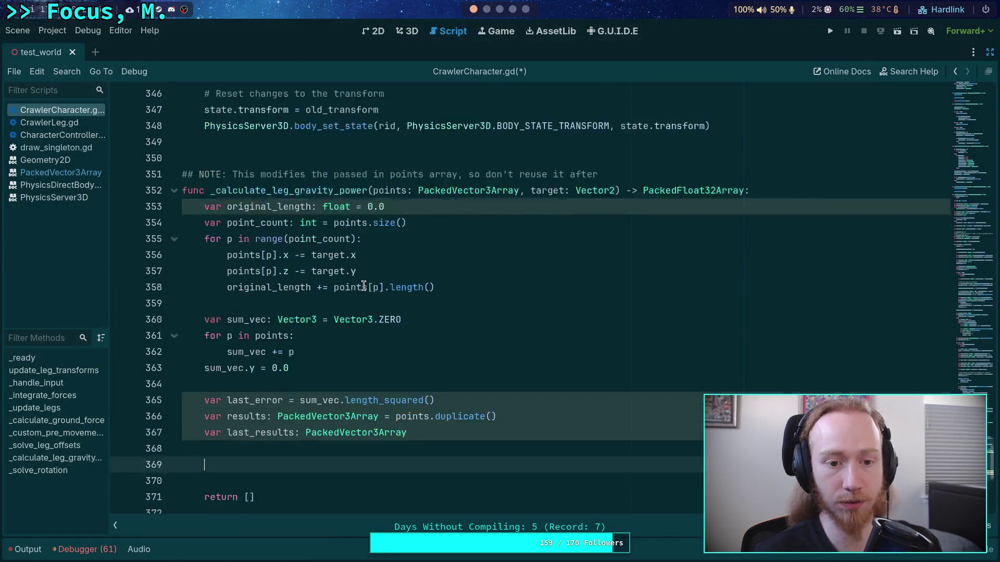
# Add 'const MAX_ITERATIONS: int = 10' at the top of the function body.
pyautogui.click(753, 142)
pyautogui.press('Return')
pyautogui.press('Return')
pyautogui.press('Up')
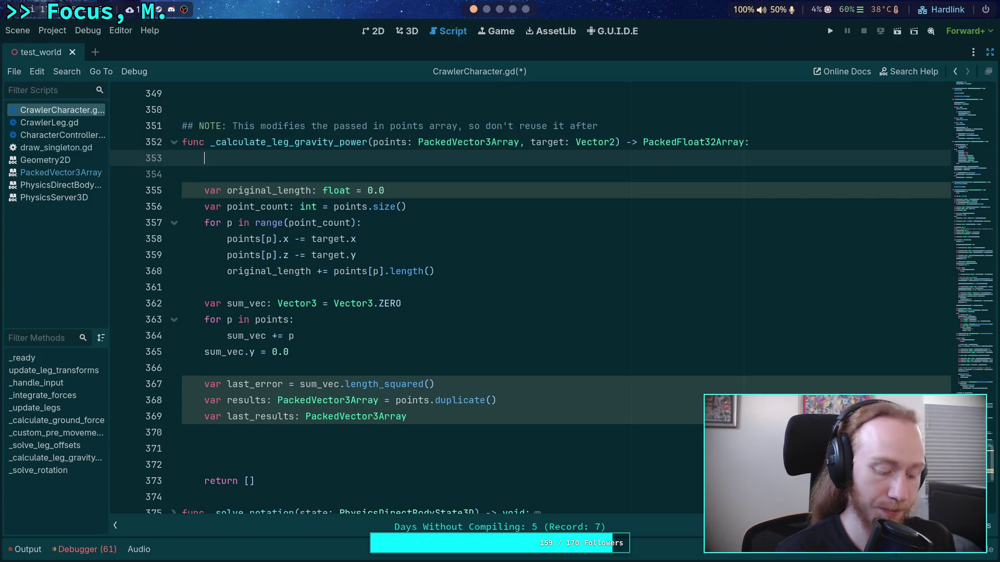
pyautogui.write('const MAX_ITERATIO')
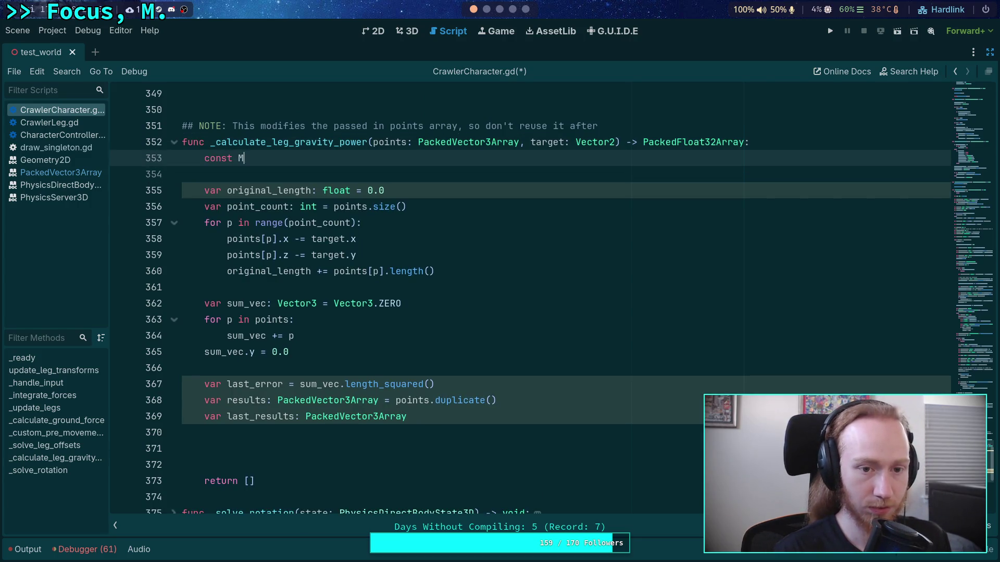
pyautogui.write('NS: ')
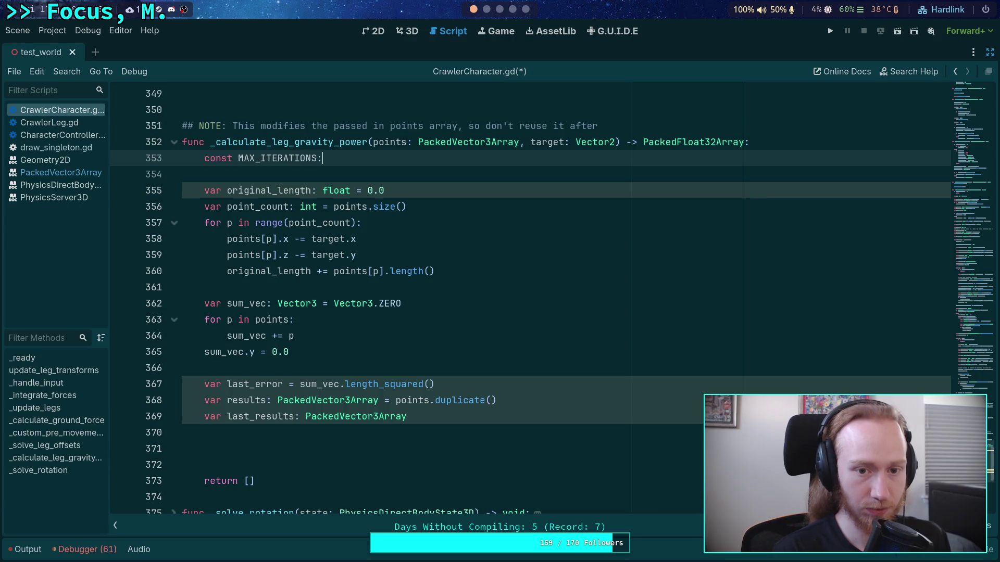
pyautogui.write('int = ')
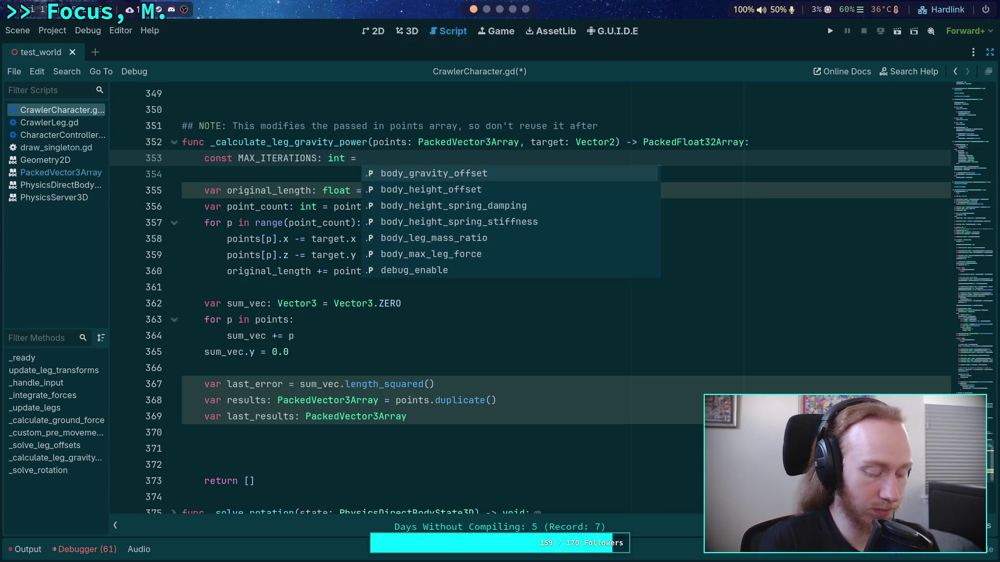
pyautogui.write('10')
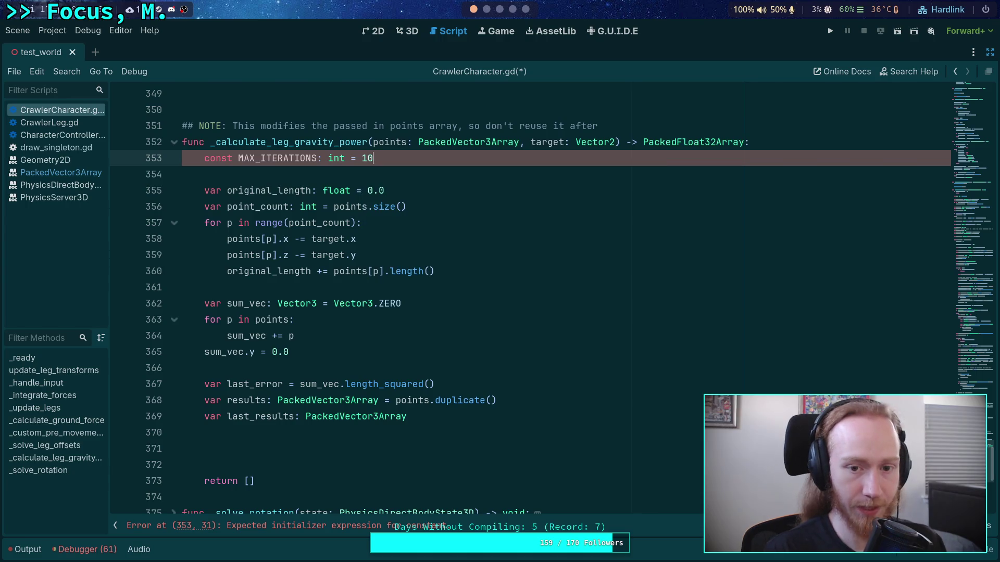
# Begin a 'for i in range(MAX_ITERATIONS):' loop after the variable declarations.
pyautogui.click(430, 444)
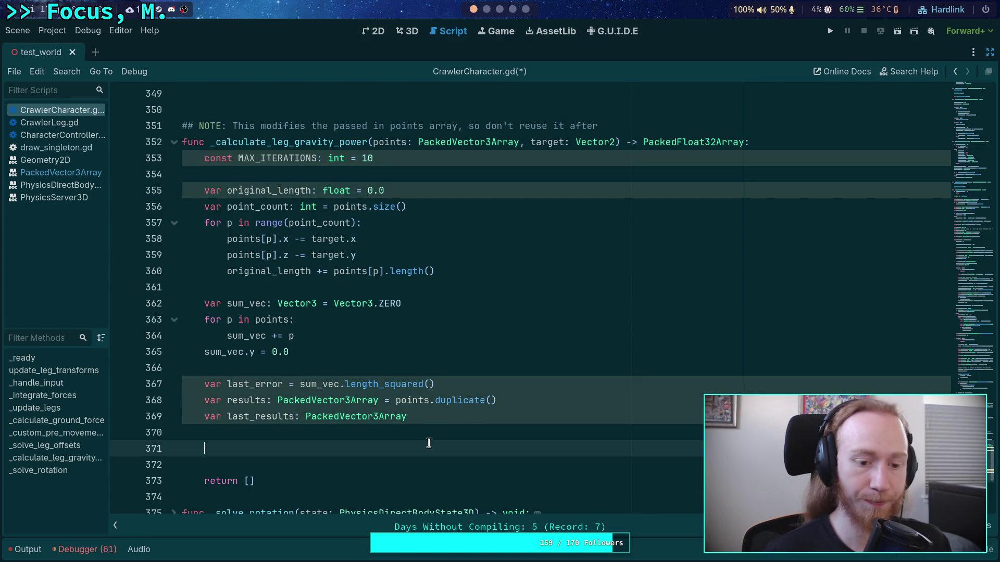
pyautogui.scroll(-1, 475, 399)
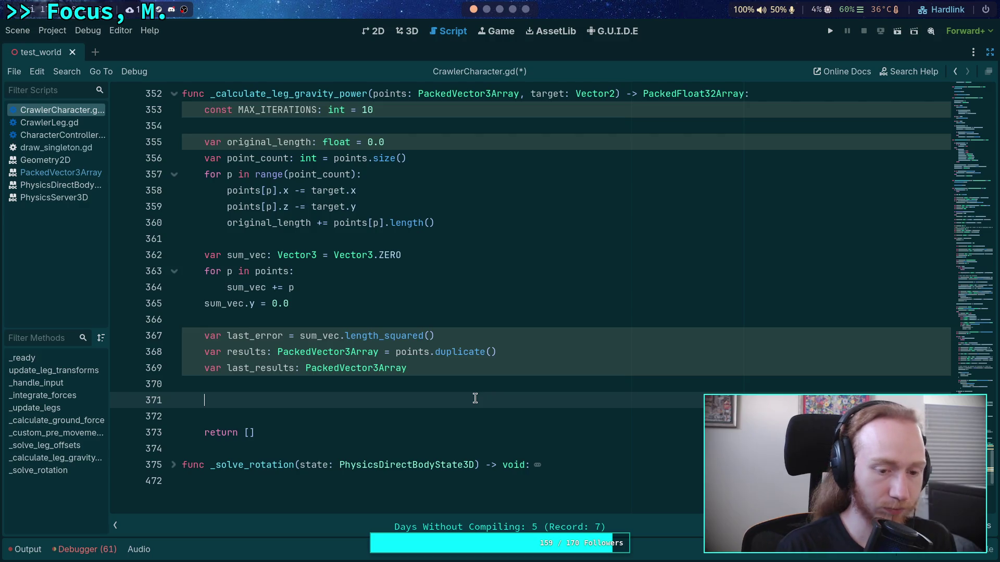
pyautogui.write('for i in rang')
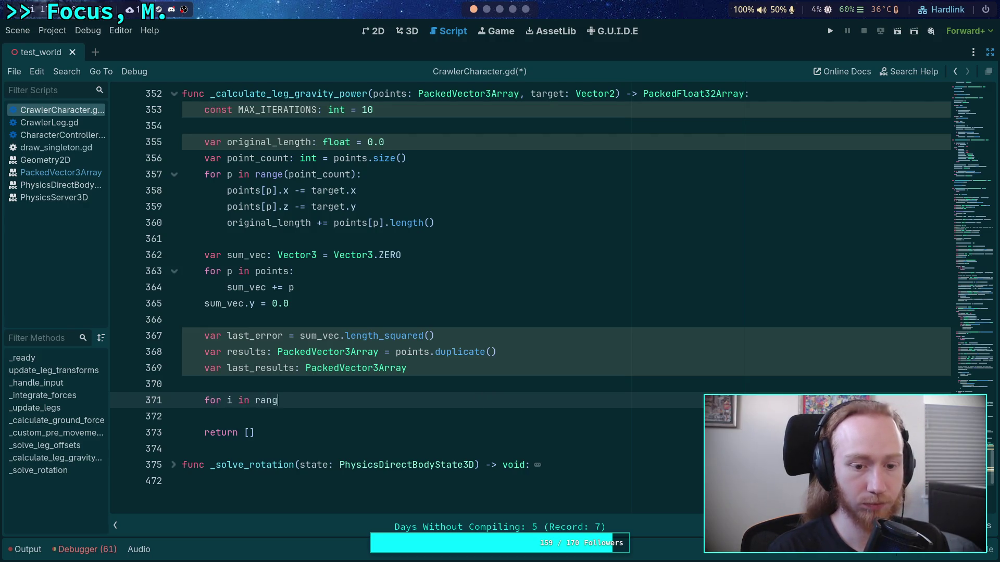
pyautogui.write('e(MAX_I')
pyautogui.press('Return')
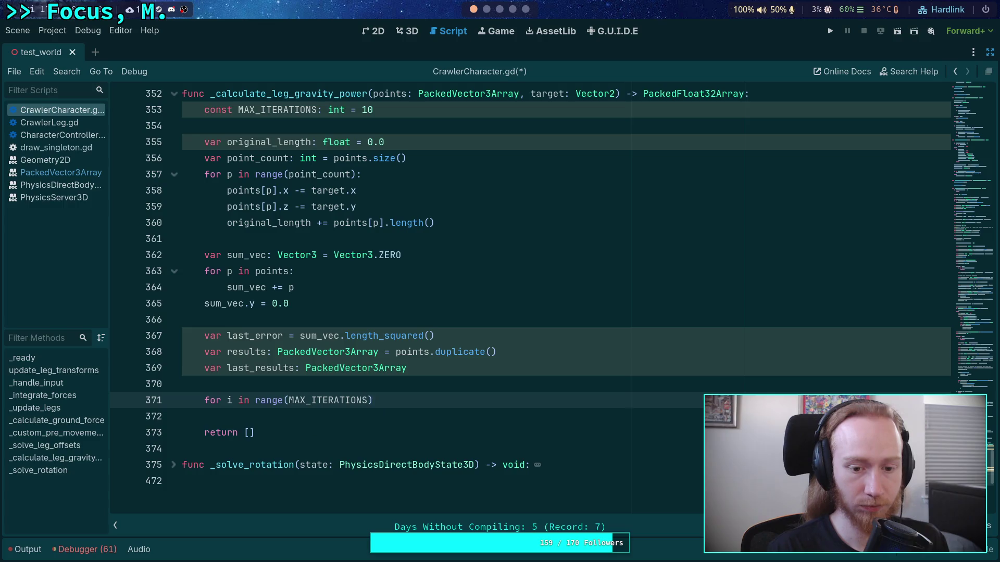
pyautogui.write(':')
pyautogui.press('Return')
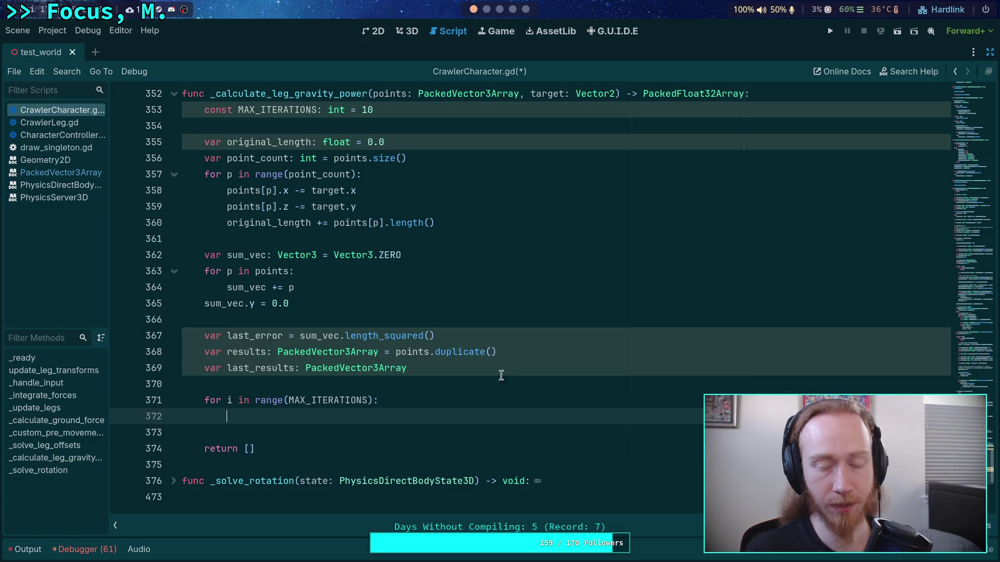
pyautogui.press('super+2')
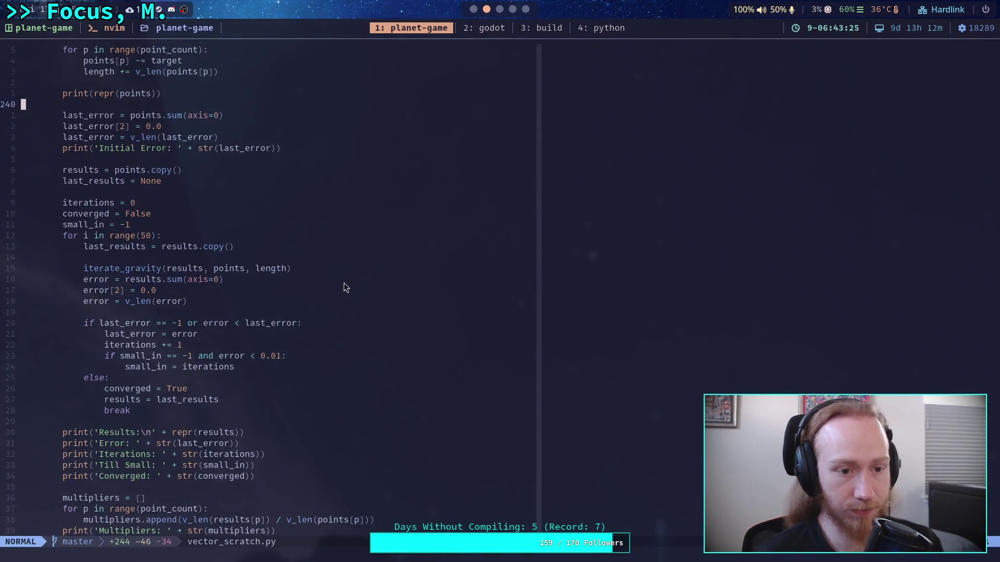
# Write 'last_results = results.duplicate()' as the first line of the MAX_ITERATIONS loop.
pyautogui.scroll(-2, 281, 245)
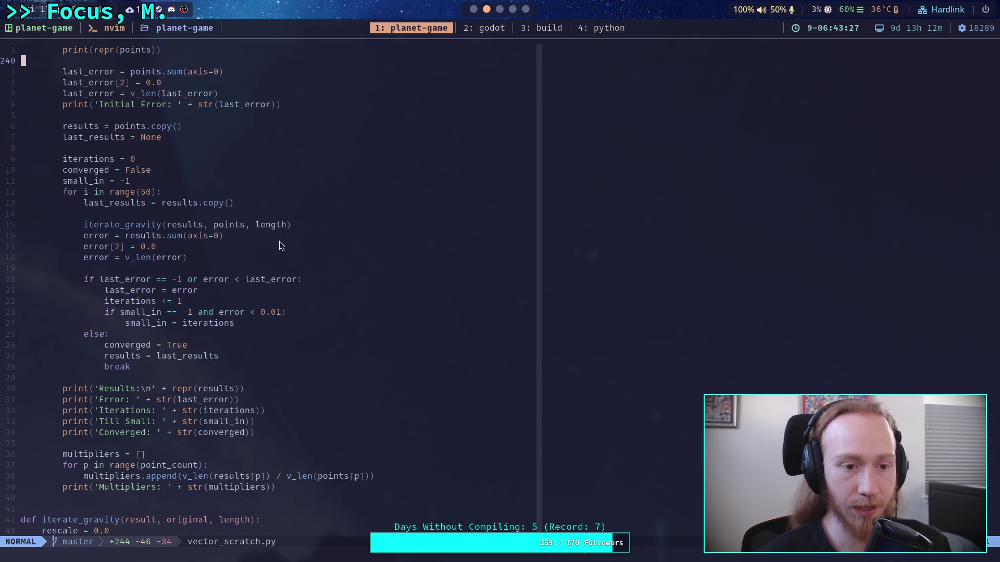
pyautogui.click(475, 9)
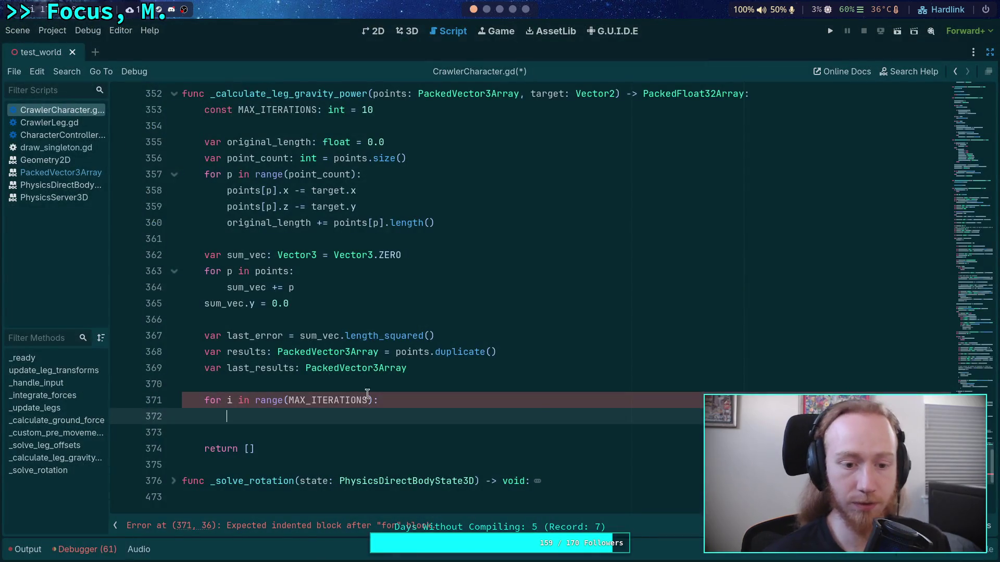
pyautogui.write('last_res')
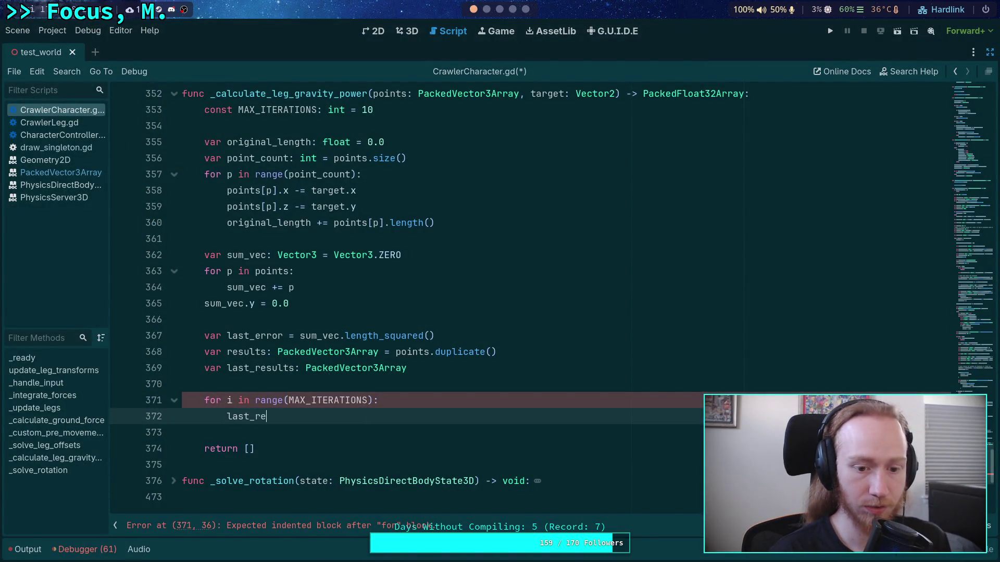
pyautogui.press('Return')
pyautogui.write('= result')
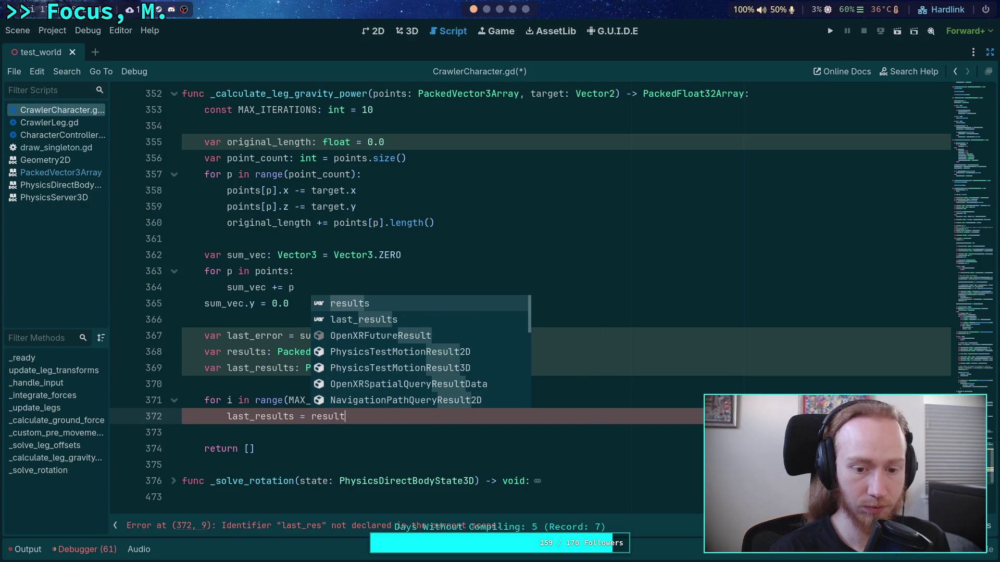
pyautogui.write('s.count')
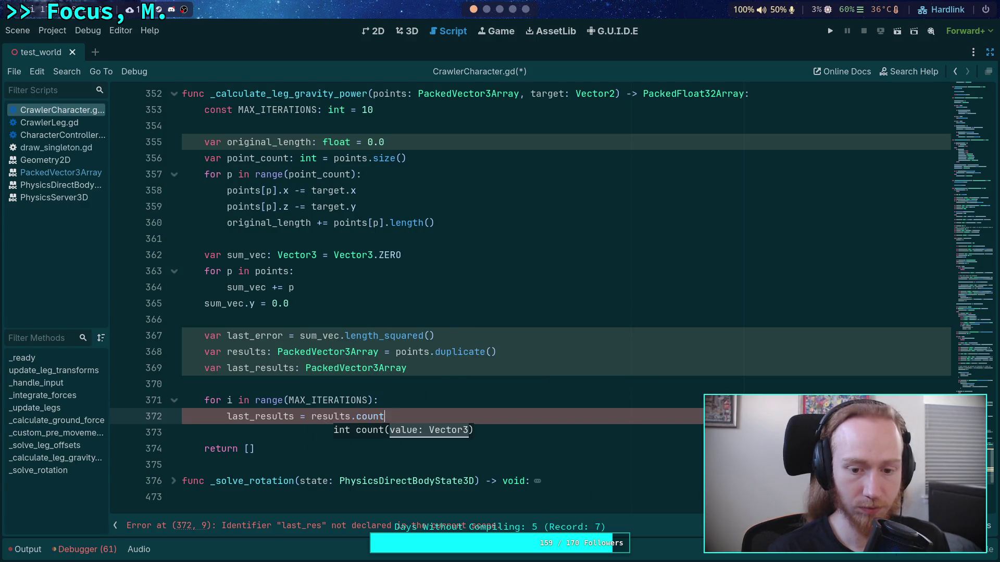
pyautogui.press('BackSpace')
pyautogui.press('BackSpace')
pyautogui.write('d')
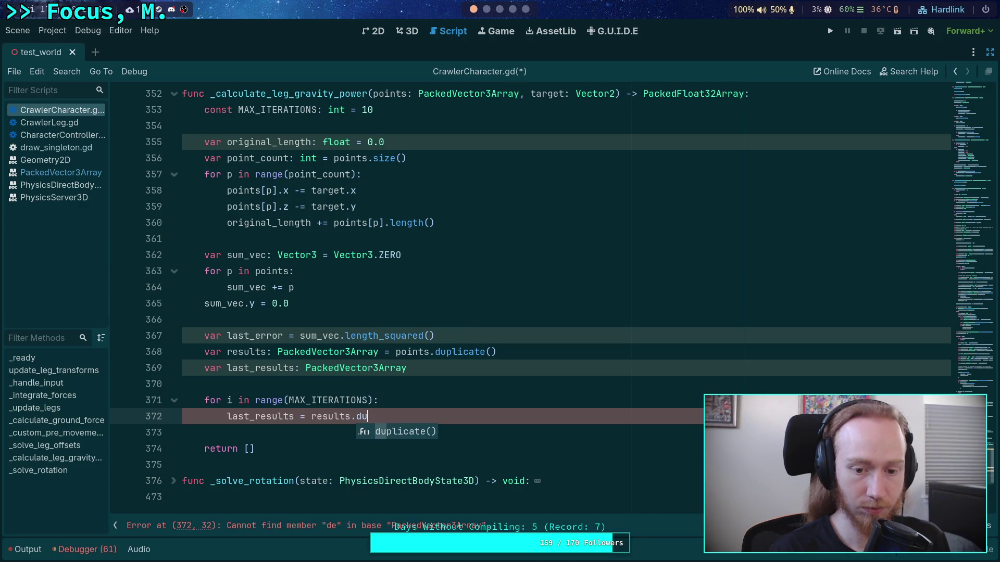
pyautogui.press('BackSpace')
pyautogui.write('ass')
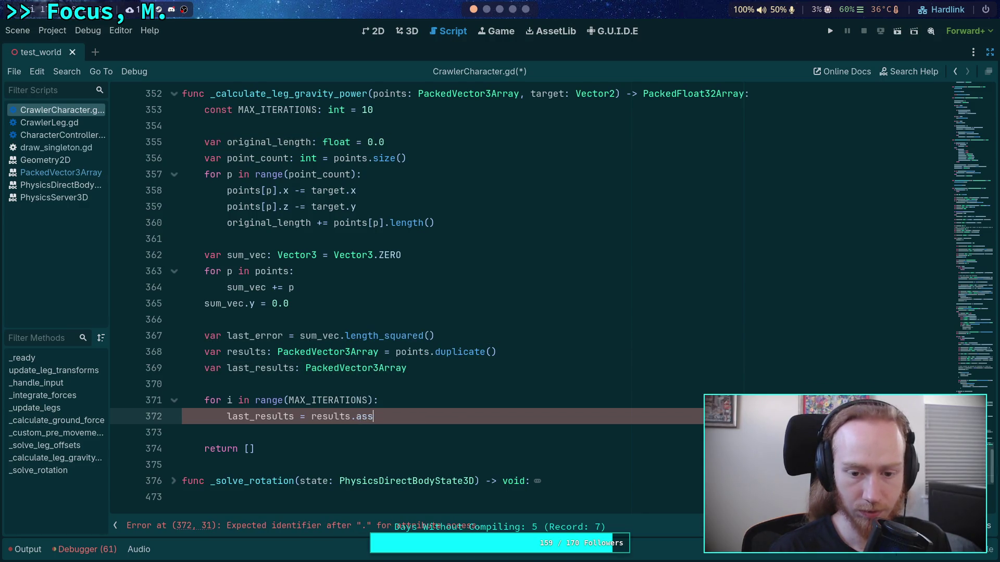
pyautogui.press('BackSpace')
pyautogui.press('Down')
pyautogui.press('Down')
pyautogui.press('Down')
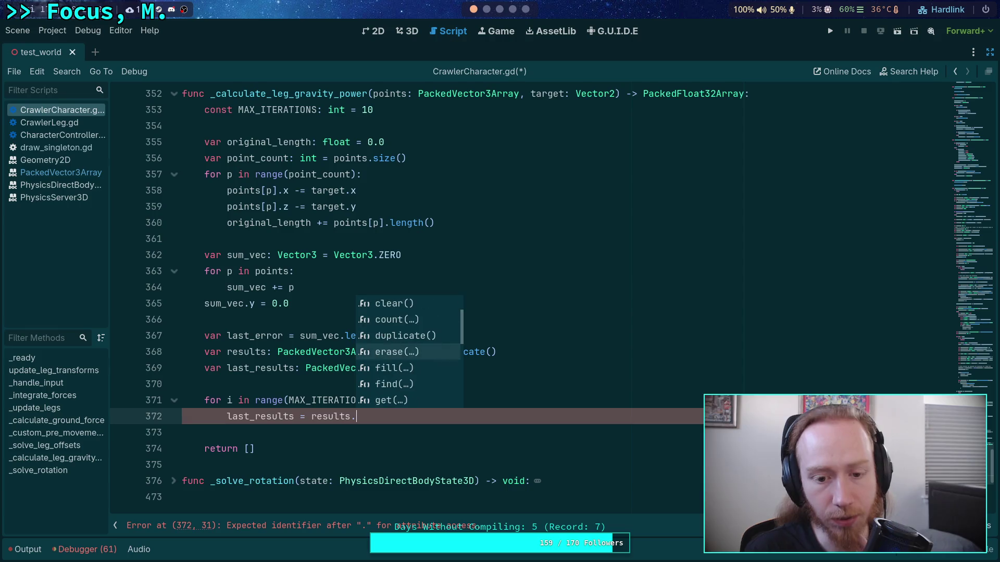
pyautogui.press('Down')
pyautogui.press('Down')
pyautogui.press('Down')
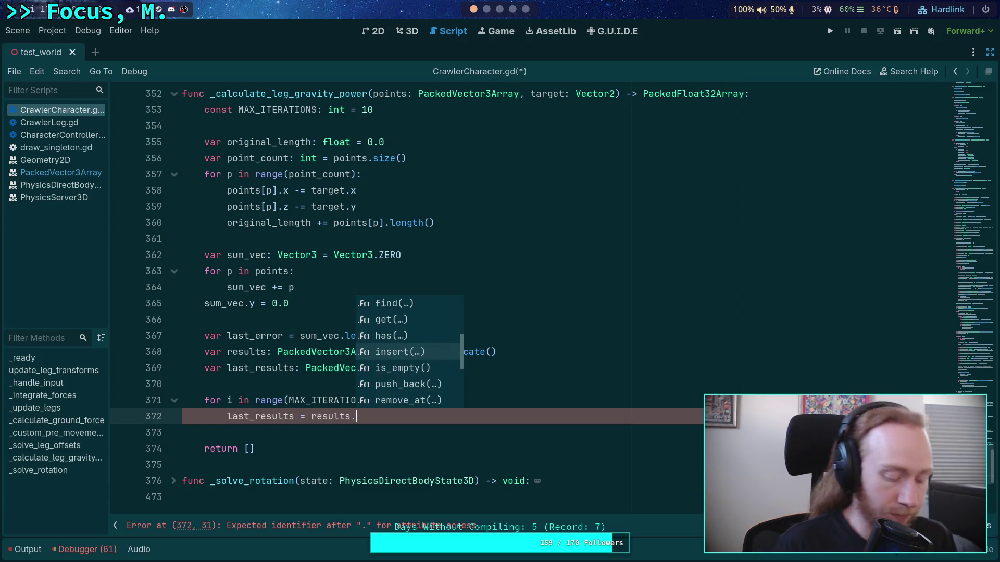
pyautogui.write('du')
pyautogui.press('Return')
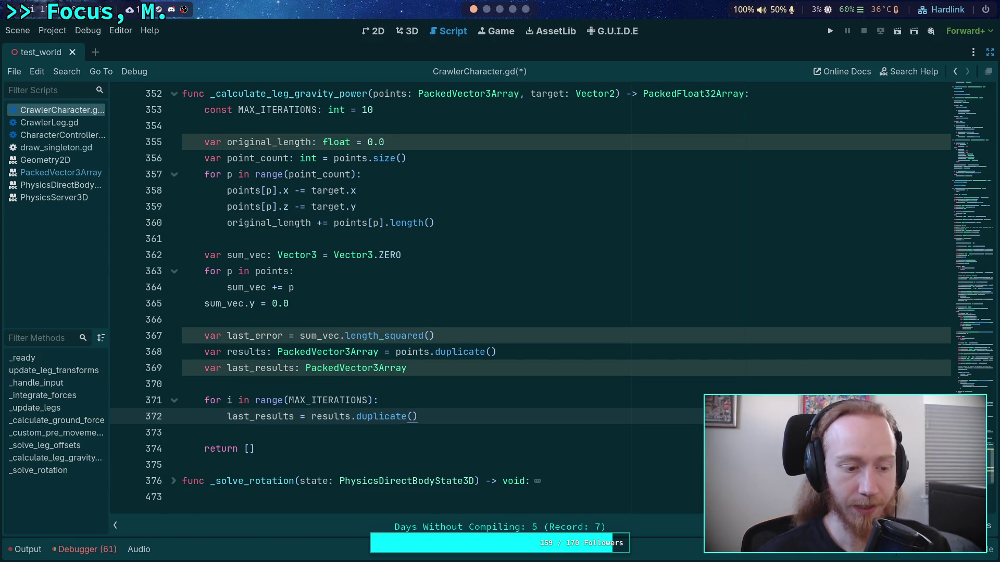
pyautogui.press('Return')
pyautogui.click(487, 9)
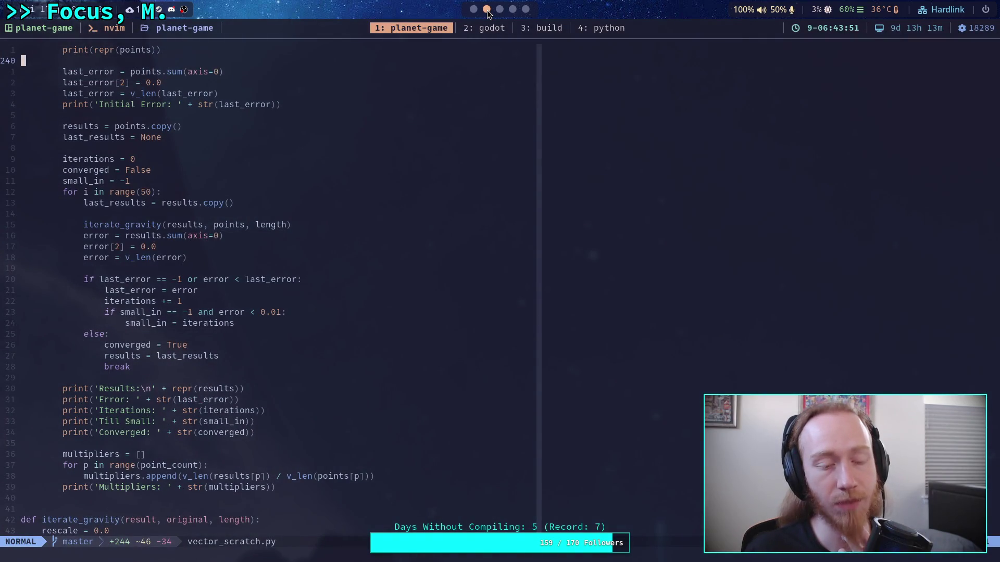
# Switch from Neovim back to CrawlerCharacter.gd in Godot's script editor.
pyautogui.click(474, 9)
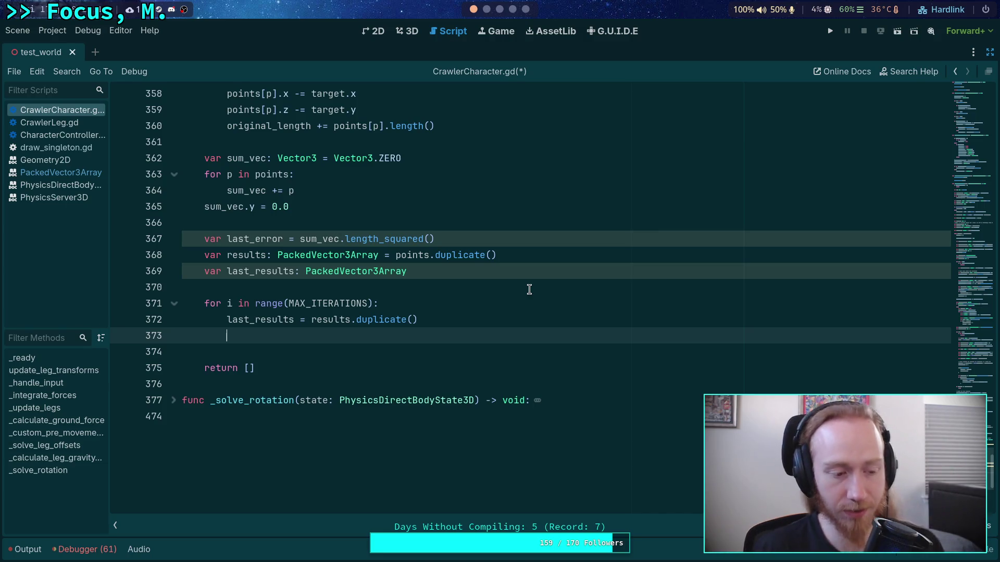
# Replace results.duplicate() on line 372 with PackedVector3Array(results).
pyautogui.click(486, 9)
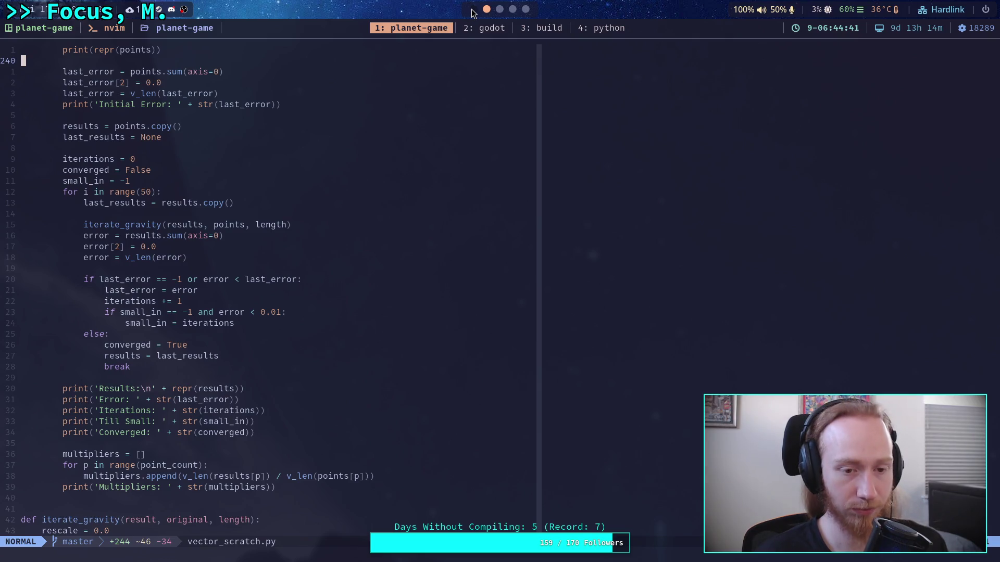
pyautogui.click(473, 10)
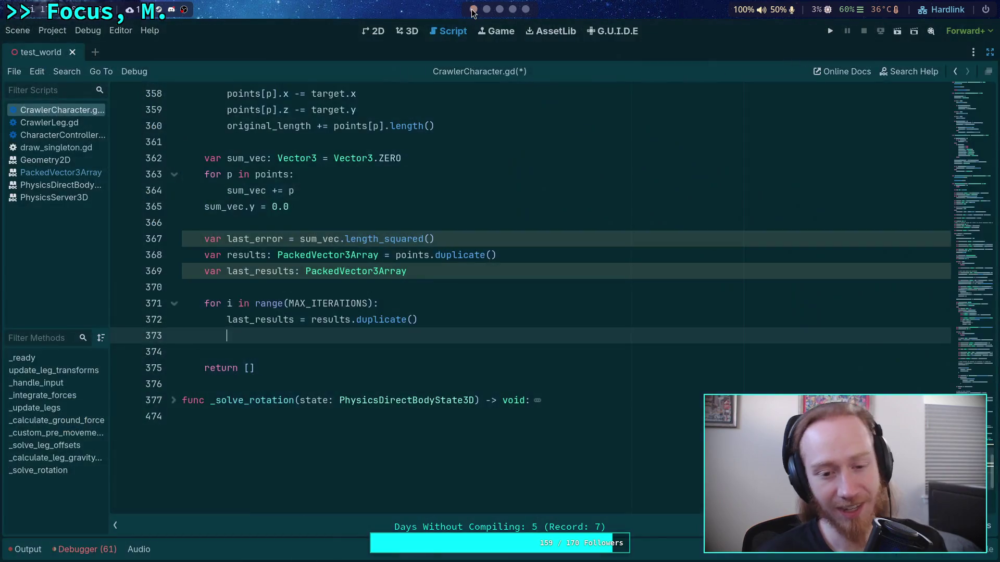
pyautogui.click(445, 315)
pyautogui.moveTo(445, 315); pyautogui.dragTo(308, 318)
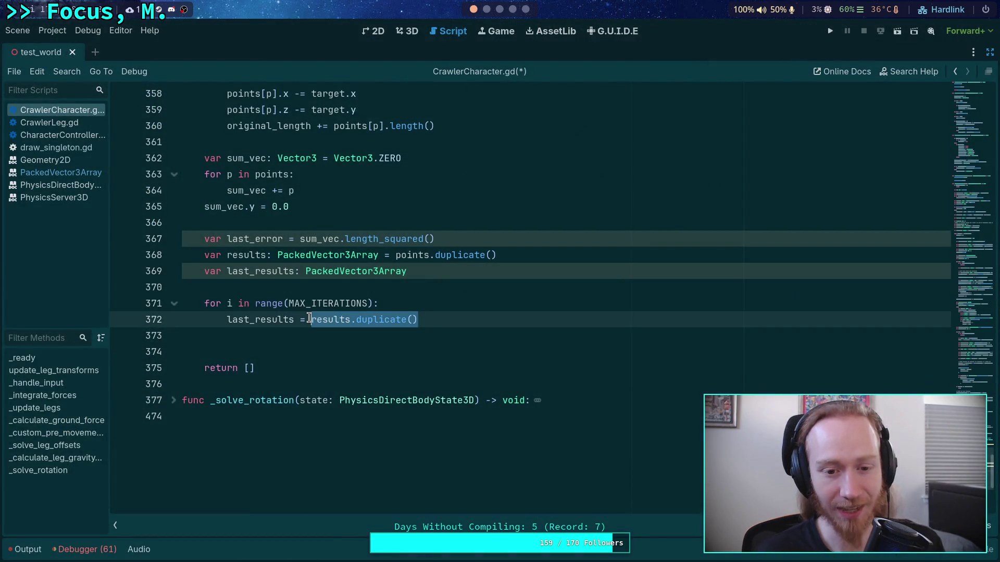
pyautogui.write('P')
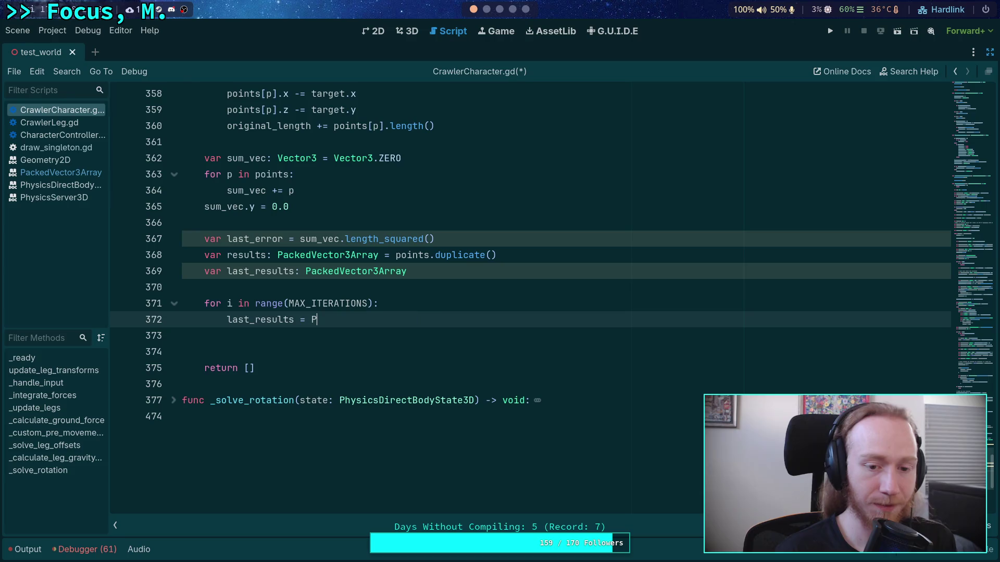
pyautogui.write('ackedVe')
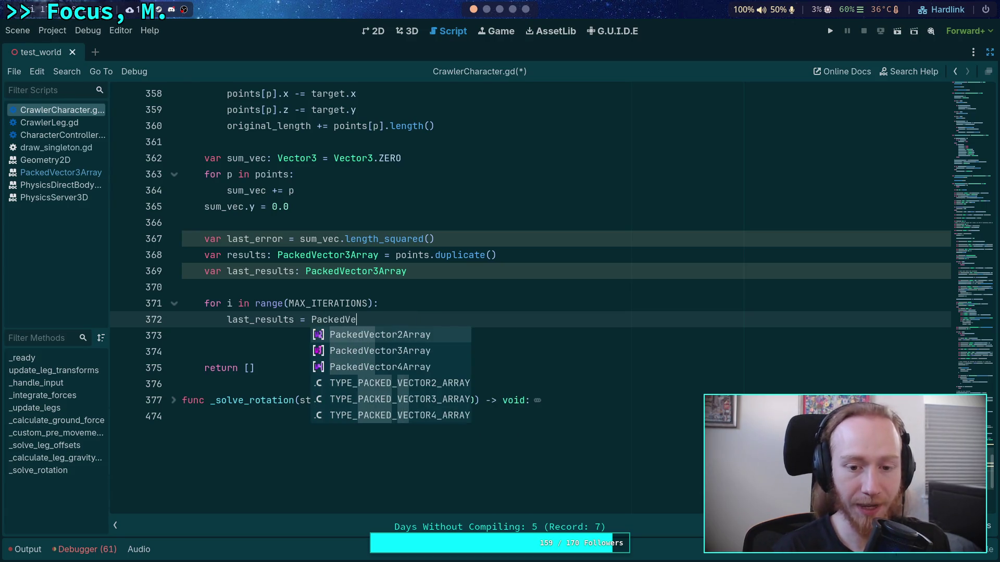
pyautogui.press('Return')
pyautogui.write('(results')
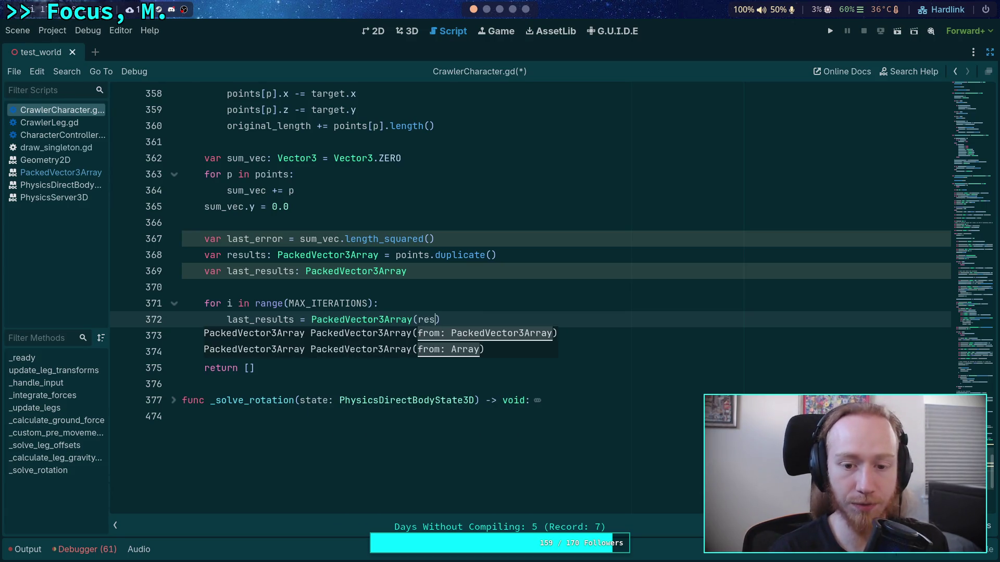
pyautogui.press('Escape')
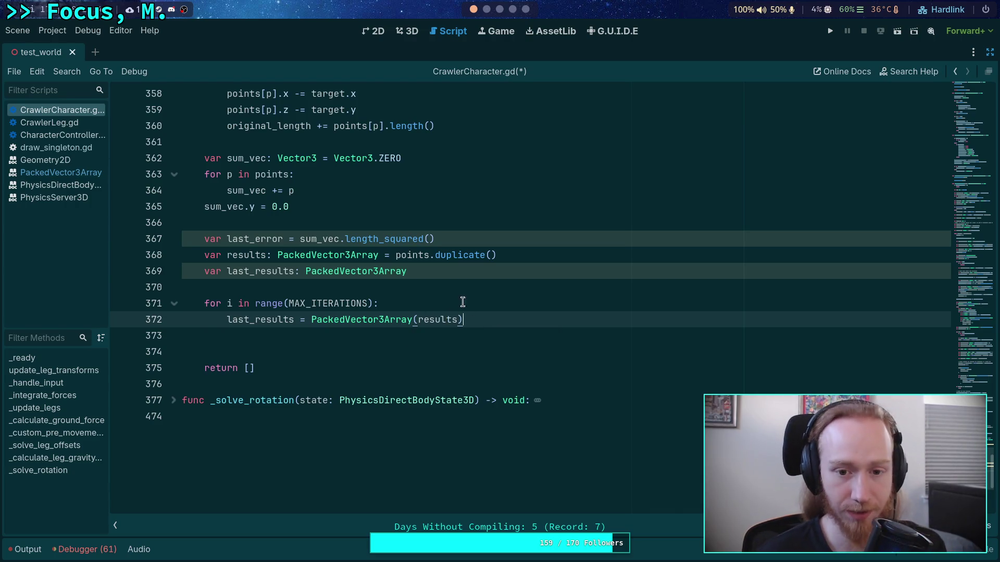
# Inspect the last_results and results variables, then add a blank line inside the loop.
pyautogui.click(426, 254)
pyautogui.click(451, 339)
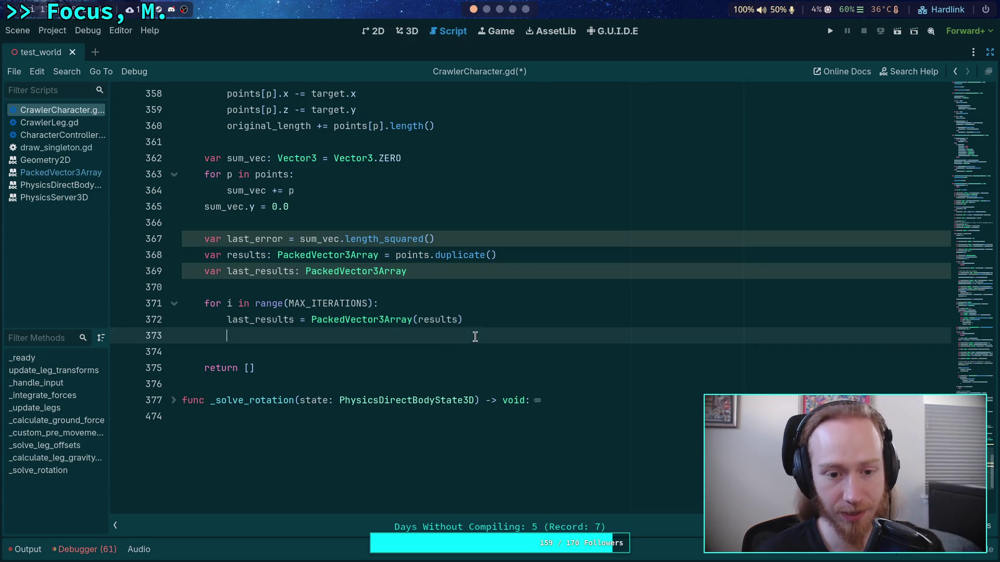
pyautogui.doubleClick(270, 322)
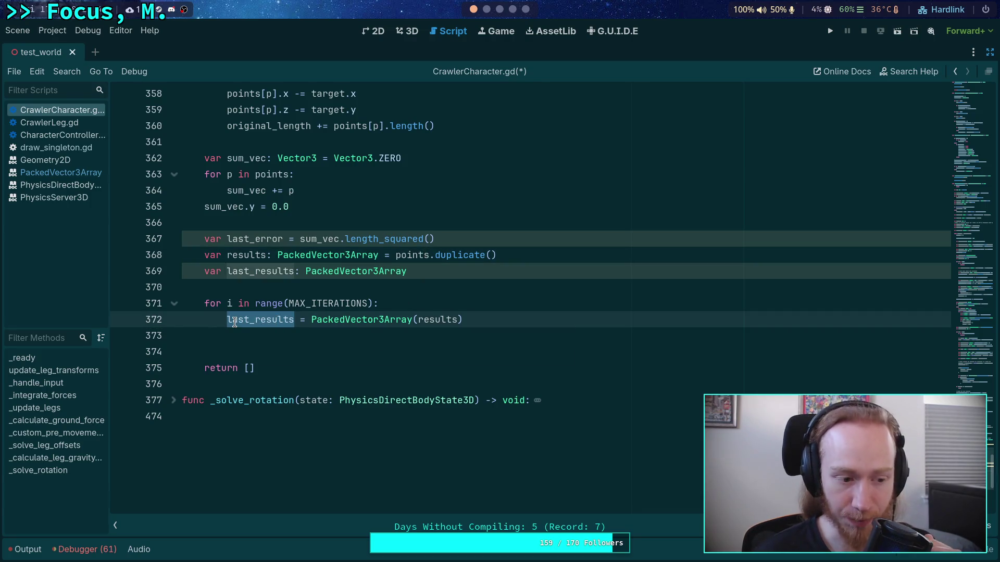
pyautogui.doubleClick(446, 319)
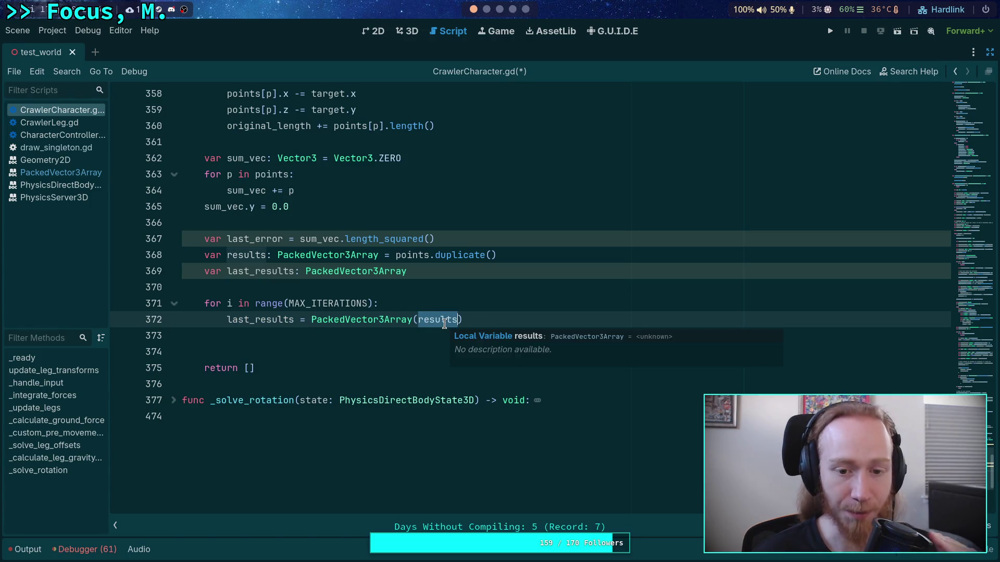
pyautogui.click(457, 336)
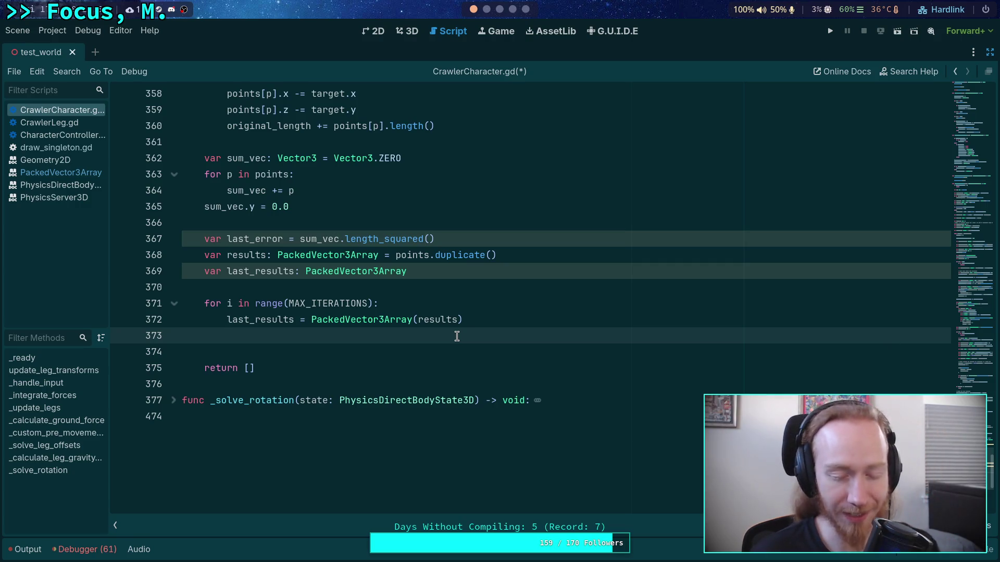
pyautogui.doubleClick(274, 320)
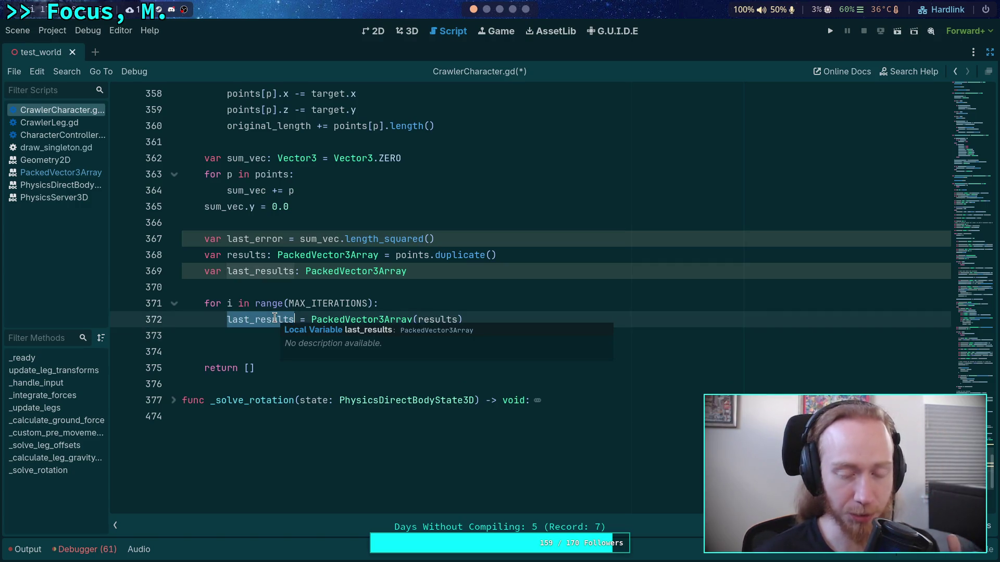
pyautogui.doubleClick(429, 320)
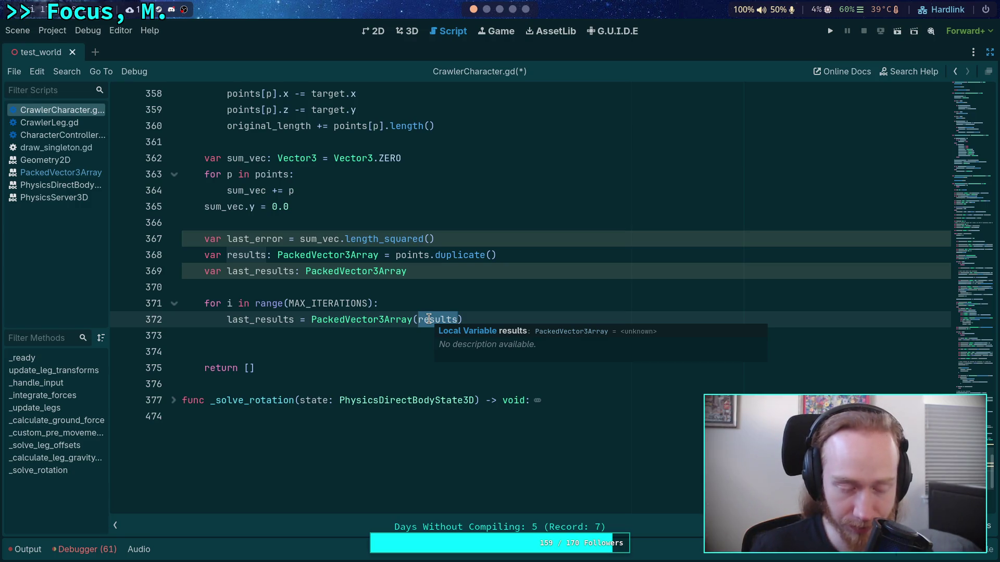
pyautogui.click(383, 334)
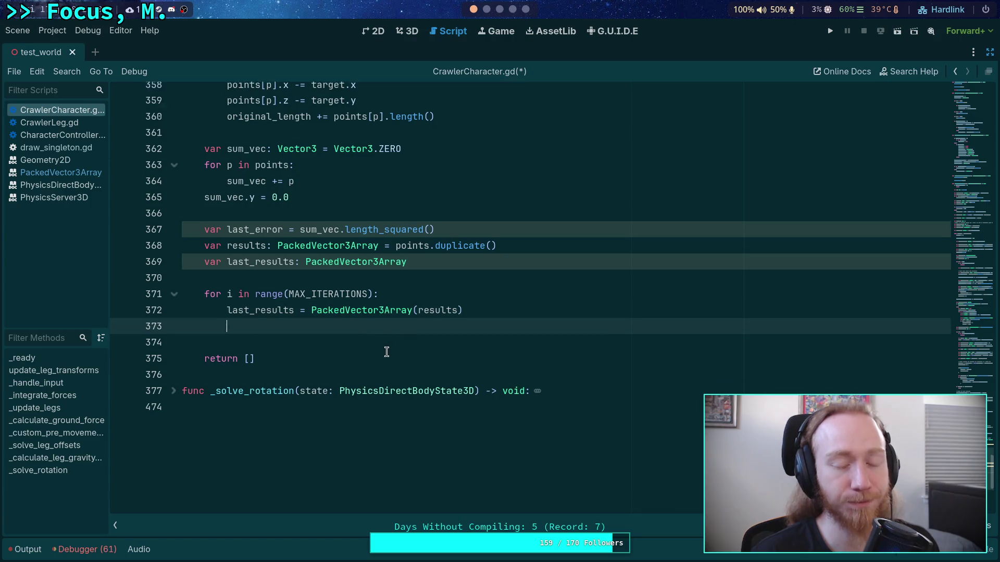
pyautogui.scroll(-2, 385, 343)
pyautogui.press('Return')
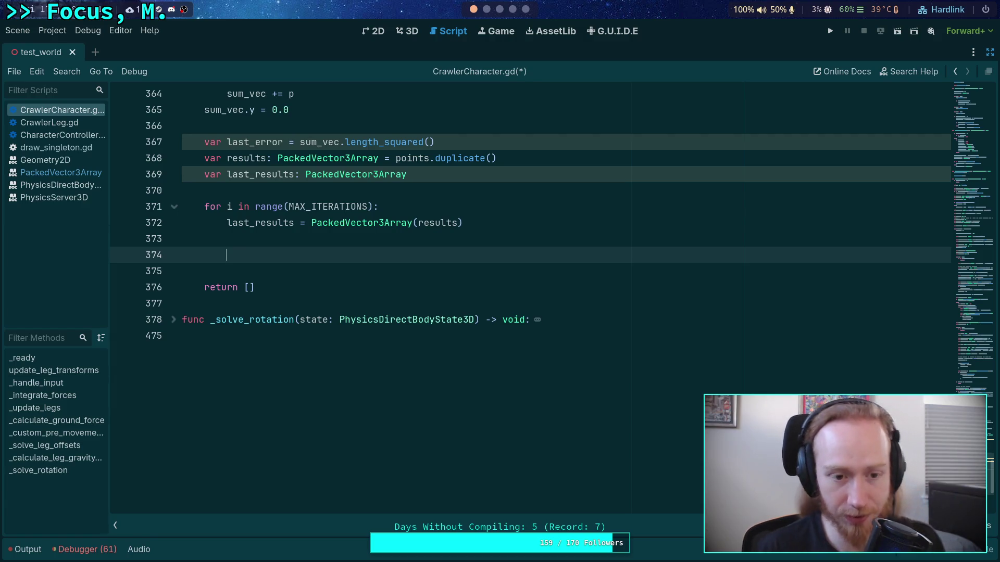
pyautogui.click(499, 9)
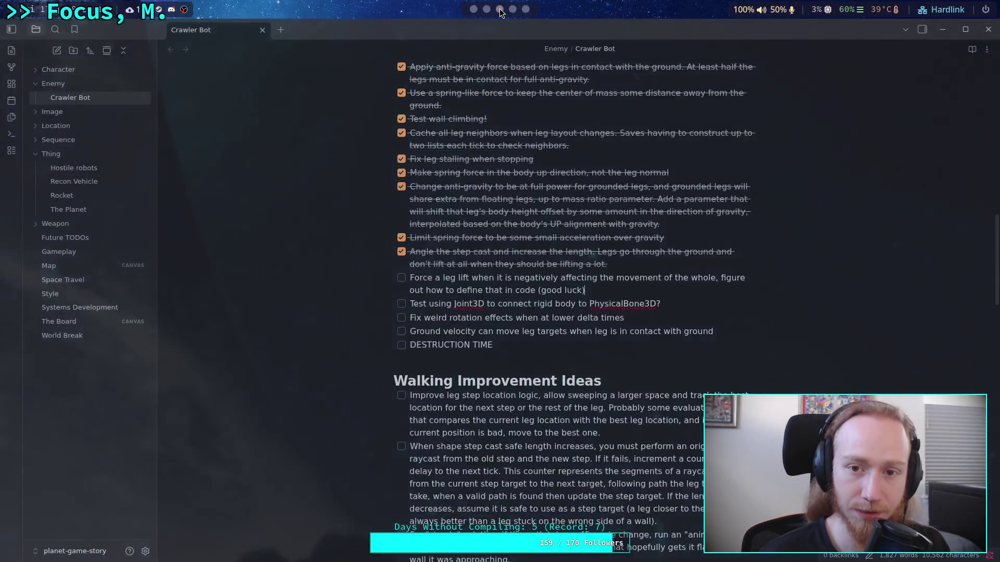
# Review iterate_gravity in vector_scratch.py in Neovim, checking the break, print and error lines.
pyautogui.click(513, 9)
pyautogui.click(486, 10)
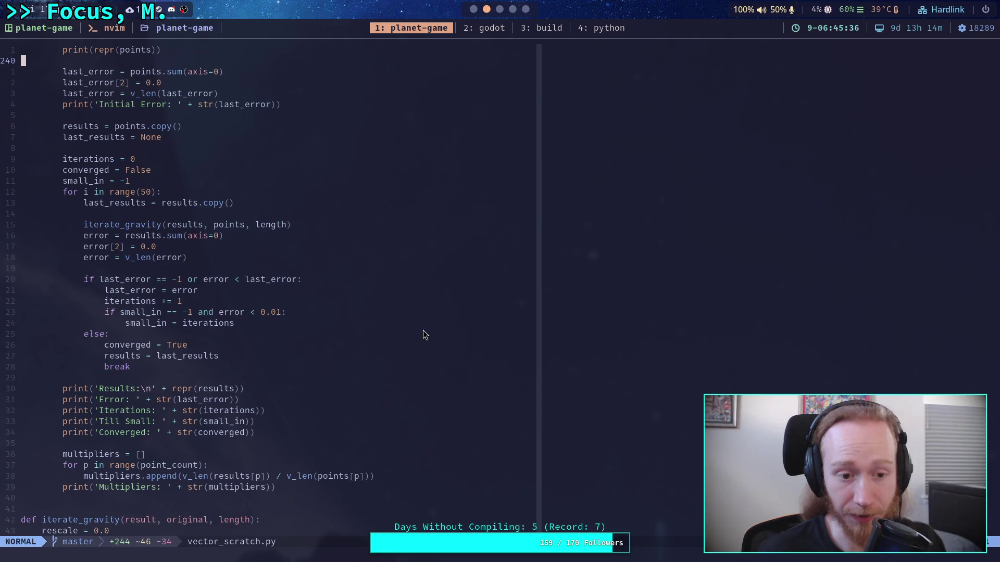
pyautogui.click(274, 379)
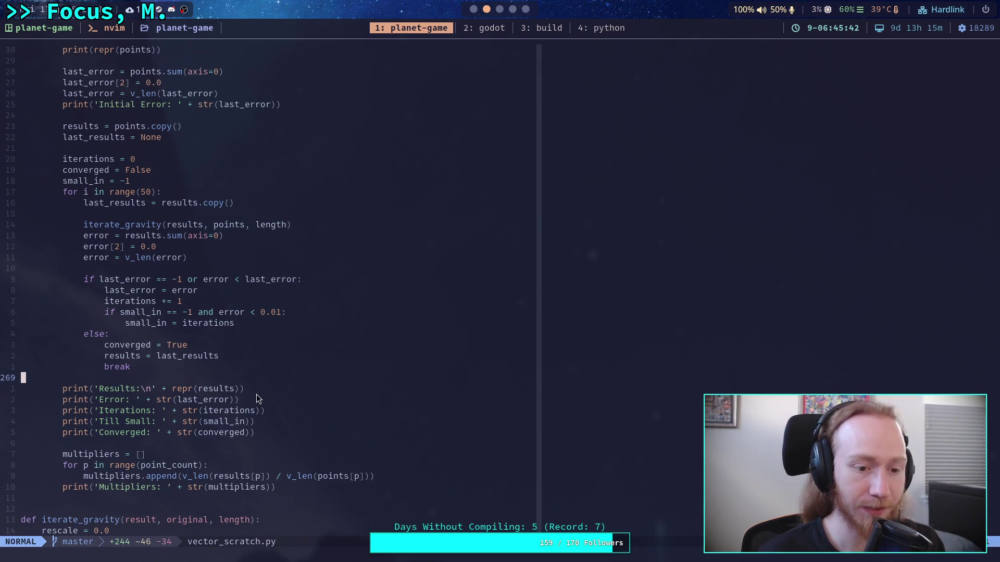
pyautogui.moveTo(165, 378)
pyautogui.mouseDown()
pyautogui.moveTo(172, 390)
pyautogui.moveTo(67, 392)
pyautogui.moveTo(227, 423)
pyautogui.mouseUp()
pyautogui.click(221, 410)
pyautogui.click(185, 258)
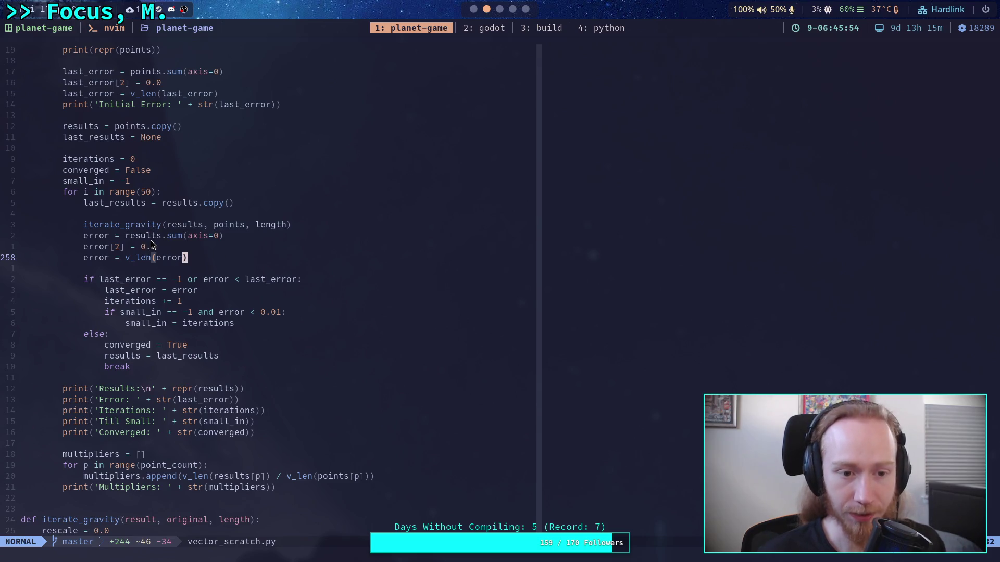
pyautogui.scroll(-2, 151, 239)
pyautogui.scroll(-10, 151, 239)
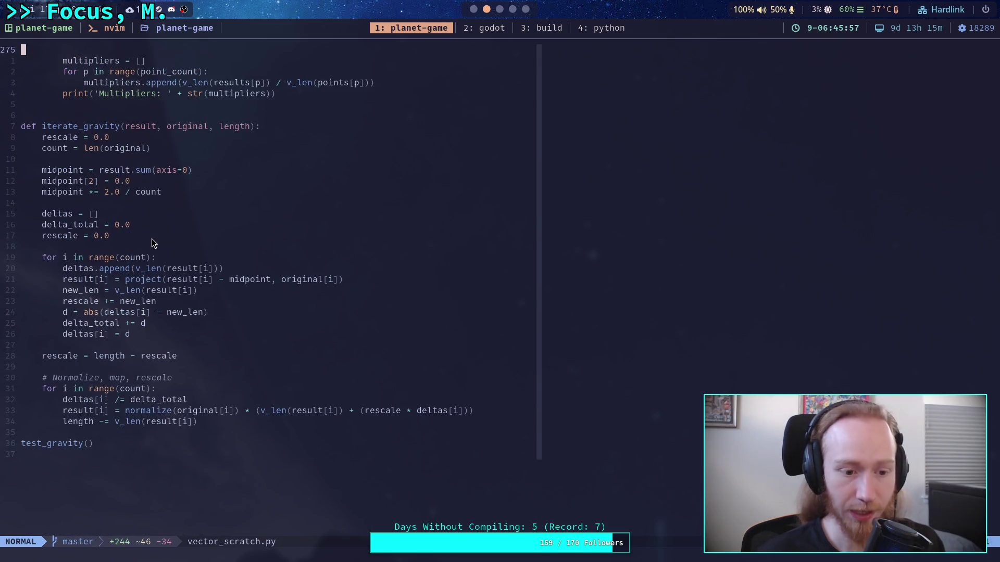
pyautogui.scroll(2, 152, 238)
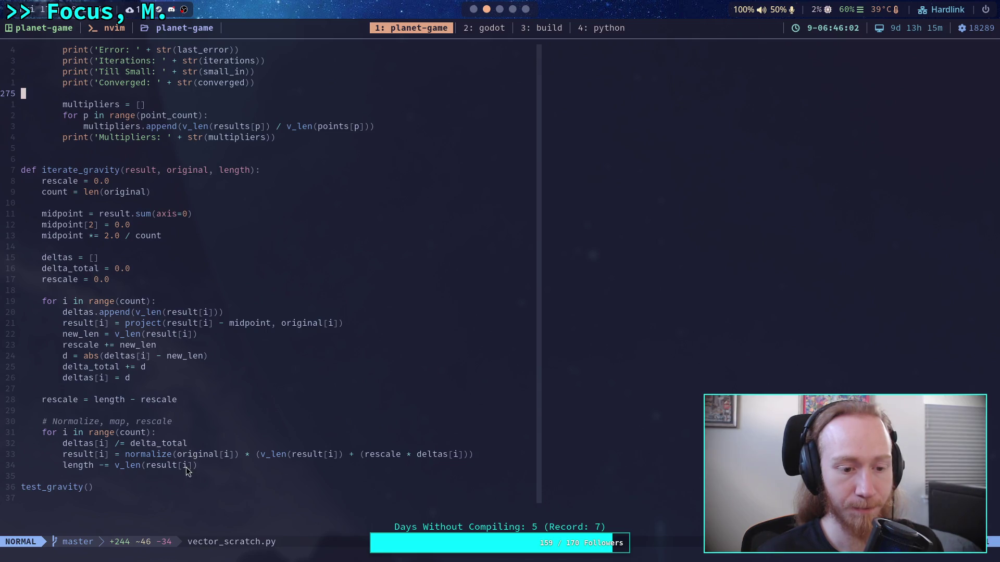
# Delete the 'length -= v_len(result[i])' line from iterate_gravity and return to Godot.
pyautogui.click(208, 468)
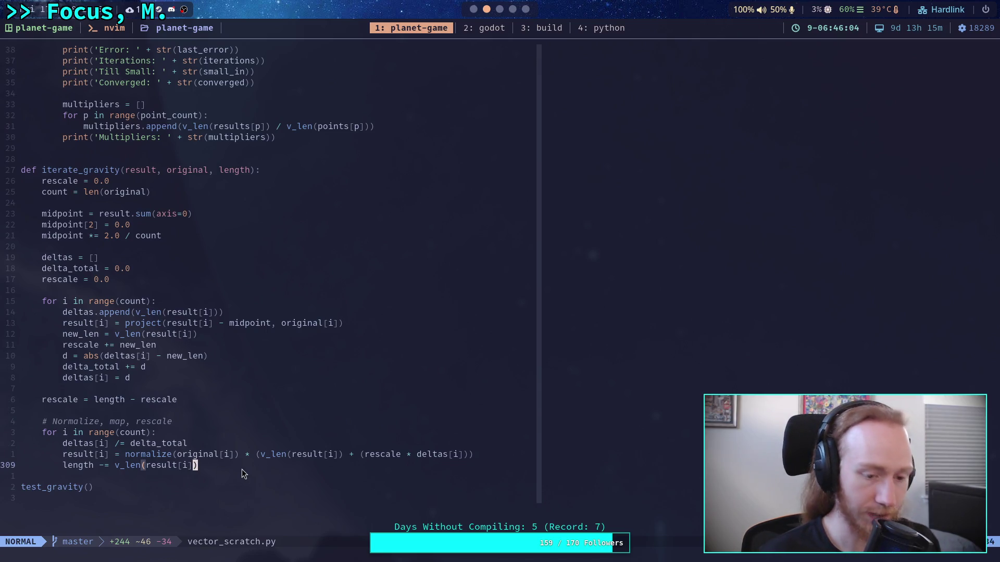
pyautogui.press('d')
pyautogui.press('d')
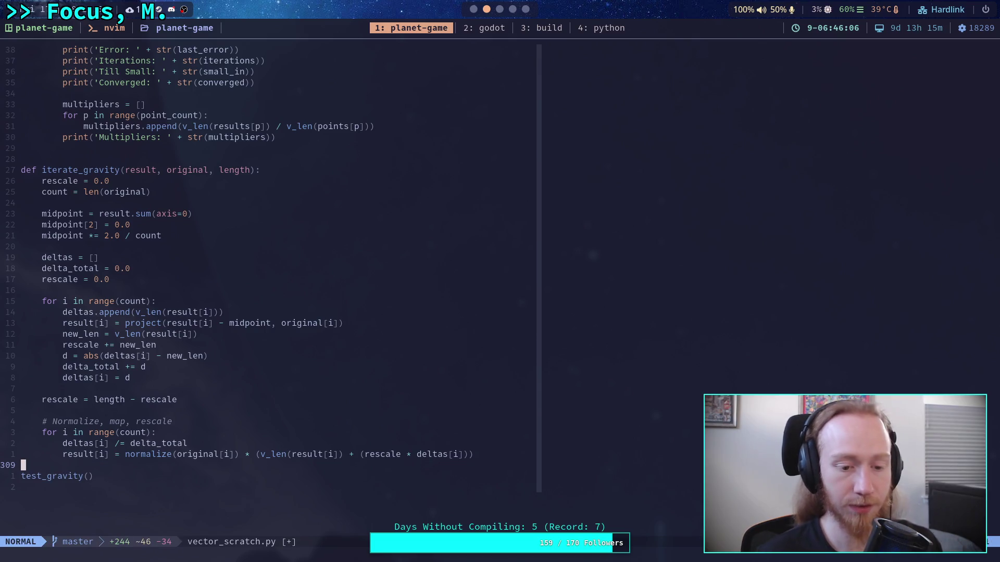
pyautogui.click(206, 454)
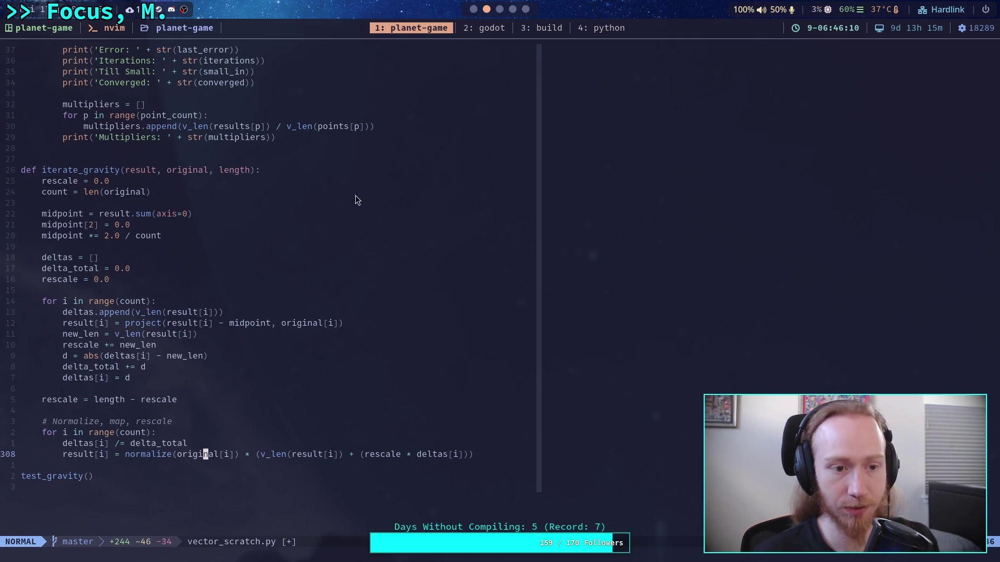
pyautogui.click(475, 11)
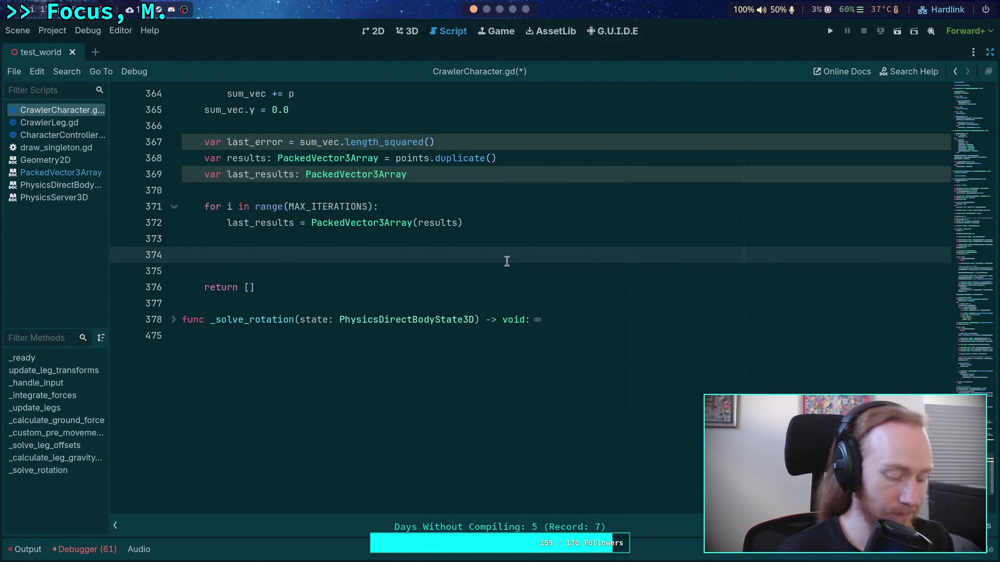
# Type a '# Iteration' comment, remove it, and consult the notes, commit diff and Python script.
pyautogui.write('# Iteration')
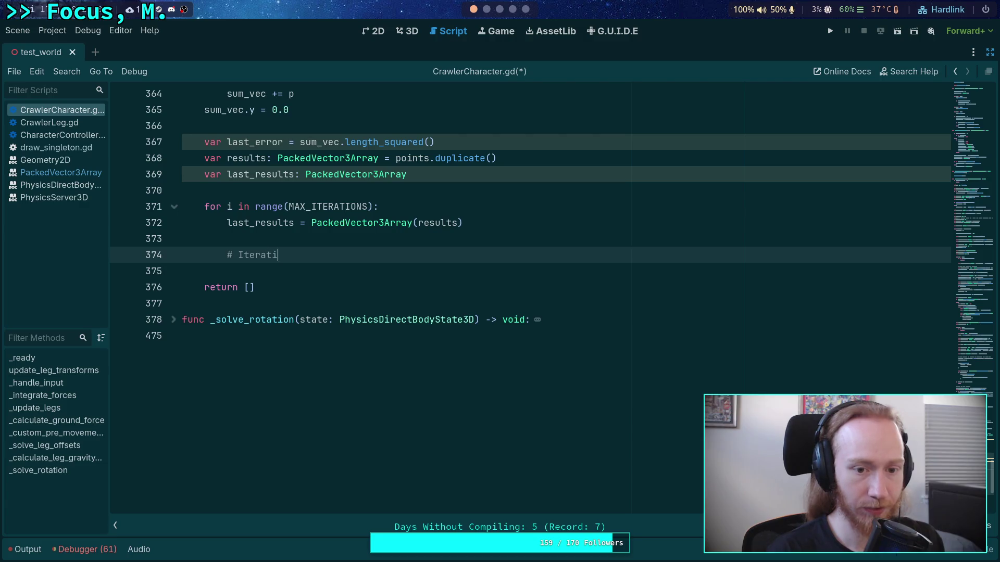
pyautogui.scroll(6, 475, 302)
pyautogui.scroll(-4, 474, 302)
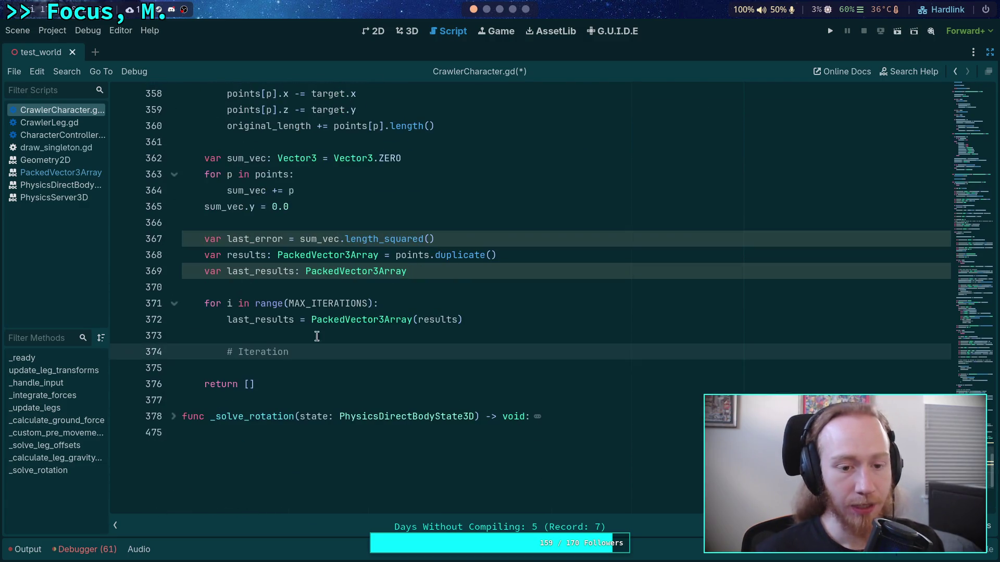
pyautogui.moveTo(317, 337); pyautogui.dragTo(342, 356)
pyautogui.press('BackSpace')
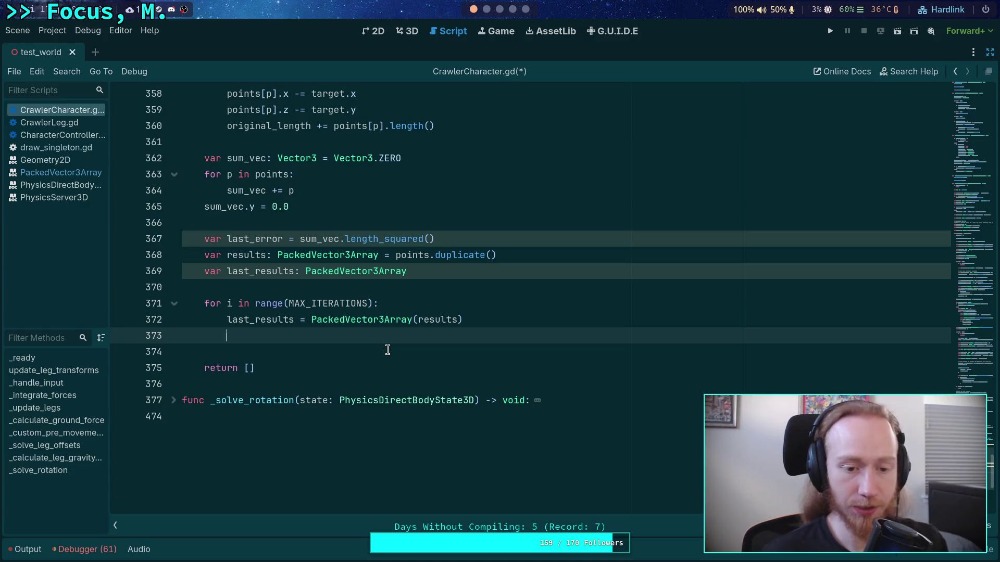
pyautogui.click(500, 9)
pyautogui.click(512, 9)
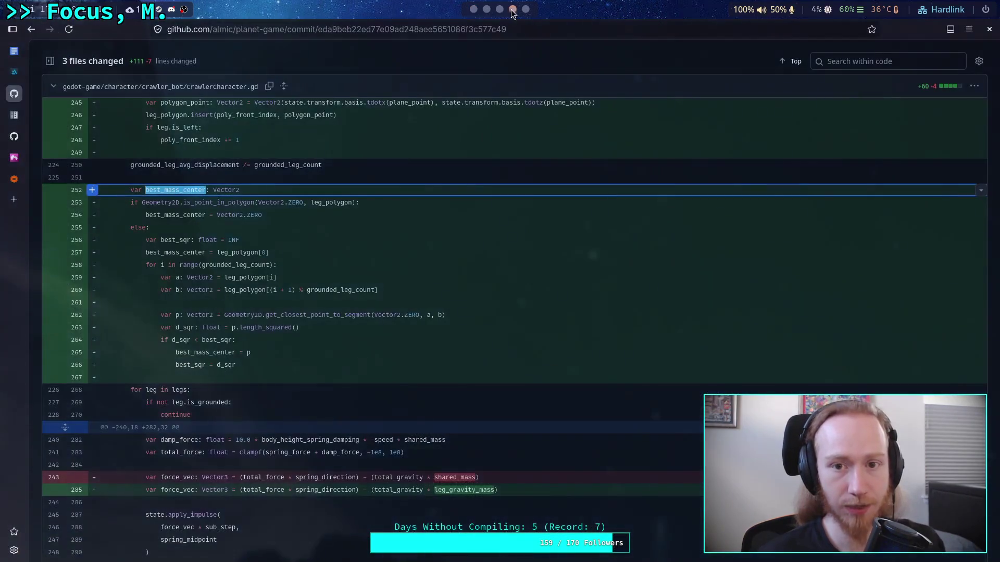
pyautogui.click(486, 9)
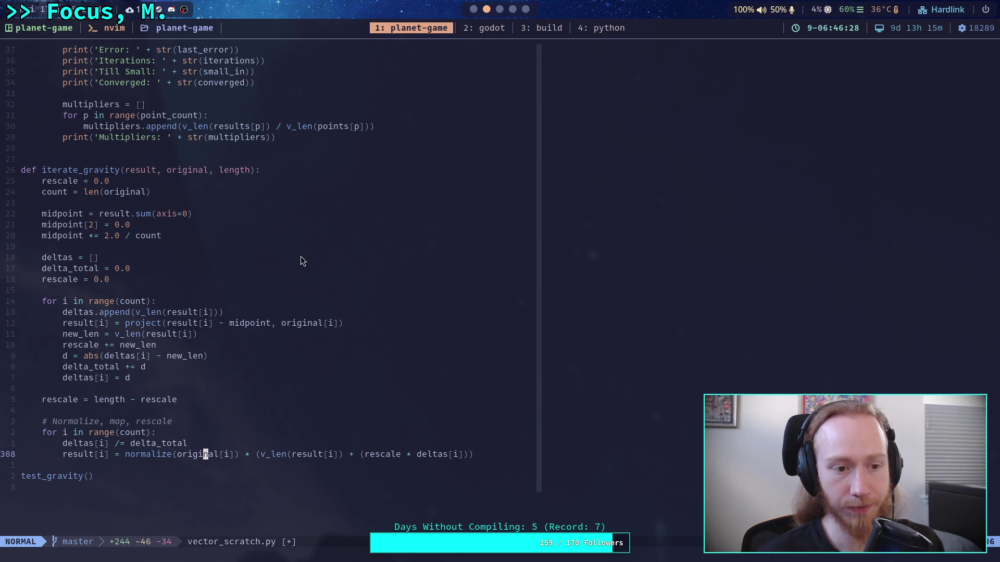
pyautogui.click(474, 9)
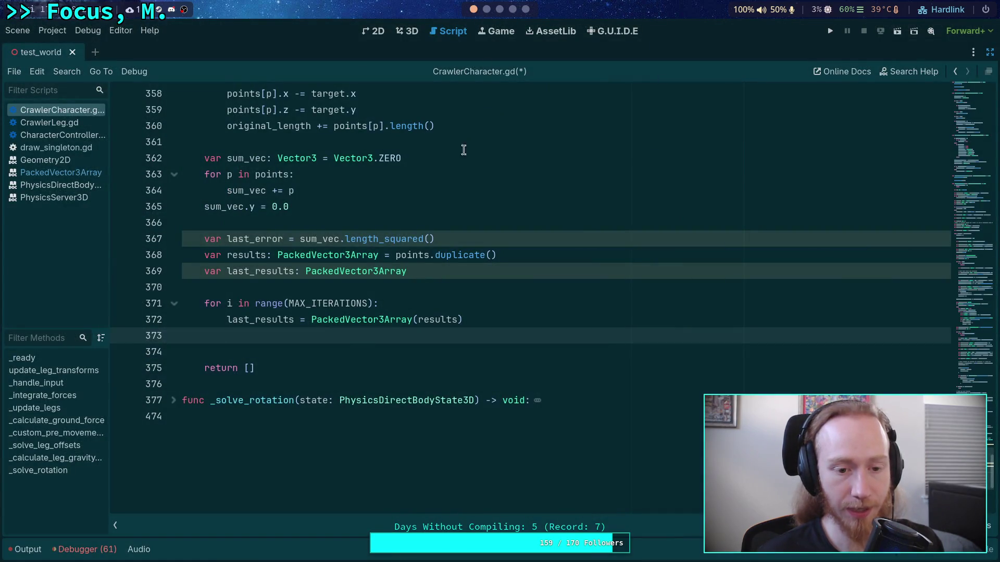
pyautogui.scroll(2, 414, 275)
pyautogui.scroll(-2, 414, 275)
# Add '# Iteration Code' and '# End Iteration Code' comments inside the loop, with a blank line between.
pyautogui.press('Return')
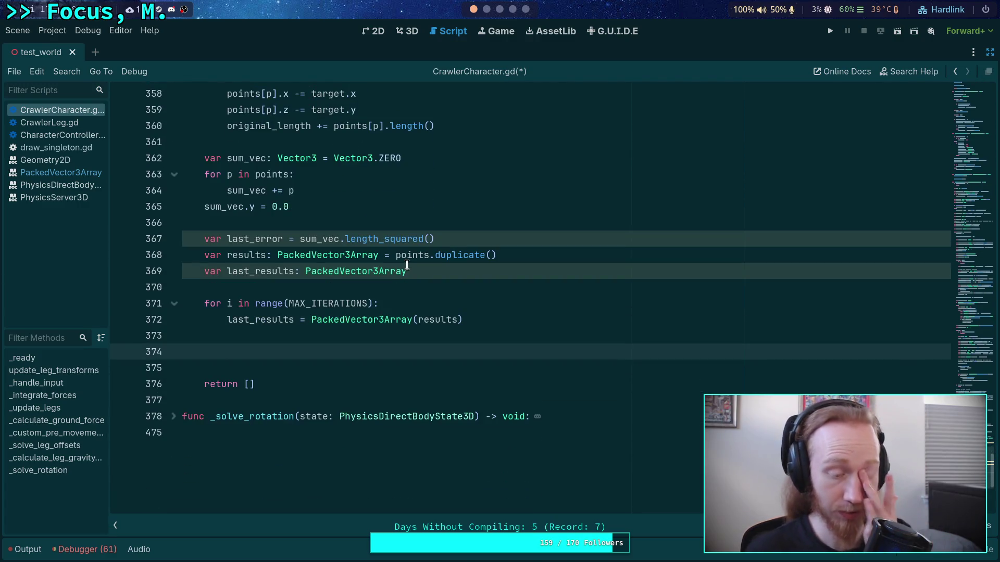
pyautogui.write('#')
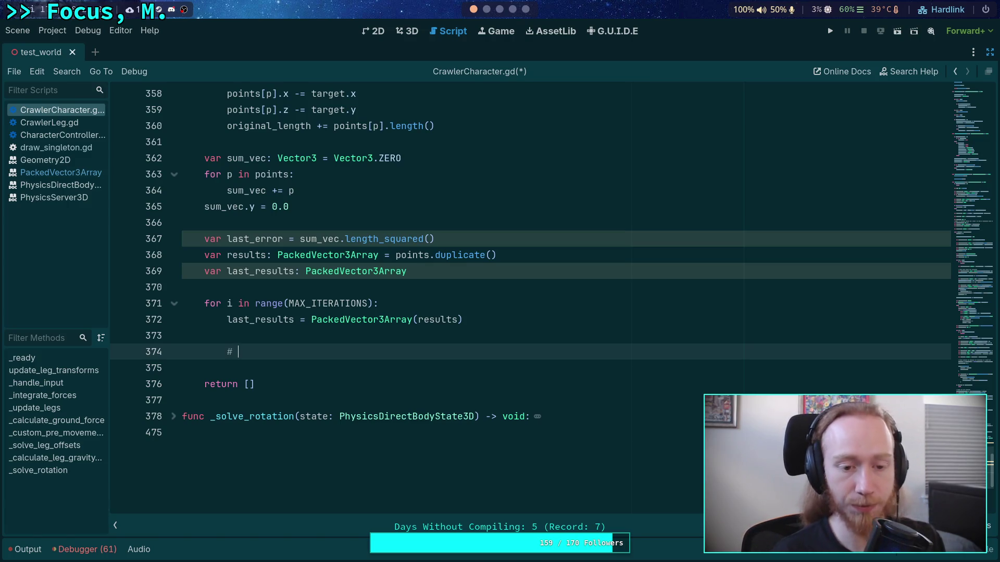
pyautogui.write(' Iteration')
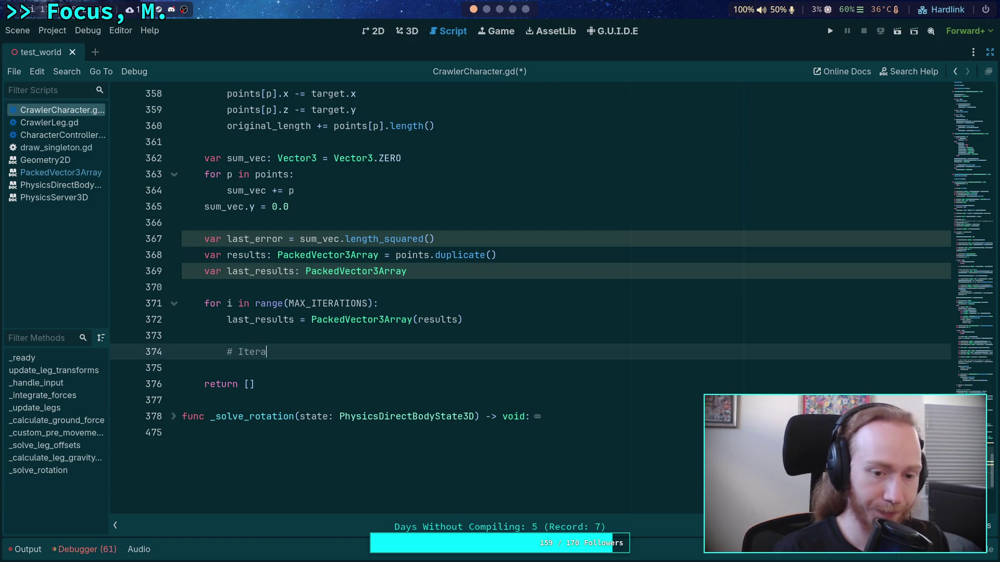
pyautogui.press('Return')
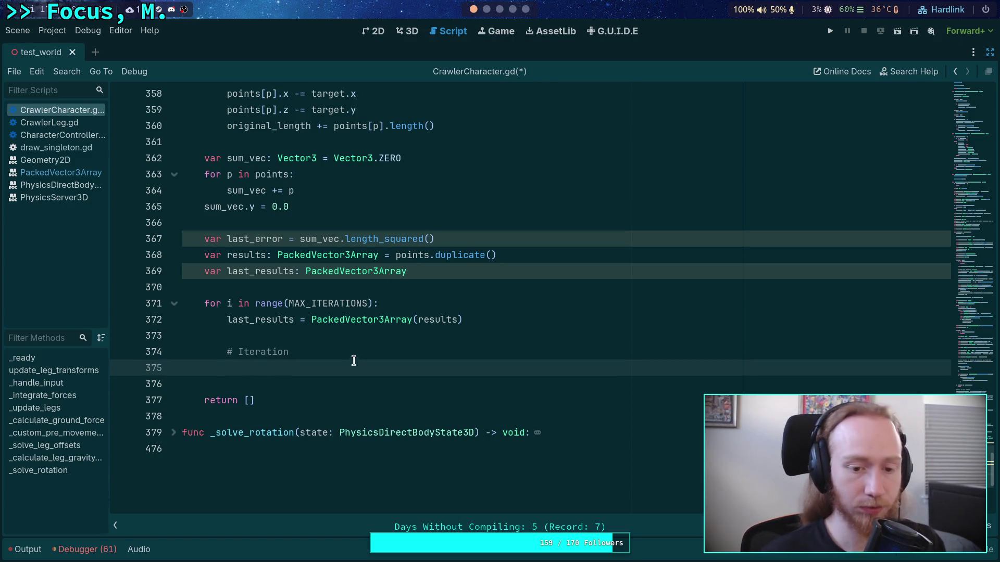
pyautogui.click(354, 358)
pyautogui.write('Code')
pyautogui.press('Return')
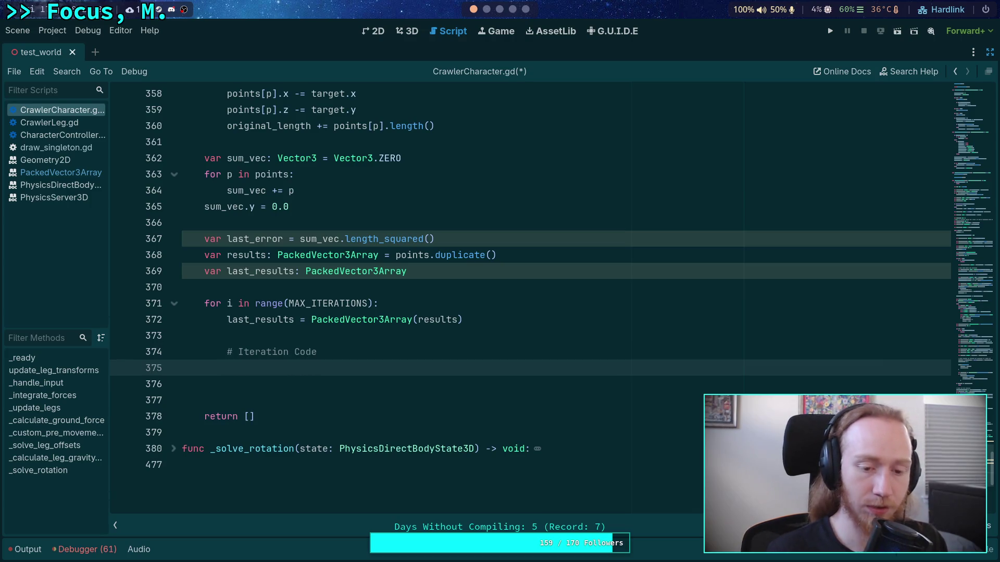
pyautogui.press('Return')
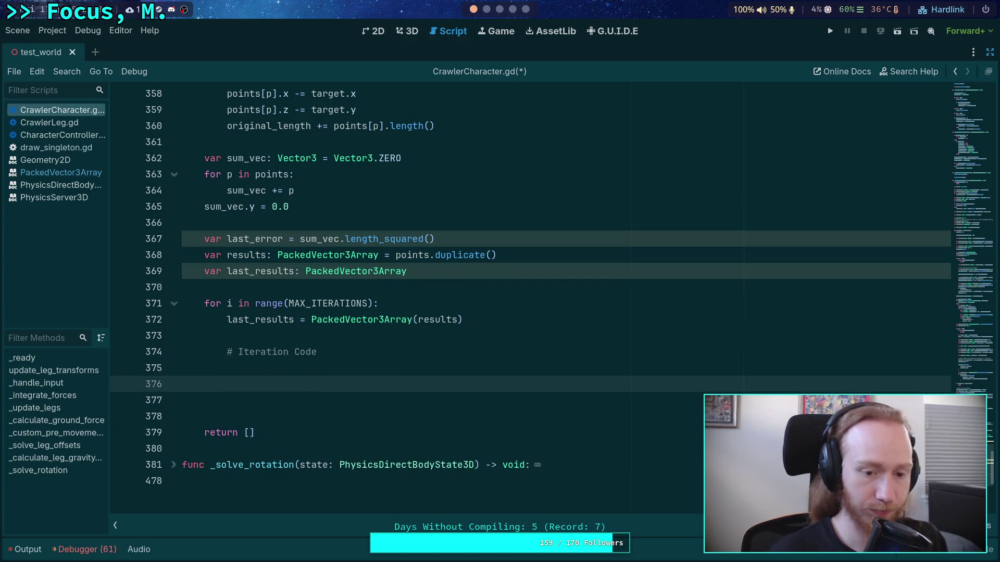
pyautogui.press('Return')
pyautogui.write('# End ')
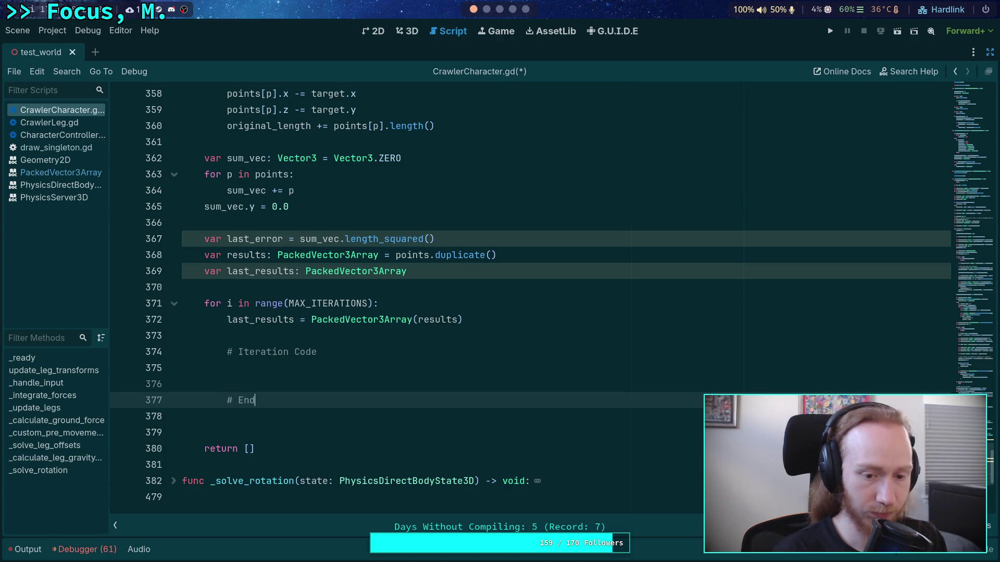
pyautogui.write('Iteration Code')
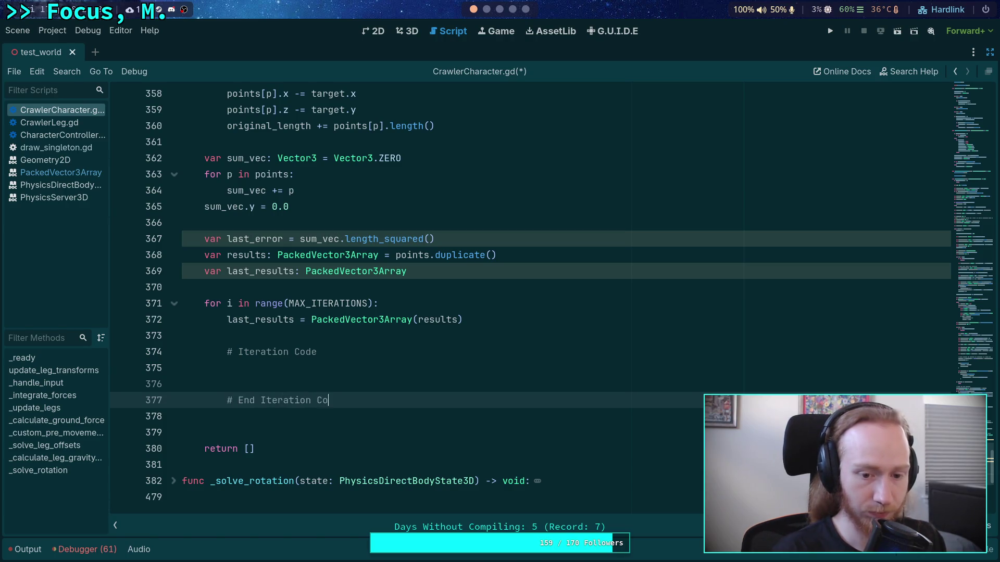
pyautogui.press('Up')
pyautogui.press('Up')
pyautogui.press('Return')
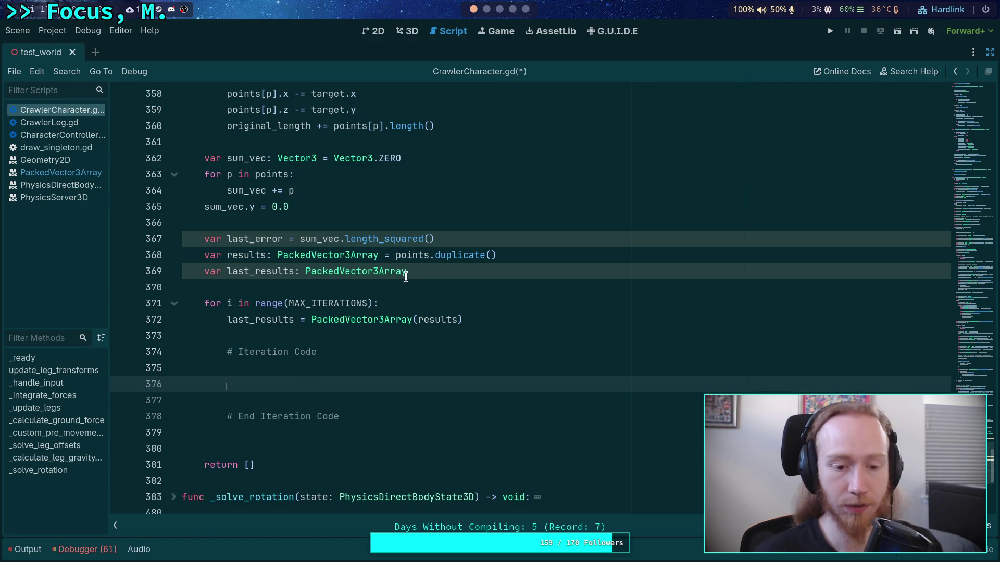
pyautogui.click(485, 9)
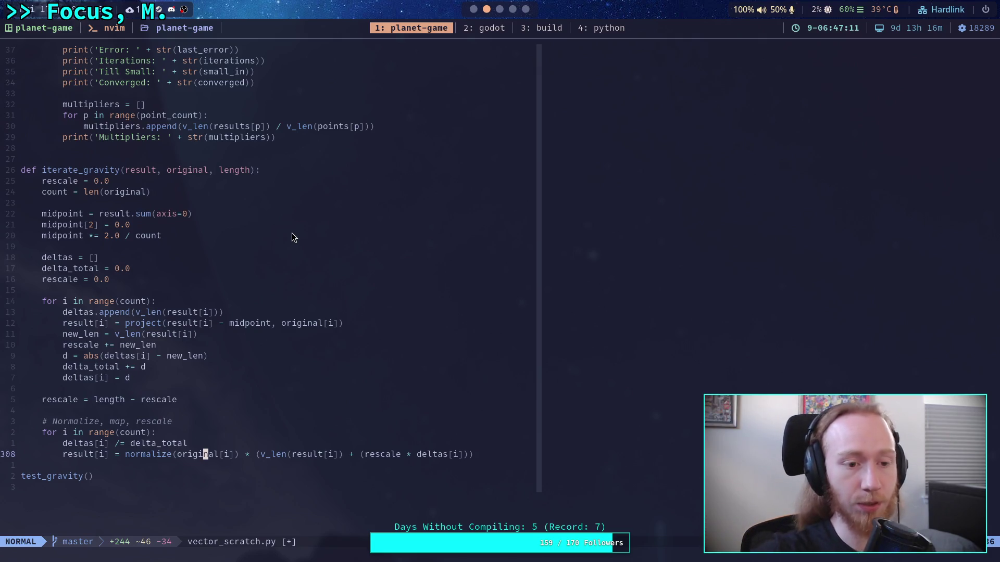
# Declare 'var rescale: float = 0.0' inside the iteration loop.
pyautogui.click(473, 15)
pyautogui.write('var rescale: ')
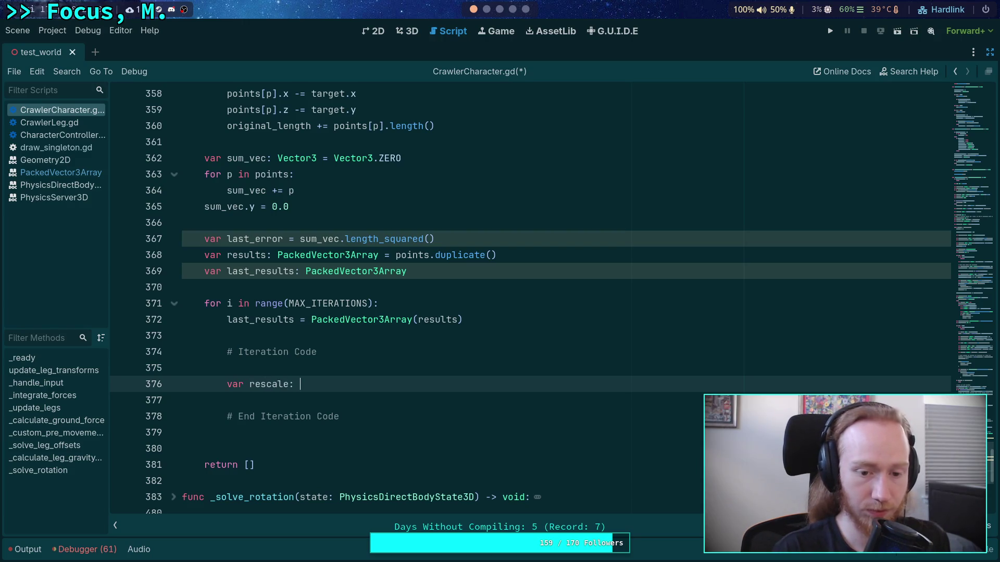
pyautogui.write('float')
pyautogui.press('BackSpace')
pyautogui.press('BackSpace')
pyautogui.press('BackSpace')
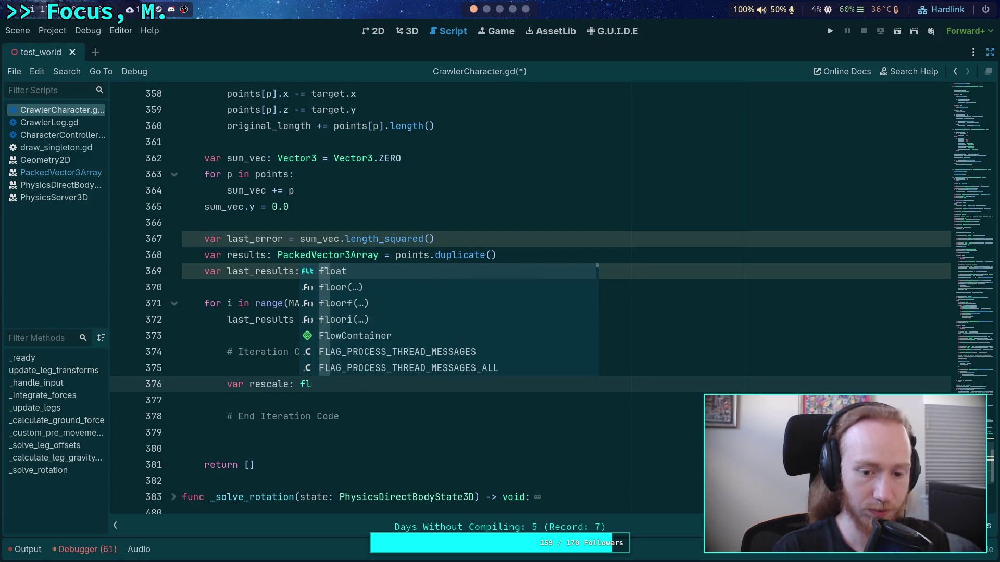
pyautogui.write('oat = 0.0')
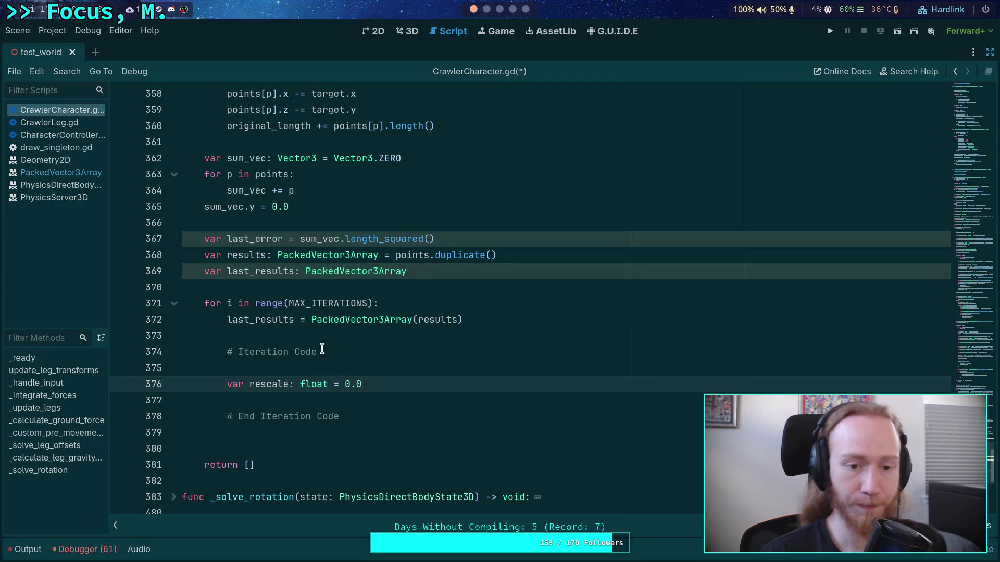
pyautogui.scroll(3, 411, 300)
pyautogui.scroll(-1, 410, 302)
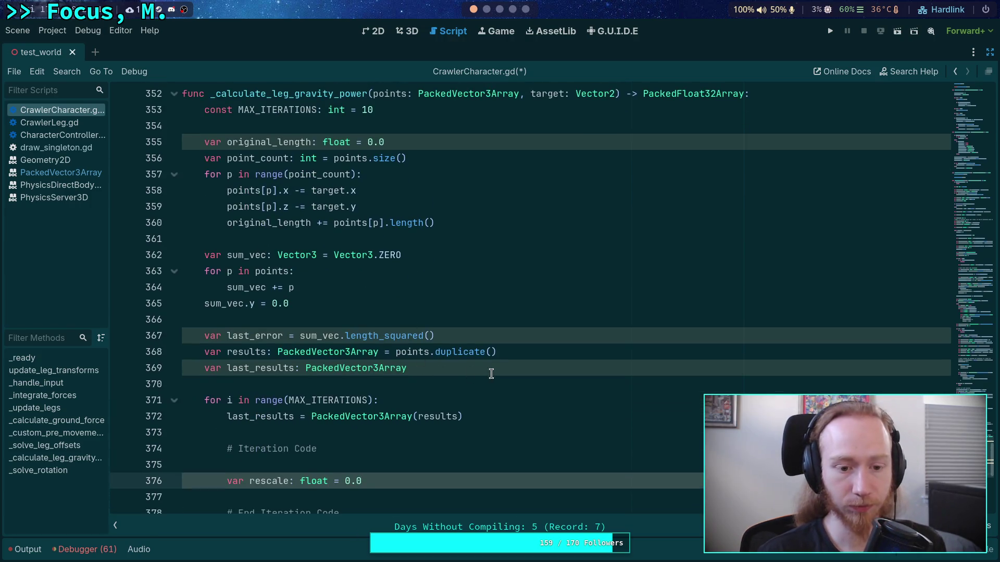
# Add 'var multiplier: float = 2.0 / float(point_count)' below the last_results declaration.
pyautogui.click(511, 368)
pyautogui.press('Return')
pyautogui.press('Return')
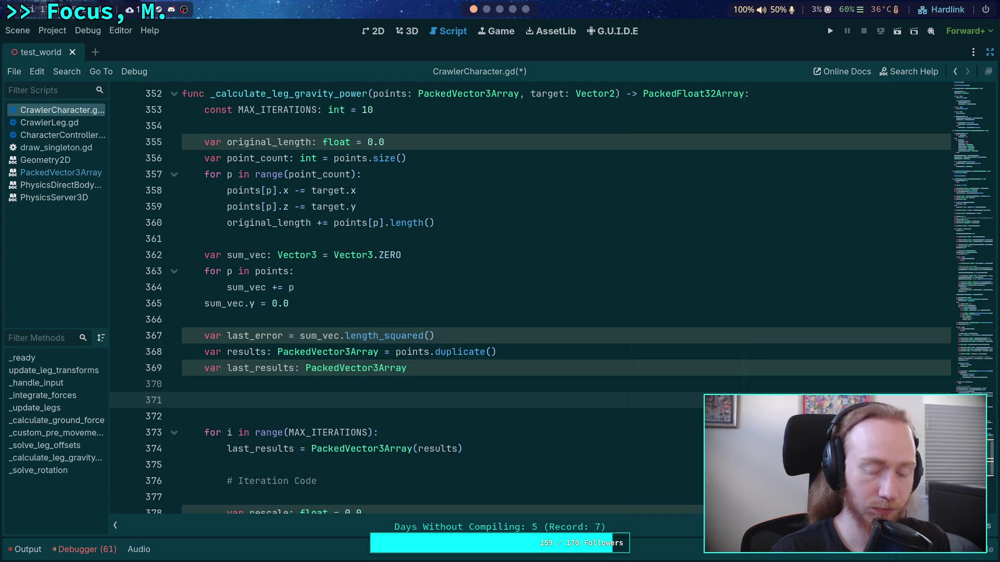
pyautogui.write('var multiplier')
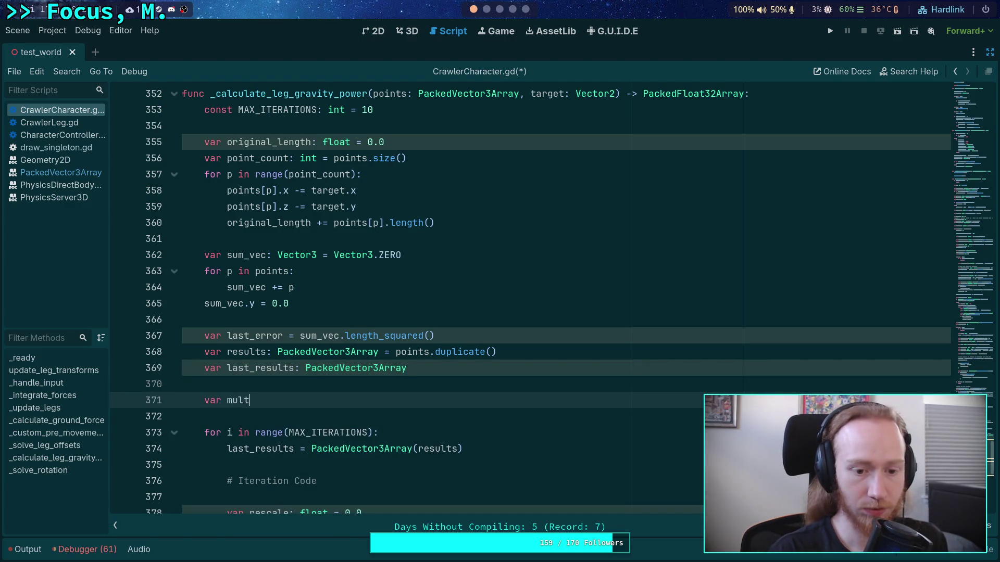
pyautogui.write(': floa')
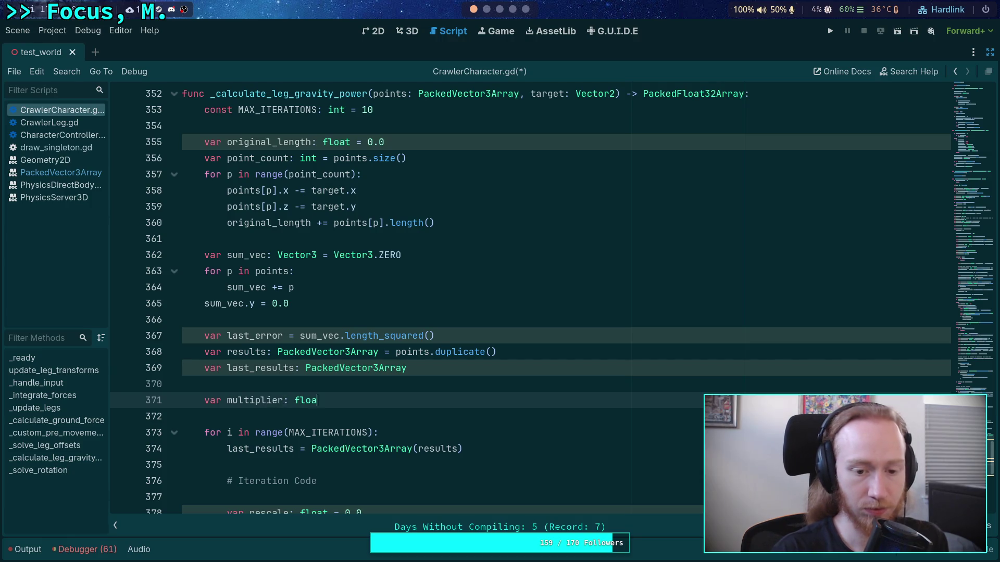
pyautogui.write('t = 2.0 / ')
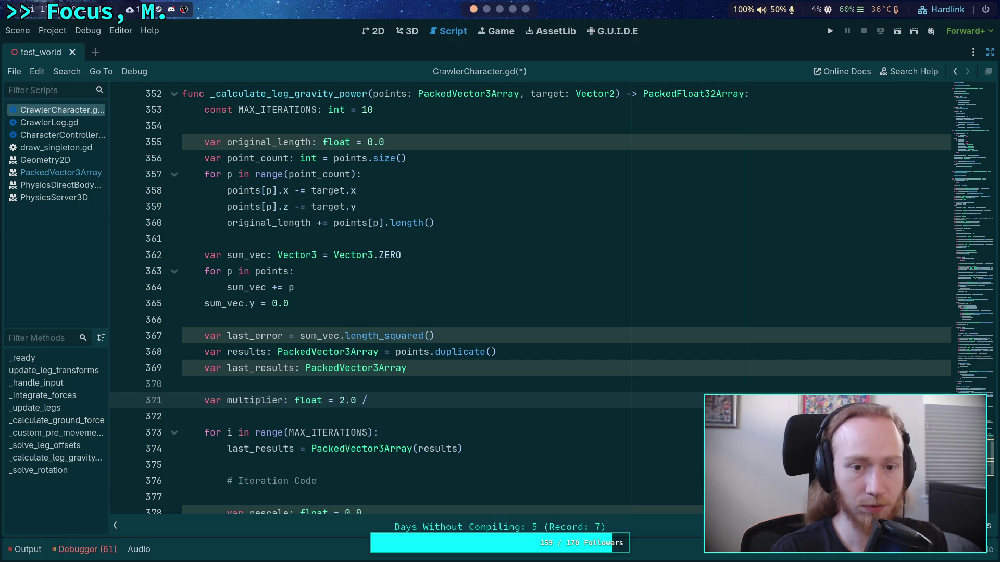
pyautogui.write('float(poit')
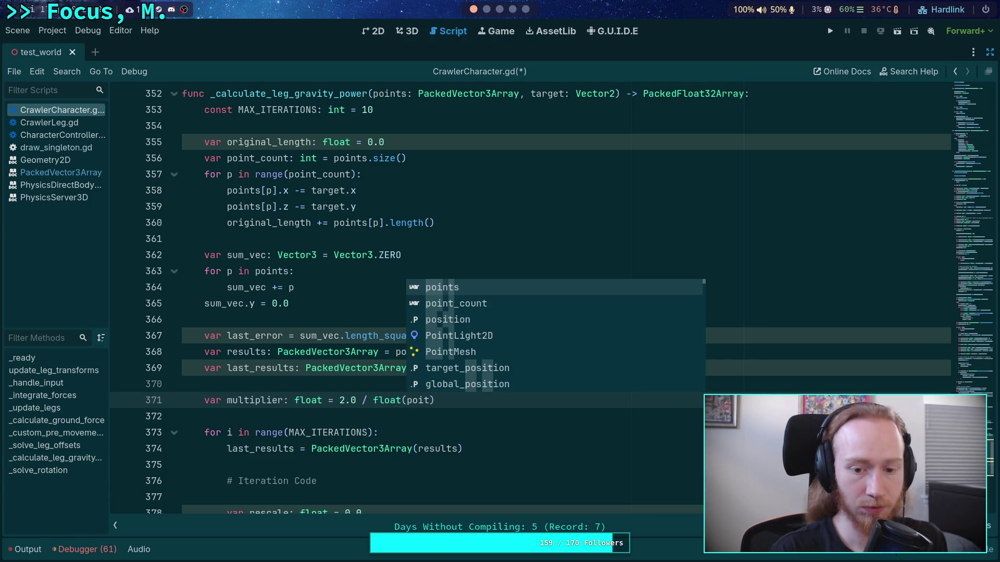
pyautogui.press('Down')
pyautogui.press('Return')
pyautogui.scroll(-1, 521, 261)
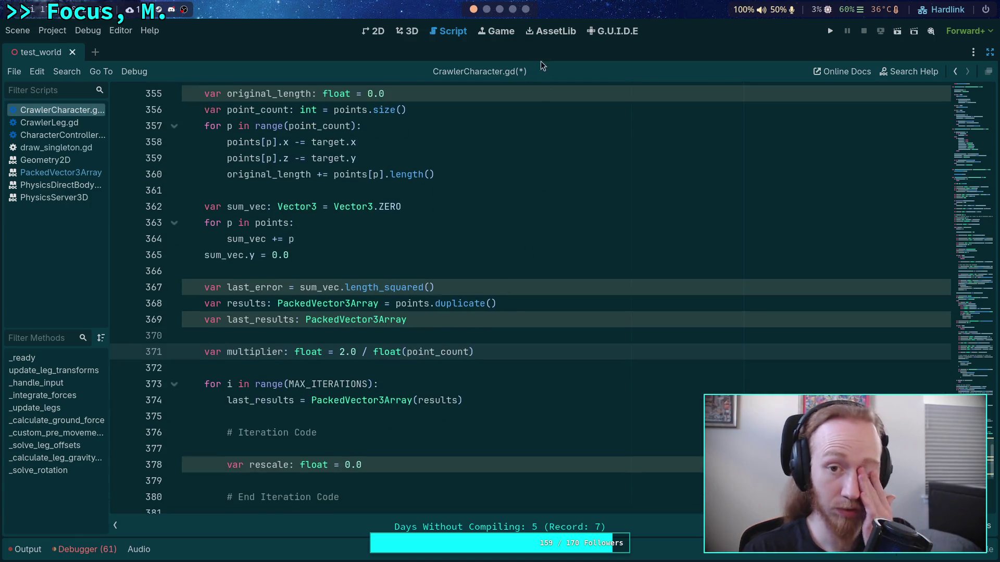
pyautogui.click(499, 8)
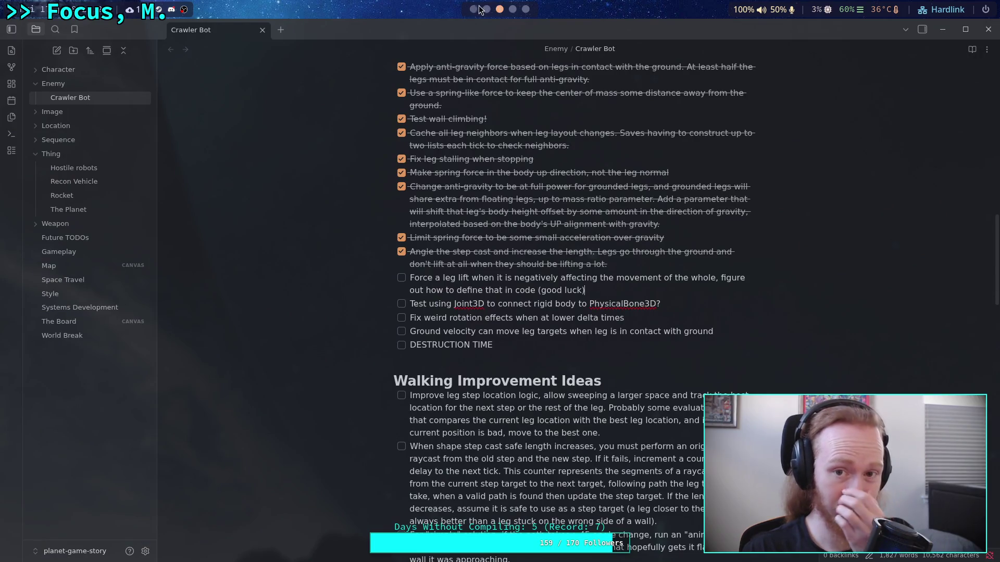
pyautogui.click(474, 8)
pyautogui.scroll(2, 524, 269)
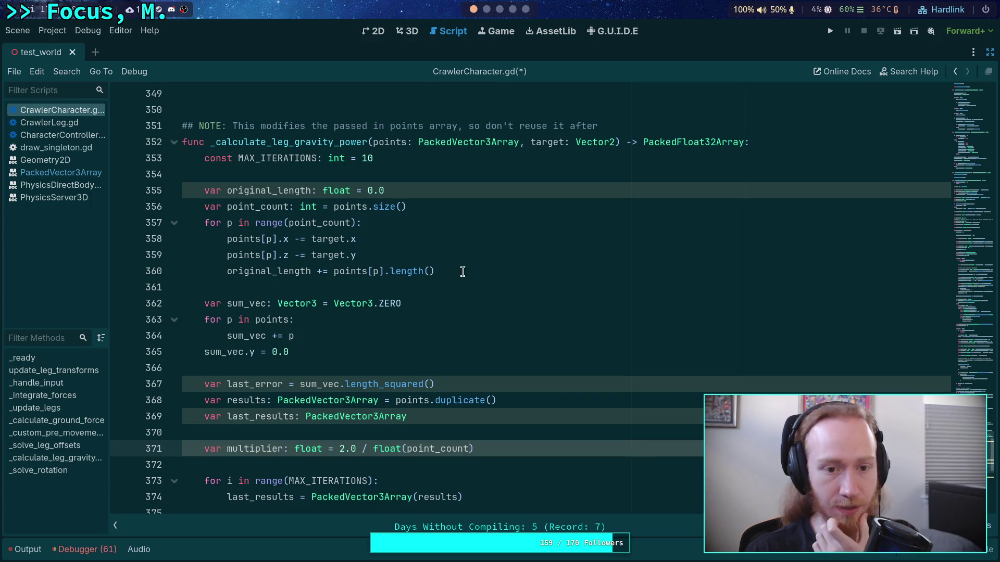
# Move the point_count declaration above the original_length line.
pyautogui.click(774, 138)
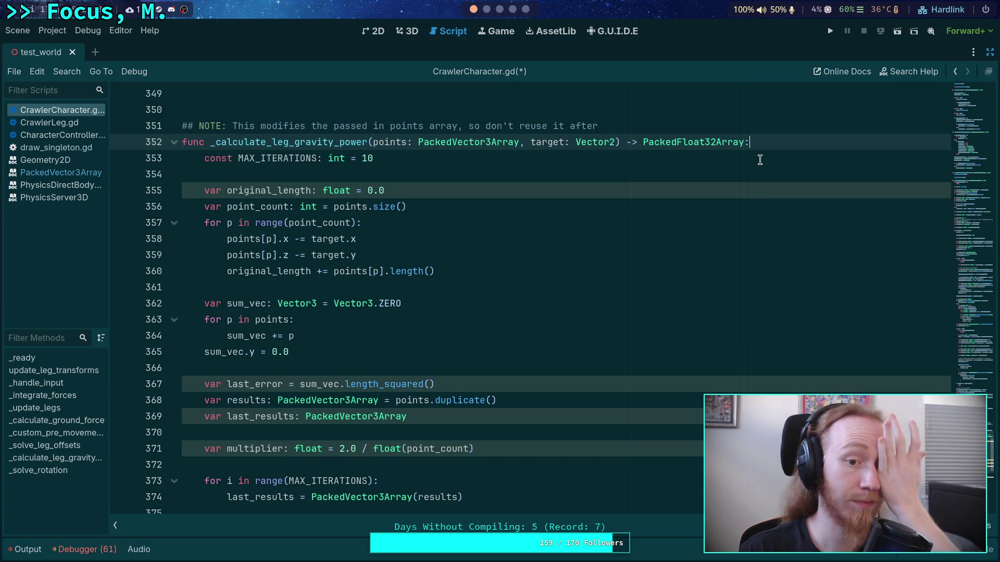
pyautogui.click(518, 178)
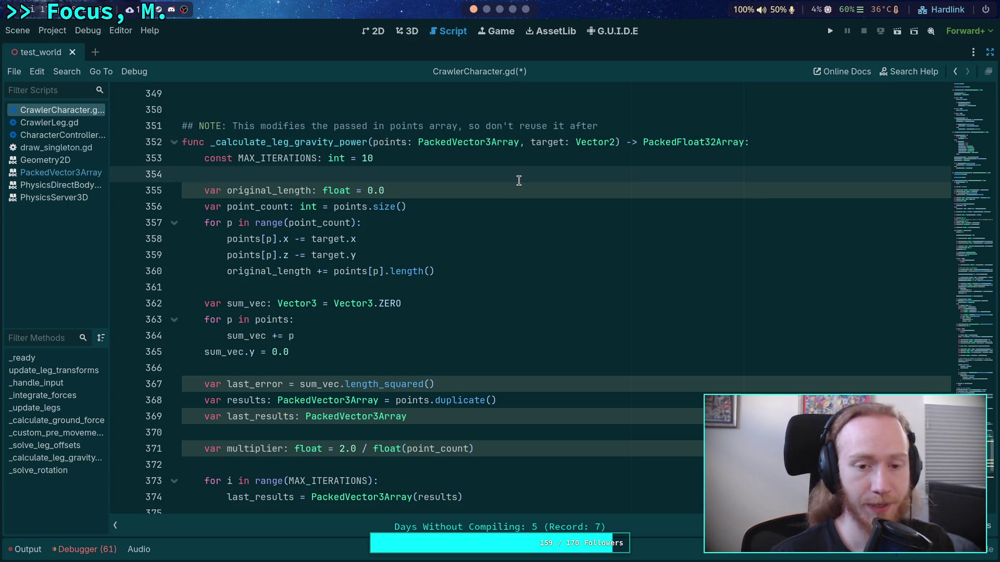
pyautogui.click(452, 192)
pyautogui.hotkey('alt', 'Down')
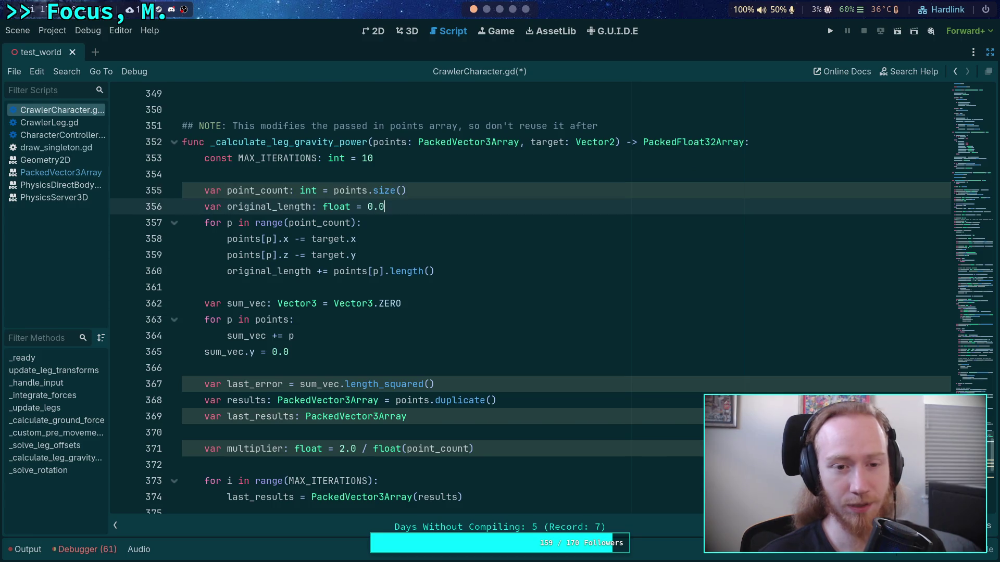
# Add an early 'if point_count == 1: return [1.0]' check and save CrawlerCharacter.gd.
pyautogui.hotkey('ctrl', 'shift', 'Return')
pyautogui.hotkey('ctrl', 'shift', 'Return')
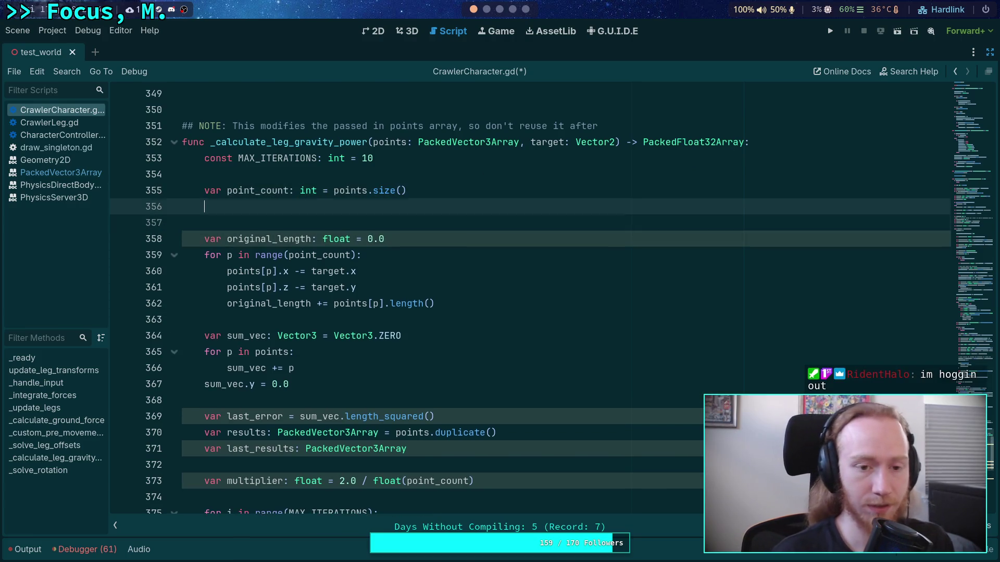
pyautogui.write('if ')
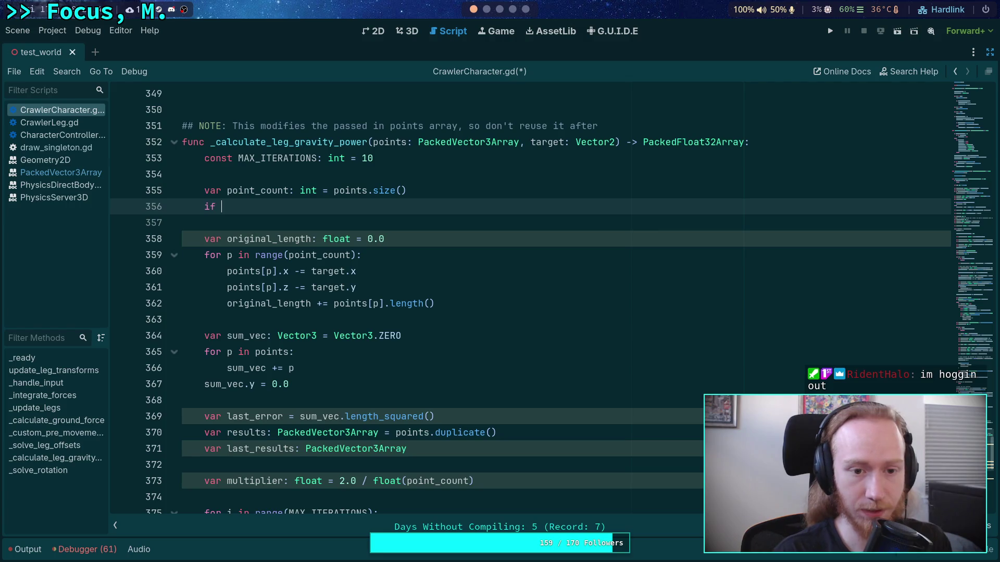
pyautogui.write('point_count =')
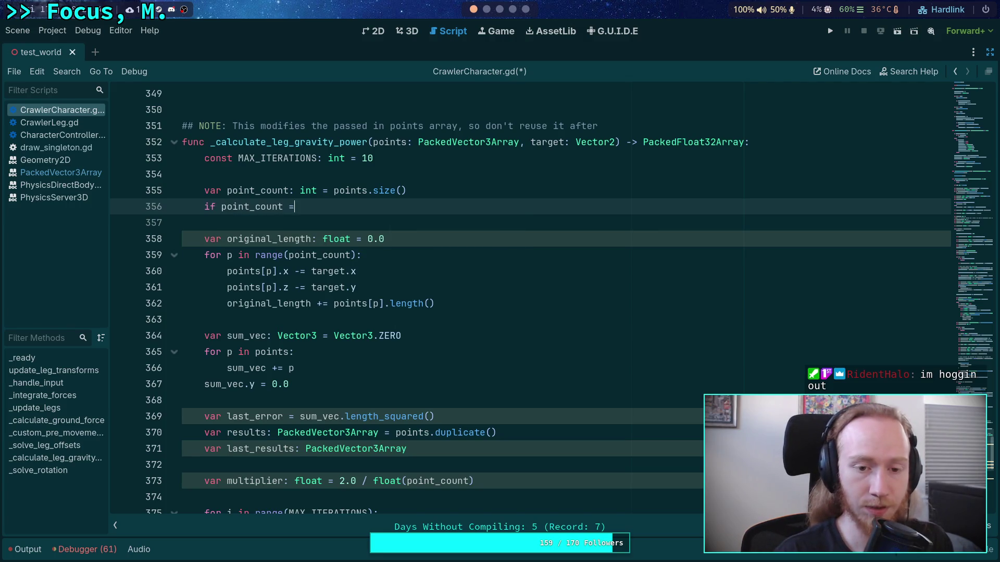
pyautogui.write('= 1:')
pyautogui.press('Return')
pyautogui.write('re')
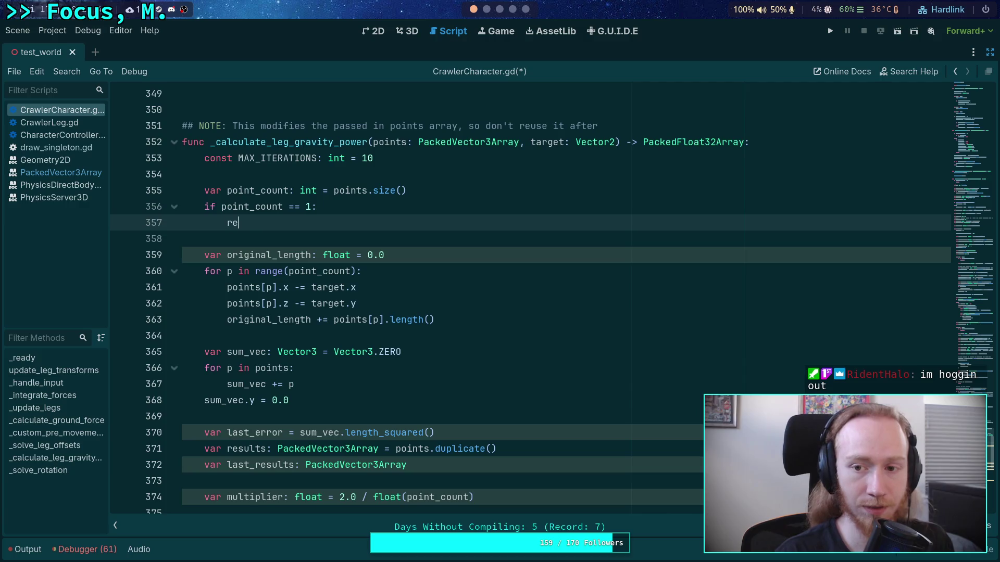
pyautogui.write('turn [')
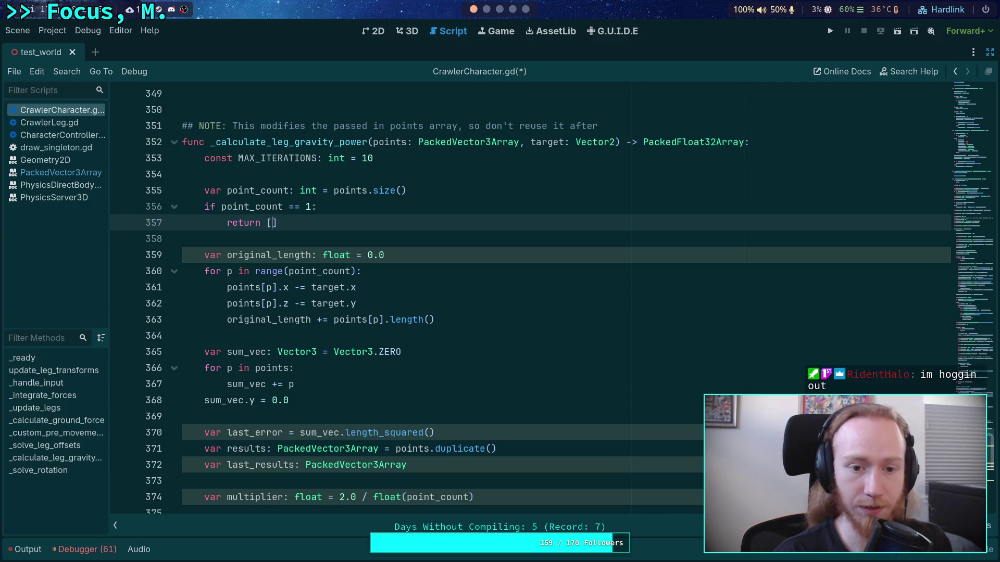
pyautogui.write('1.0')
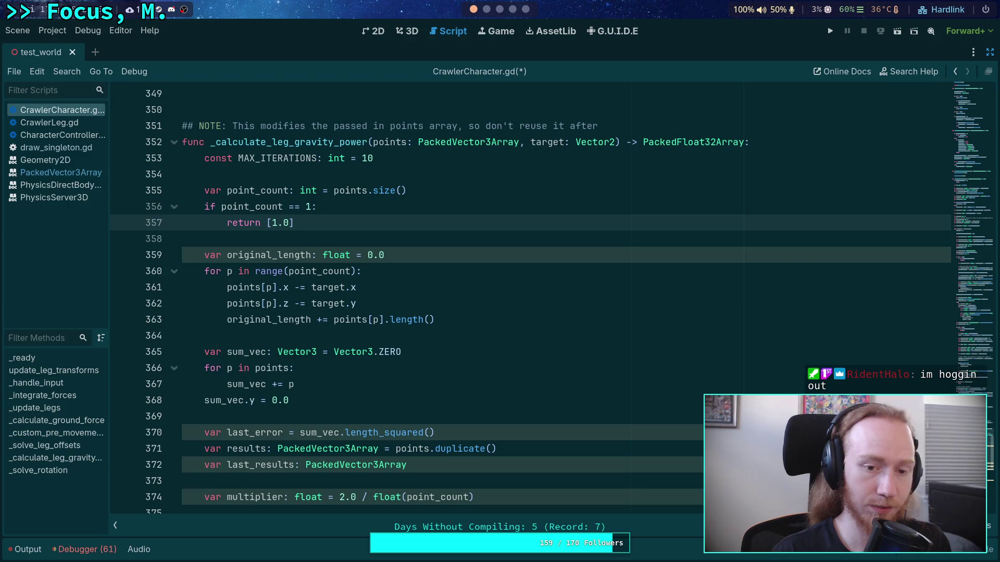
pyautogui.hotkey('ctrl', 's')
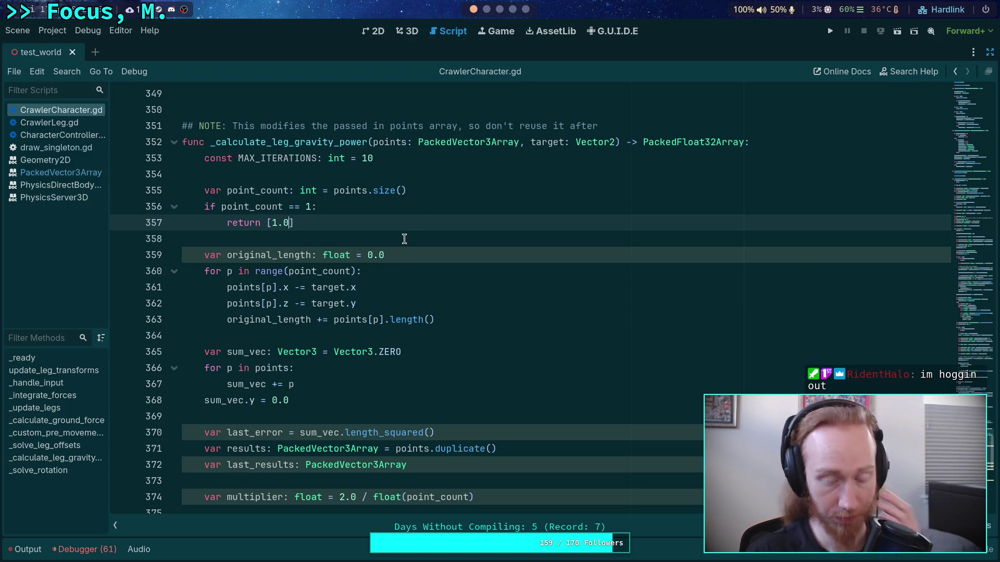
pyautogui.click(405, 239)
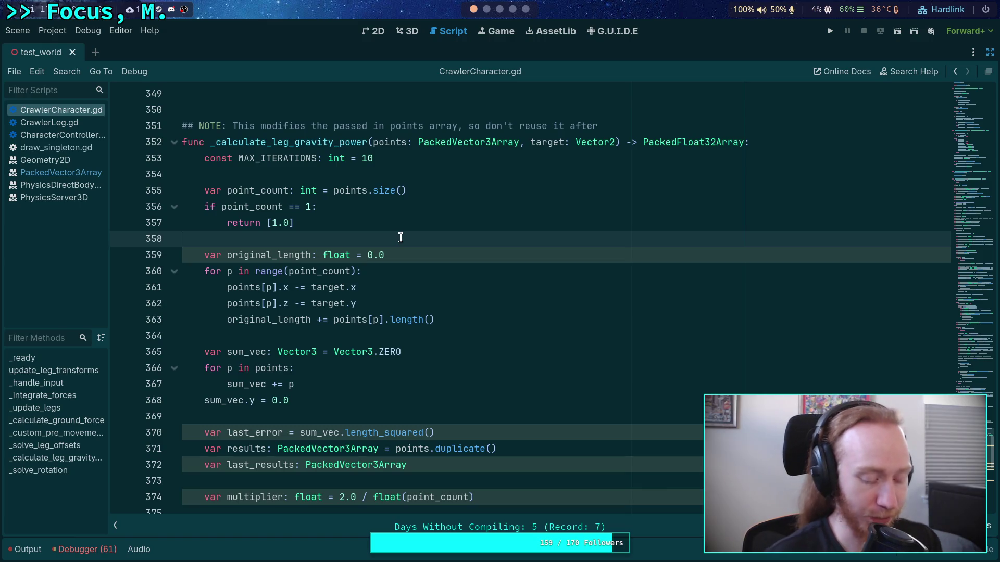
pyautogui.click(306, 336)
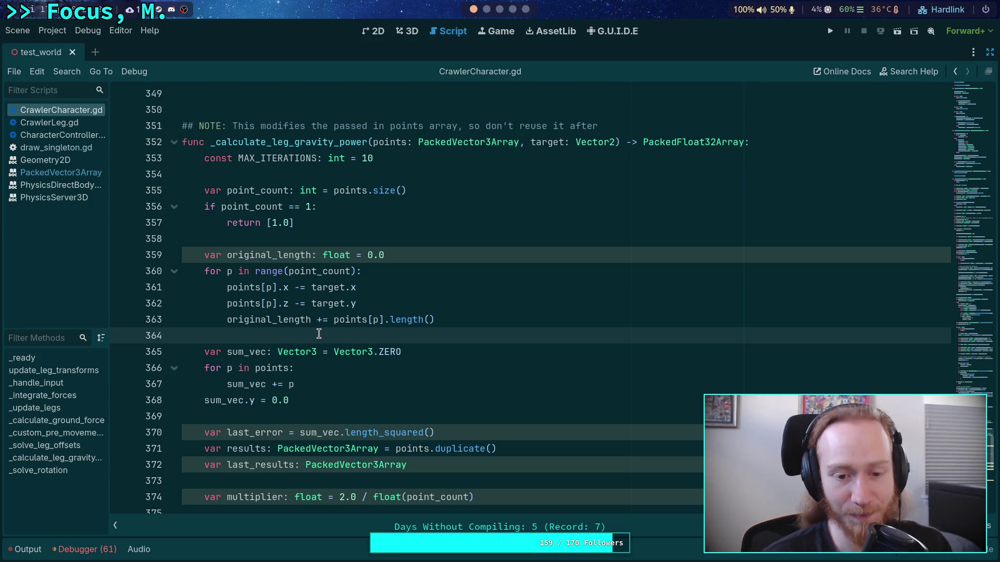
pyautogui.scroll(-1, 267, 320)
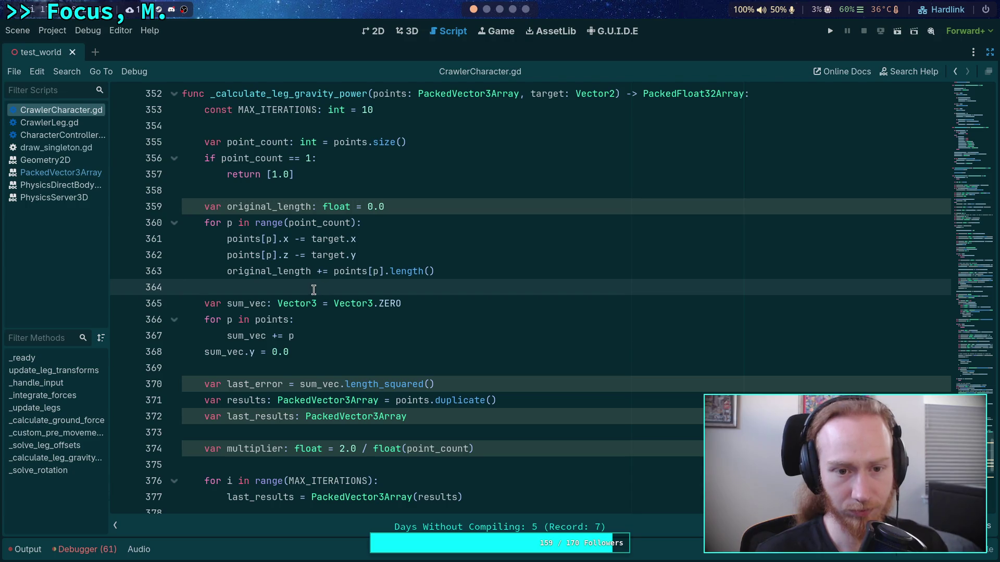
pyautogui.moveTo(314, 180); pyautogui.dragTo(205, 141)
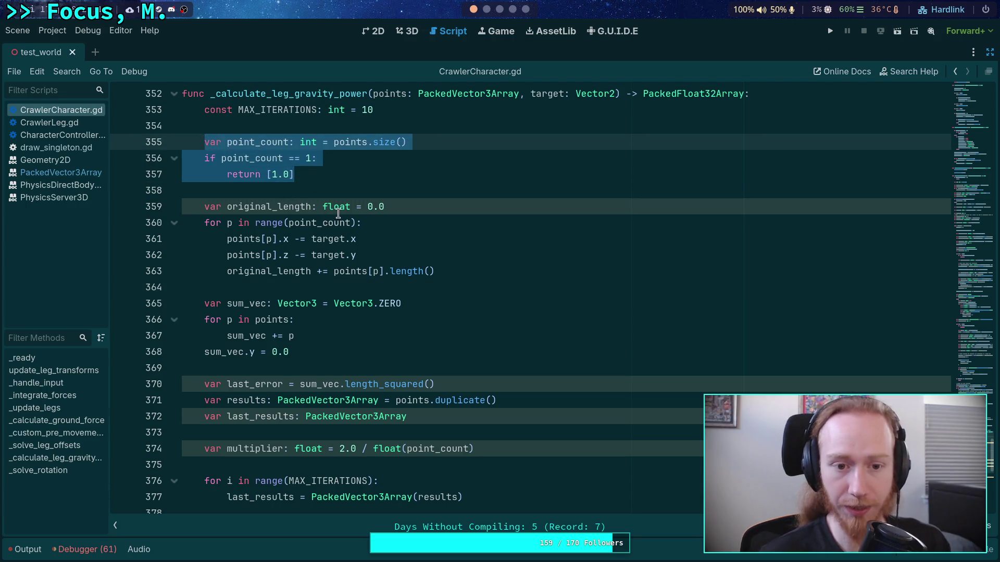
# Check the original_length and float(point_count) code, then add a blank line after the rescale declaration.
pyautogui.moveTo(414, 209); pyautogui.dragTo(208, 204)
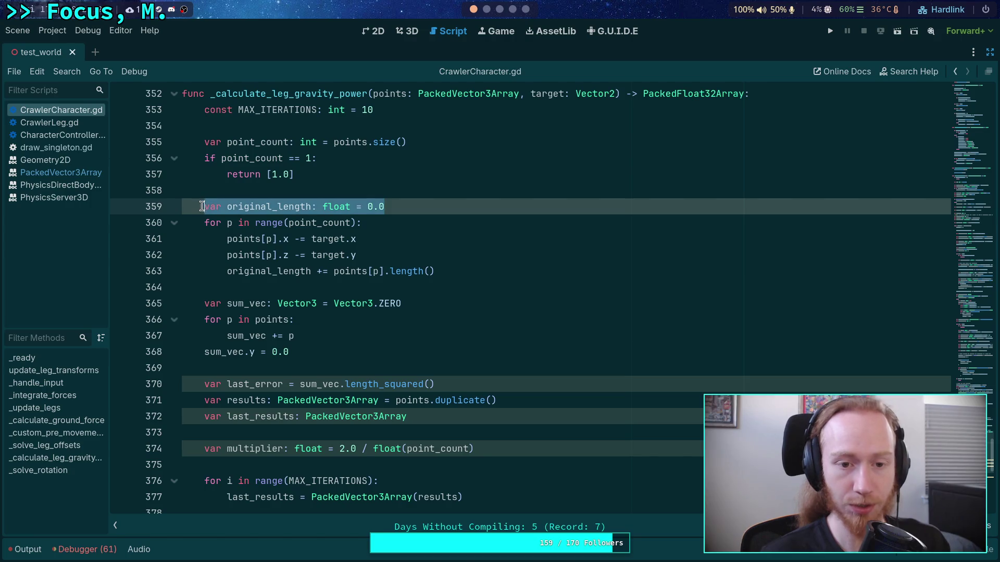
pyautogui.click(341, 334)
pyautogui.scroll(-2, 355, 339)
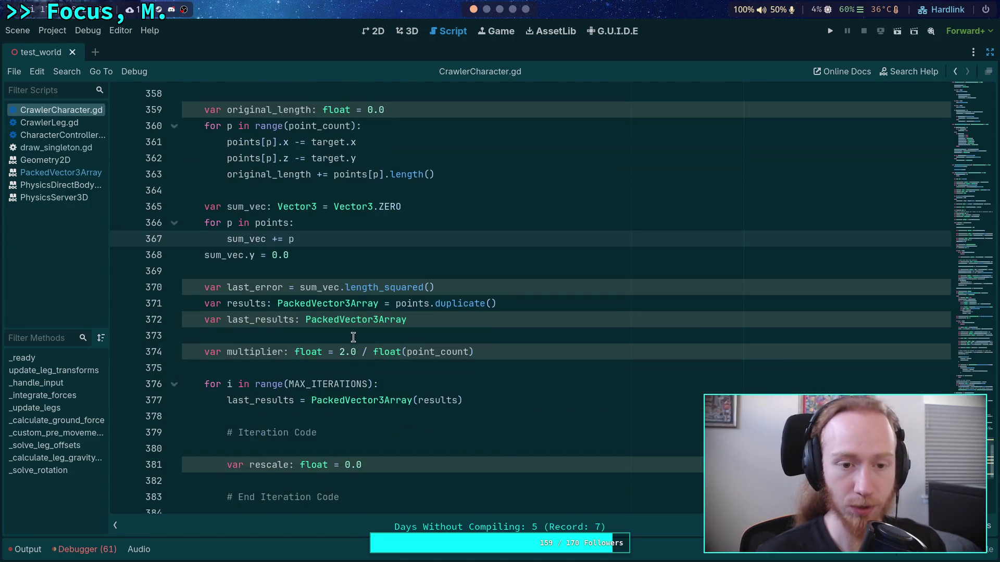
pyautogui.scroll(1, 346, 318)
pyautogui.scroll(1, 348, 310)
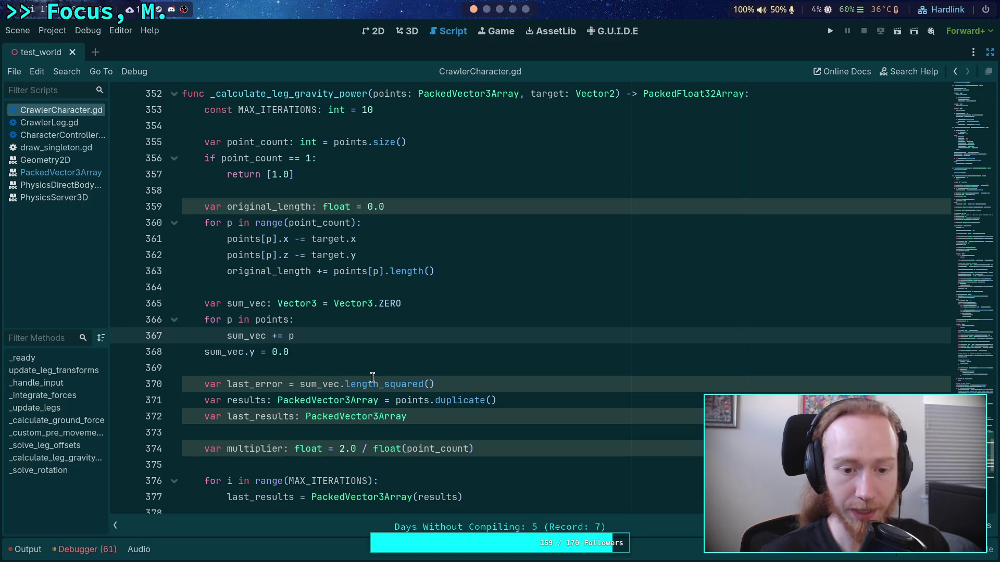
pyautogui.moveTo(373, 449); pyautogui.dragTo(473, 448)
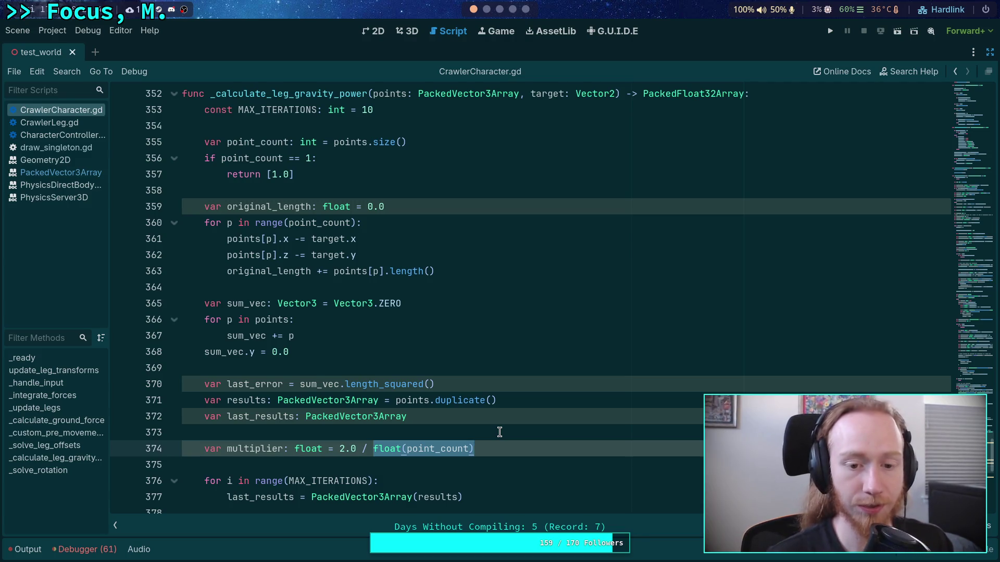
pyautogui.scroll(-3, 500, 433)
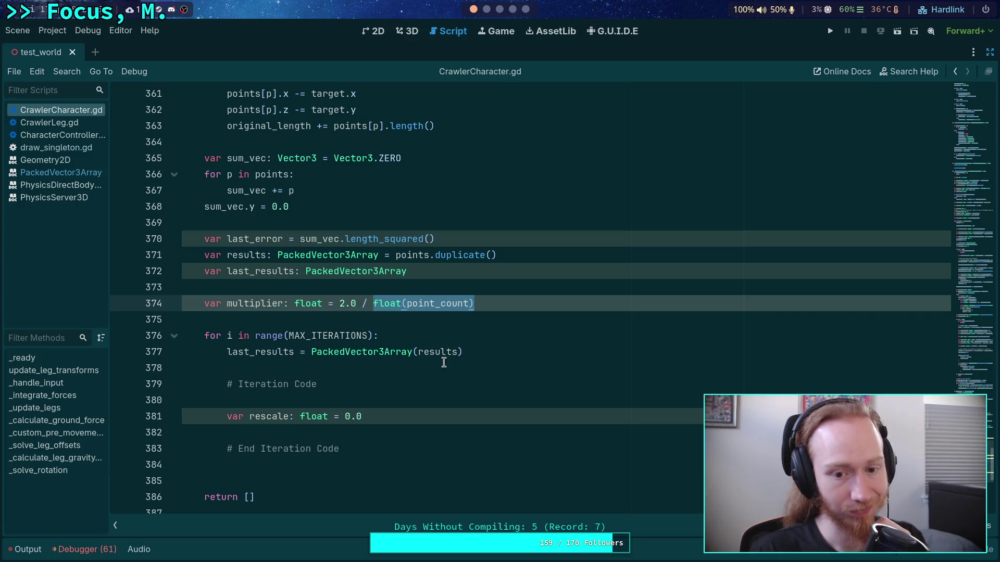
pyautogui.click(446, 417)
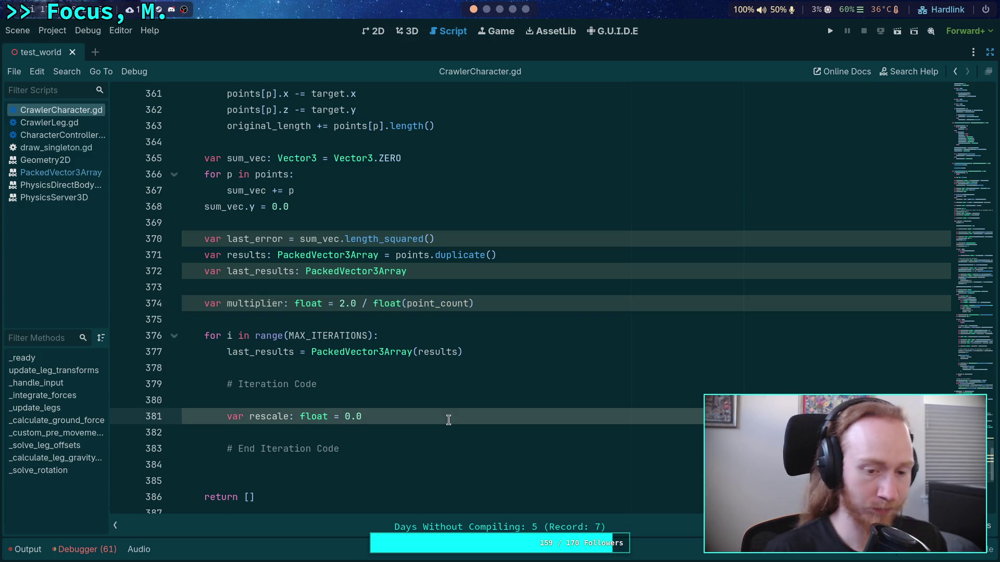
pyautogui.press('Return')
pyautogui.press('super+2')
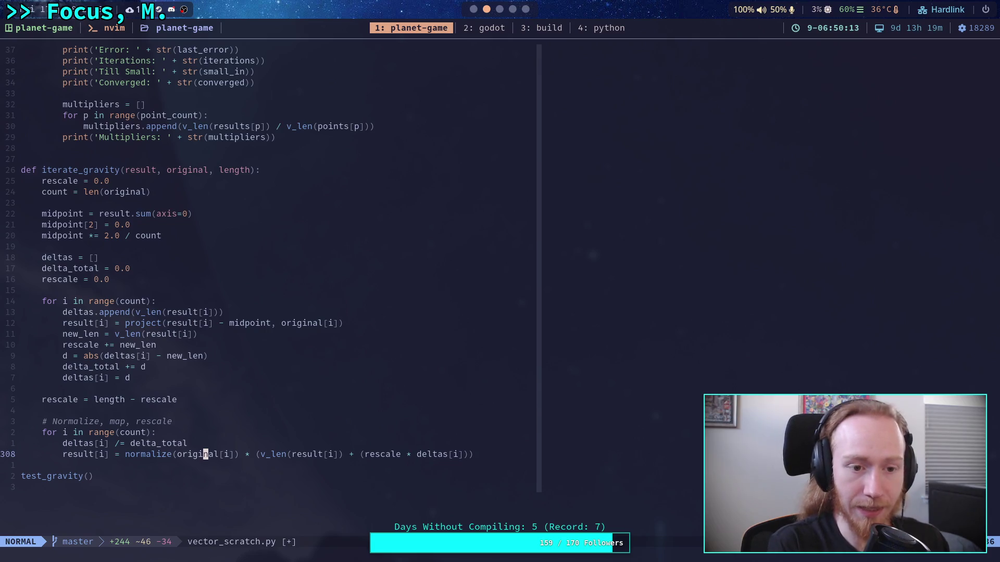
# Reset sum_vec to Vector3.ZERO in the iteration loop and start a 'for p in results:' loop.
pyautogui.press('super+1')
pyautogui.write('sum_')
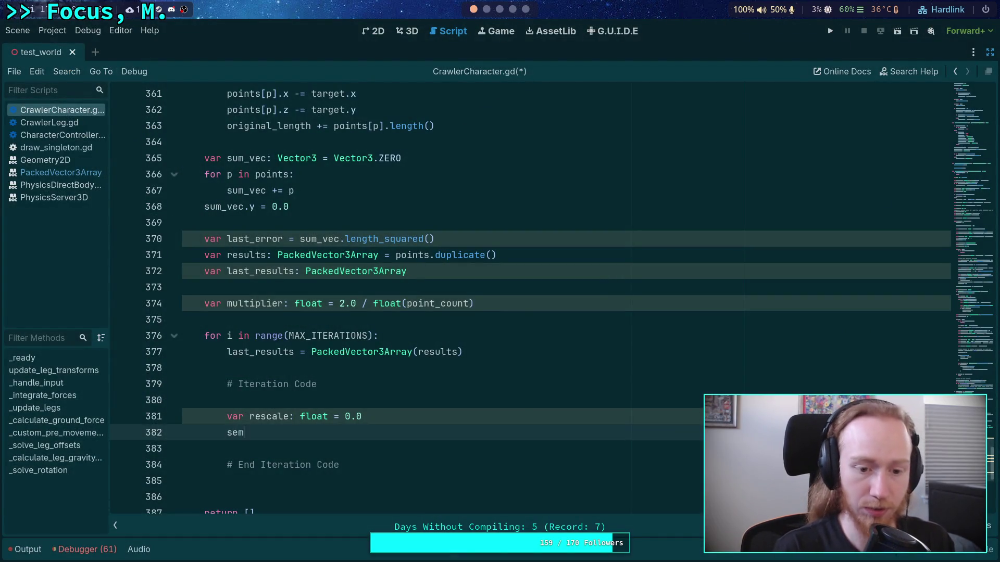
pyautogui.press('Return')
pyautogui.write('= ')
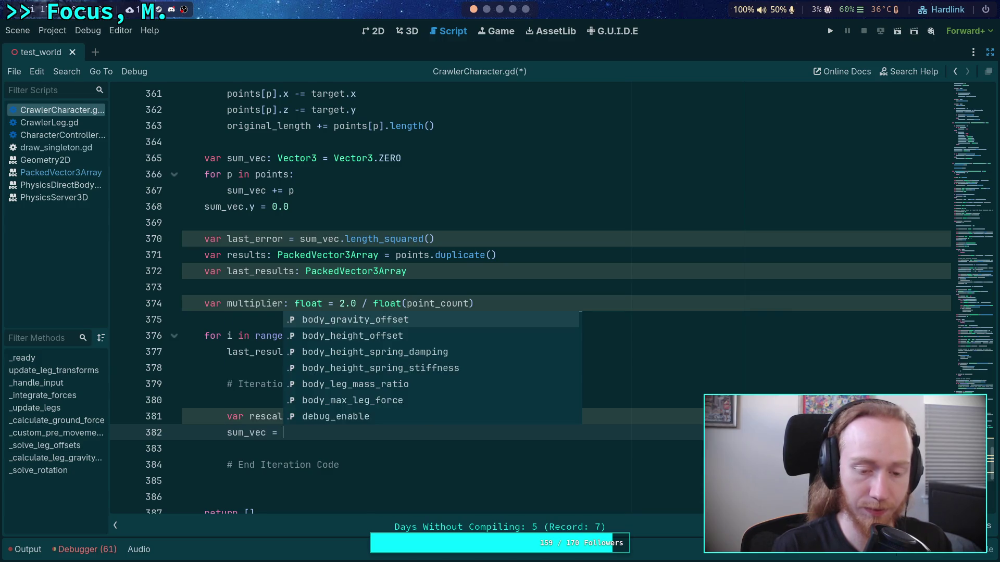
pyautogui.write('Vector3.Z')
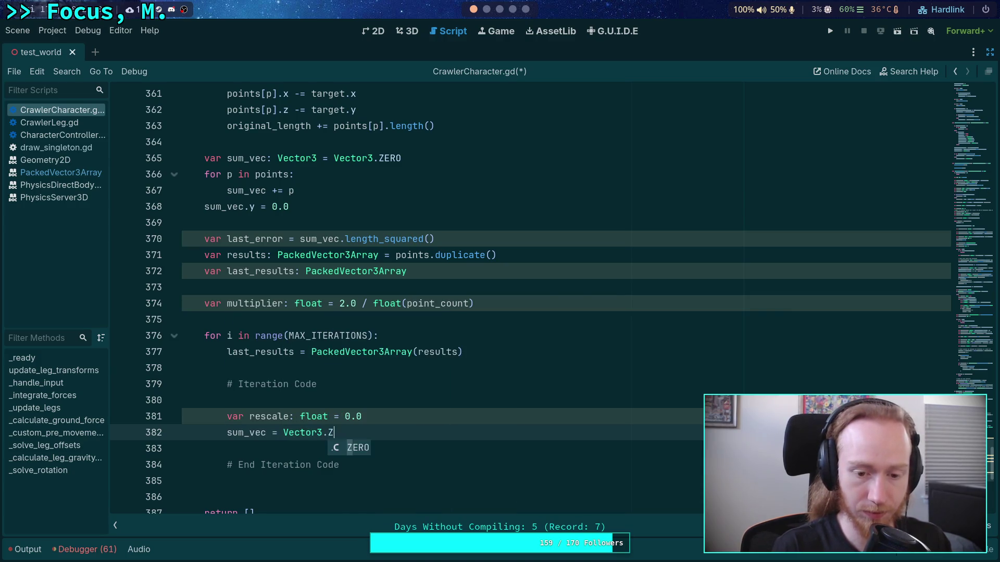
pyautogui.press('Return')
pyautogui.press('Return')
pyautogui.write('for')
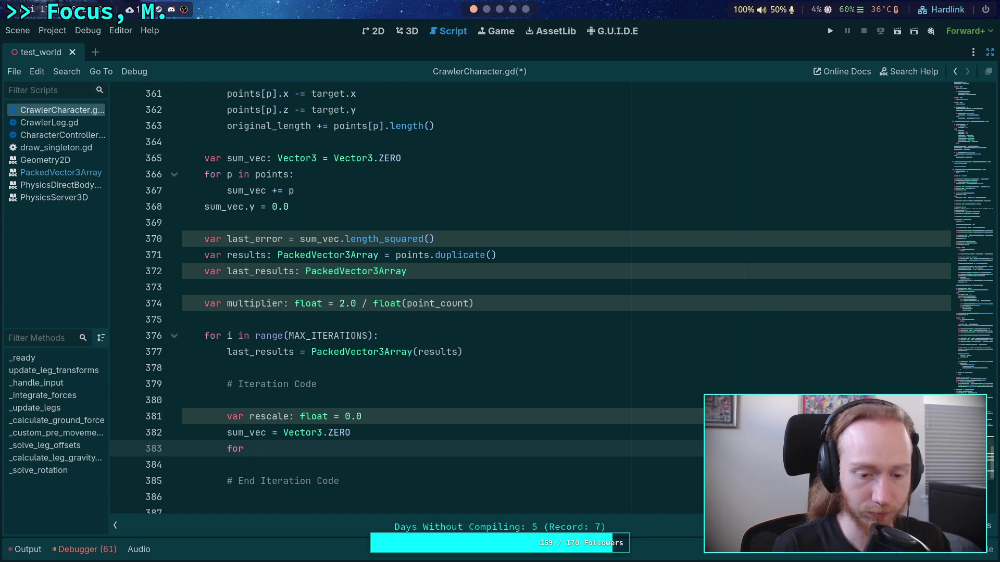
pyautogui.write(' p in resul')
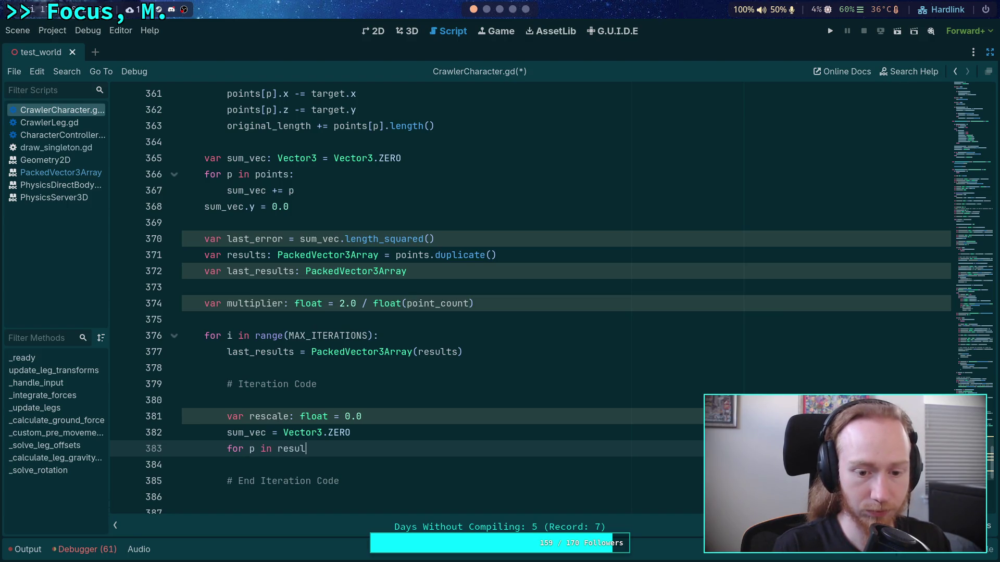
pyautogui.write('ts:')
pyautogui.press('Return')
# Add 'sum_vec += p' as the results loop body, then select sum_vec on the reset line.
pyautogui.press('super+2')
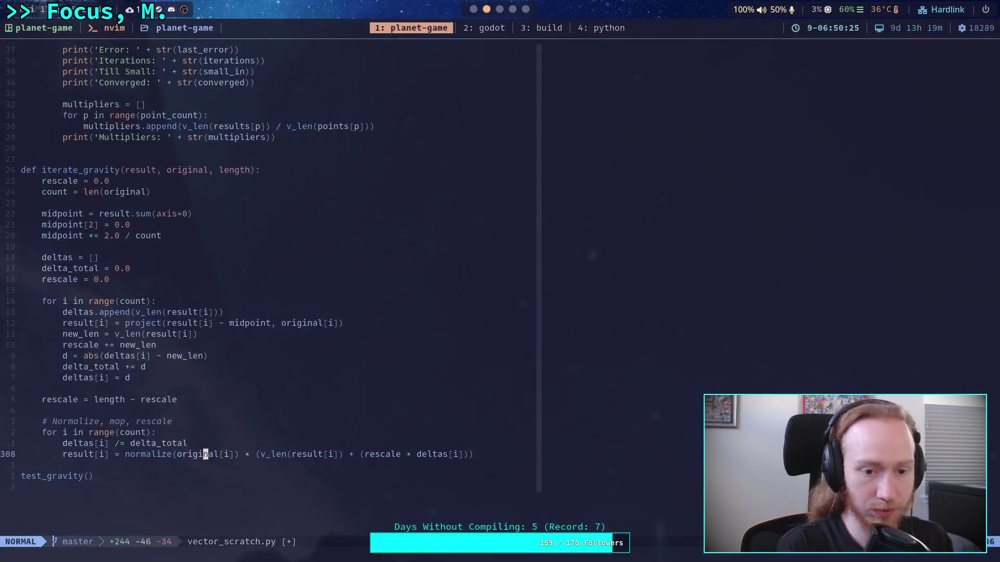
pyautogui.press('super+1')
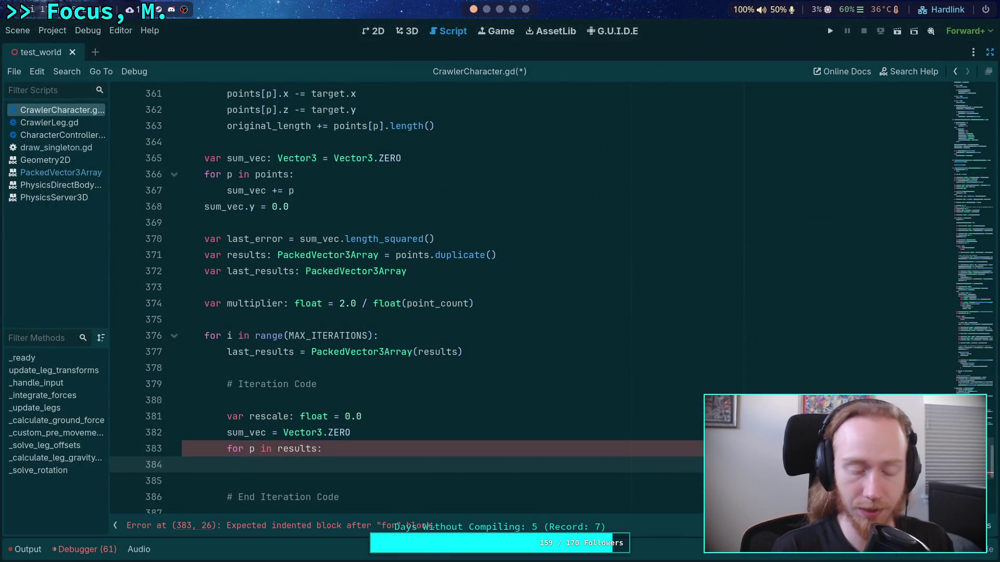
pyautogui.write('sum_ve')
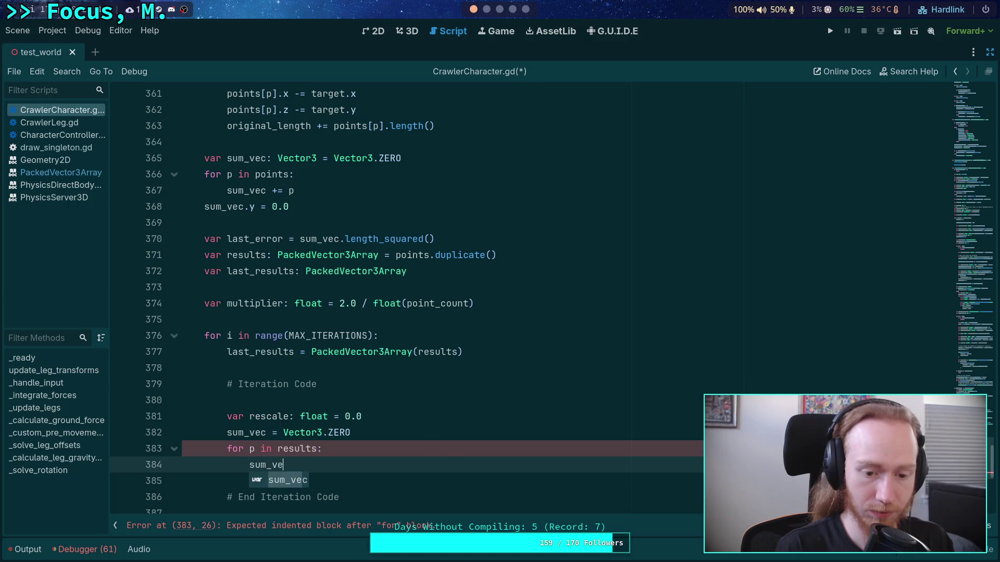
pyautogui.write('c += p')
pyautogui.press('Escape')
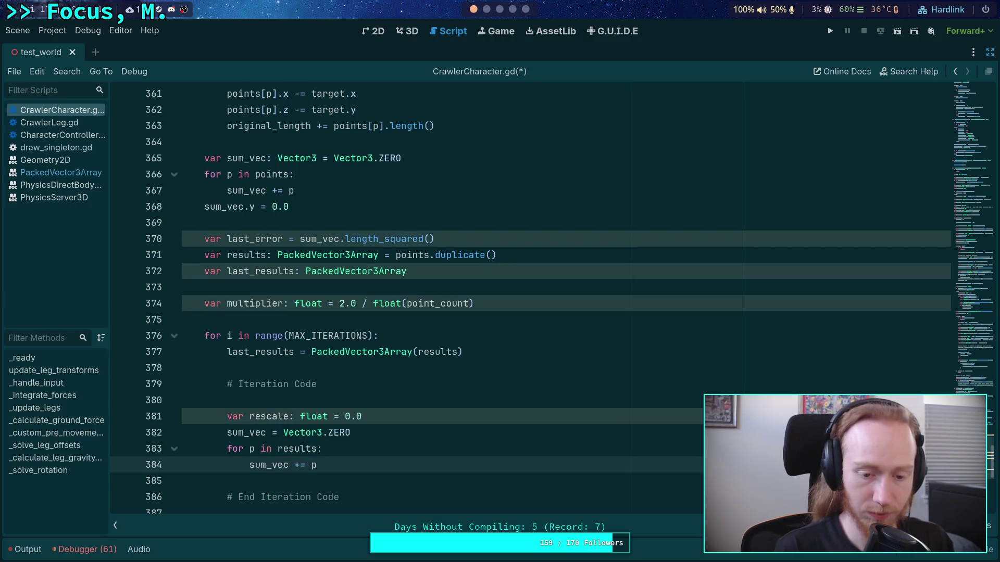
pyautogui.press('Return')
pyautogui.scroll(-2, 413, 404)
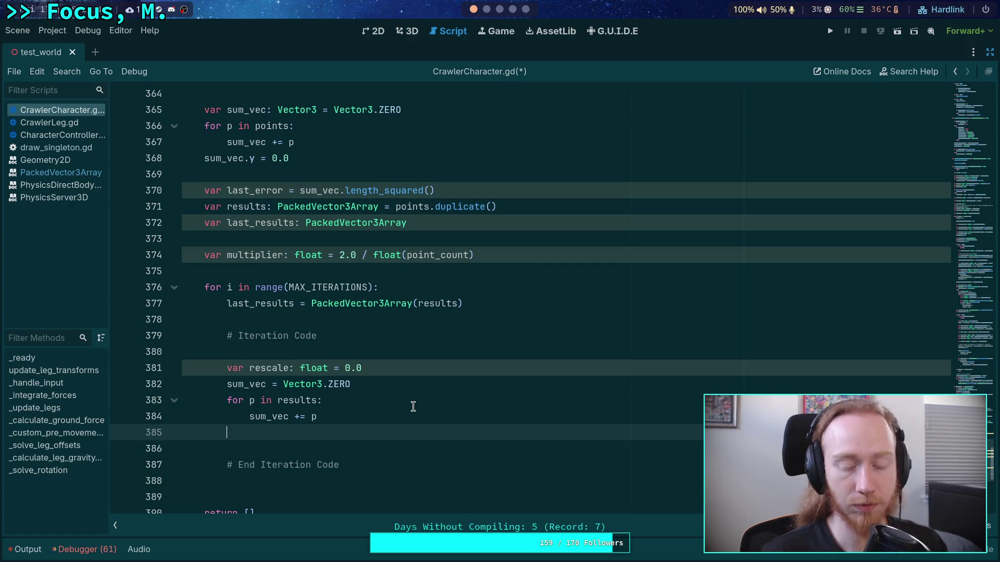
pyautogui.scroll(-1, 393, 405)
pyautogui.click(256, 336)
pyautogui.doubleClick(255, 336)
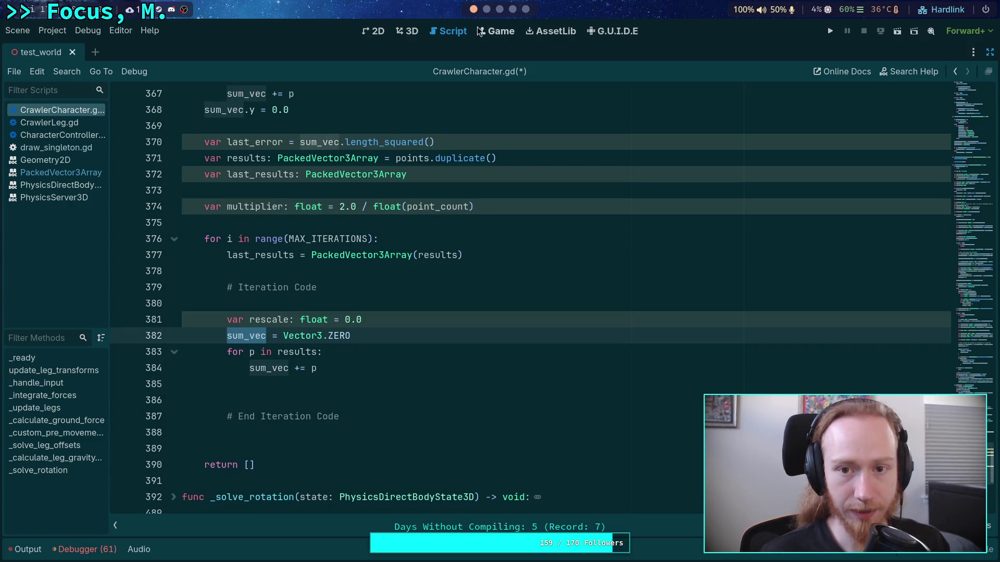
pyautogui.click(486, 9)
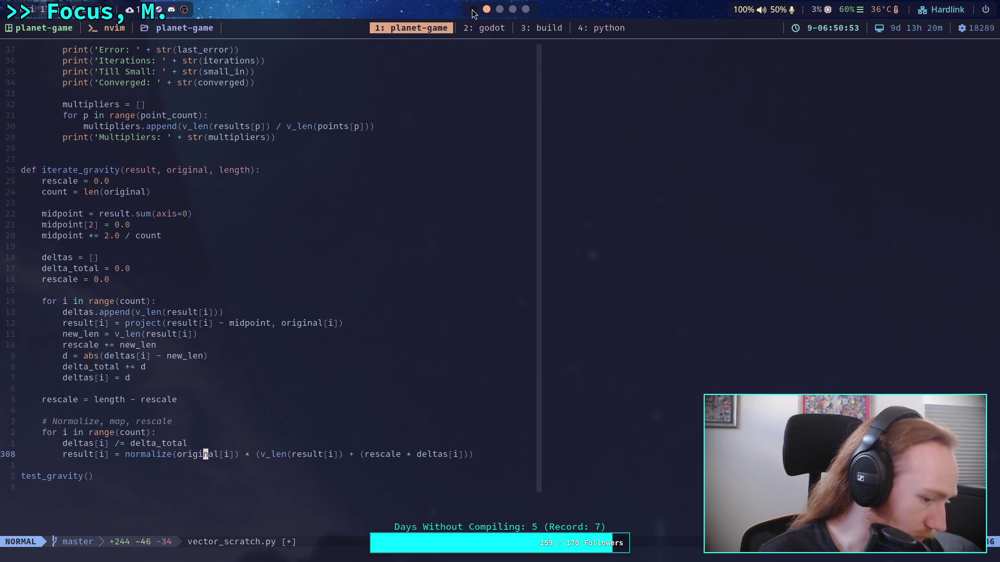
# Change the sum_vec declaration to Vector2 = Vector2.ZERO and delete the 'sum_vec.y = 0.0' line.
pyautogui.click(473, 10)
pyautogui.click(395, 351)
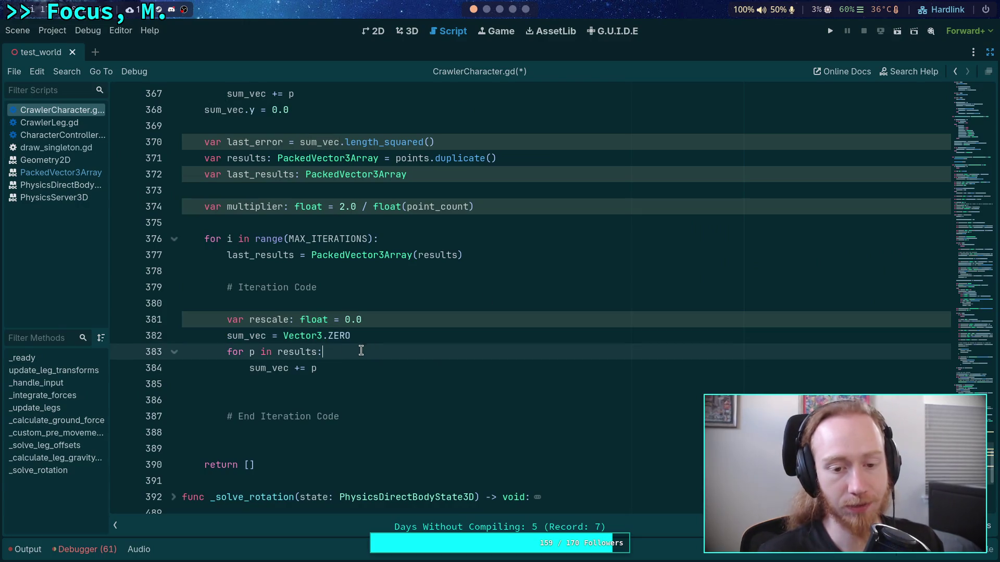
pyautogui.click(321, 336)
pyautogui.moveTo(317, 336)
pyautogui.scroll(4, 307, 276)
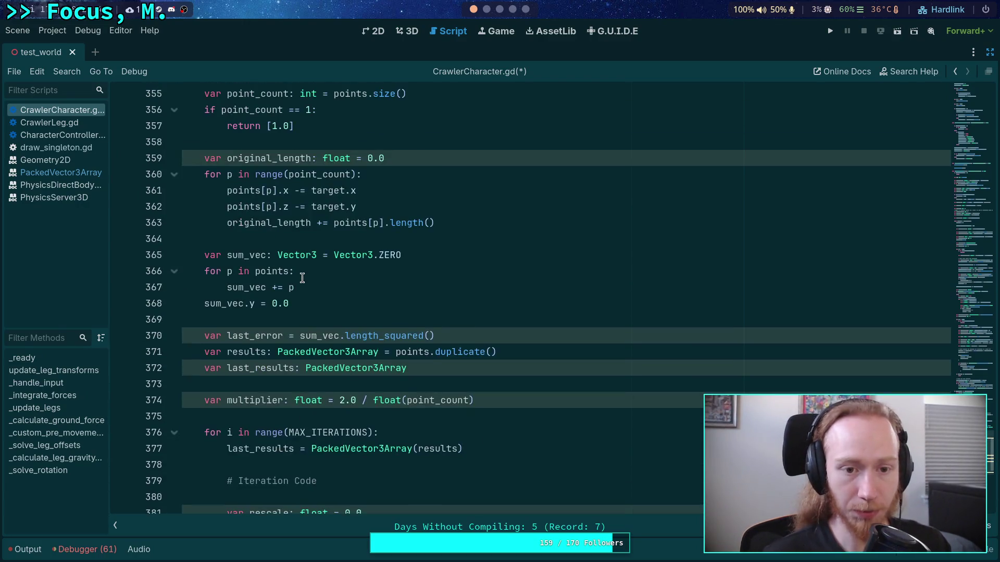
pyautogui.scroll(-1, 305, 273)
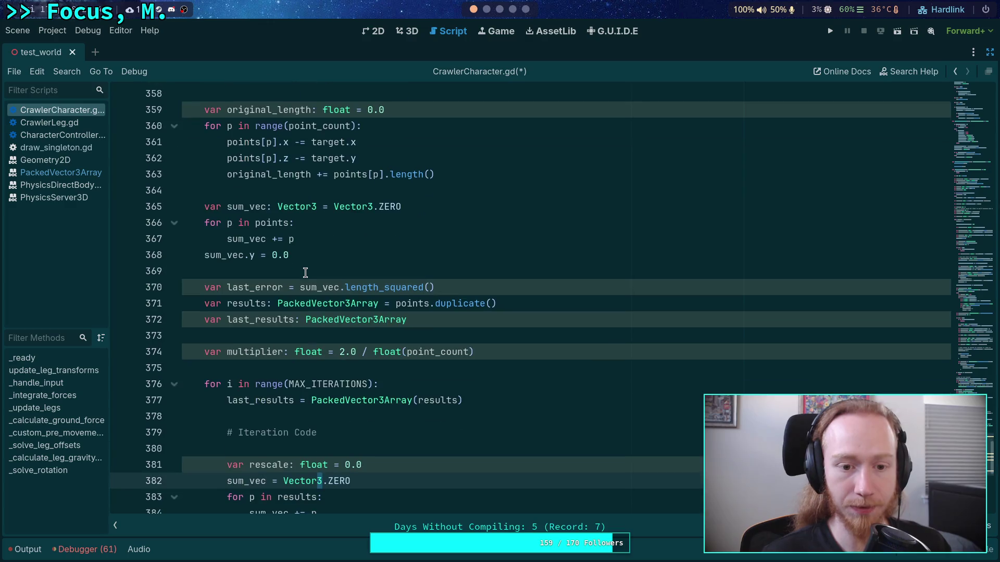
pyautogui.click(313, 207)
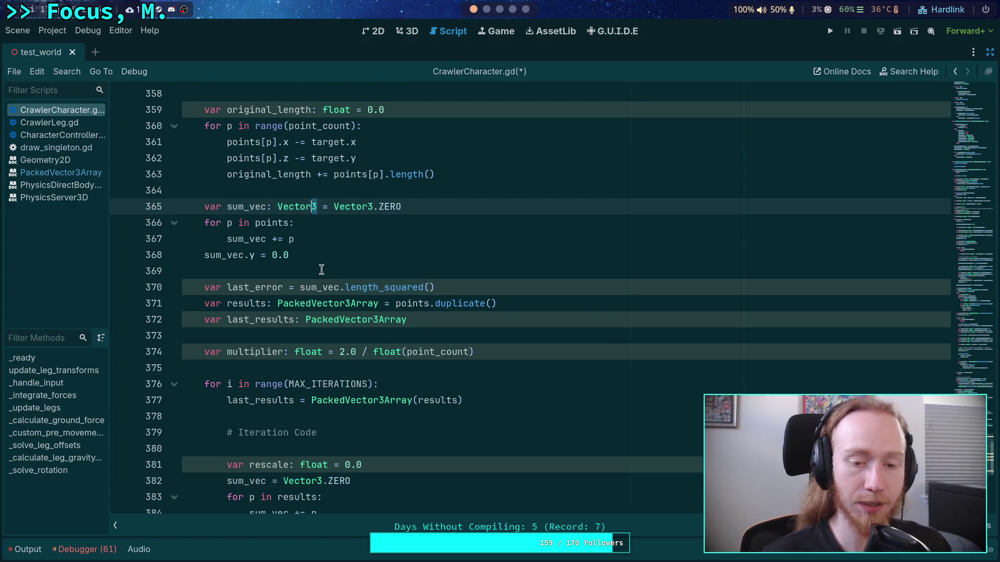
pyautogui.press('BackSpace')
pyautogui.write('2')
pyautogui.press('Right')
pyautogui.press('Right')
pyautogui.press('Right')
pyautogui.press('BackSpace')
pyautogui.write('2')
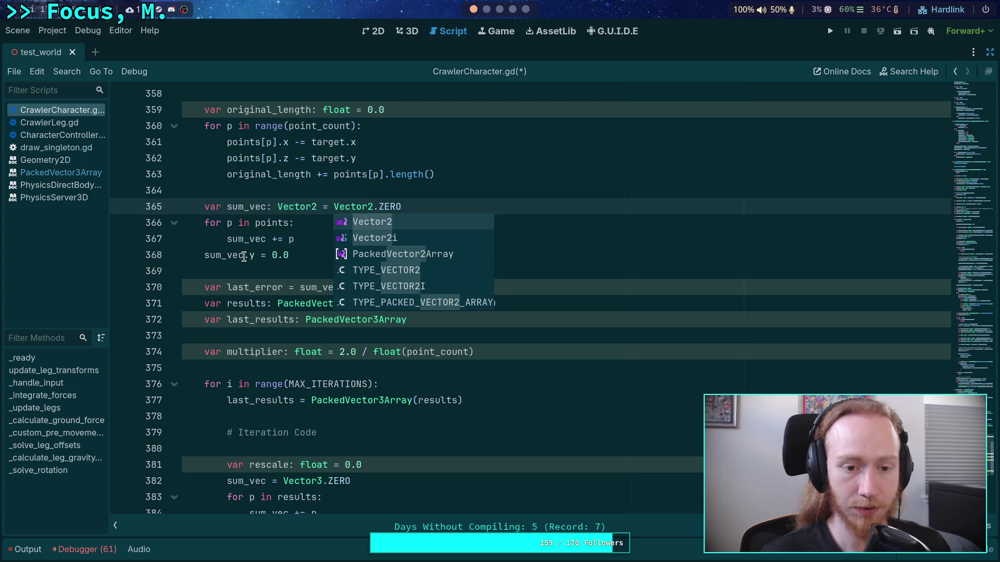
pyautogui.moveTo(244, 256)
pyautogui.mouseDown()
pyautogui.moveTo(311, 256)
pyautogui.moveTo(319, 238)
pyautogui.mouseUp()
pyautogui.press('BackSpace')
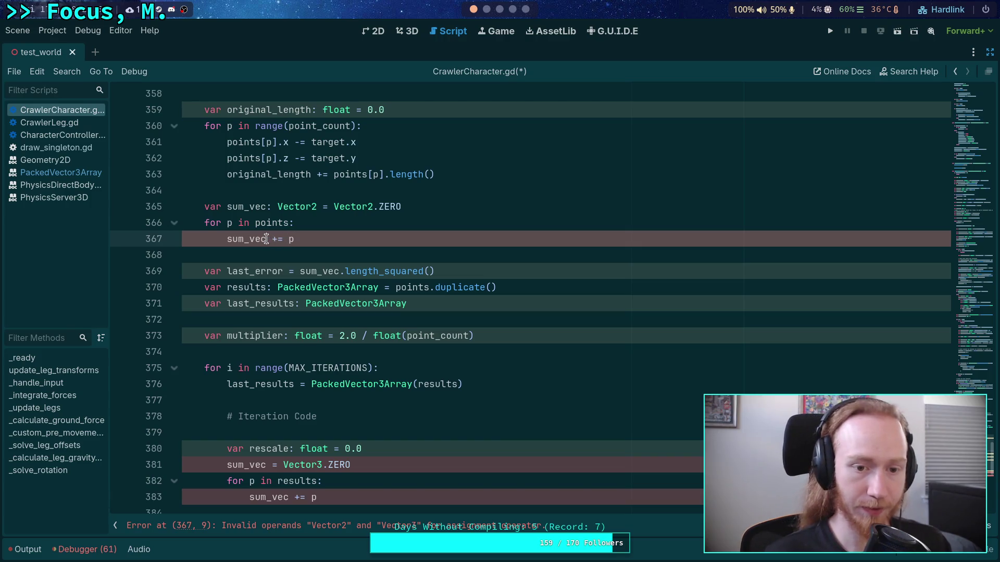
# Make the first summing loop add 'sum_vec.x += p.x' and 'sum_vec.y += p.z'.
pyautogui.click(268, 238)
pyautogui.write('.x')
pyautogui.press('End')
pyautogui.write('.x')
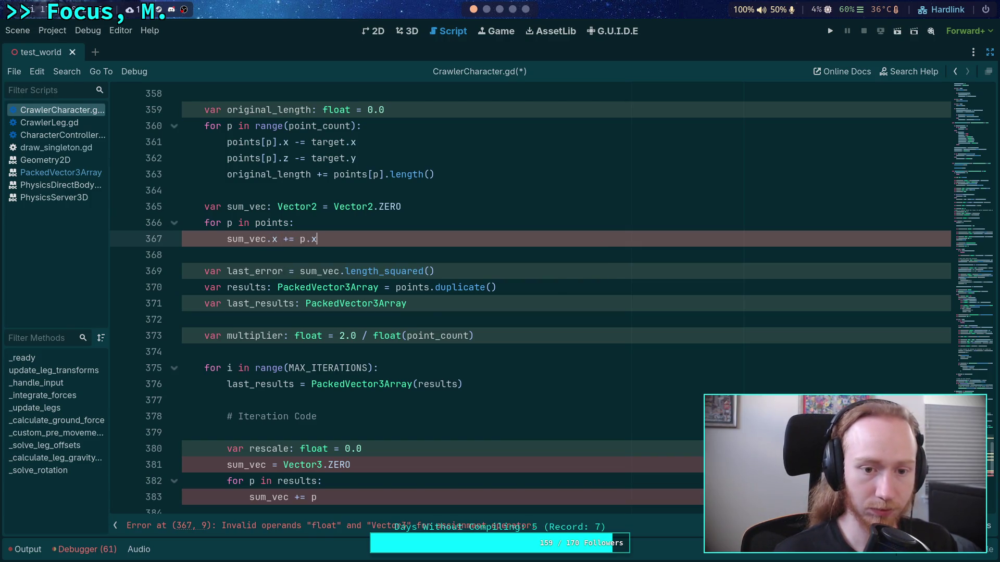
pyautogui.press('Return')
pyautogui.write('sum_vec.z')
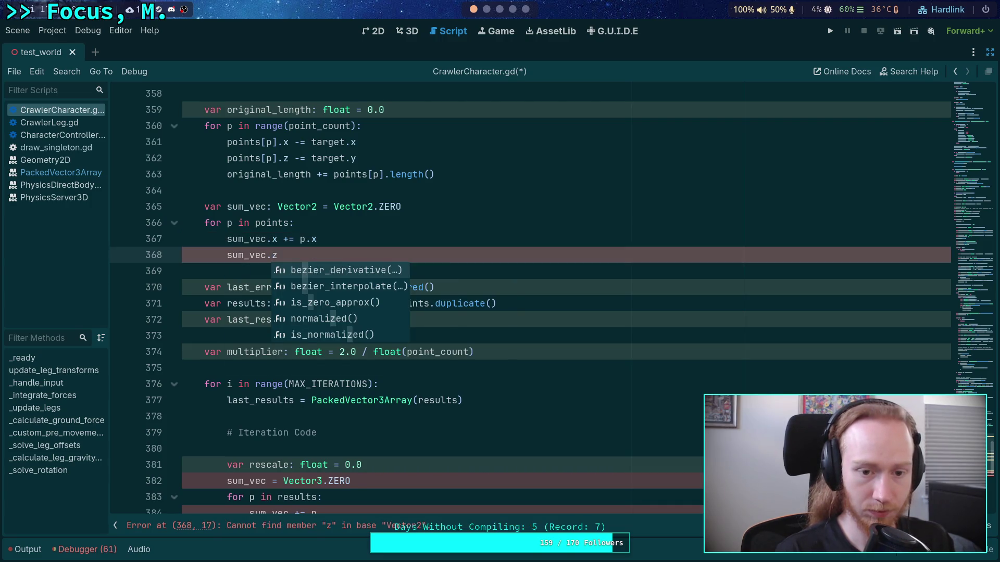
pyautogui.press('BackSpace')
pyautogui.write('y += ')
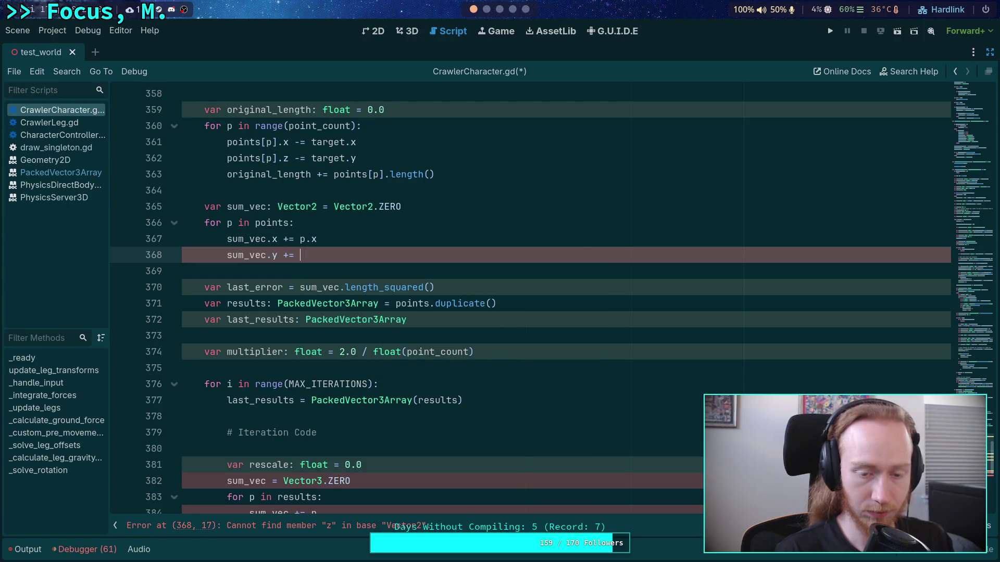
pyautogui.write('p.z')
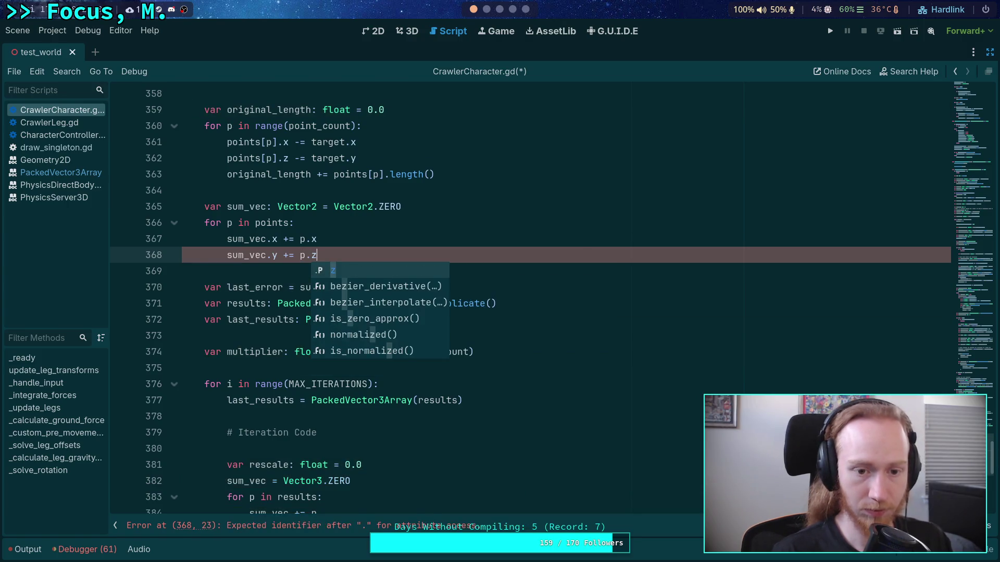
pyautogui.click(223, 271)
pyautogui.scroll(-1, 275, 294)
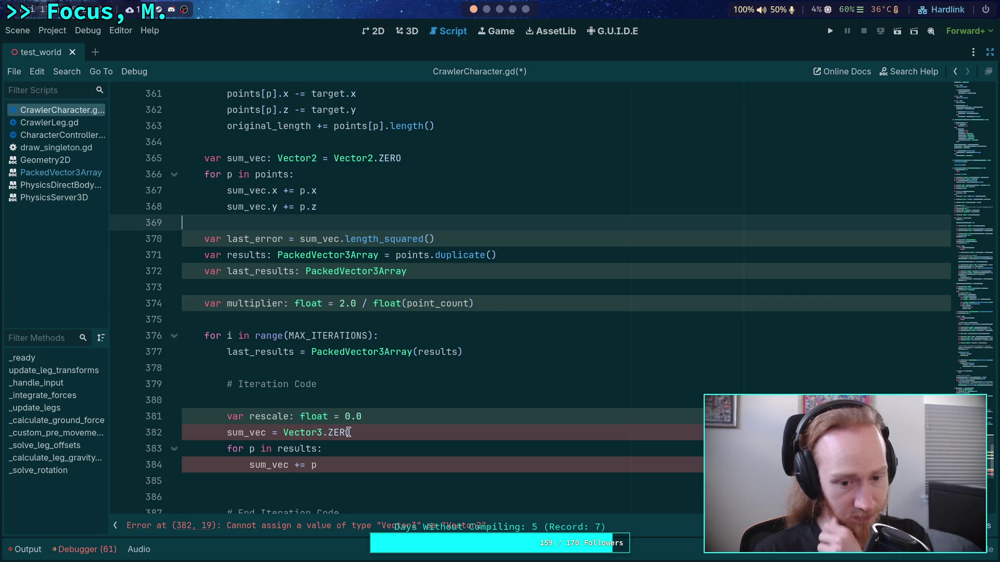
# In the iteration loop, reset sum_vec to Vector2.ZERO and sum p.x and p.z into it.
pyautogui.click(324, 432)
pyautogui.press('BackSpace')
pyautogui.write('2')
pyautogui.click(326, 464)
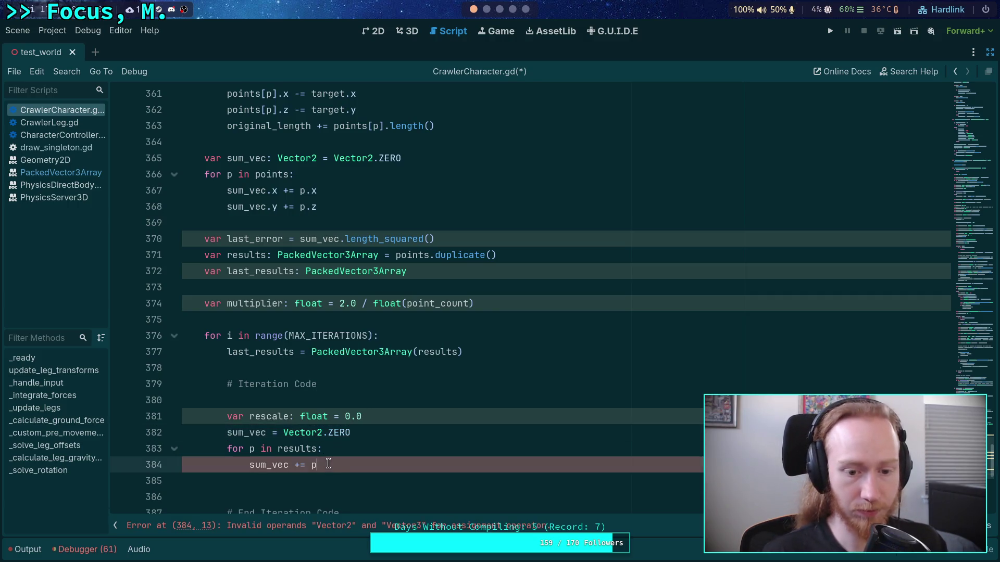
pyautogui.press('Left')
pyautogui.press('Left')
pyautogui.press('Left')
pyautogui.write('x.')
pyautogui.press('Left')
pyautogui.press('BackSpace')
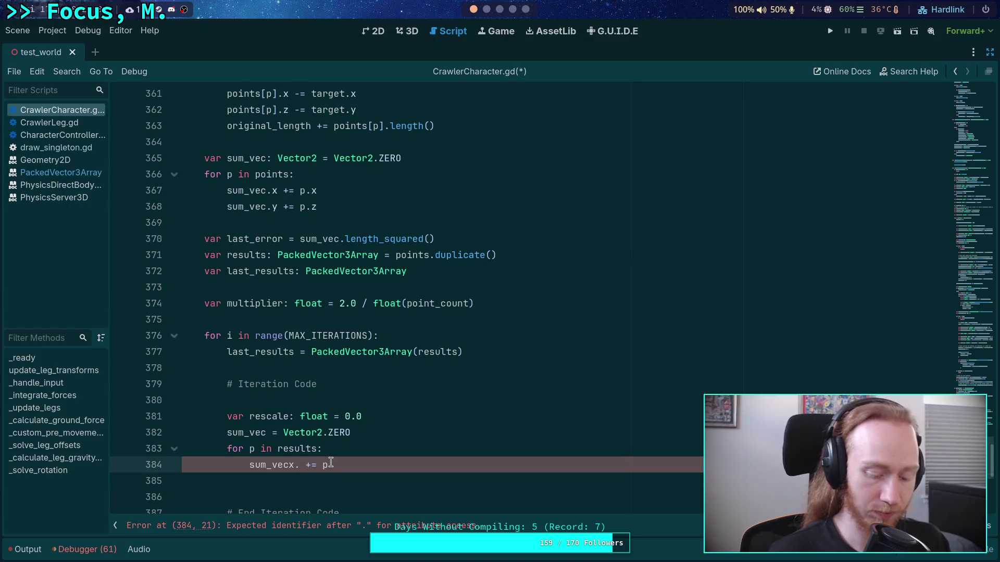
pyautogui.press('Right')
pyautogui.write('x')
pyautogui.click(371, 463)
pyautogui.write('.x')
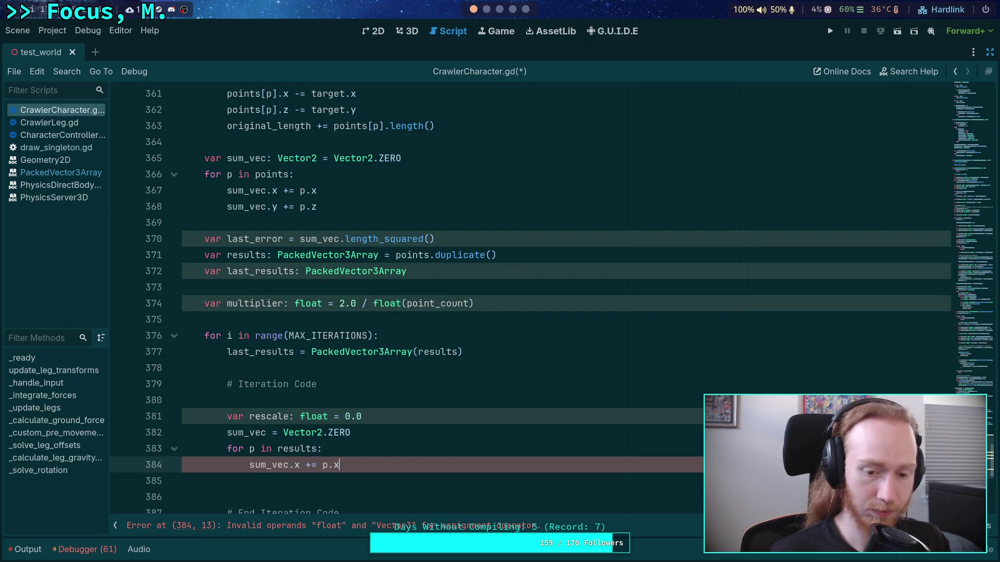
pyautogui.press('Return')
pyautogui.write('sum_vec')
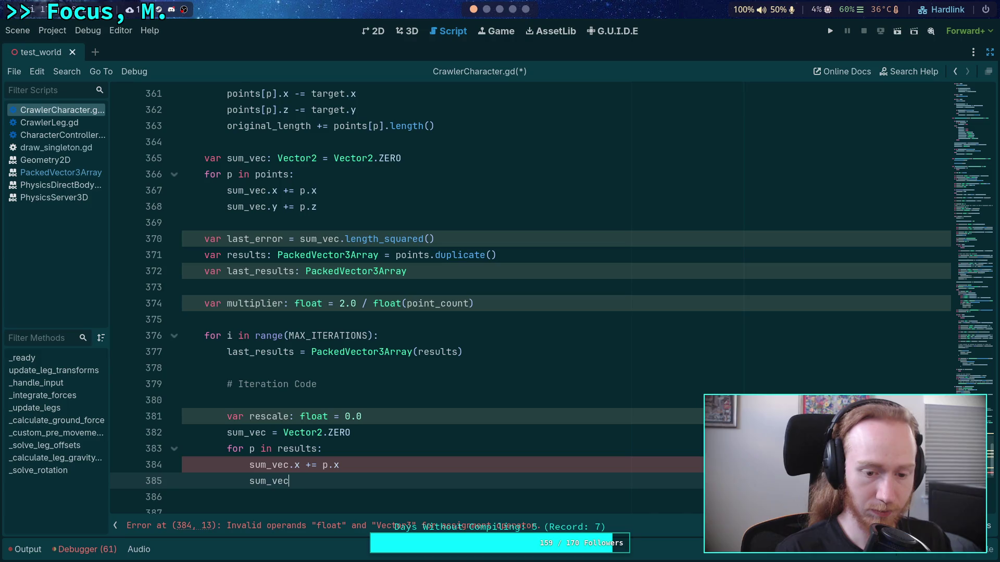
pyautogui.write('.y += ')
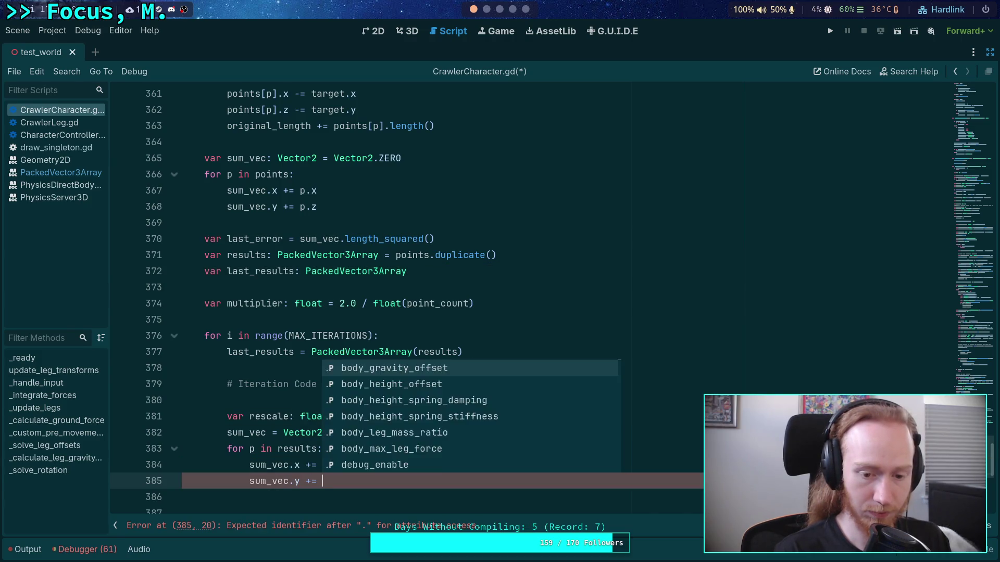
pyautogui.write('p.z')
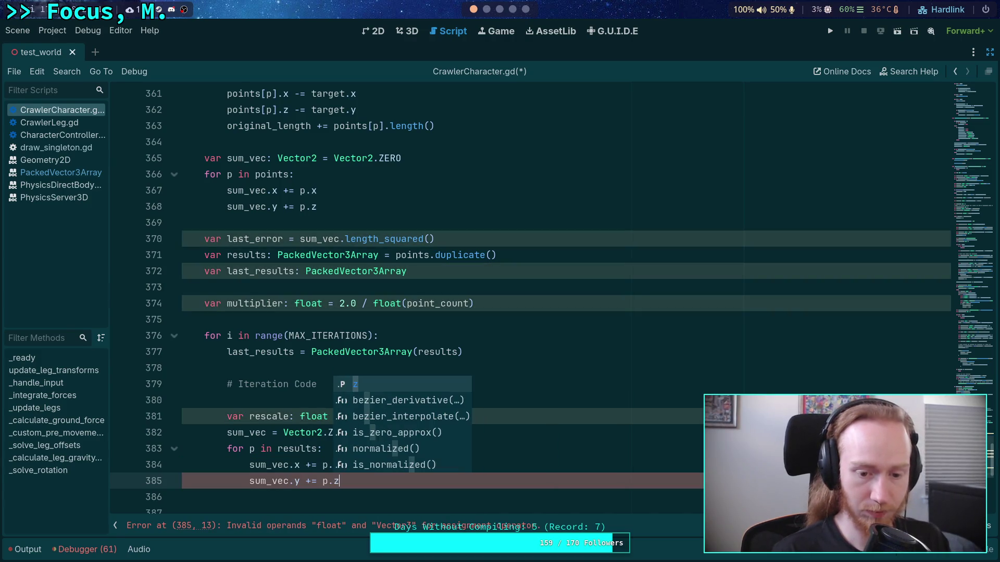
pyautogui.scroll(-2, 340, 396)
pyautogui.click(339, 400)
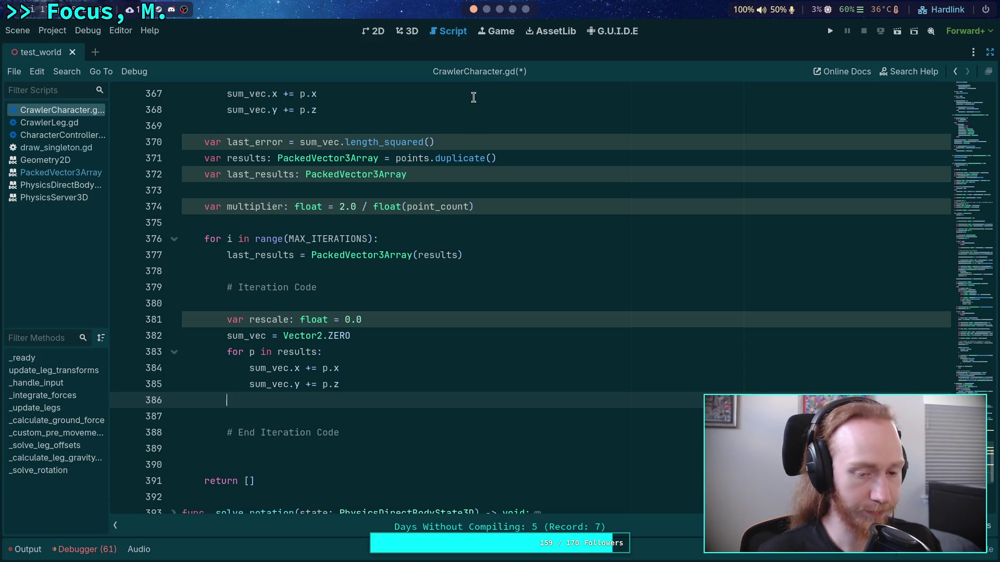
pyautogui.press('super+1')
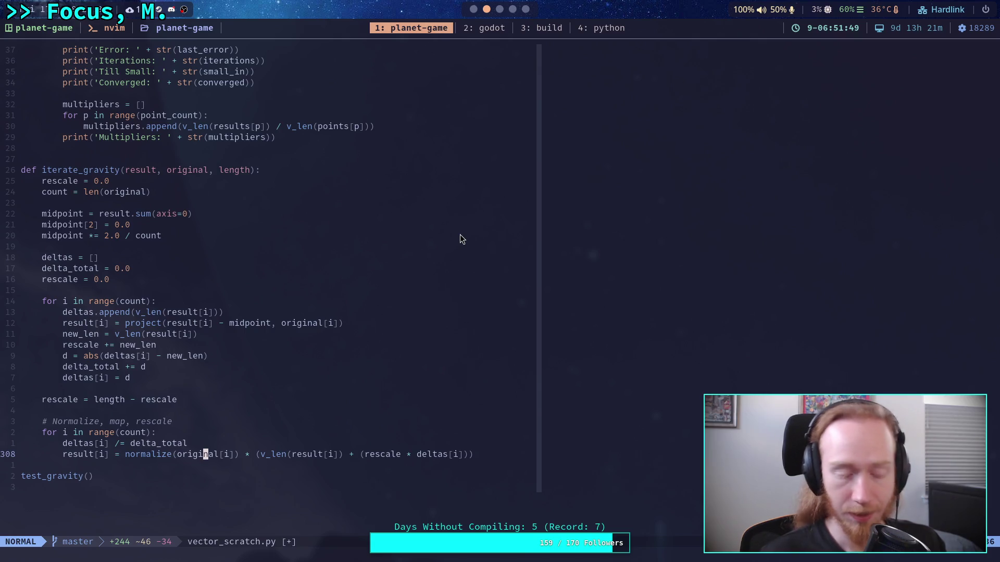
# Scale sum_vec with 'sum_vec *= multiplier' in the iteration loop.
pyautogui.press('super+2')
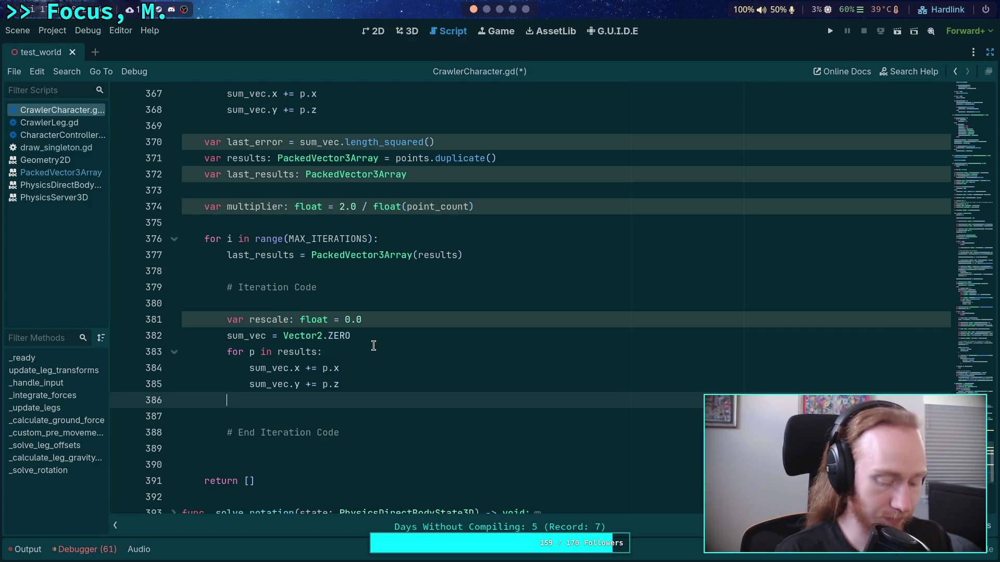
pyautogui.write('sum_vec ')
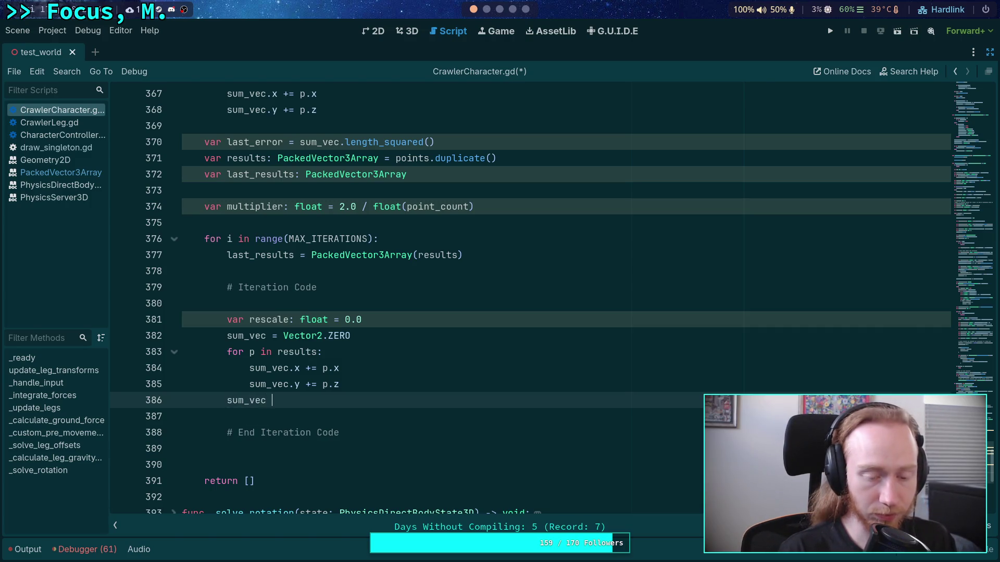
pyautogui.write('*= mult')
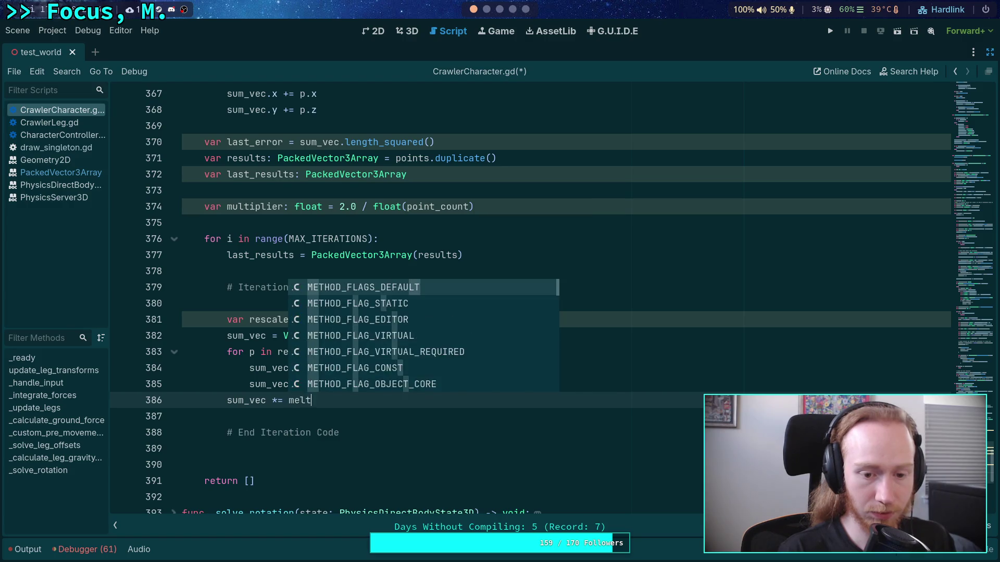
pyautogui.press('Return')
pyautogui.press('Return')
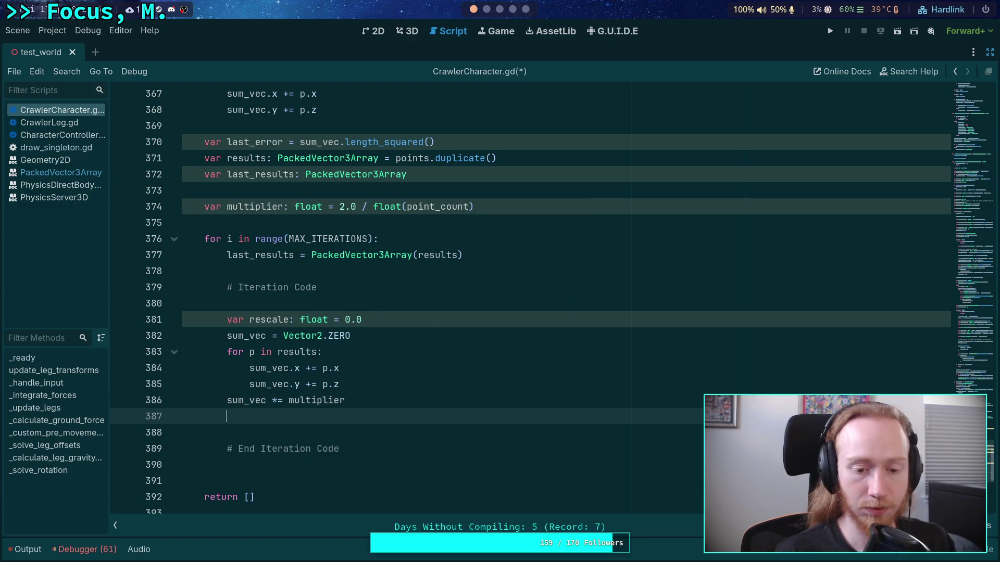
pyautogui.scroll(1, 478, 12)
pyautogui.scroll(-2, 478, 11)
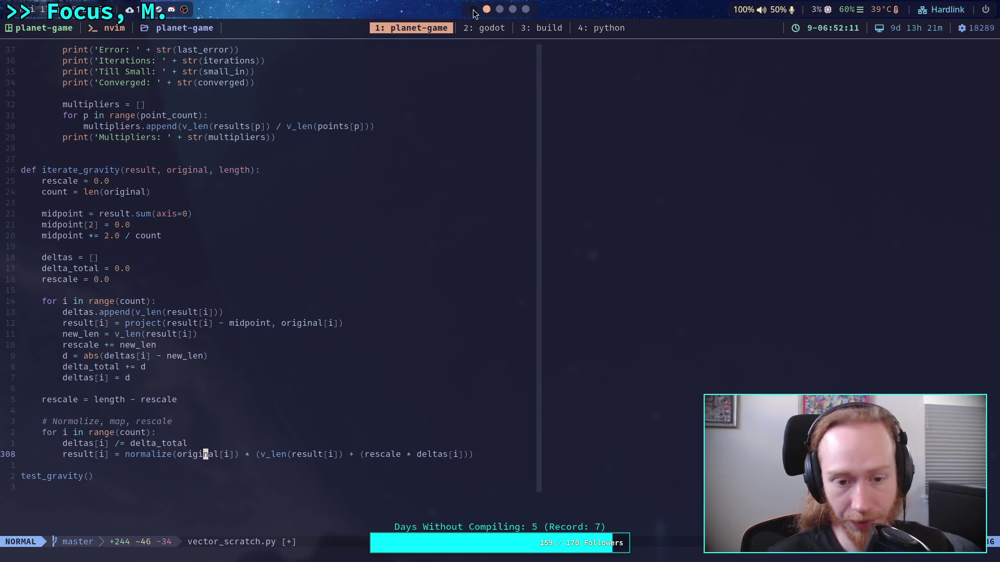
# Add 'var midpoint: Vector3 = Vector3(sum_vec.x, 0.0, sum_vec.y)' followed by blank lines.
pyautogui.click(473, 10)
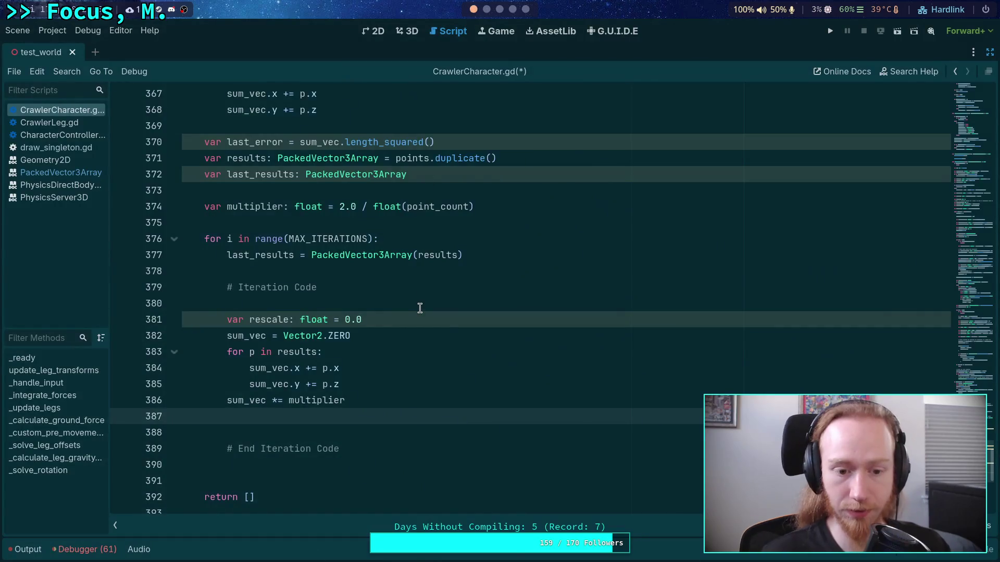
pyautogui.scroll(-1, 419, 309)
pyautogui.write('var ')
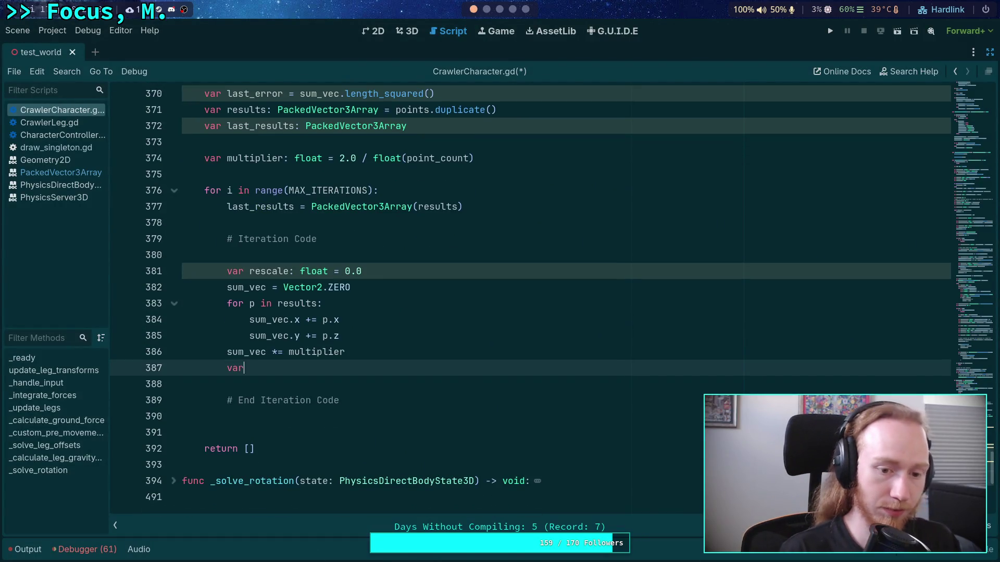
pyautogui.write('m')
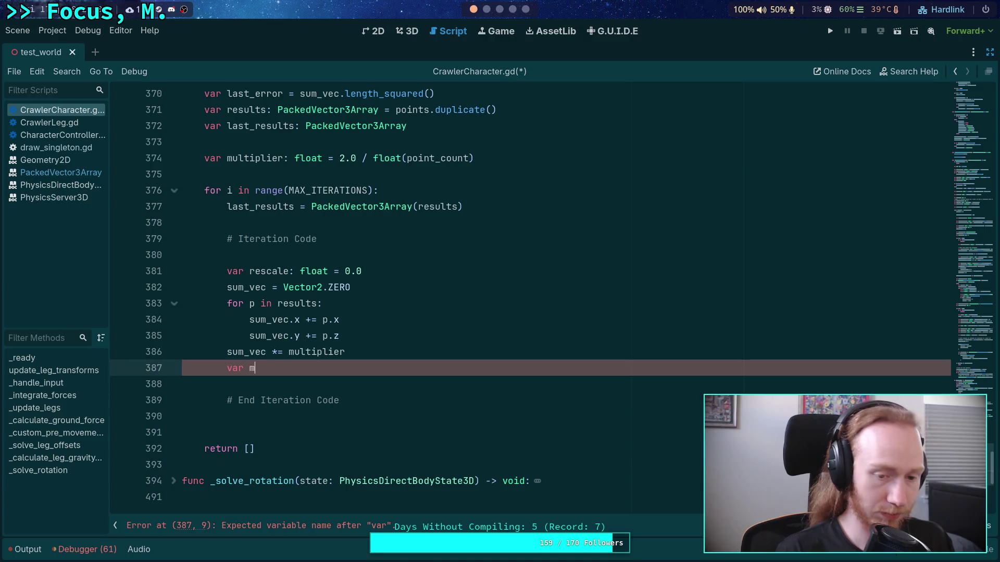
pyautogui.write('idpoint: Vec')
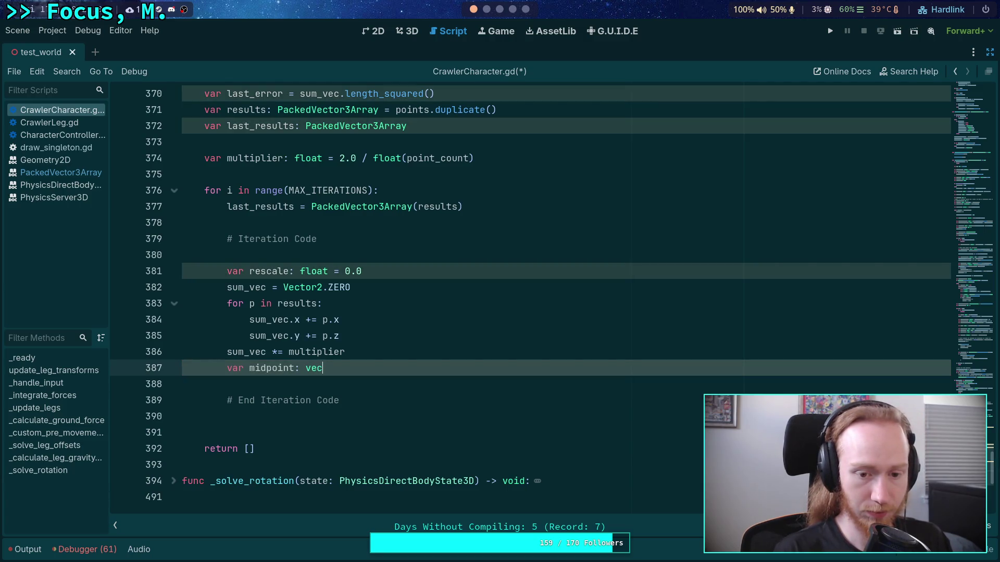
pyautogui.write('tor3')
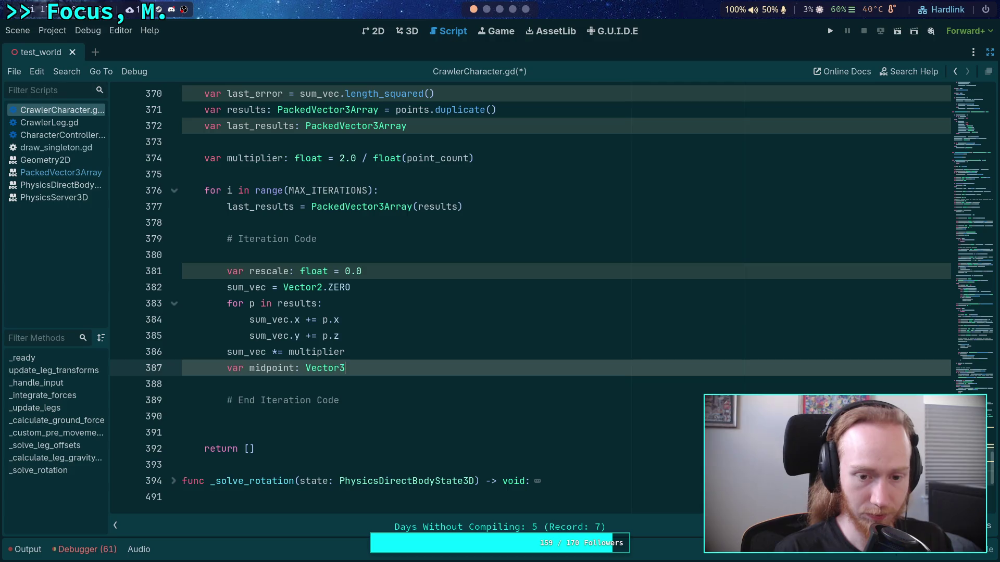
pyautogui.write(' = Vect')
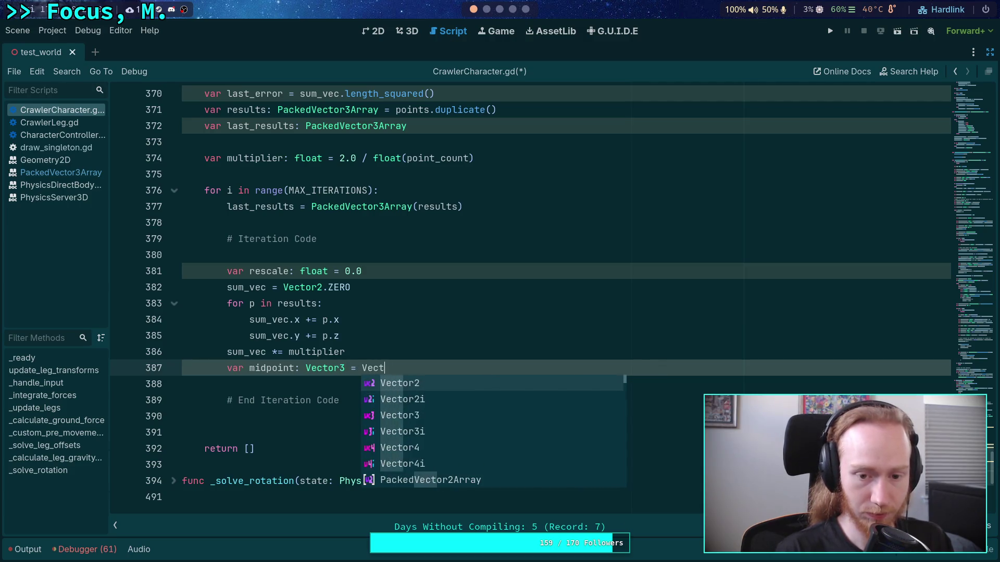
pyautogui.write('or3(sum_vec.x, 0.0')
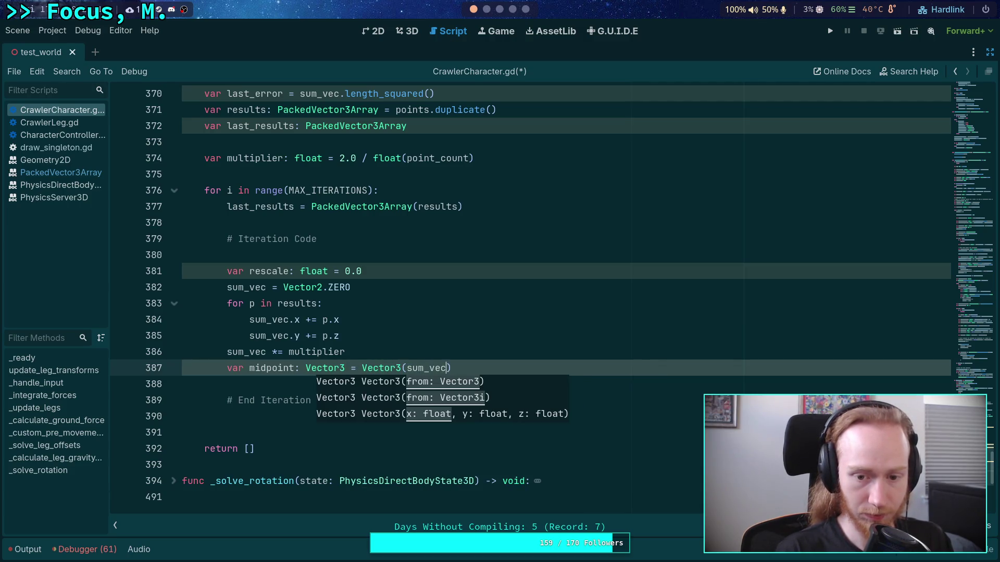
pyautogui.write(', sum_vec.')
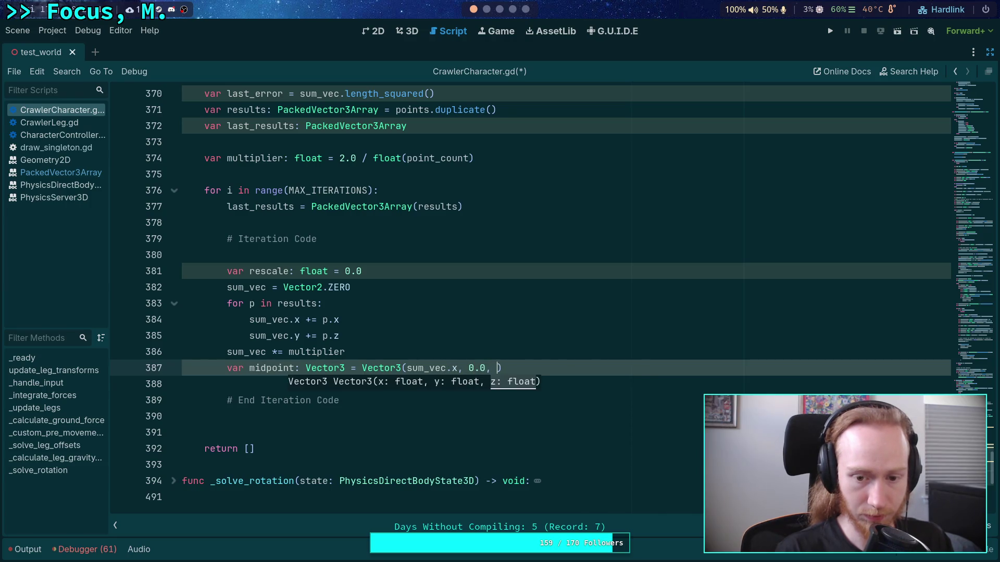
pyautogui.write('y')
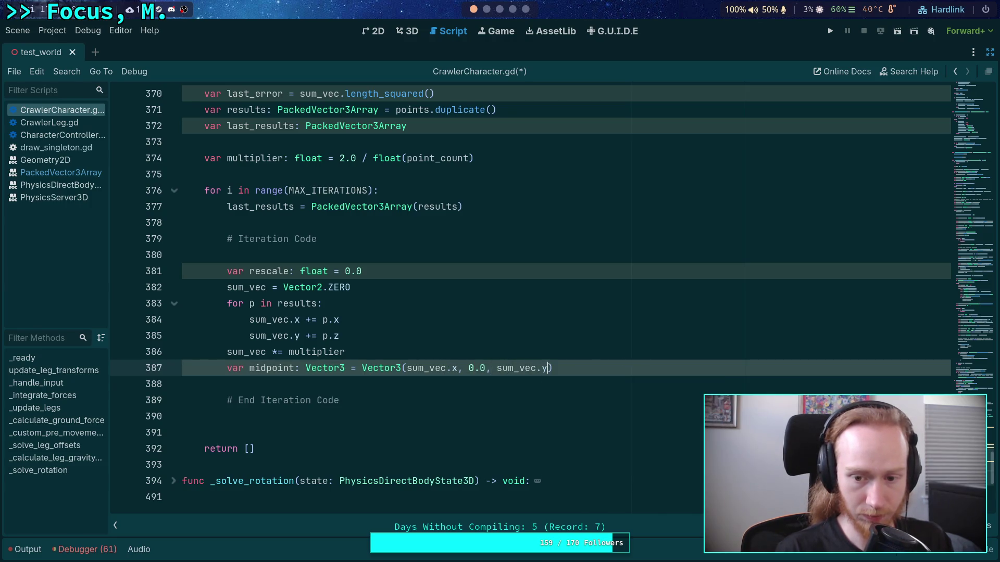
pyautogui.press('Return')
pyautogui.press('Return')
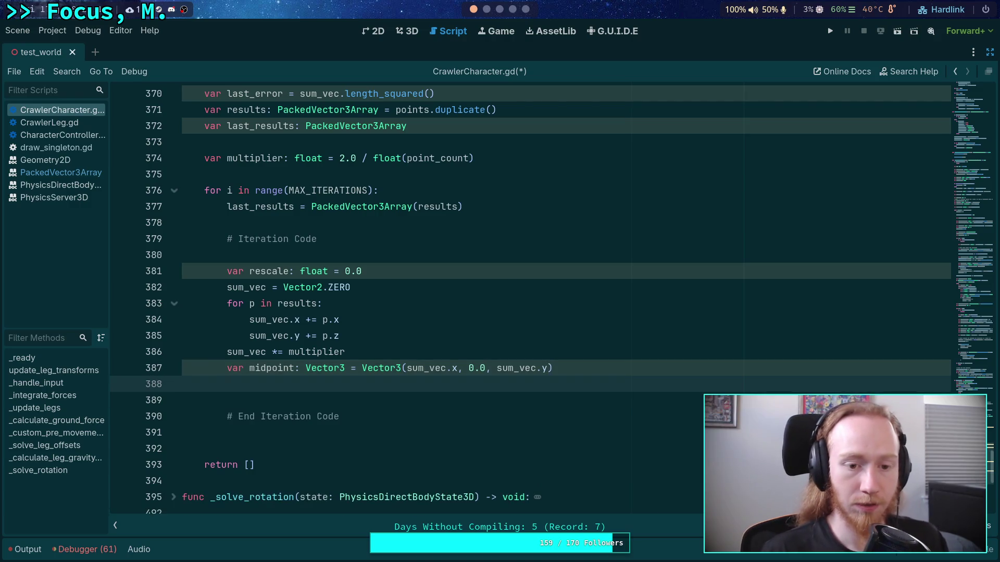
pyautogui.click(477, 9)
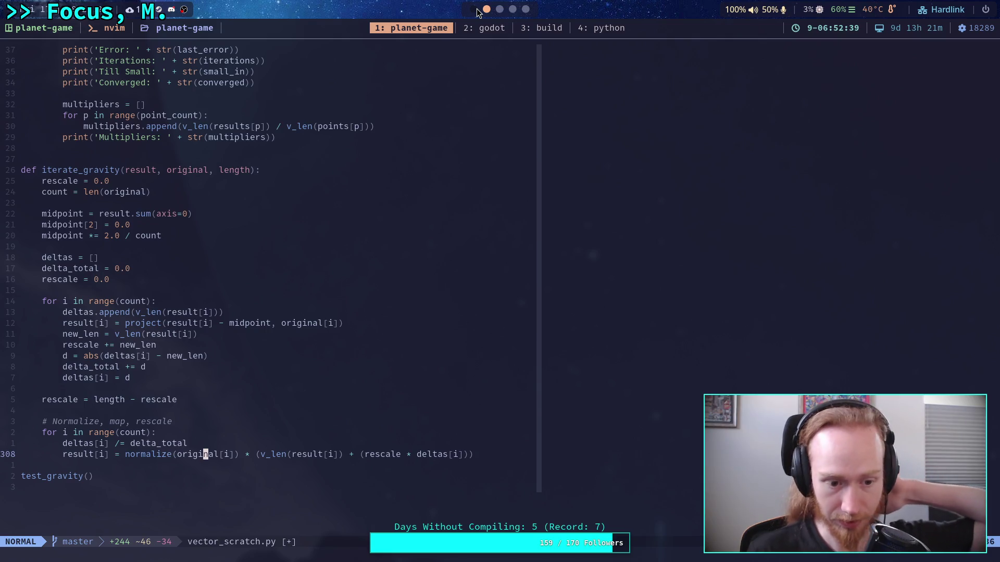
pyautogui.click(474, 9)
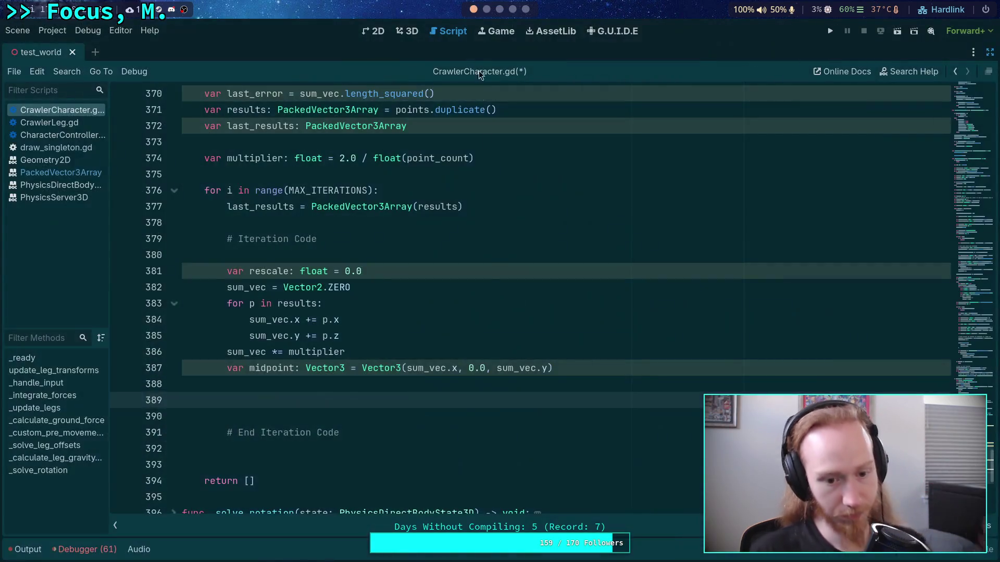
# Declare deltas as a PackedFloat64Array and resize it to point_count.
pyautogui.write('var delt')
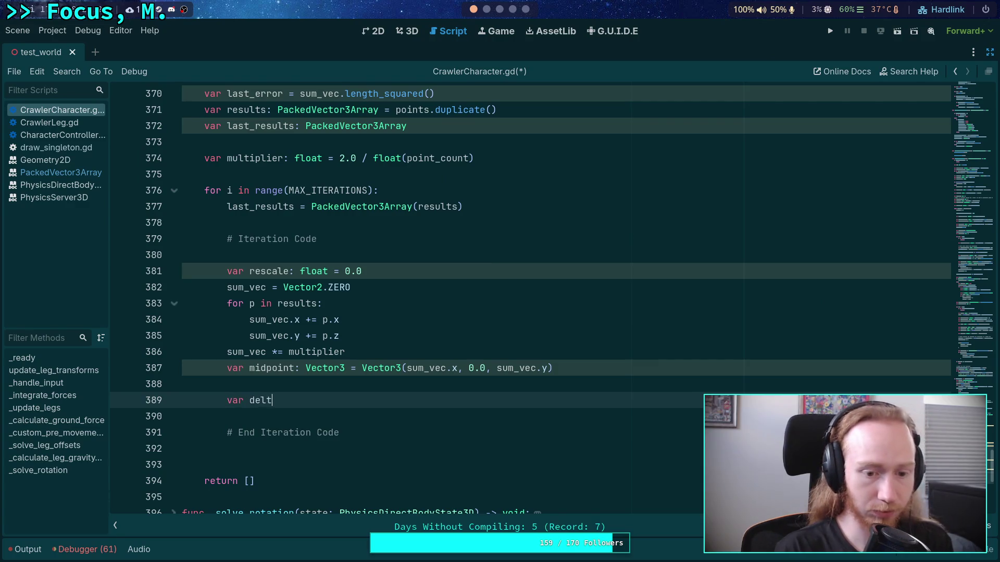
pyautogui.write('as: PackedFl')
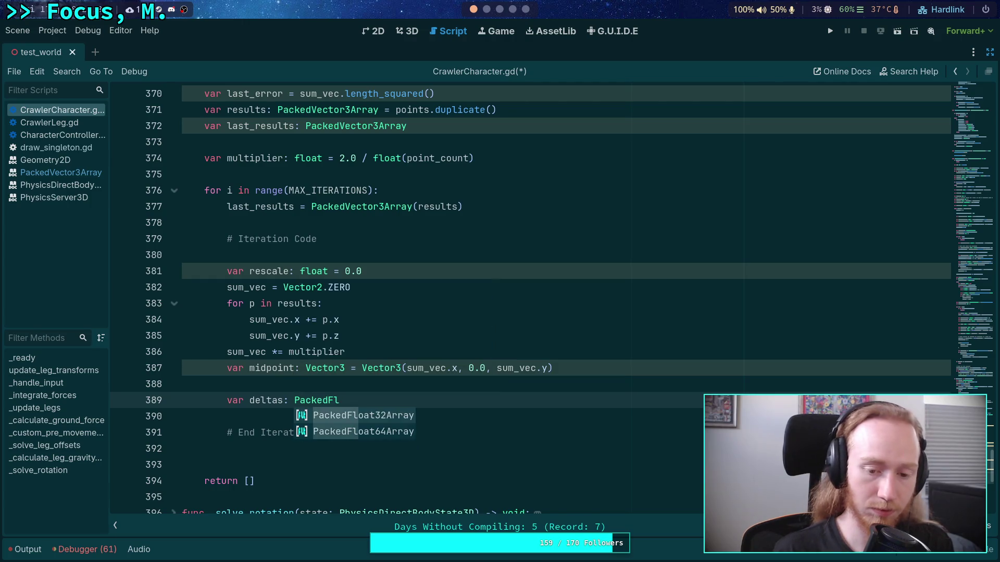
pyautogui.press('Down')
pyautogui.press('Return')
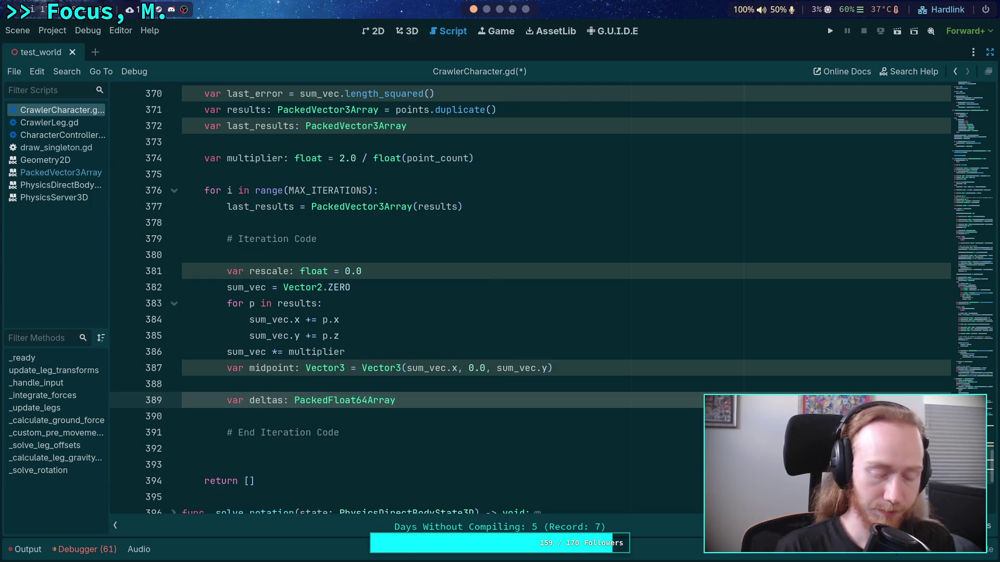
pyautogui.press('Return')
pyautogui.write('delt')
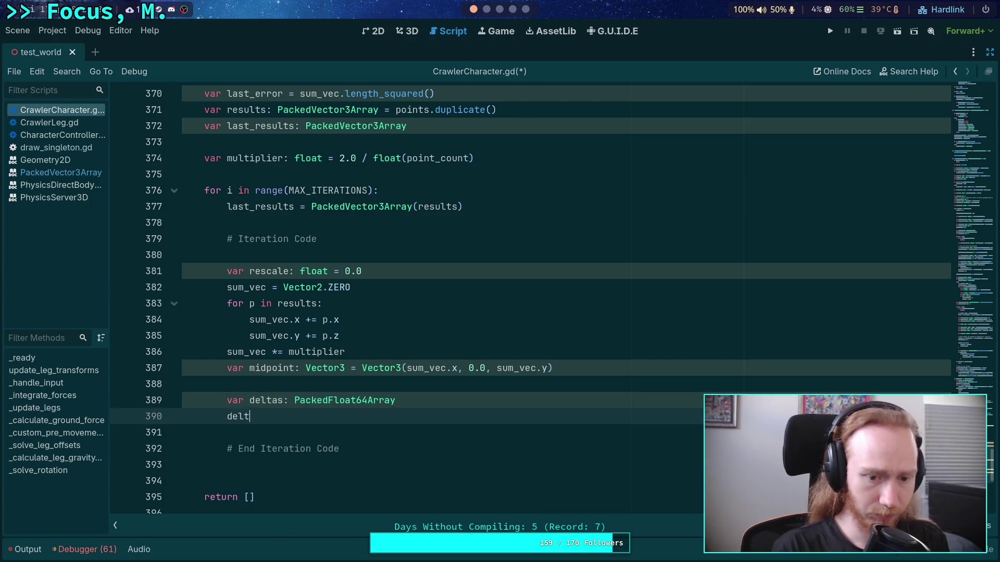
pyautogui.write('as.resize')
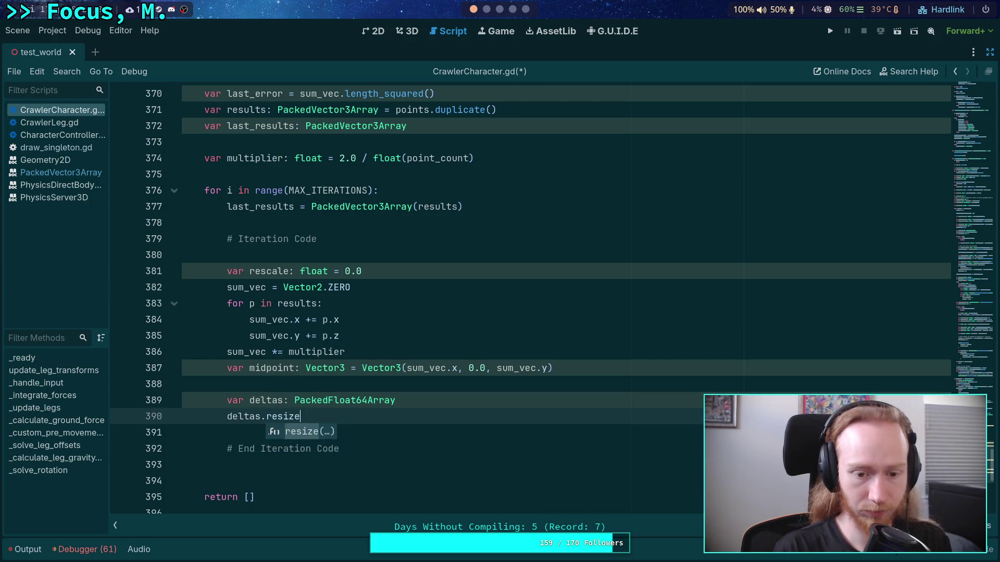
pyautogui.press('Return')
pyautogui.write('point_count')
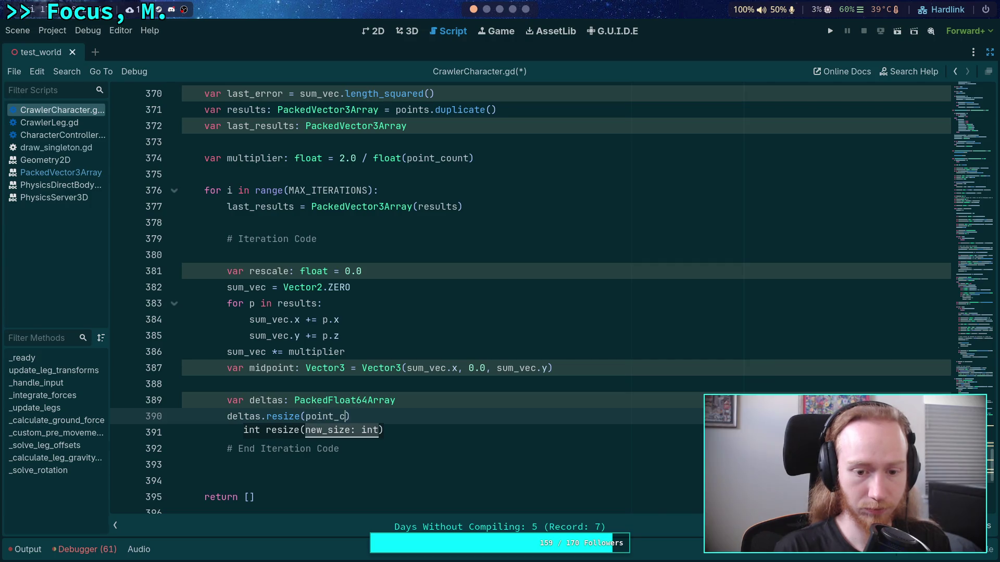
pyautogui.press('End')
pyautogui.press('Return')
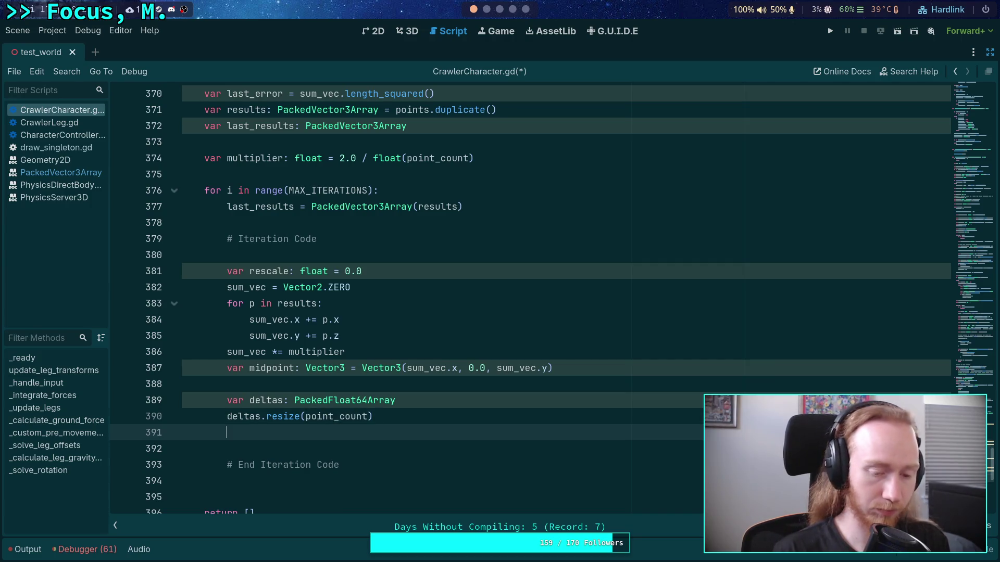
# Move the deltas declaration and resize lines above the MAX_ITERATIONS loop.
pyautogui.moveTo(323, 400); pyautogui.dragTo(317, 417)
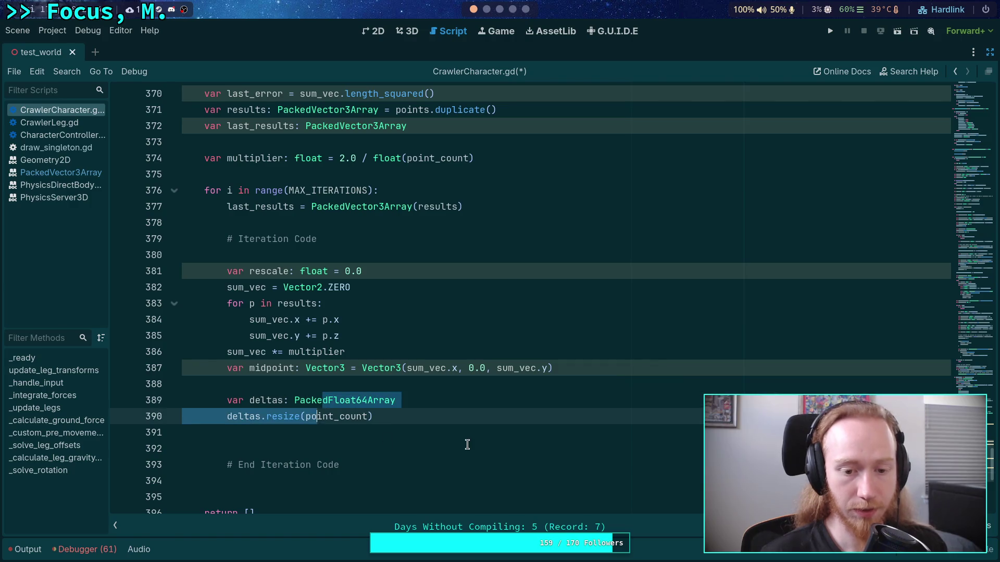
pyautogui.hotkey('alt', 'Up')
pyautogui.hotkey('alt', 'Up')
pyautogui.hotkey('alt', 'Up')
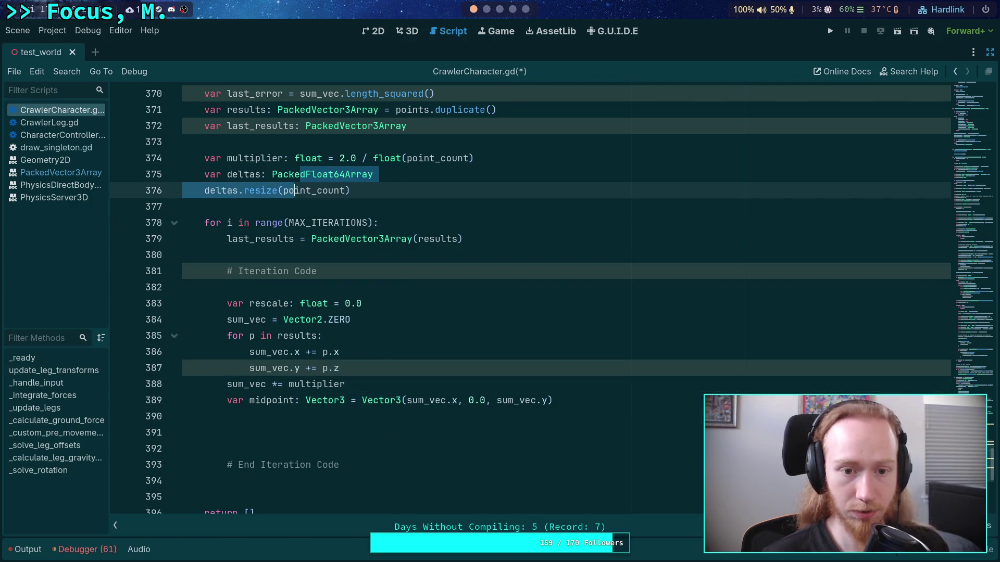
pyautogui.click(396, 417)
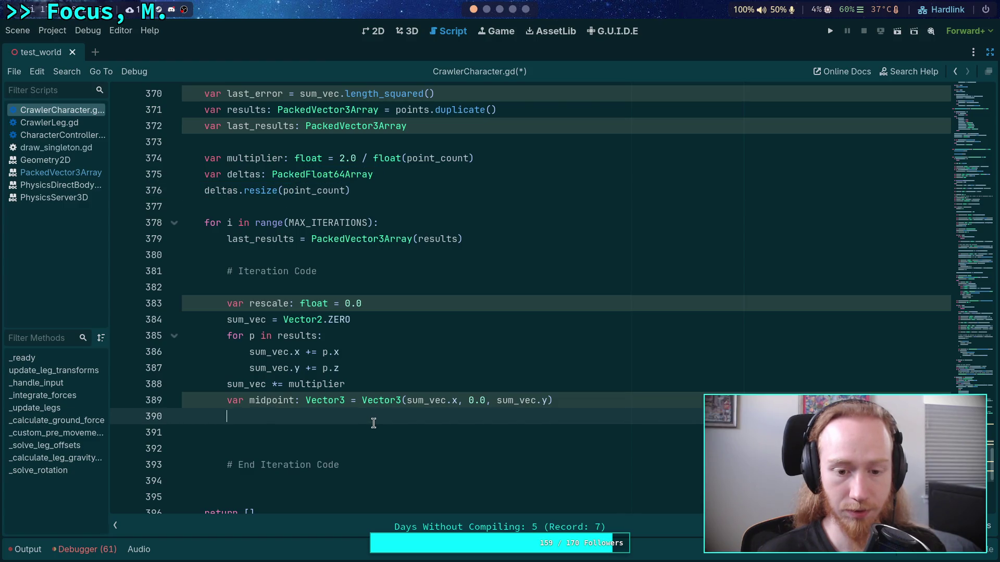
pyautogui.scroll(1, 372, 421)
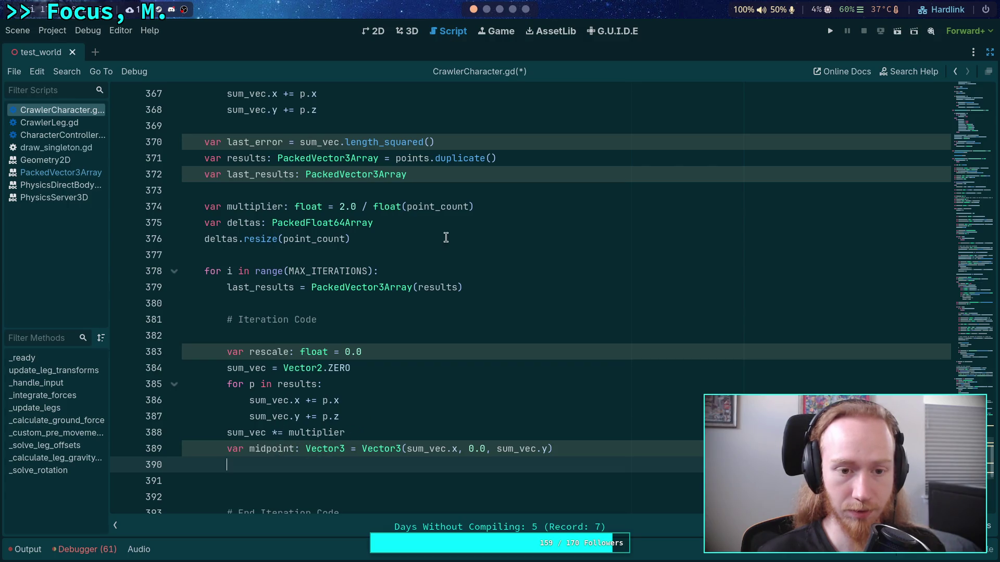
pyautogui.click(354, 448)
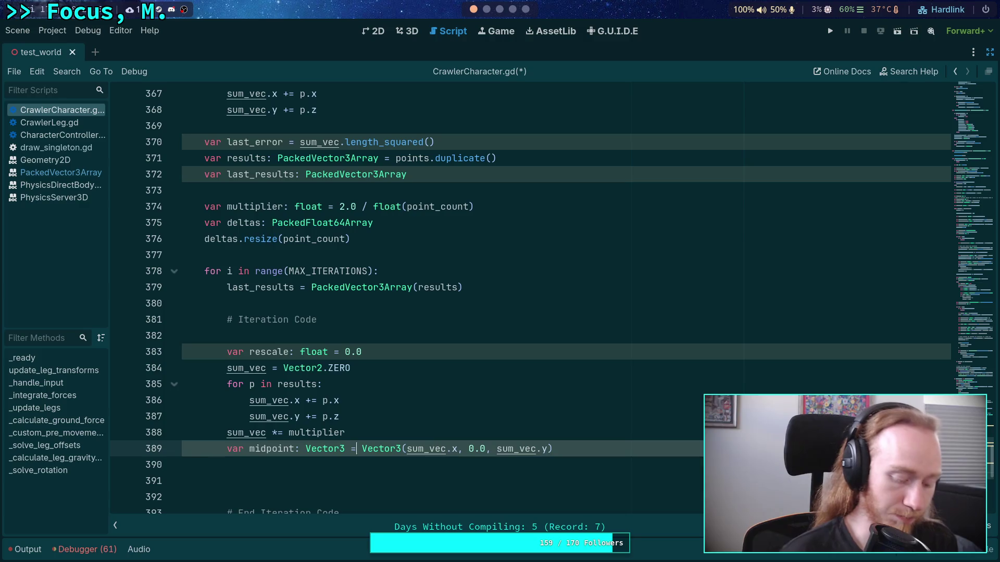
# Place a bare 'var midpoint: Vector3' declaration after multiplier, before the loop.
pyautogui.click(477, 224)
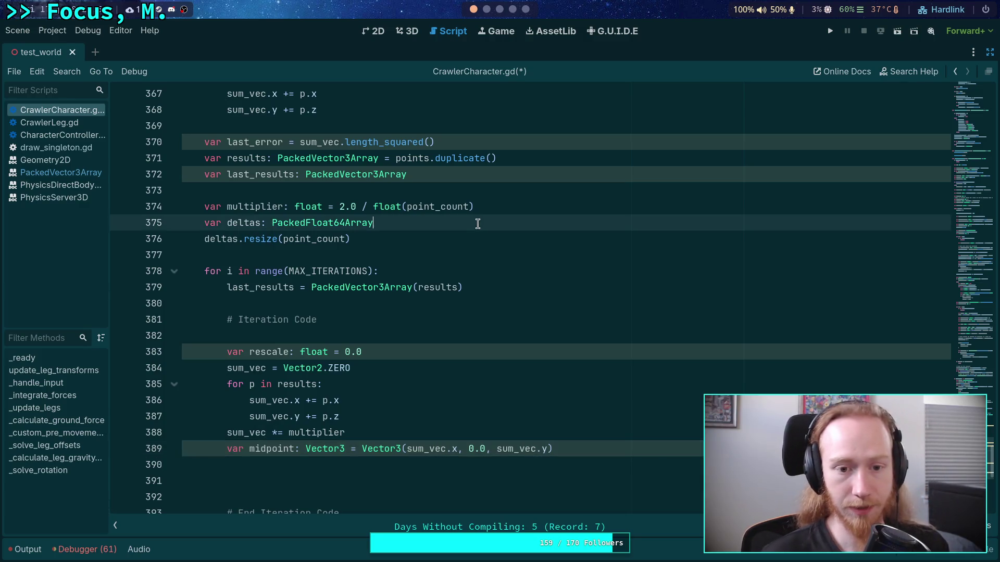
pyautogui.click(504, 211)
pyautogui.press('Return')
pyautogui.write('var midpoint: Vector3 = Vector3(sum_vec.x, 0.0, sum_vec.y)')
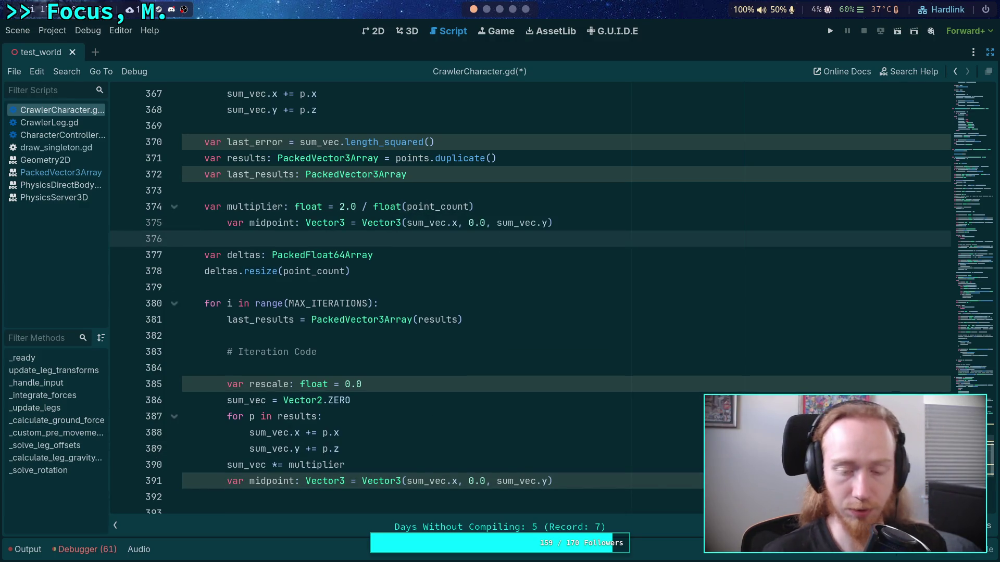
pyautogui.press('Up')
pyautogui.hotkey('shift', 'Tab')
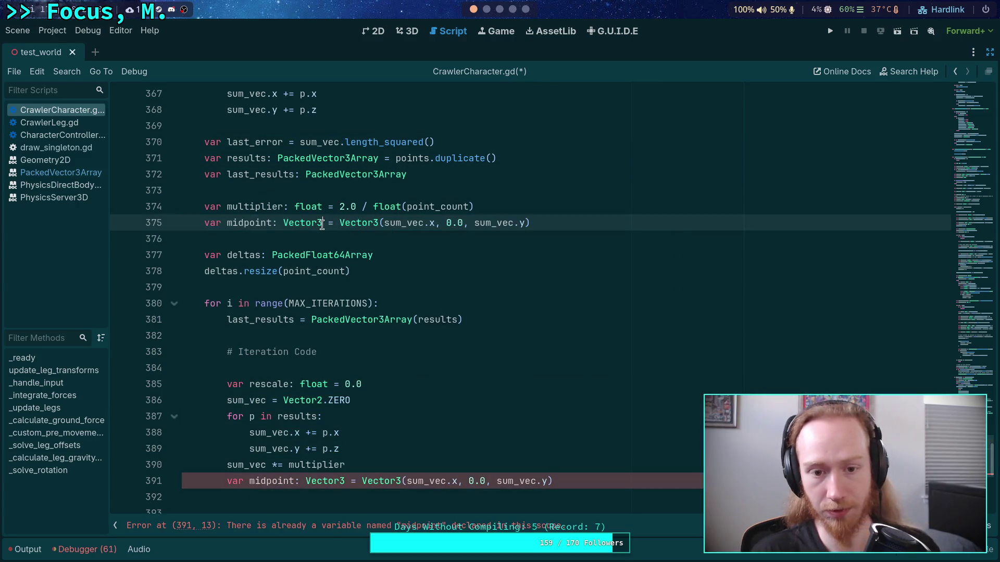
pyautogui.moveTo(323, 223); pyautogui.dragTo(581, 219)
pyautogui.click(352, 228)
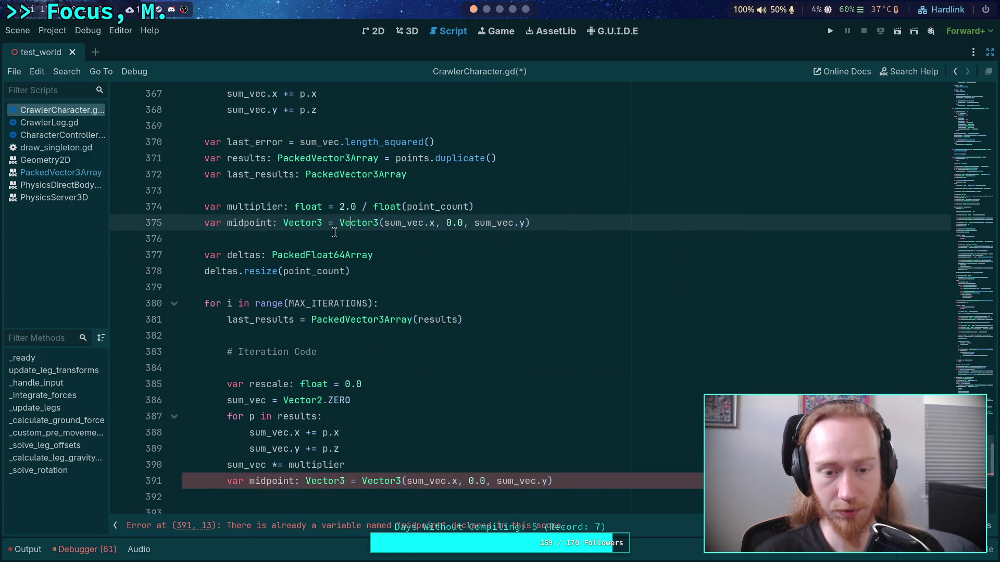
pyautogui.moveTo(336, 237)
pyautogui.mouseDown()
pyautogui.moveTo(339, 224)
pyautogui.moveTo(323, 222)
pyautogui.mouseUp()
pyautogui.press('BackSpace')
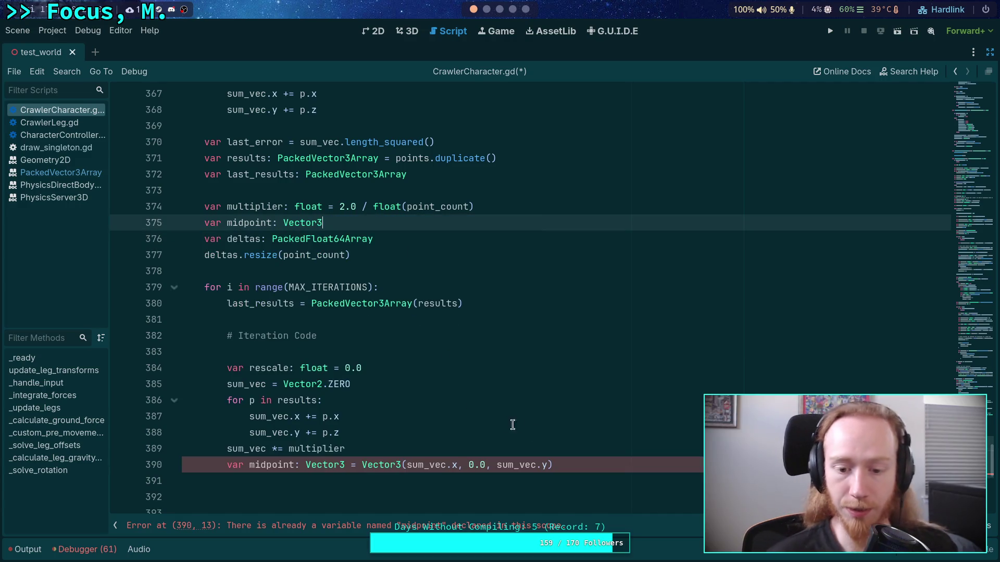
# Add midpoint.x = sum_vec.x and midpoint.z = sum_vec.y after the sum_vec multiplier line.
pyautogui.click(397, 453)
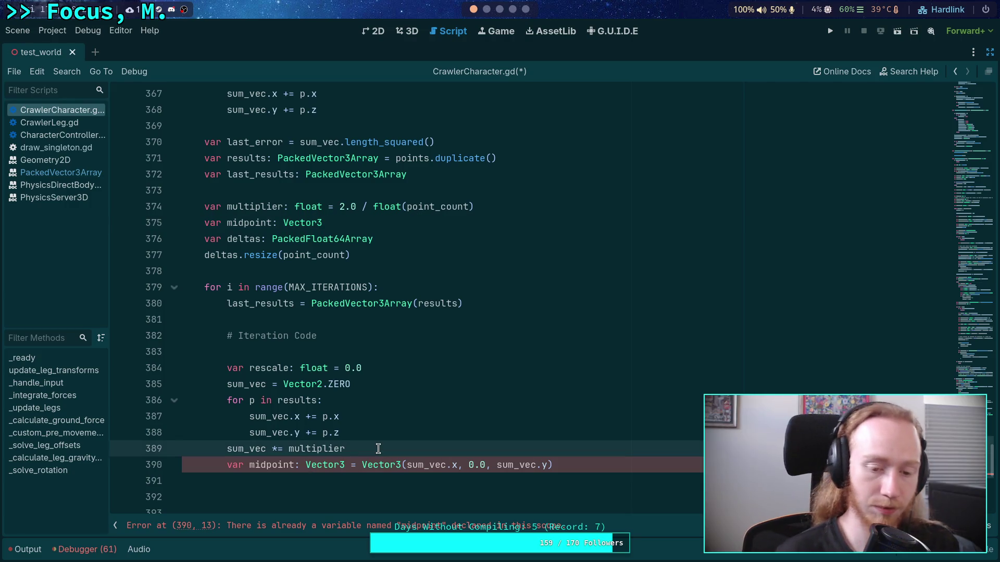
pyautogui.press('Return')
pyautogui.press('Return')
pyautogui.write('mid')
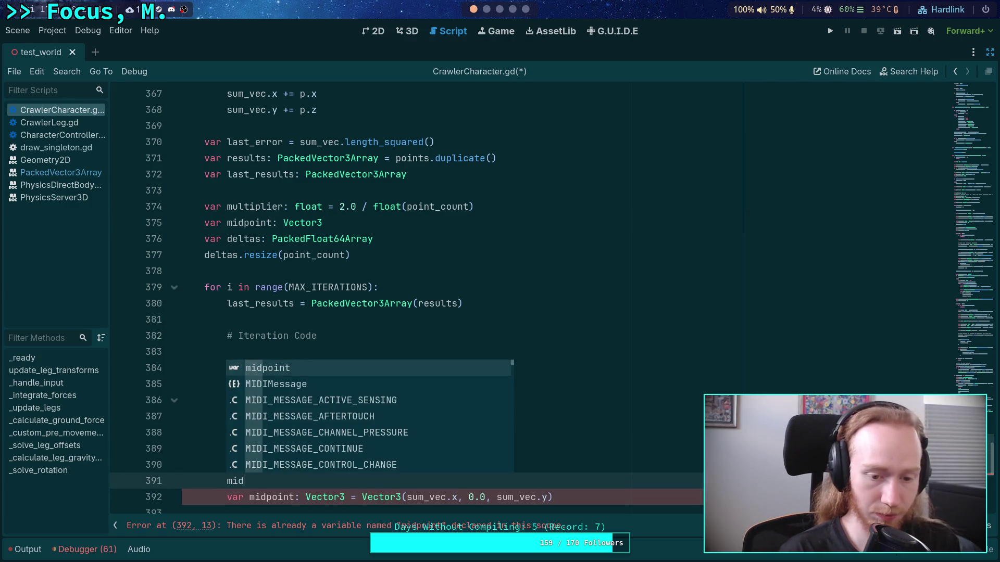
pyautogui.press('Return')
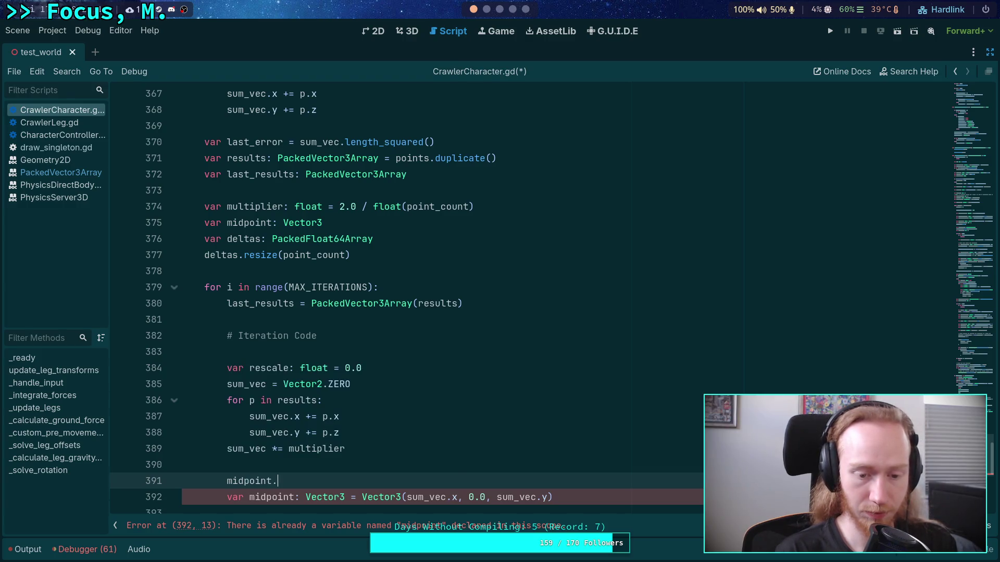
pyautogui.write('x = ')
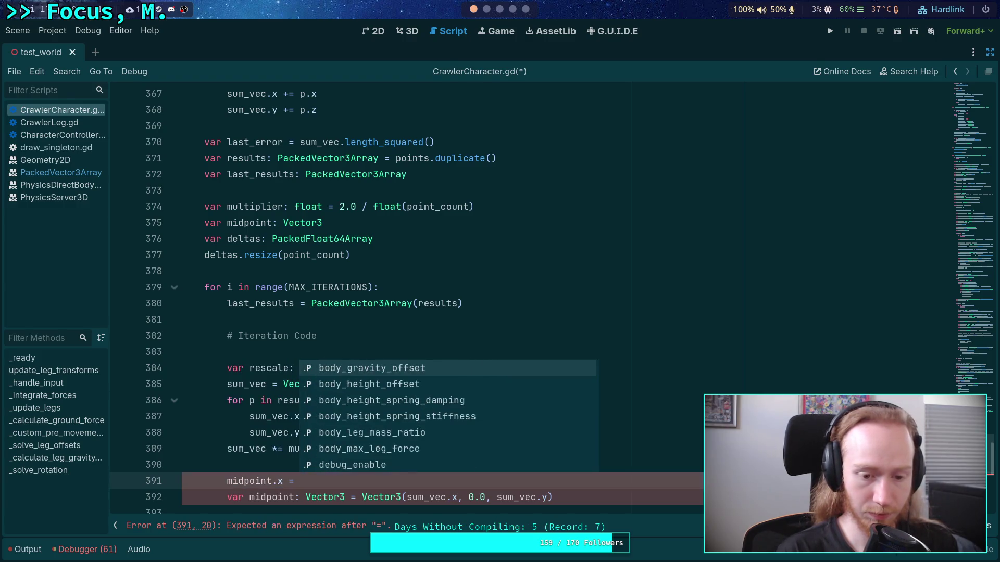
pyautogui.write('sum_vec.x')
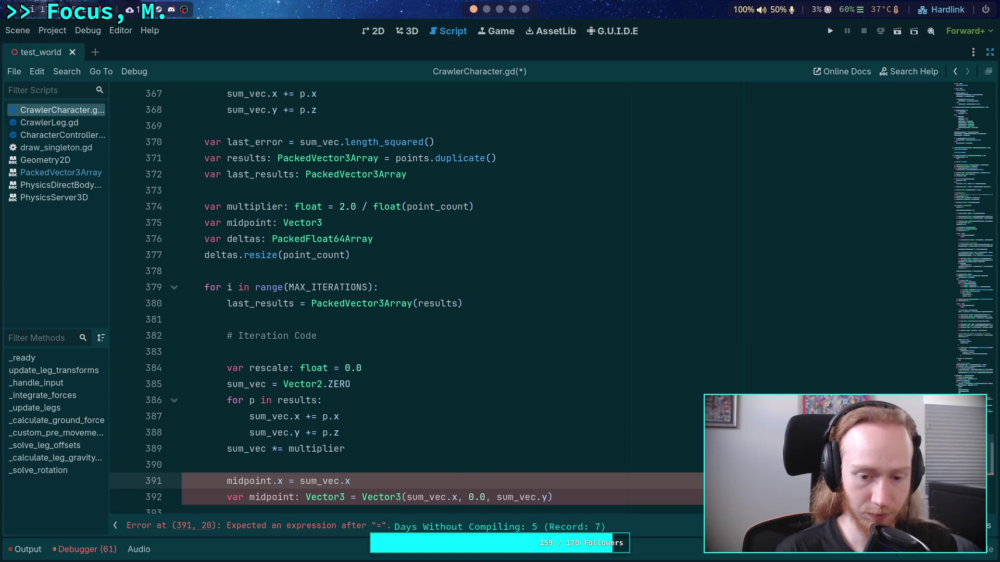
pyautogui.press('Return')
pyautogui.write('midpoint.')
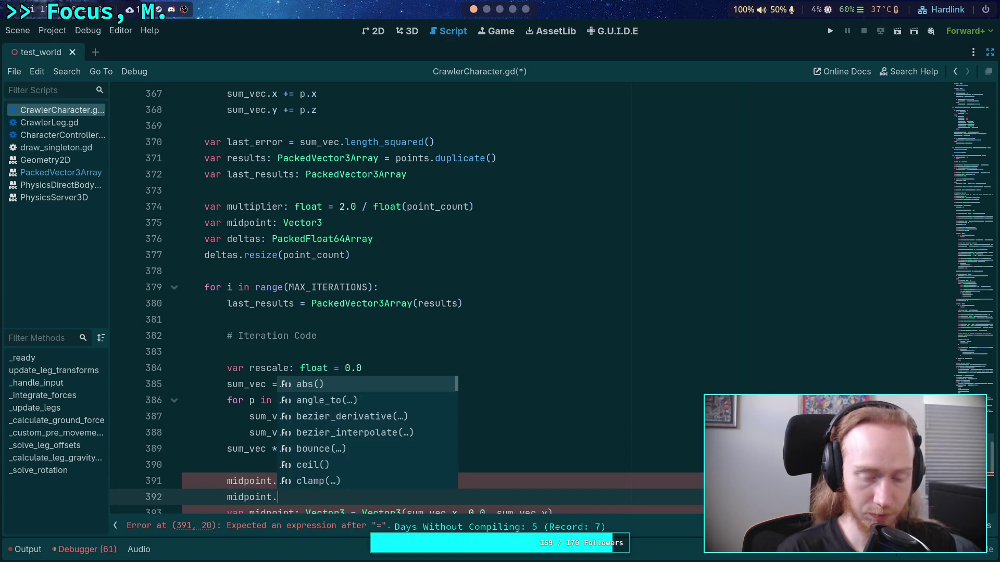
pyautogui.write('z = sumZ')
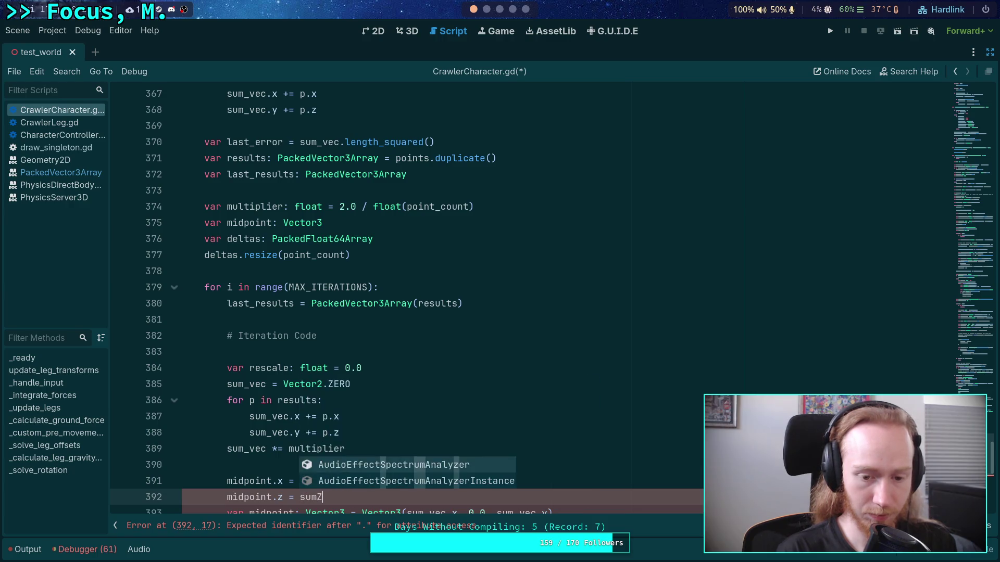
pyautogui.press('BackSpace')
pyautogui.write('_vi ')
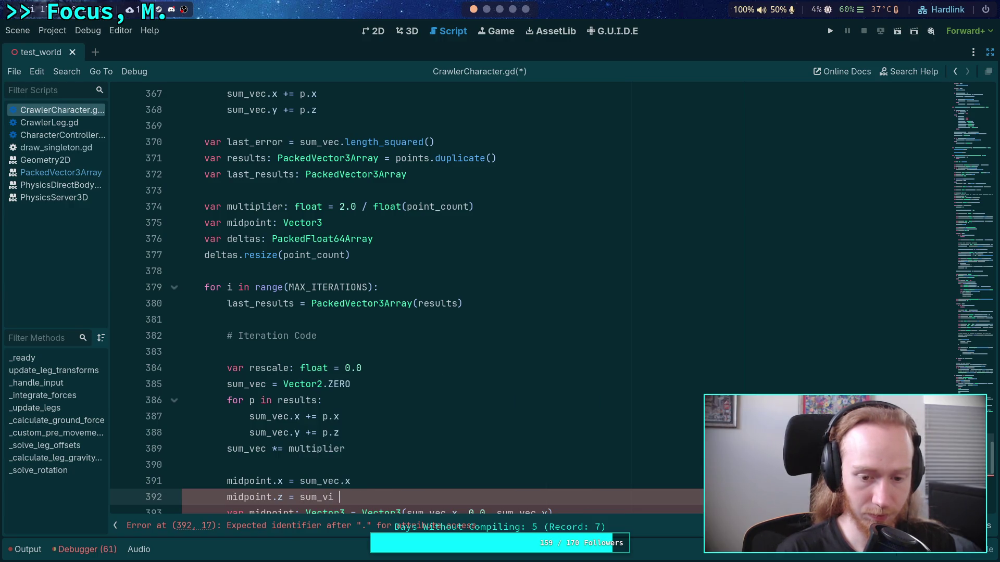
pyautogui.write('ec.y')
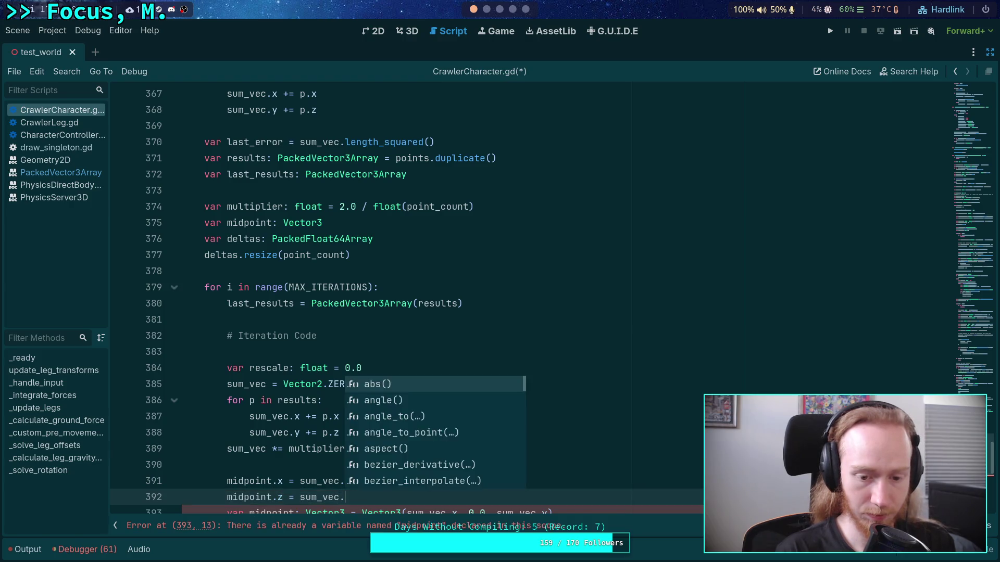
# Delete the old in-loop midpoint declaration and the extra blank lines.
pyautogui.scroll(-2, 546, 415)
pyautogui.click(547, 416)
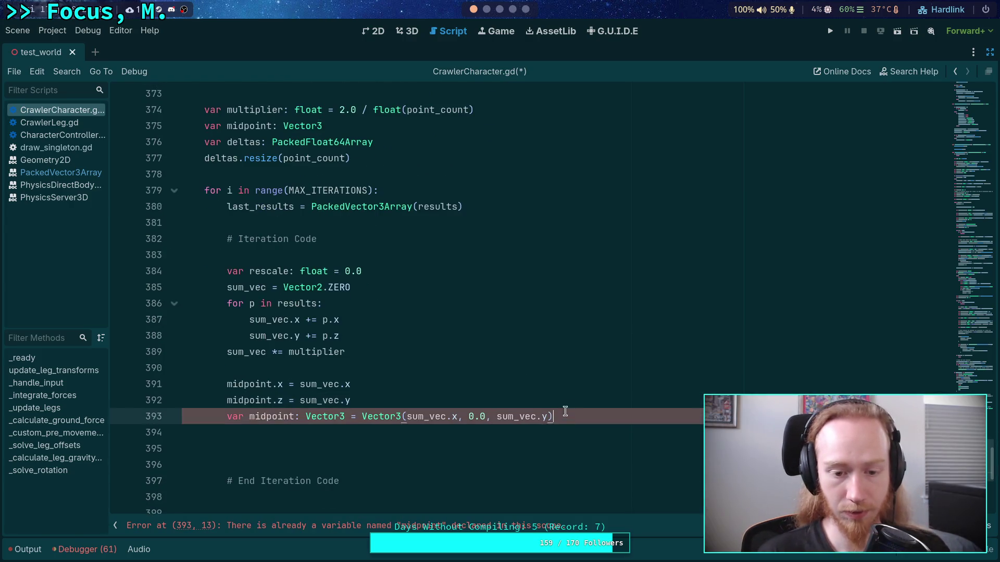
pyautogui.hotkey('shift', 'Home')
pyautogui.press('BackSpace')
pyautogui.press('BackSpace')
pyautogui.press('BackSpace')
pyautogui.click(397, 424)
pyautogui.press('BackSpace')
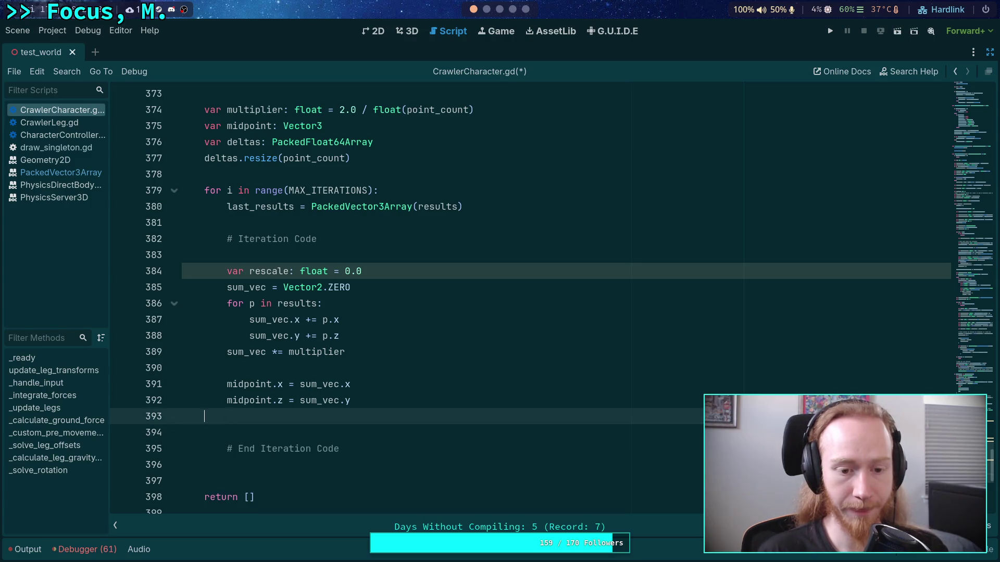
pyautogui.press('BackSpace')
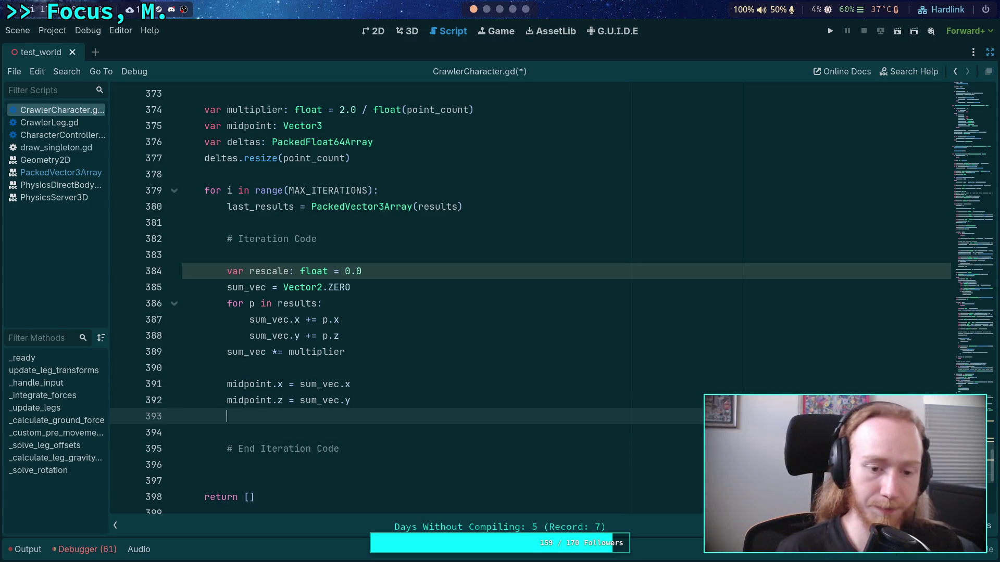
# Declare var delta_total: float = 0.0 below the midpoint assignments, per the Python reference.
pyautogui.press('Return')
pyautogui.press('Return')
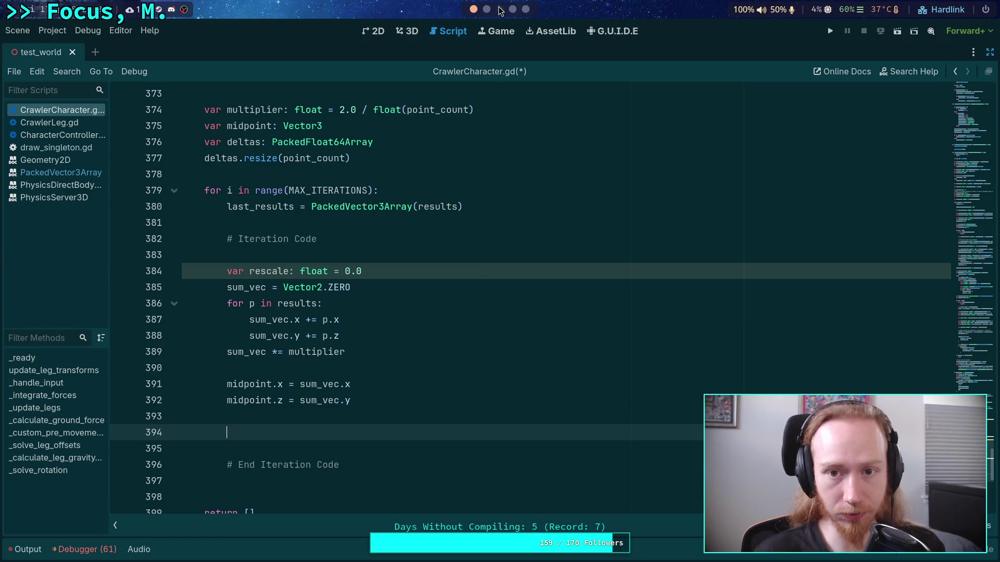
pyautogui.scroll(1, 402, 268)
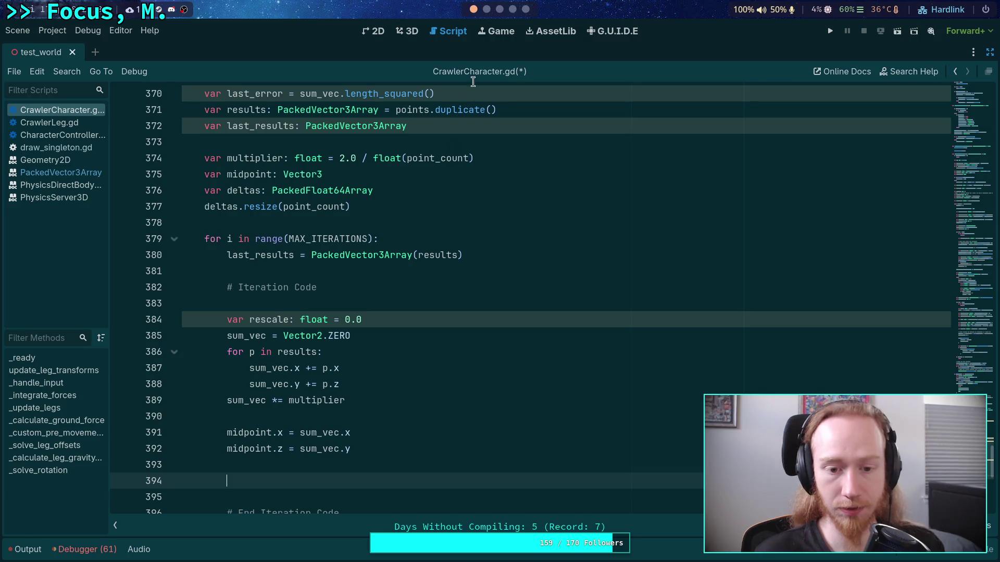
pyautogui.scroll(-1, 457, 198)
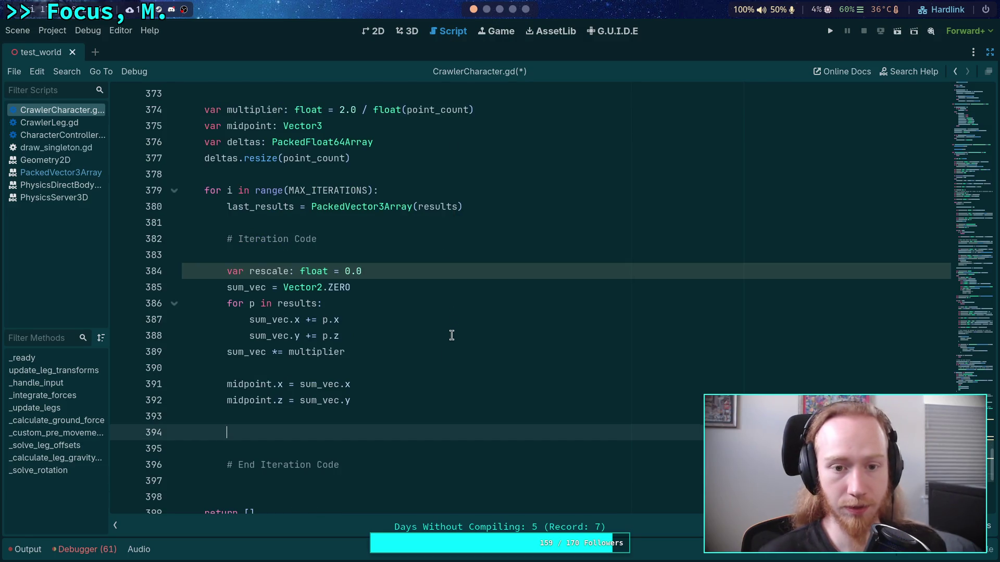
pyautogui.write('for')
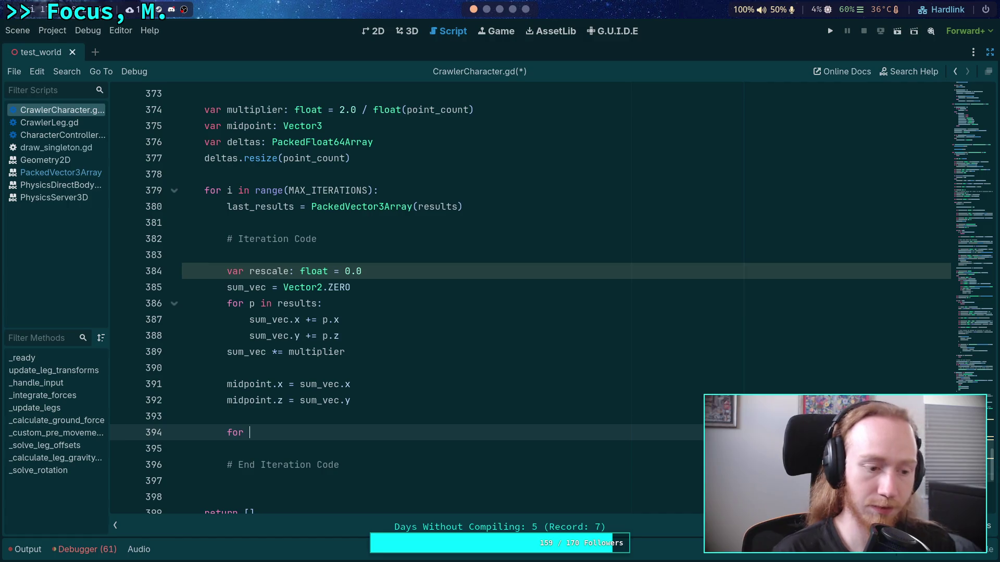
pyautogui.click(487, 9)
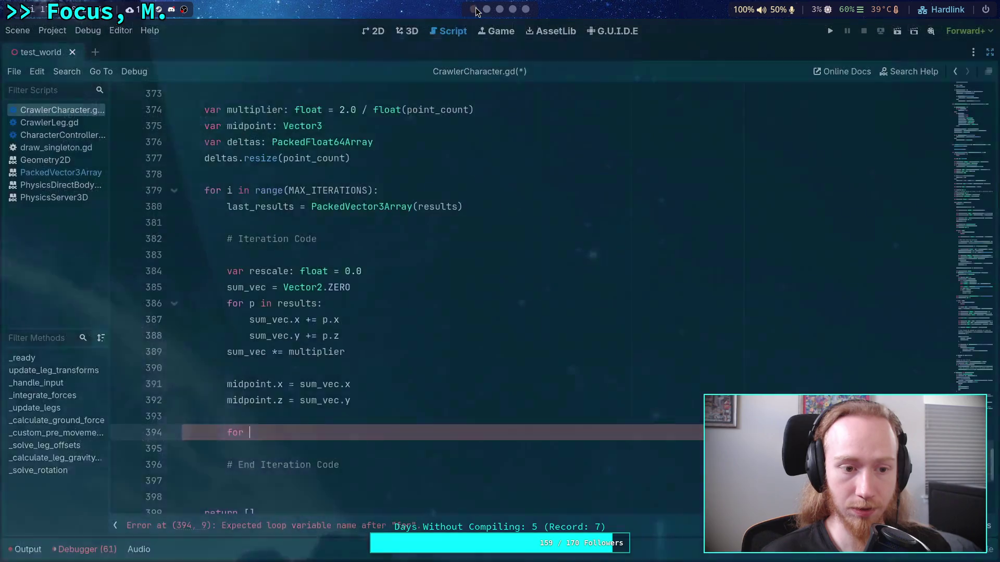
pyautogui.click(474, 9)
pyautogui.moveTo(264, 435); pyautogui.dragTo(227, 432)
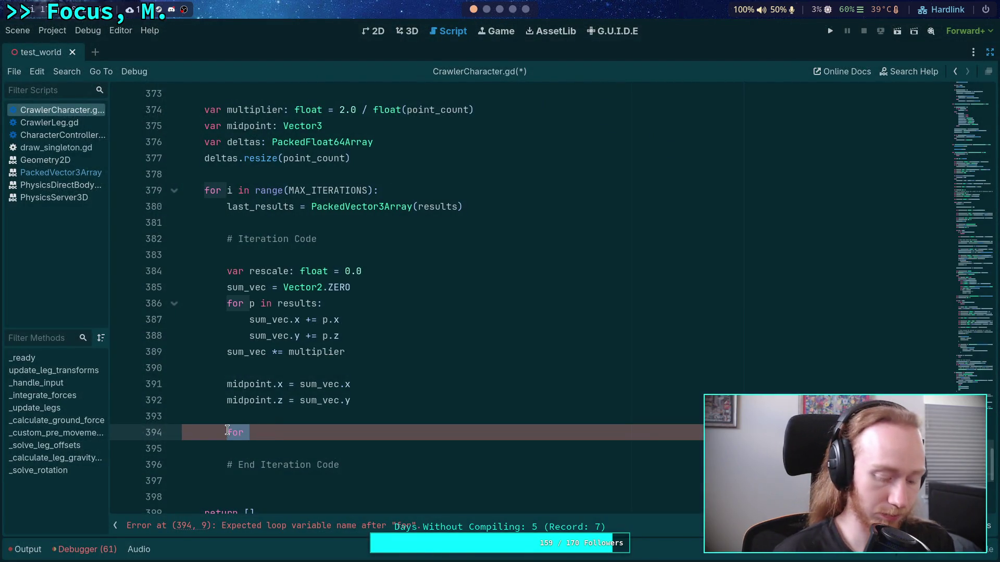
pyautogui.write('var delta_')
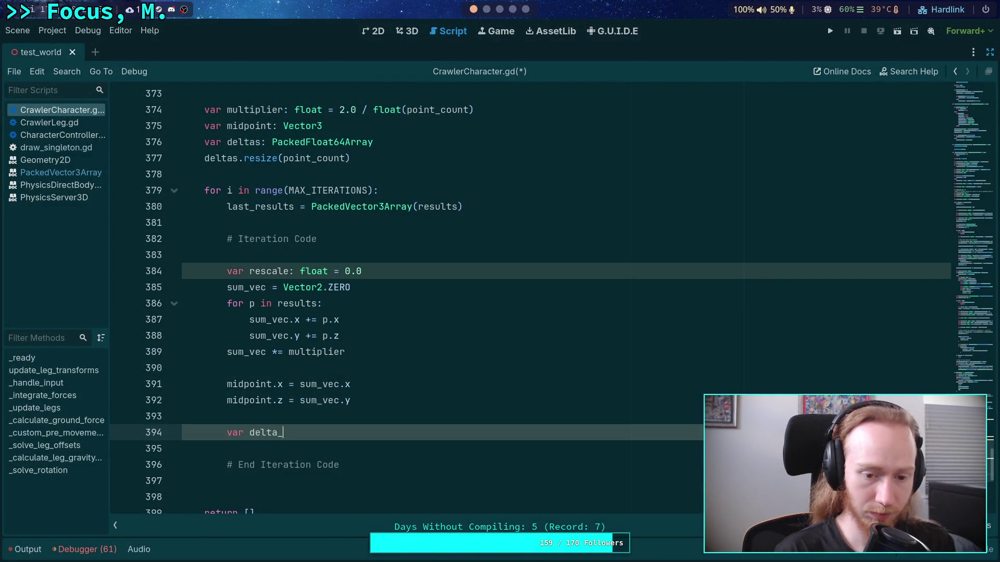
pyautogui.write('total: float ')
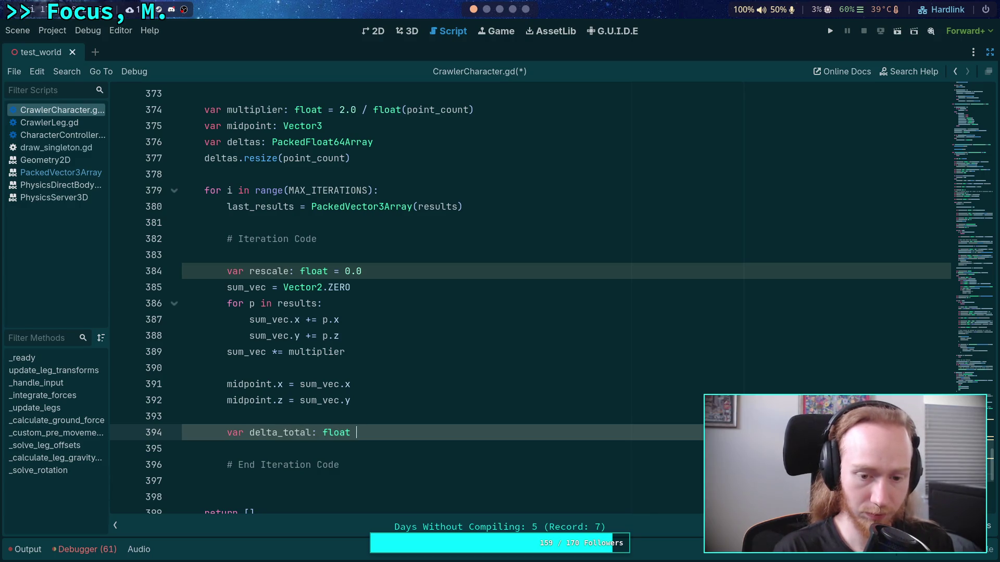
pyautogui.write('= 0.0')
pyautogui.press('Return')
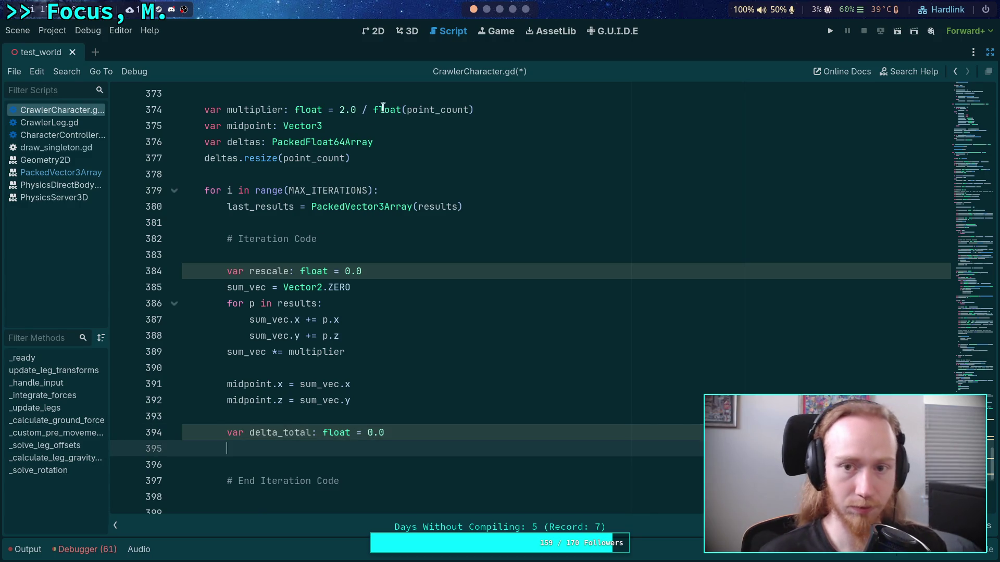
# Begin a 'for p in range(point_count)' loop after rechecking the Python code.
pyautogui.press('super+1')
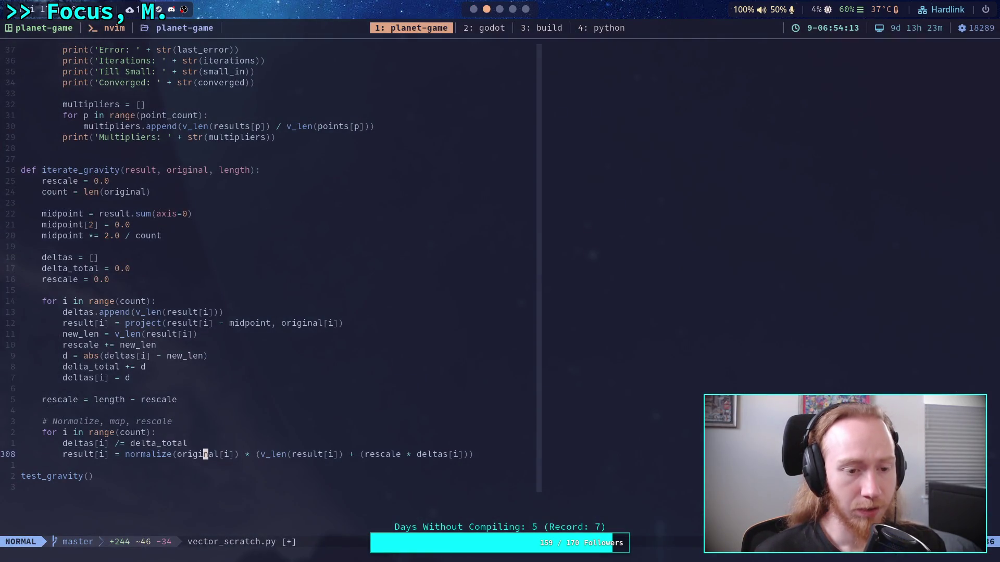
pyautogui.press('super+1')
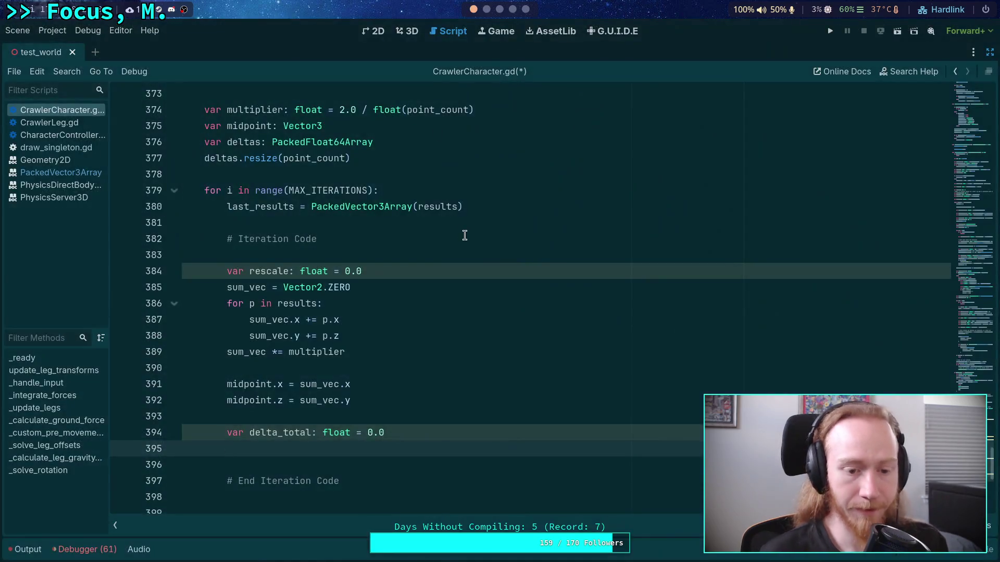
pyautogui.write('for ')
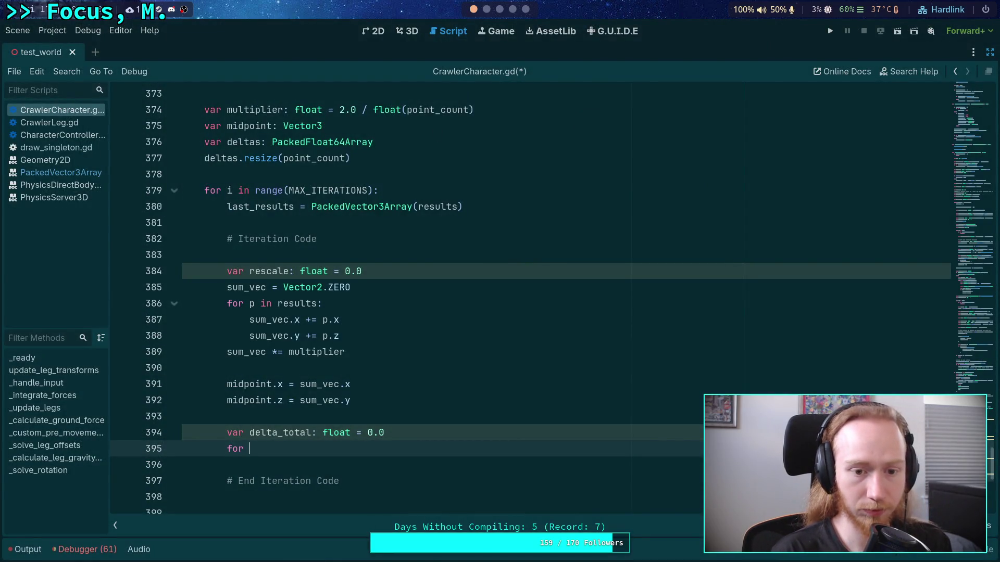
pyautogui.write('p in ran')
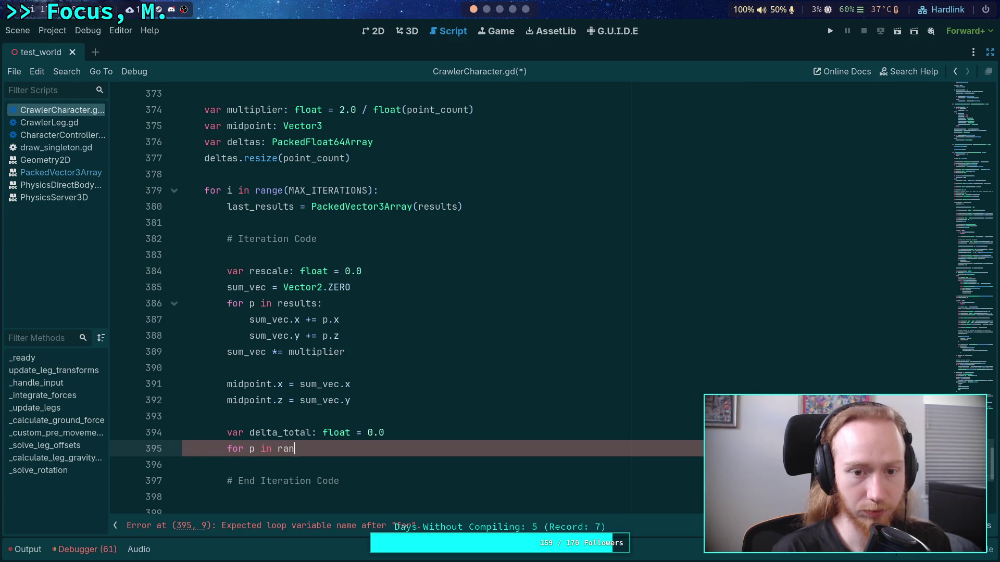
pyautogui.write('ge(point_count):')
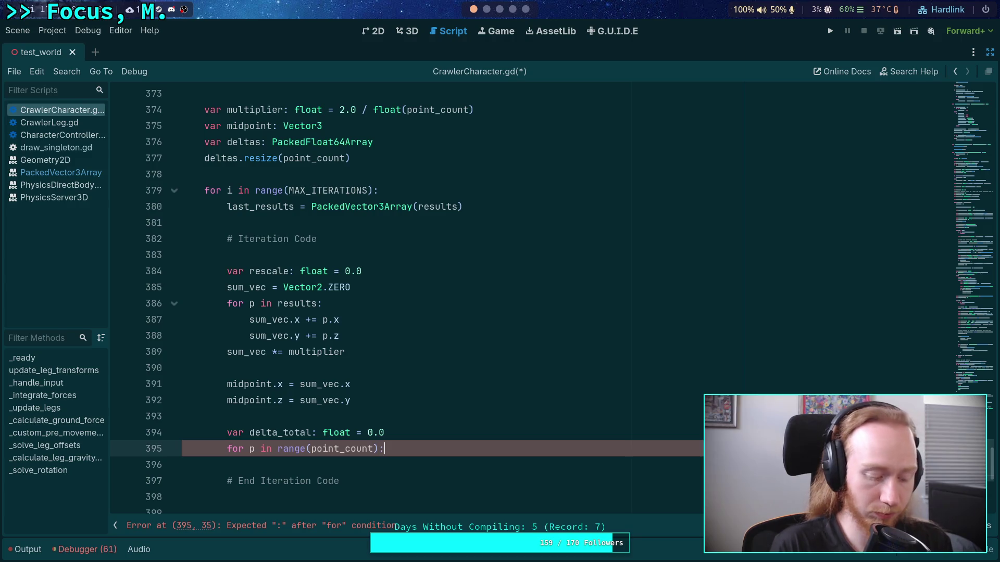
# Give the point_count loop the body deltas[p] = results[p].length() with a blank line below.
pyautogui.press('super+1')
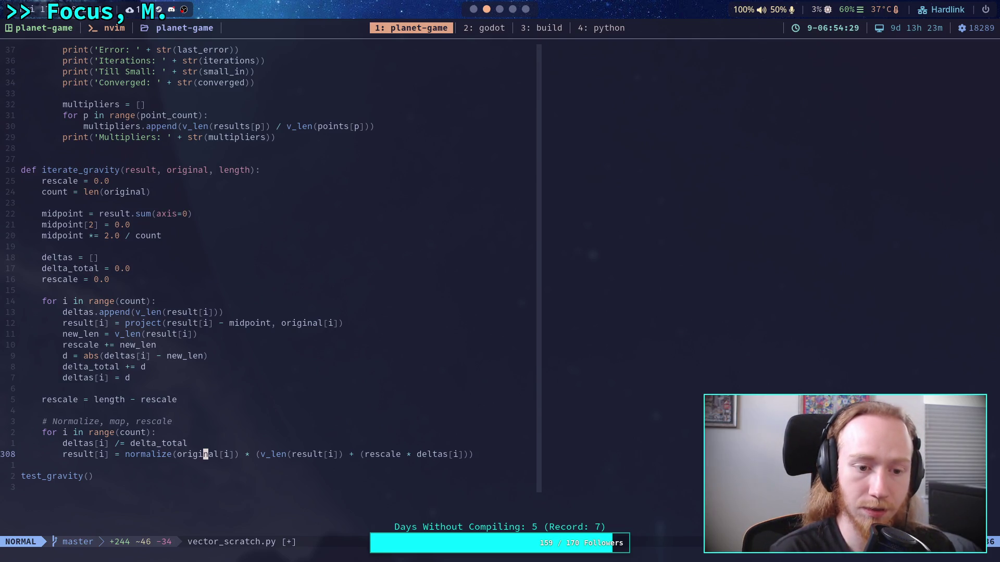
pyautogui.press('super+2')
pyautogui.scroll(-1, 476, 263)
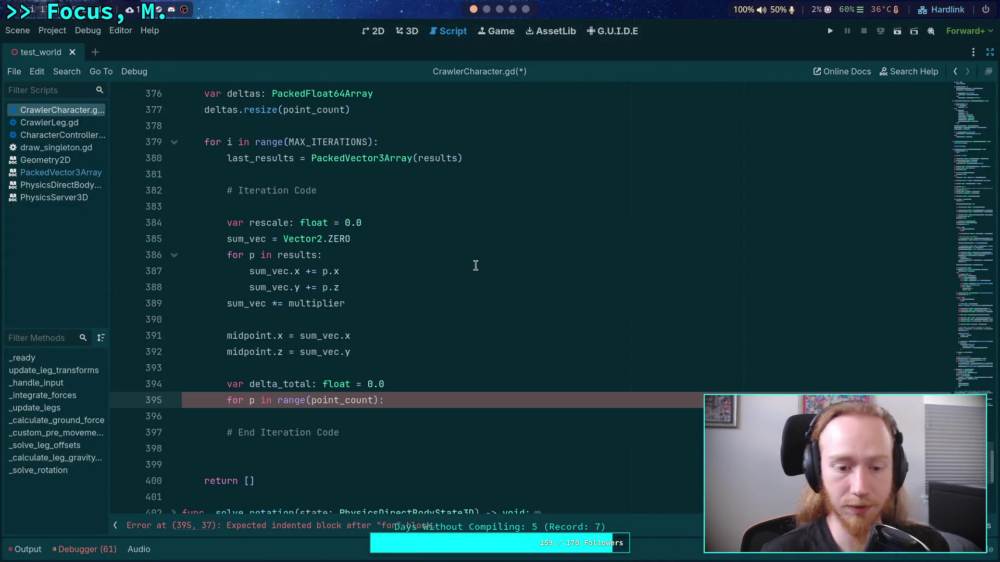
pyautogui.press('Return')
pyautogui.write('deltas[')
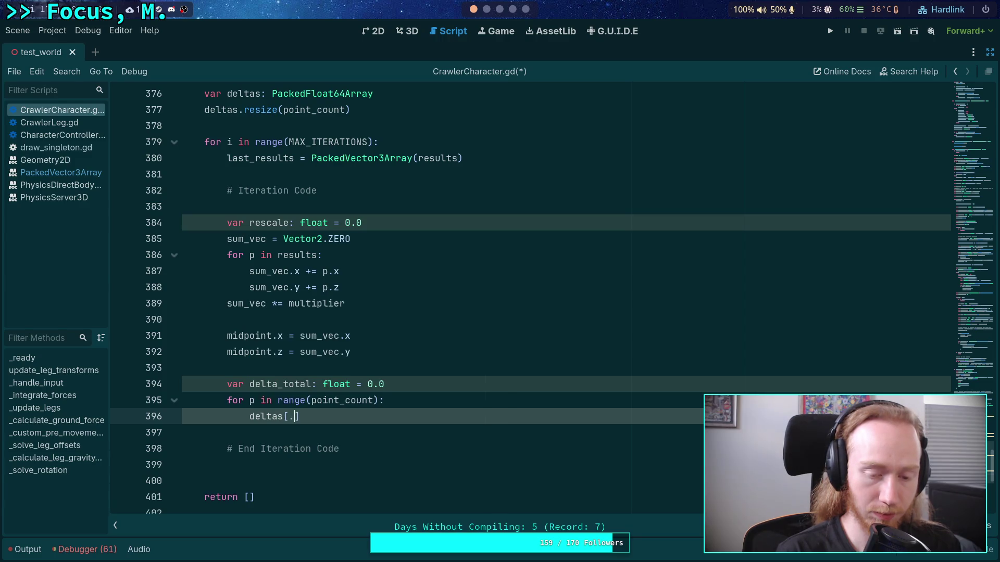
pyautogui.write('p] = ')
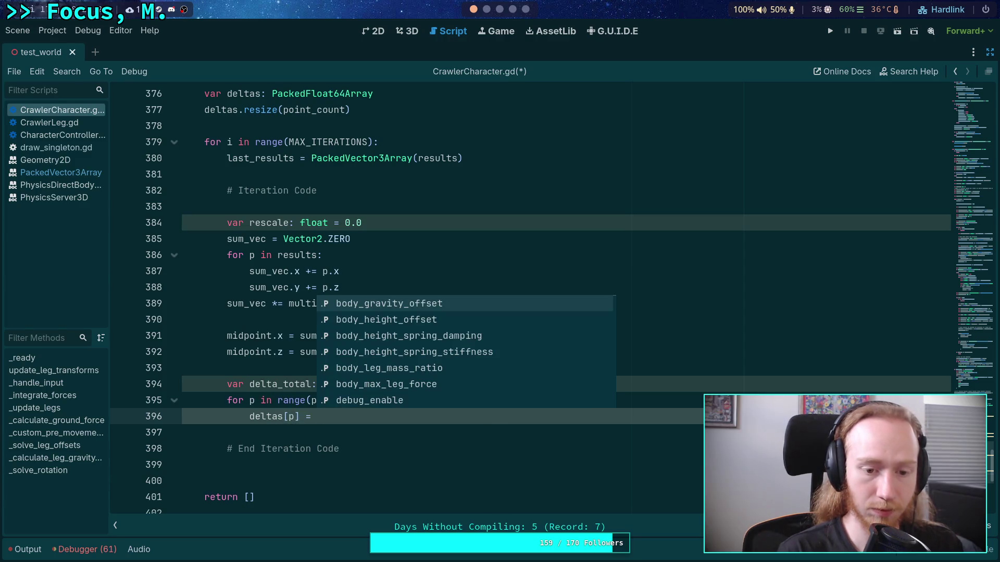
pyautogui.write('r')
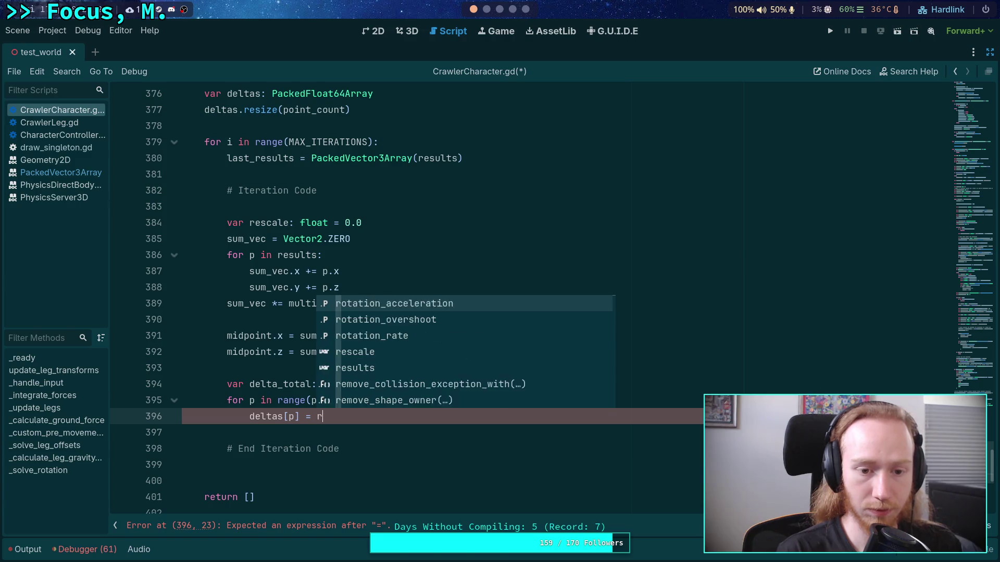
pyautogui.write('esults[p].leng')
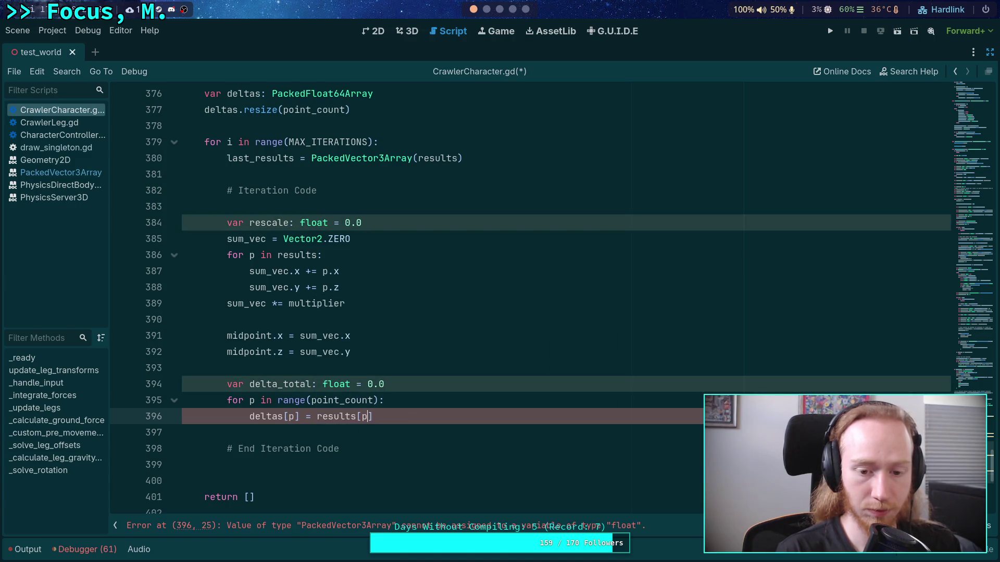
pyautogui.press('Return')
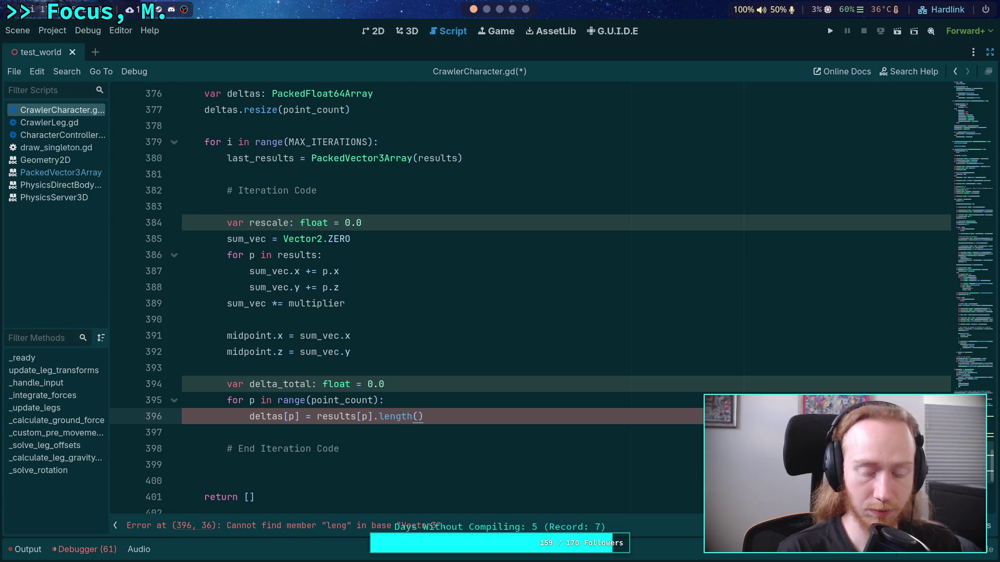
pyautogui.press('Return')
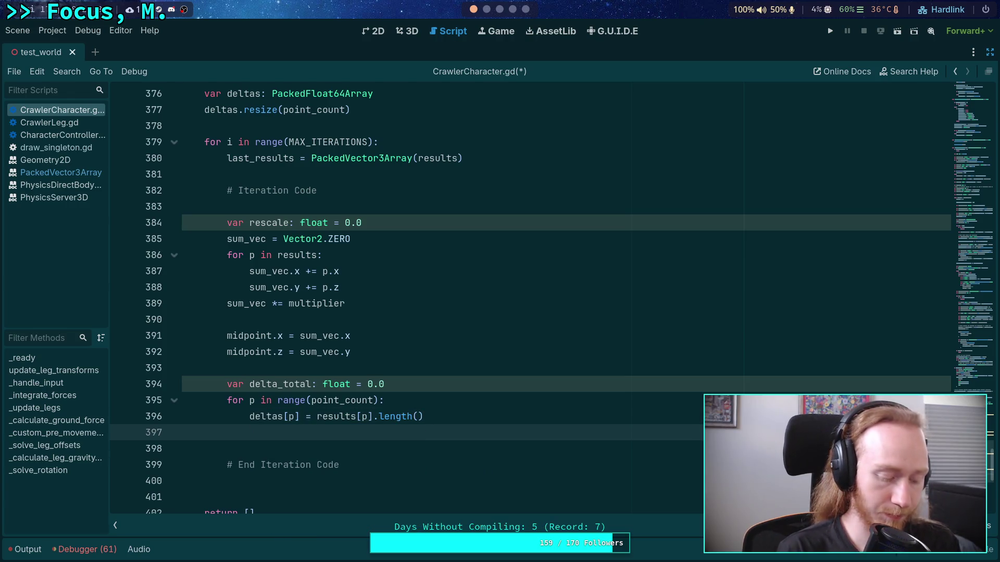
pyautogui.press('super+2')
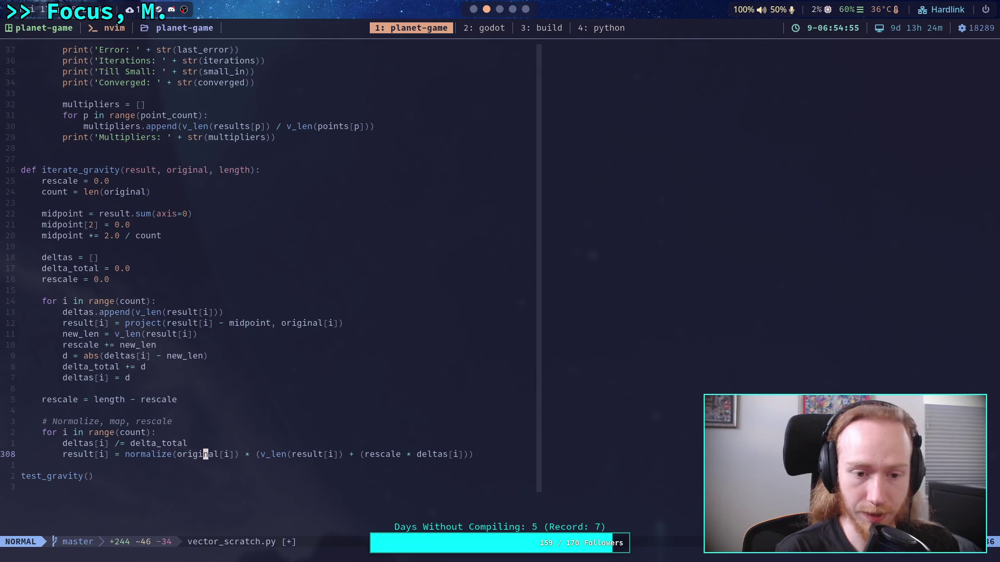
# Return to CrawlerCharacter.gd in Godot after reading iterate_gravity in vector_scratch.py.
pyautogui.press('super+2')
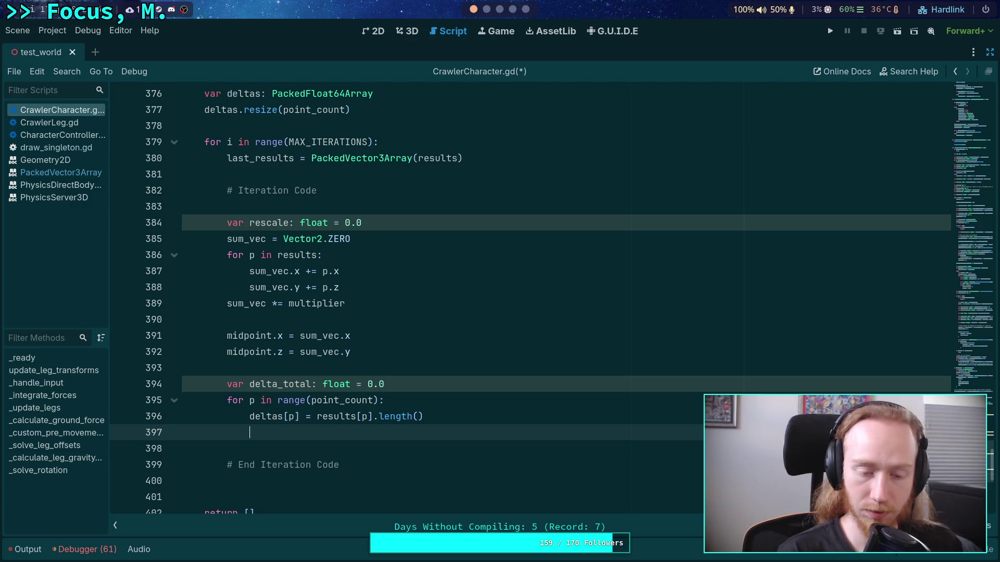
# Write results[p] = (results[p] - midpoint).project(points[p]) on line 397, then view the Python reference.
pyautogui.write('results[.')
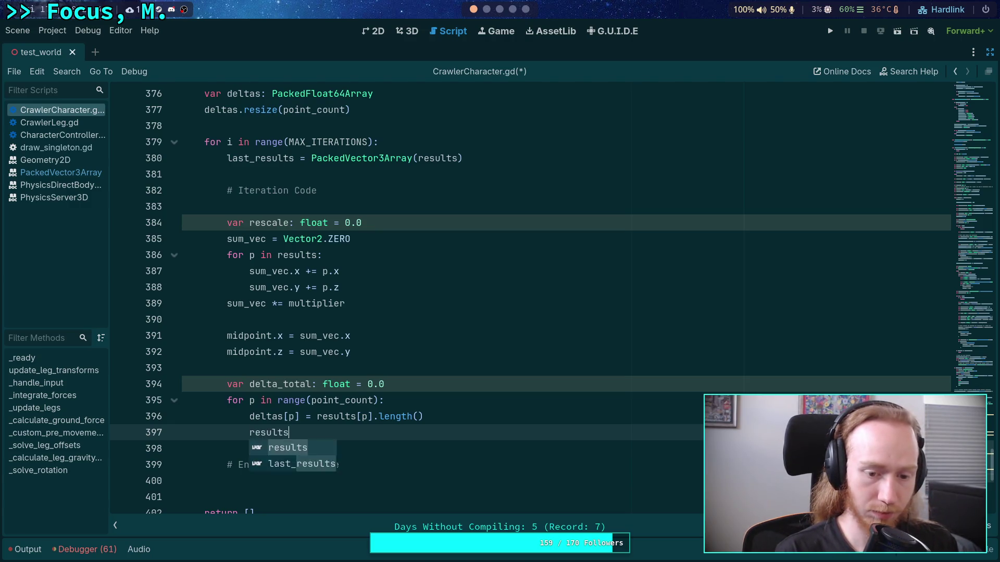
pyautogui.write('] =')
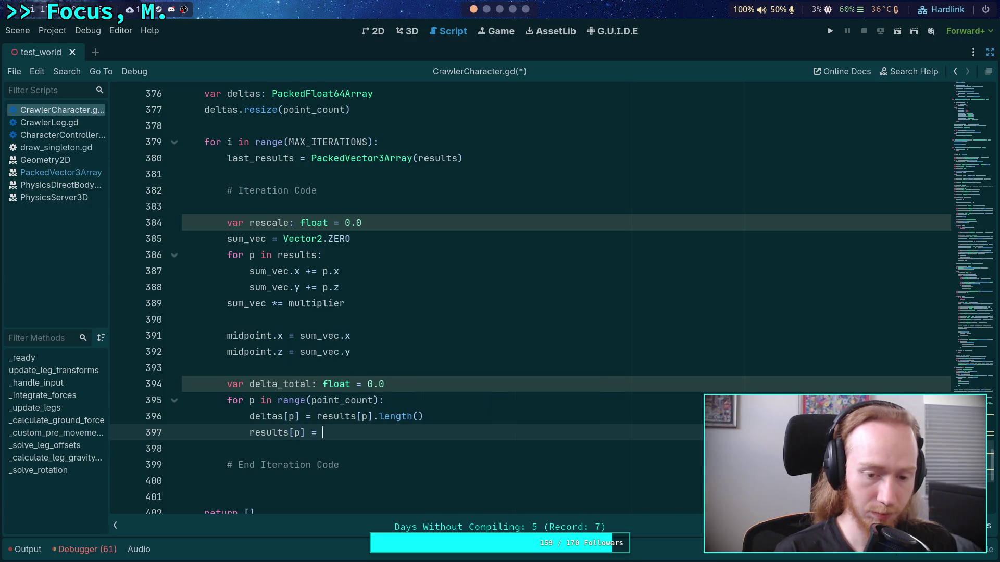
pyautogui.write('(')
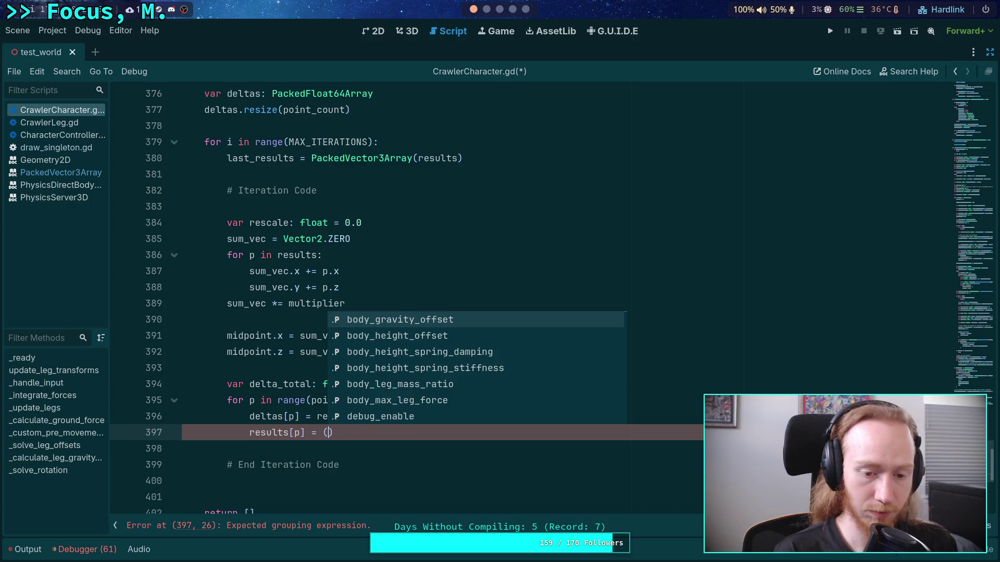
pyautogui.write('results[.')
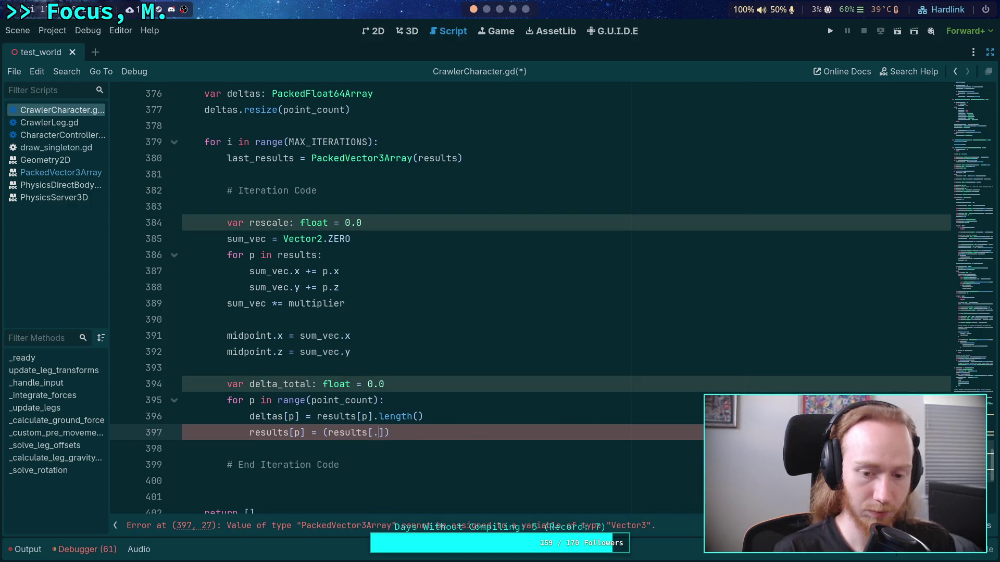
pyautogui.press('BackSpace')
pyautogui.write('p] - mid')
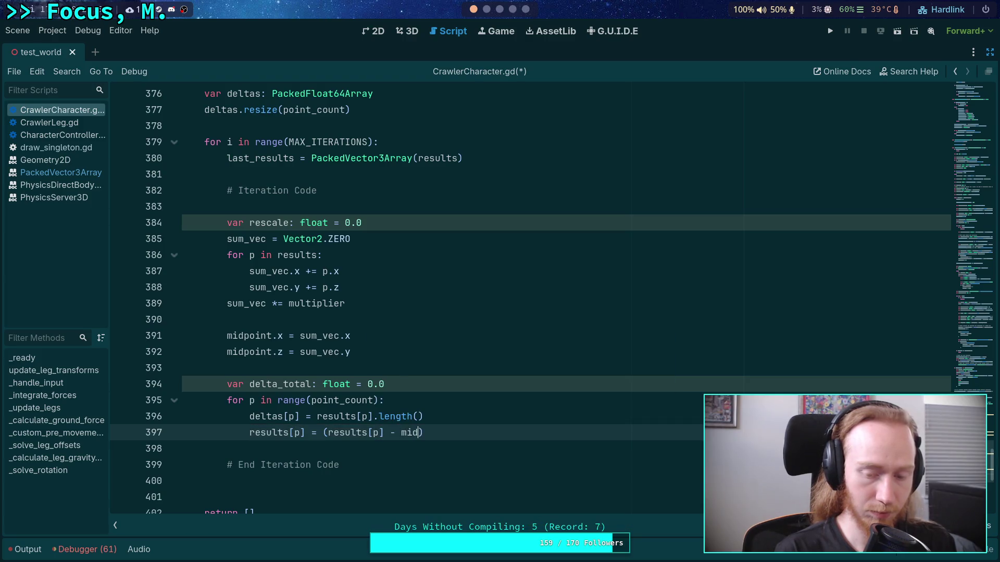
pyautogui.write('point)')
pyautogui.write('.pro')
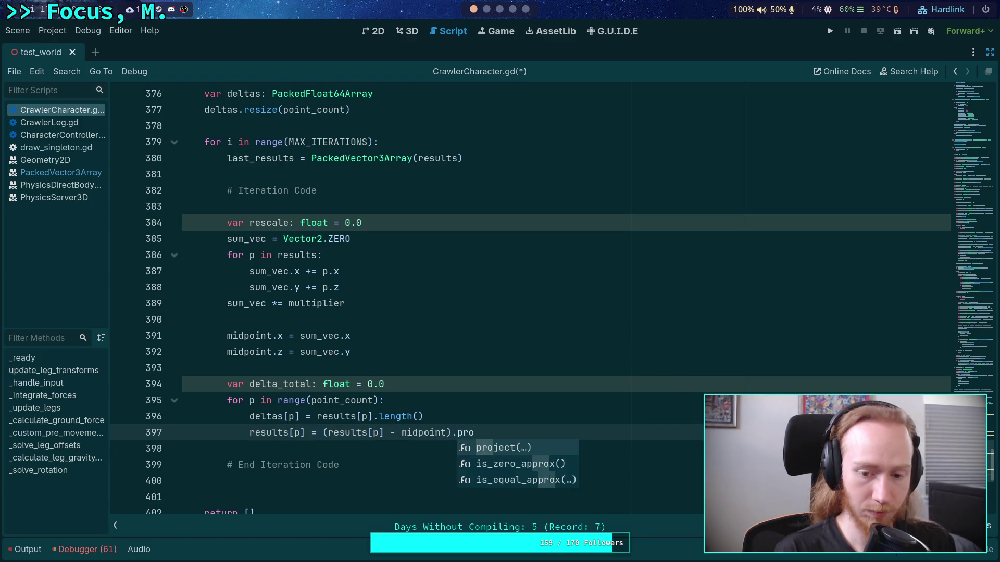
pyautogui.press('Return')
pyautogui.write('point')
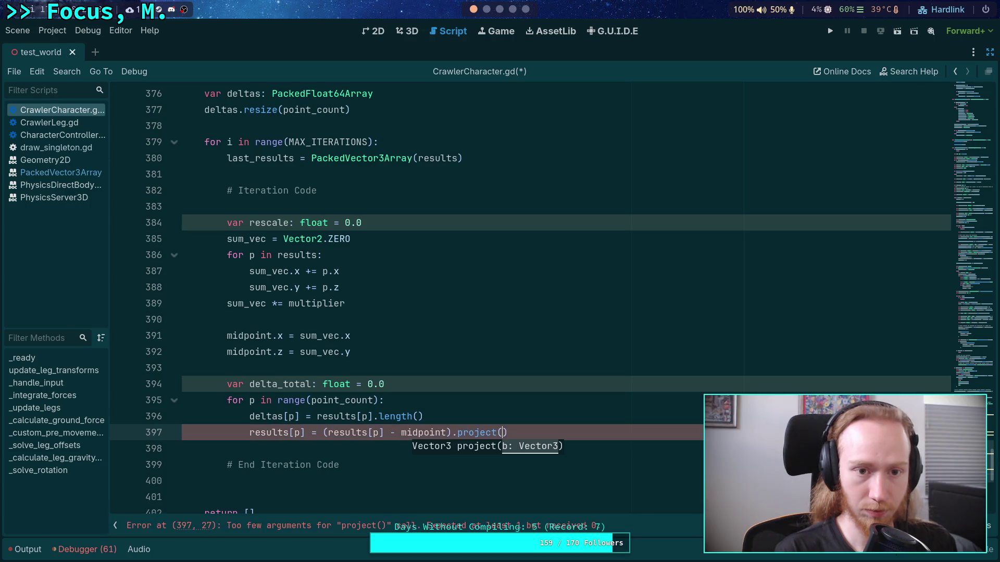
pyautogui.write('s0')
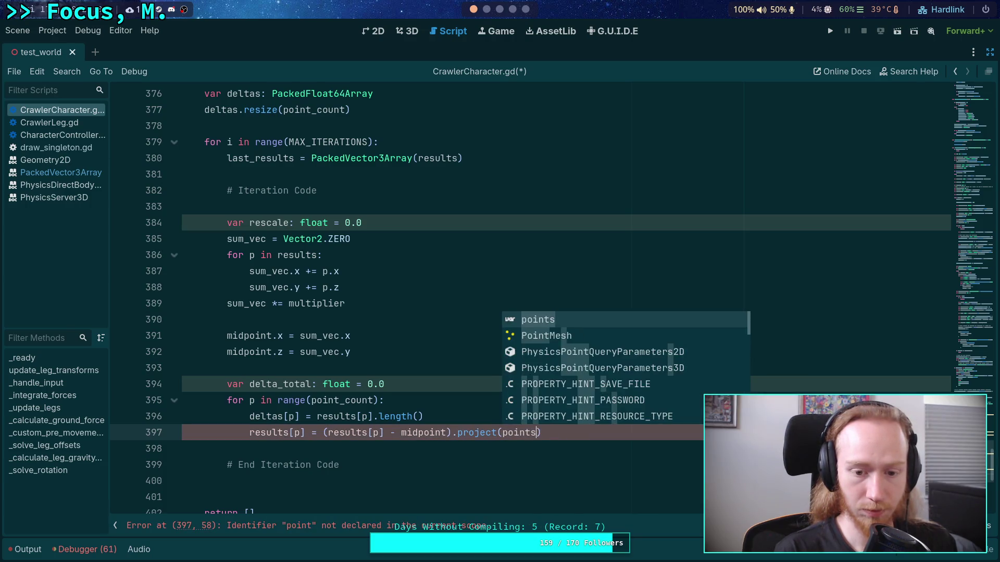
pyautogui.write('p')
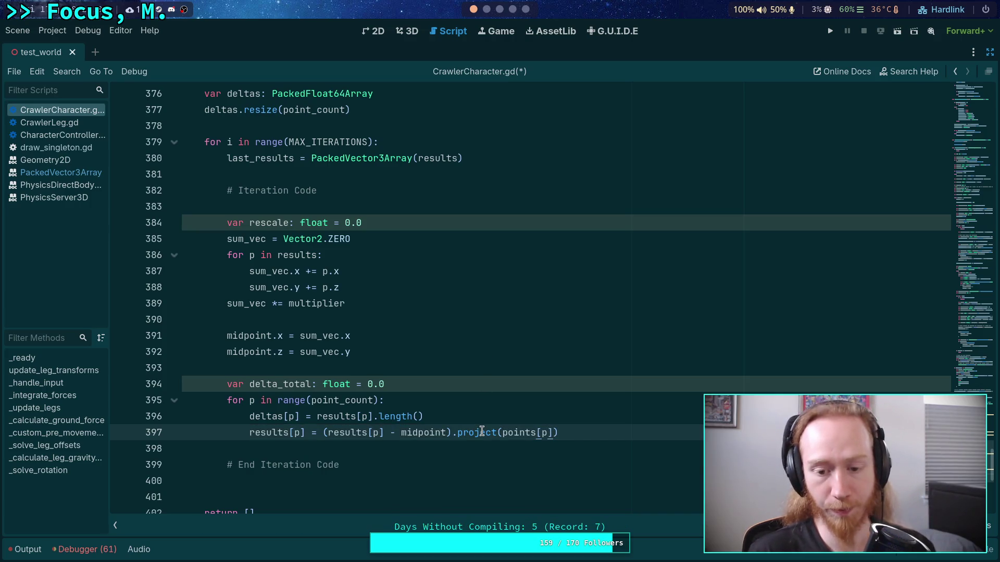
pyautogui.moveTo(482, 431)
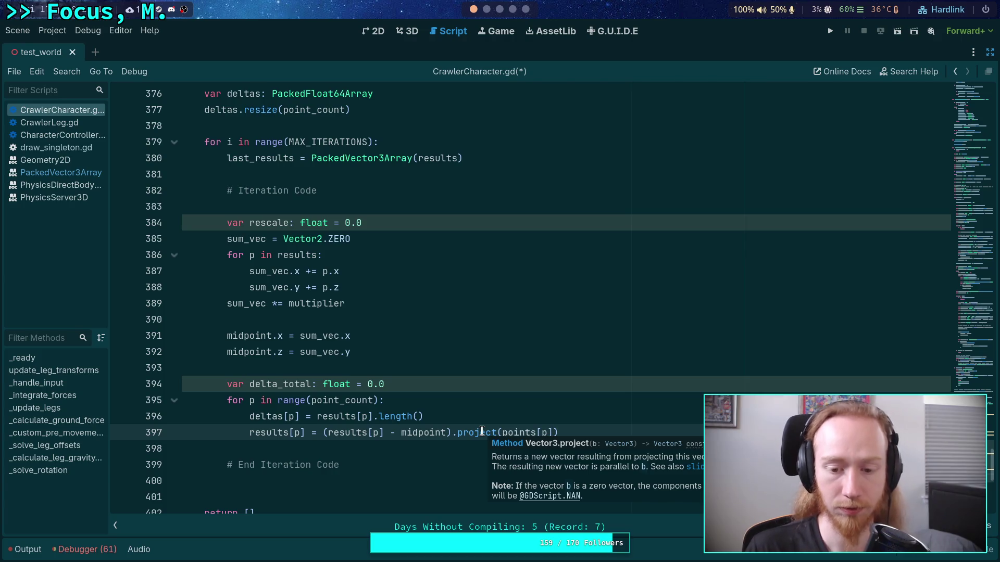
pyautogui.click(487, 10)
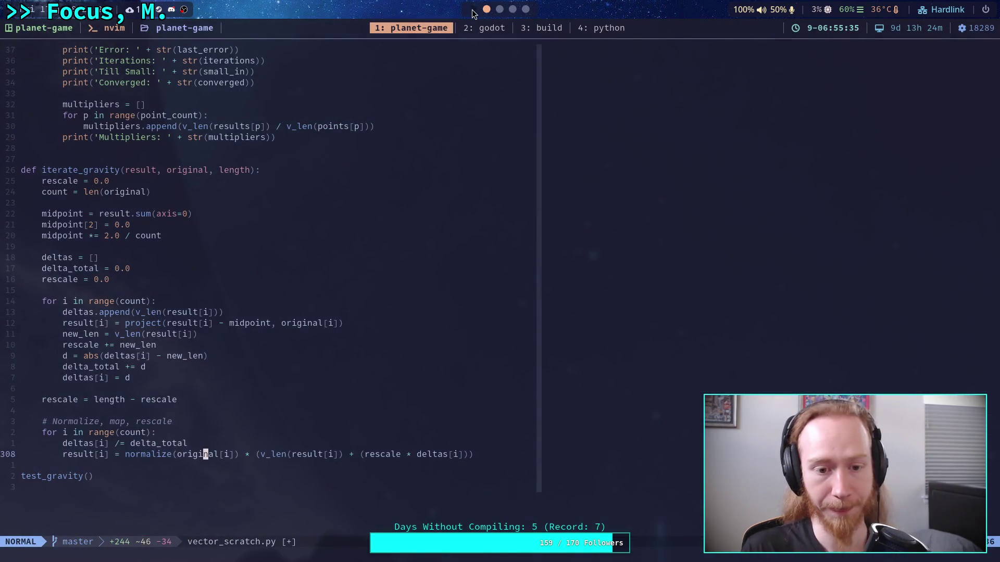
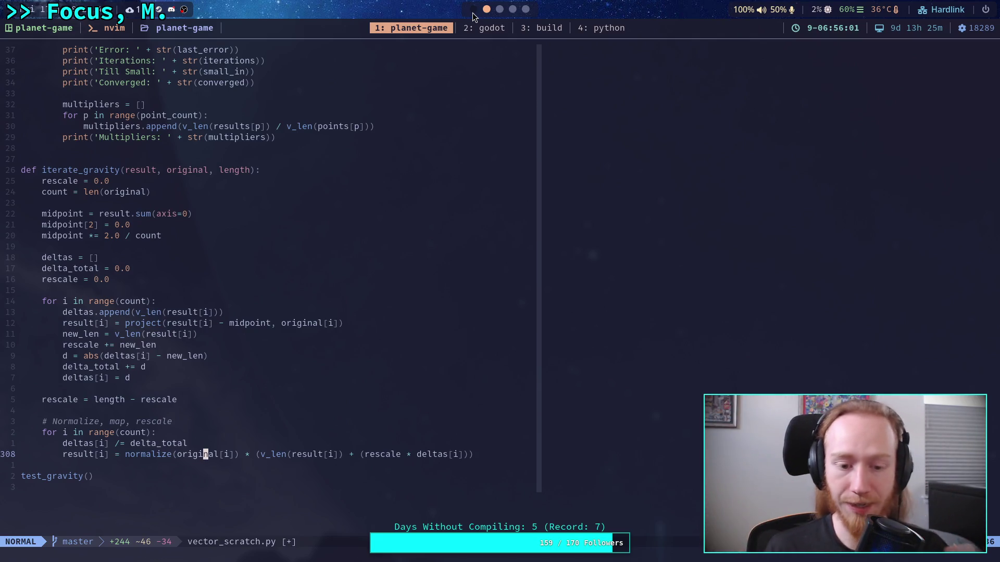
# Compare the Python prototype's iterate_gravity loop with line 397 of CrawlerCharacter.gd.
pyautogui.click(473, 11)
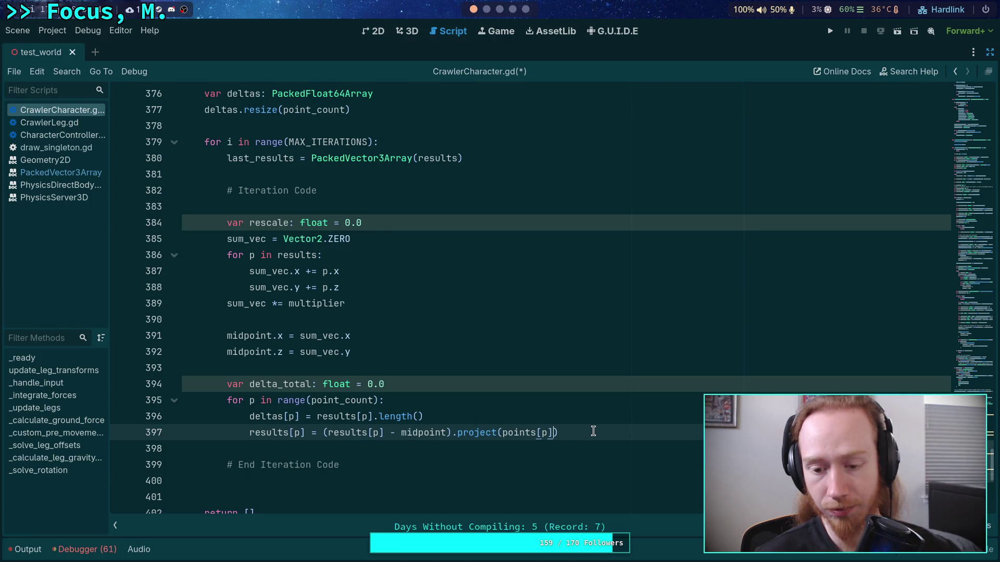
pyautogui.click(486, 10)
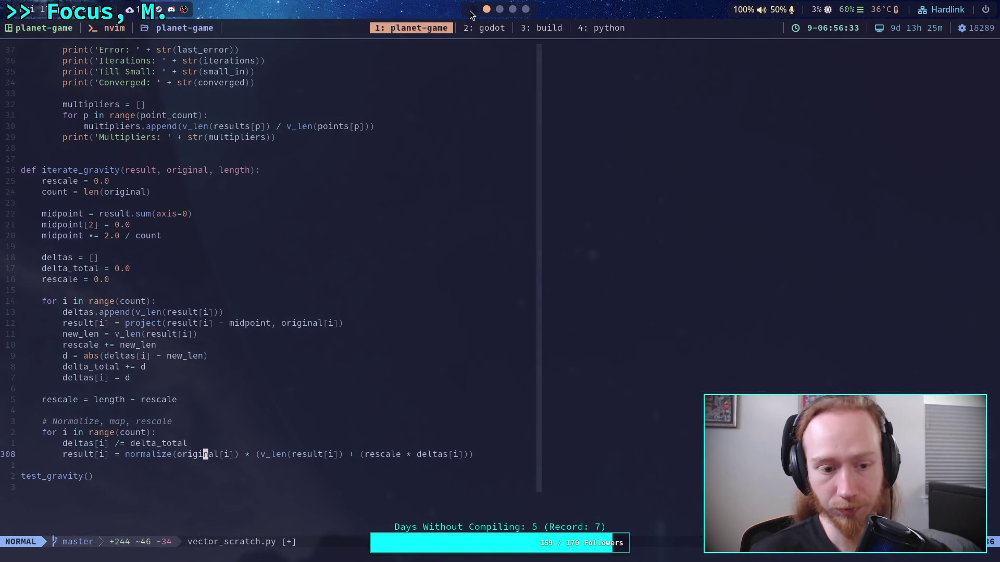
pyautogui.click(473, 10)
pyautogui.click(617, 384)
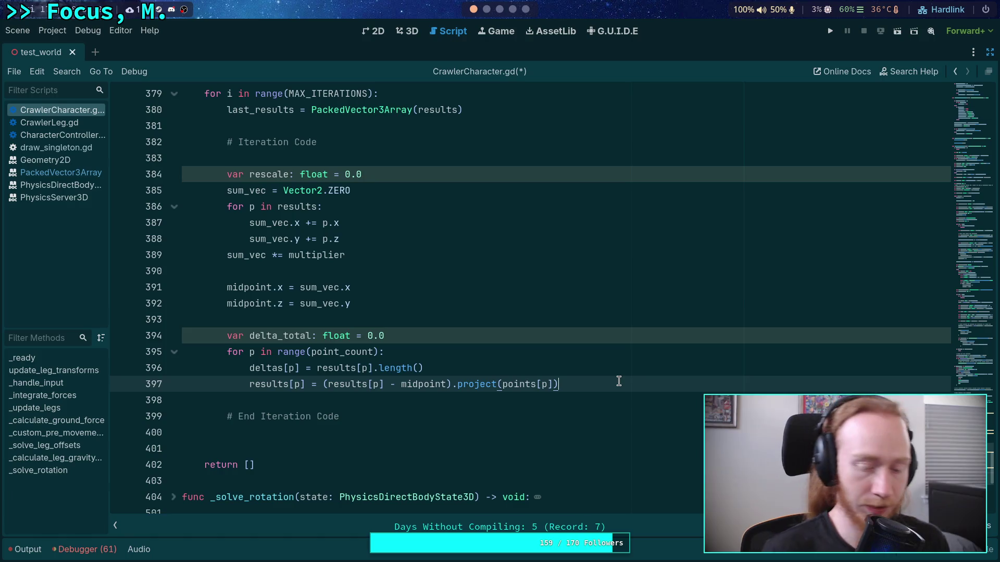
# Add line 398 'if not results[p].is_finite()' using the is_finite completion.
pyautogui.press('Return')
pyautogui.write('if n')
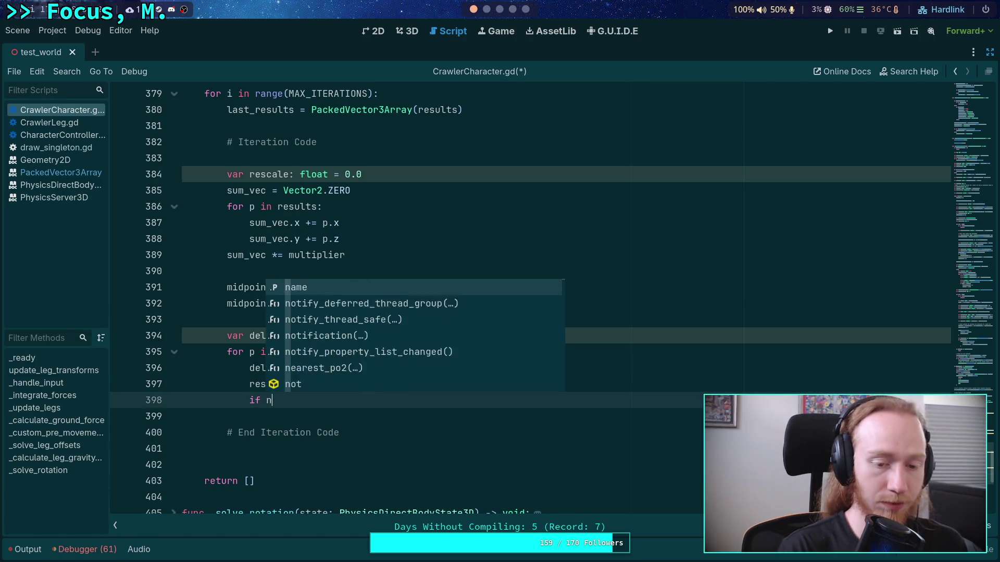
pyautogui.write('ot res')
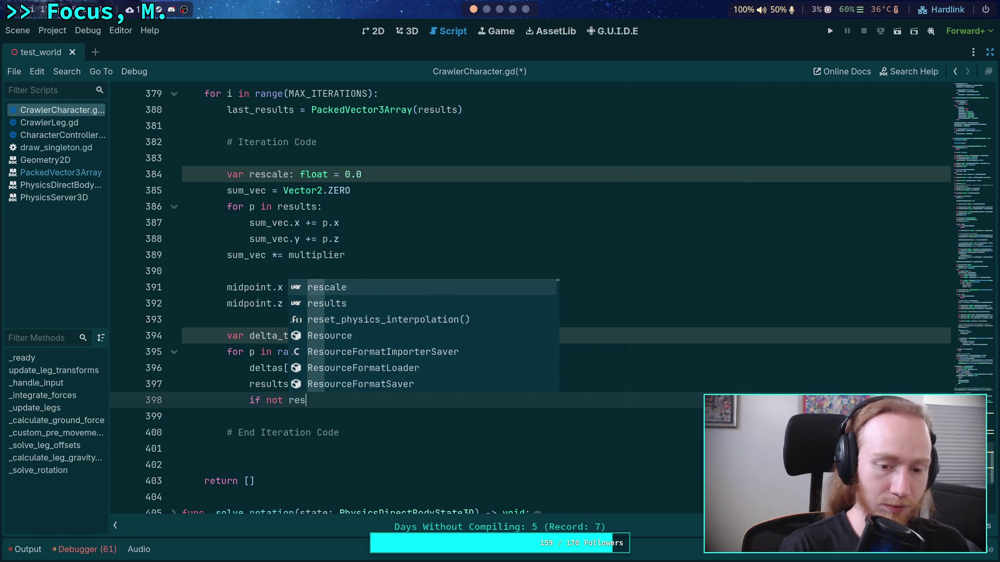
pyautogui.write('ults[p].')
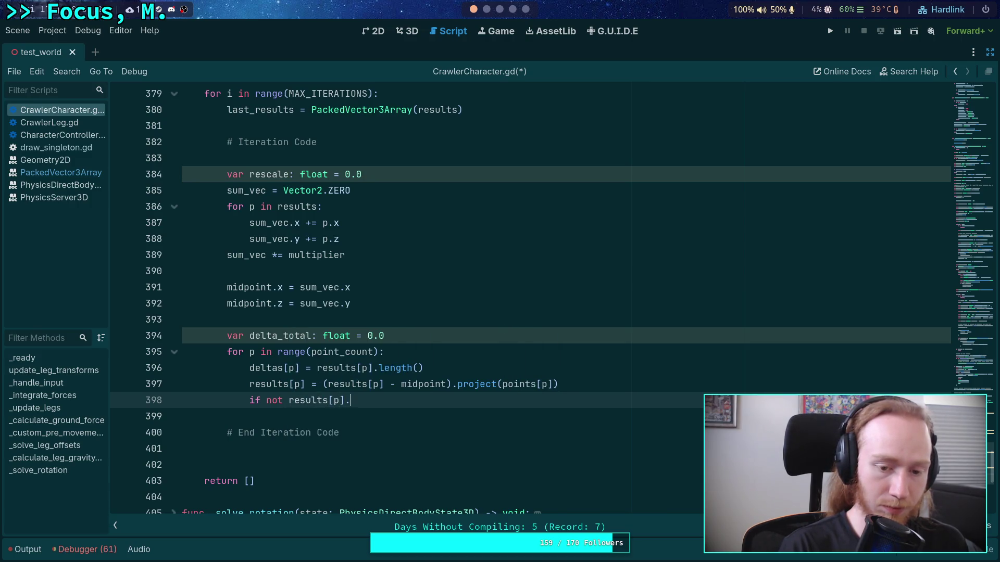
pyautogui.write('is_n')
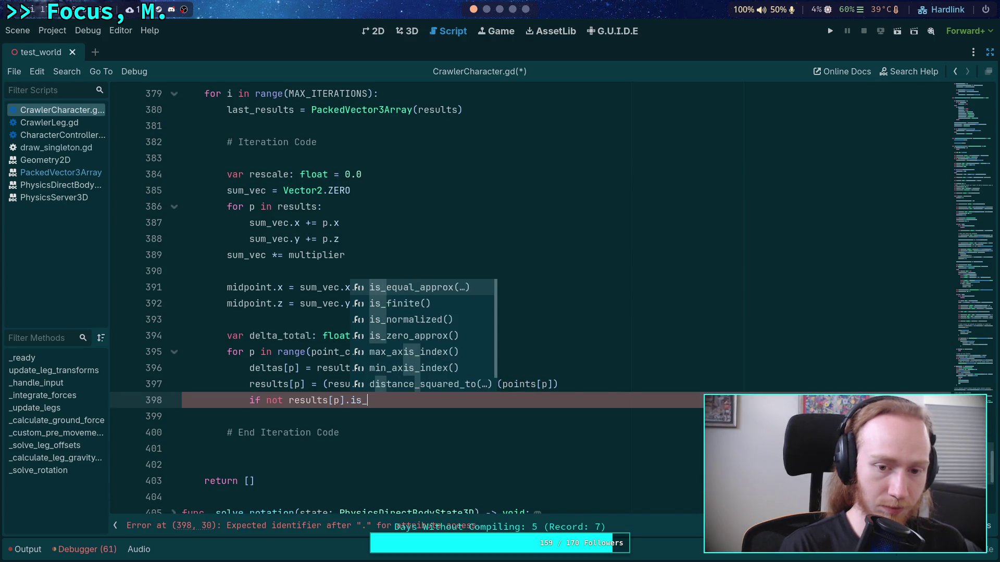
pyautogui.press('Down')
pyautogui.press('Return')
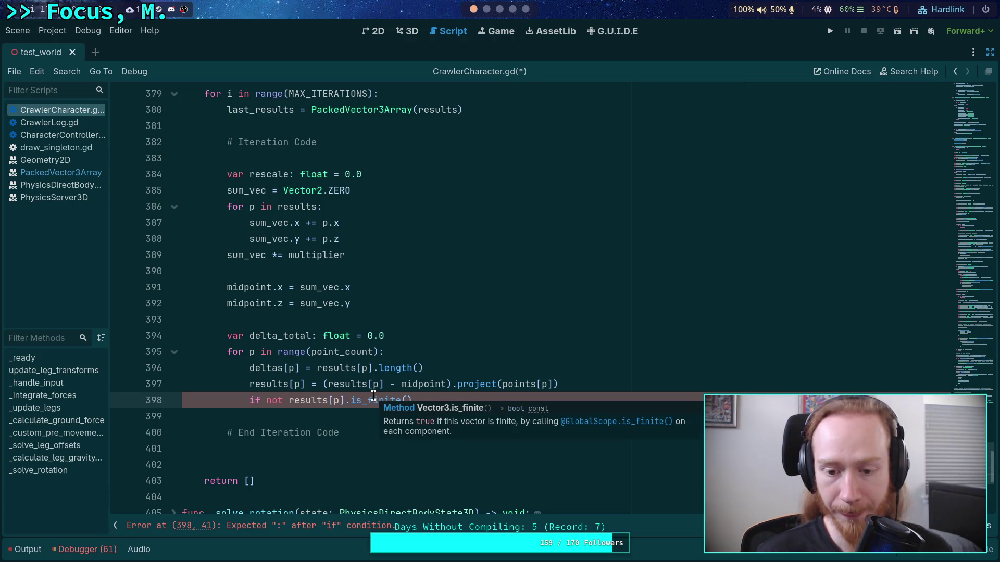
pyautogui.click(574, 420)
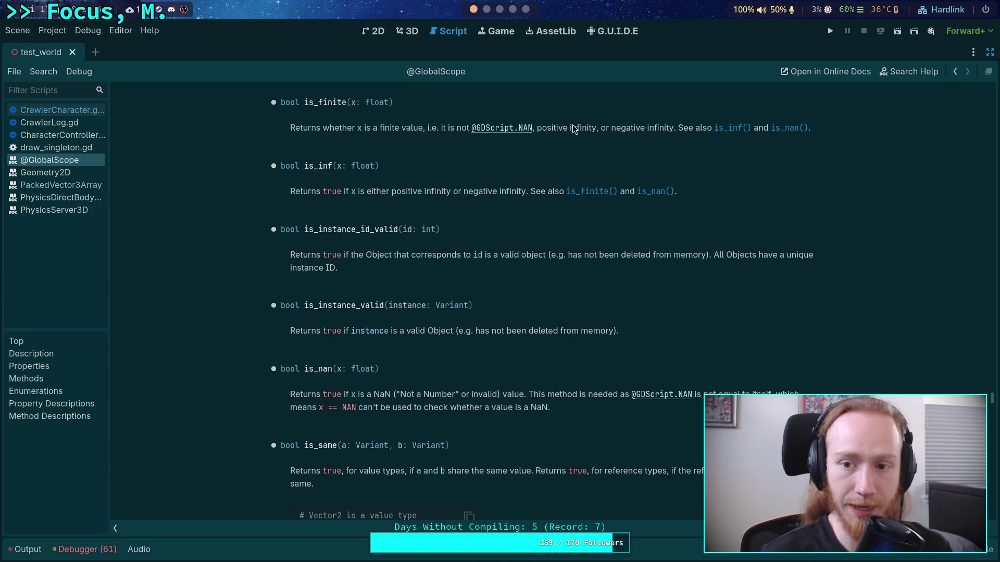
pyautogui.rightClick(58, 165)
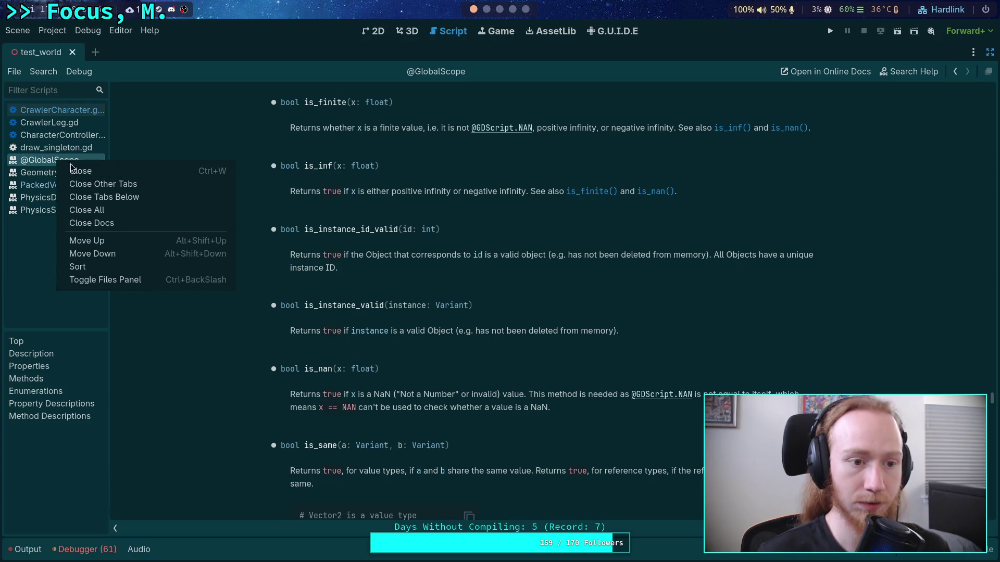
pyautogui.click(70, 110)
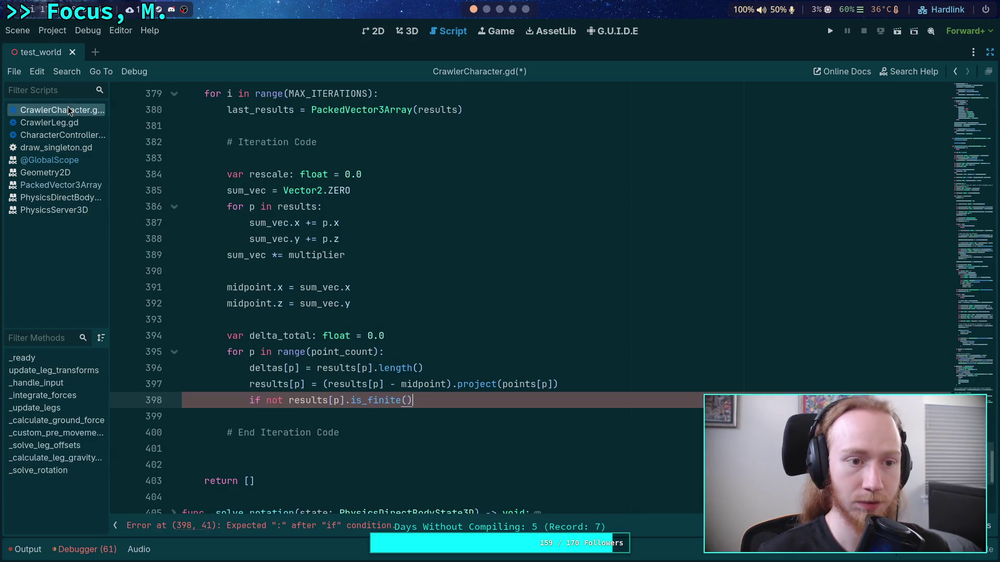
# Hide the scripts list, close line 398 with a colon, and add 'results[p] = Vector3.ZERO' beneath it.
pyautogui.click(115, 525)
pyautogui.write(':')
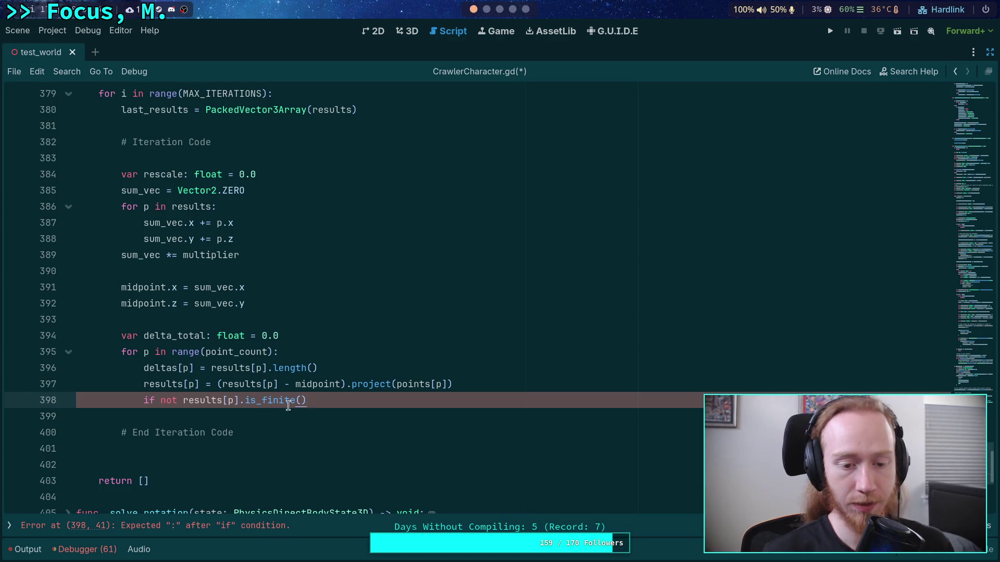
pyautogui.press('Return')
pyautogui.write('resu')
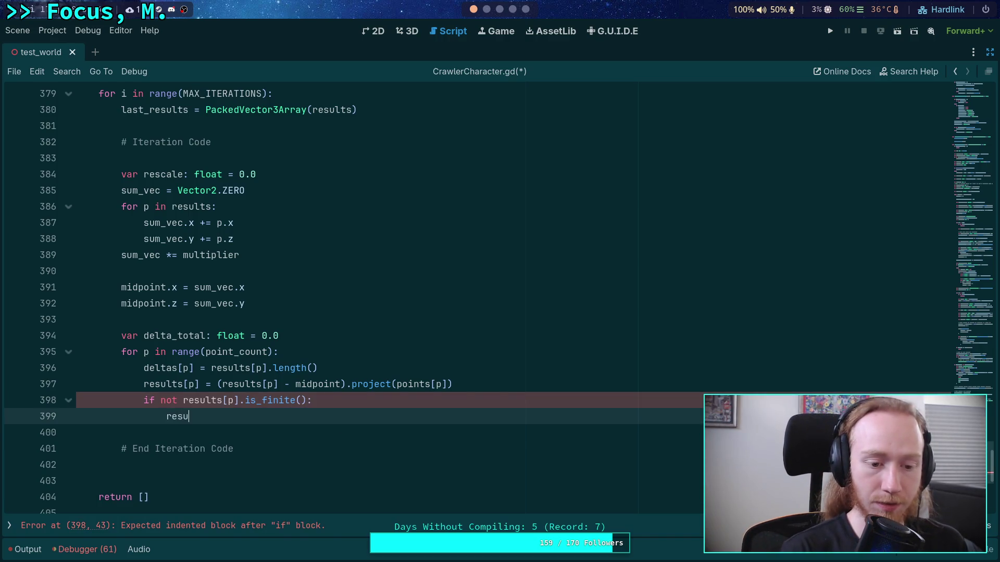
pyautogui.write('lts[p] = vect')
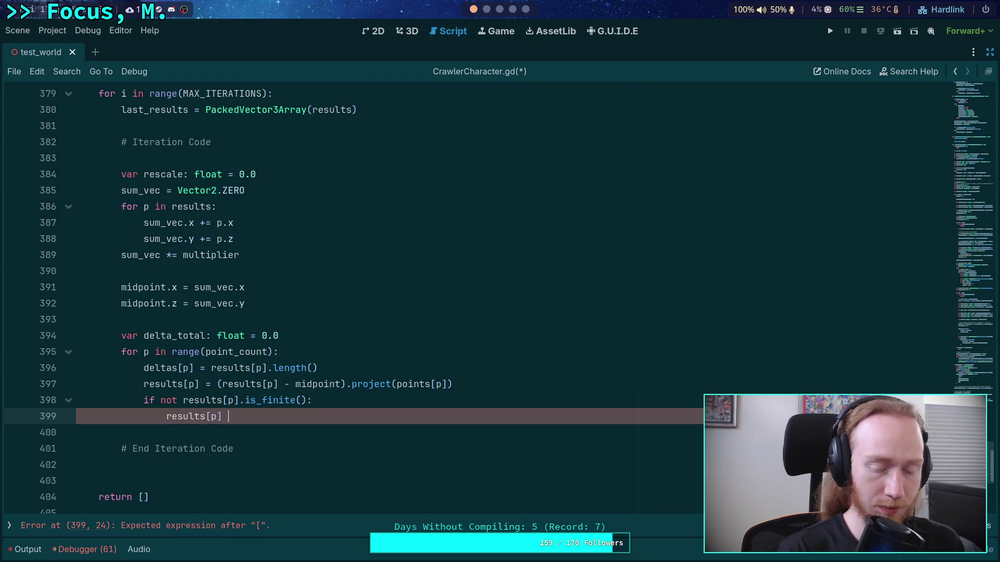
pyautogui.press('BackSpace')
pyautogui.press('BackSpace')
pyautogui.press('BackSpace')
pyautogui.write('Ve')
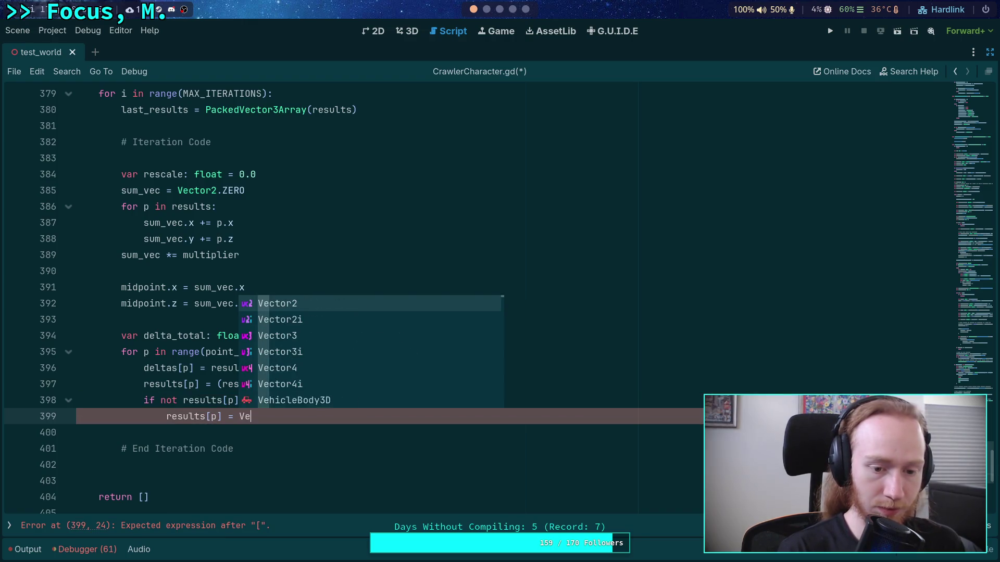
pyautogui.write('ctor3.ZERO')
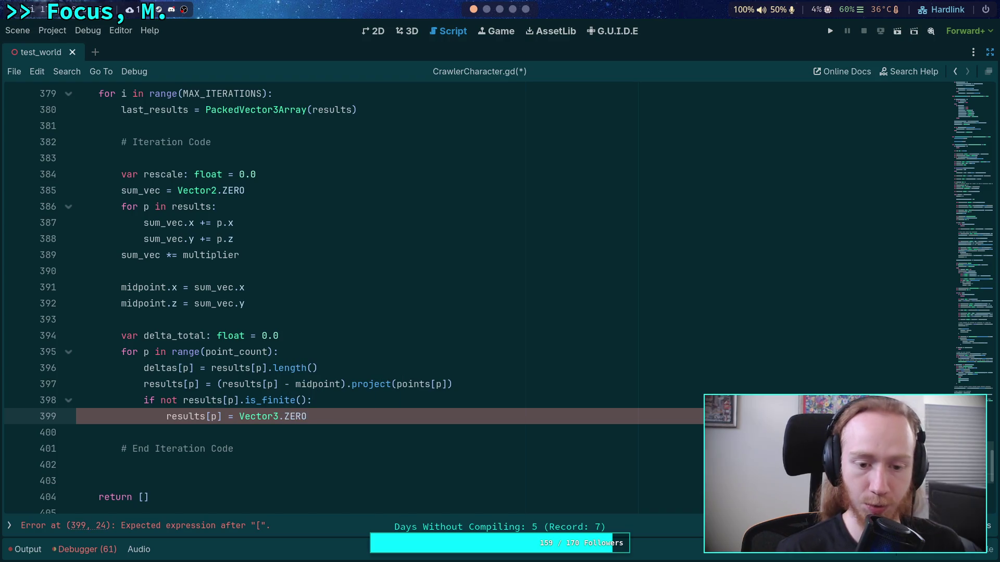
pyautogui.press('Return')
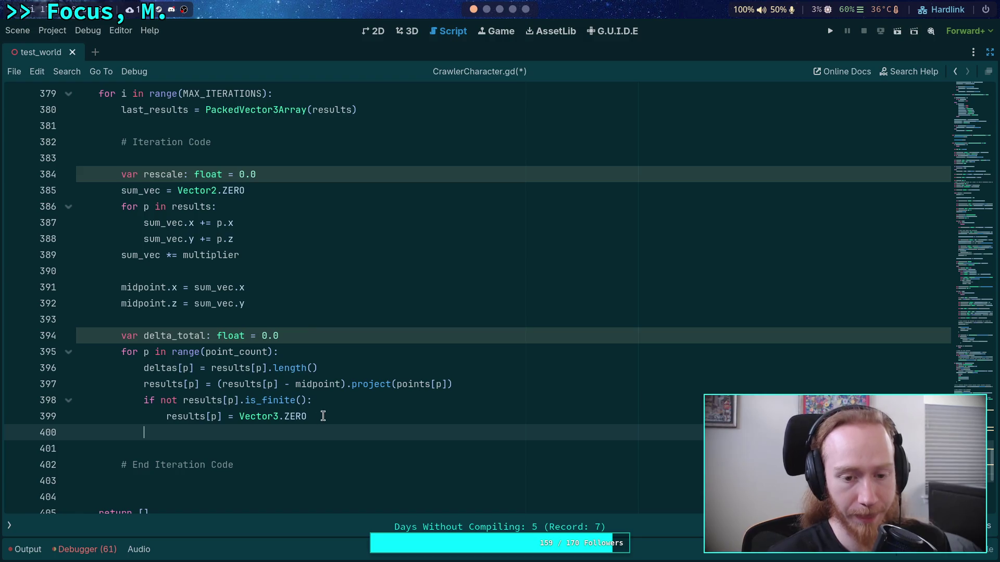
# Store line 397's projection in a new 'var new_vec: Vector3' instead of results[p].
pyautogui.moveTo(323, 417); pyautogui.dragTo(238, 416)
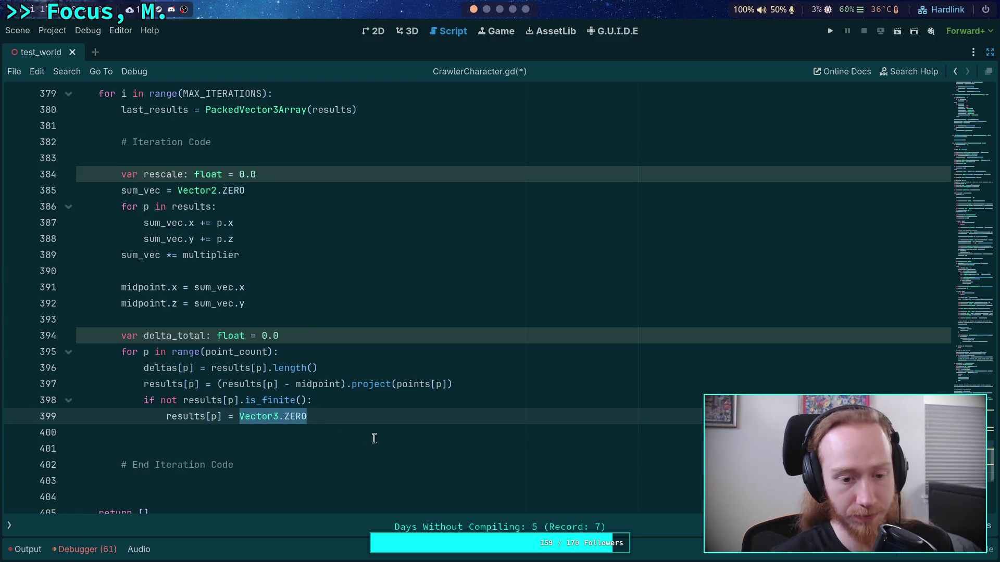
pyautogui.write('res')
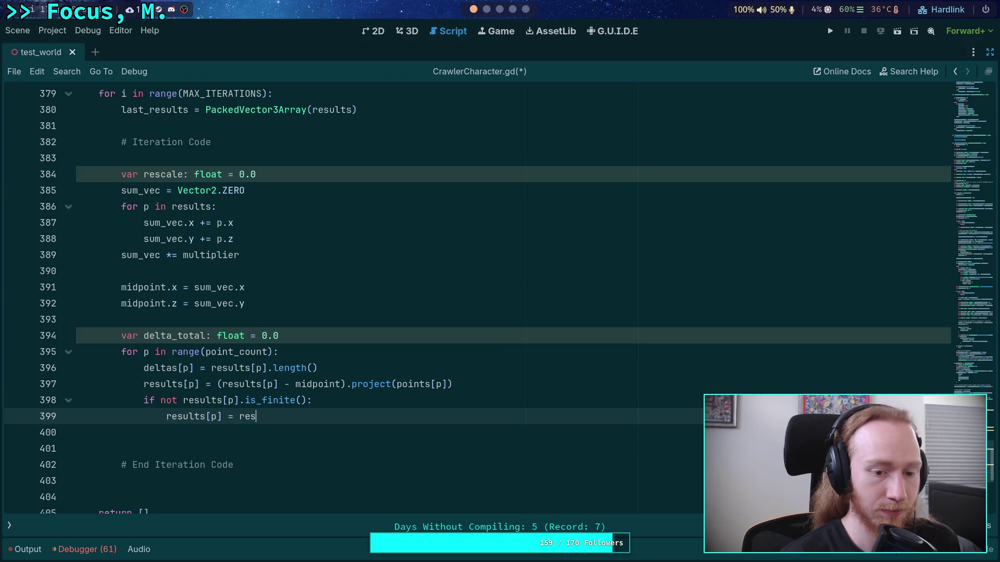
pyautogui.press('Escape')
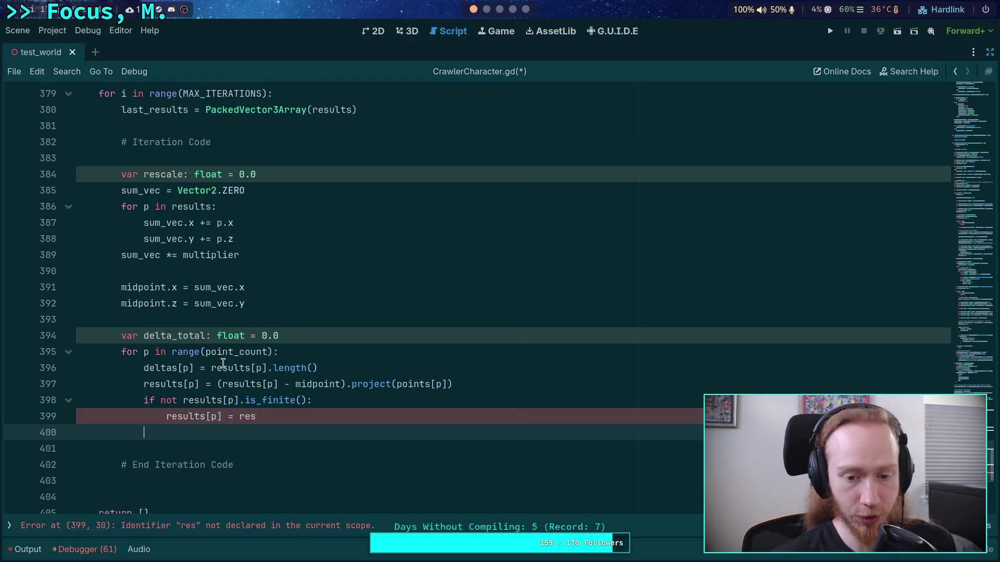
pyautogui.moveTo(200, 384); pyautogui.dragTo(145, 384)
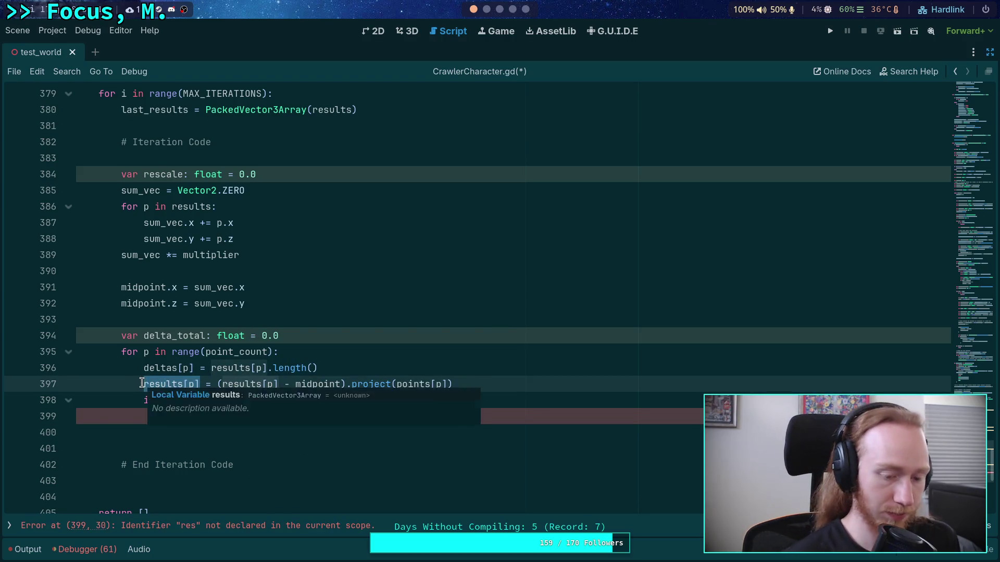
pyautogui.press('BackSpace')
pyautogui.write('var new_')
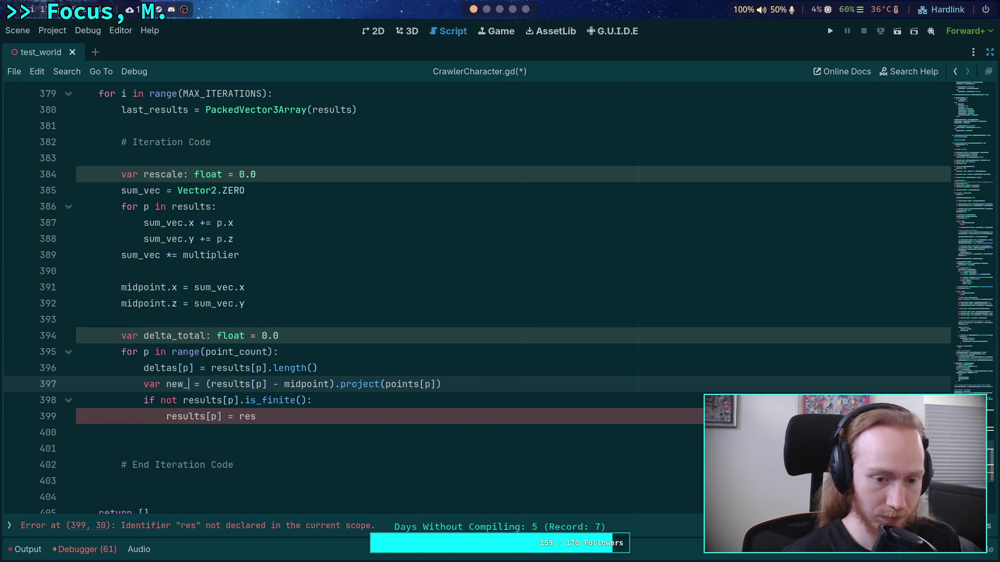
pyautogui.write('vec:Ve')
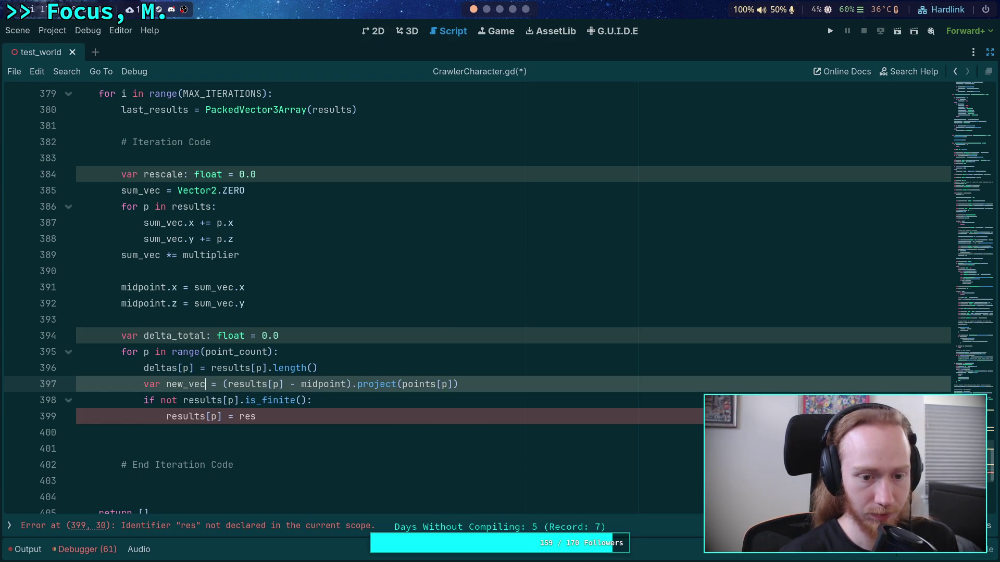
pyautogui.press('BackSpace')
pyautogui.press('BackSpace')
pyautogui.write('Vector3')
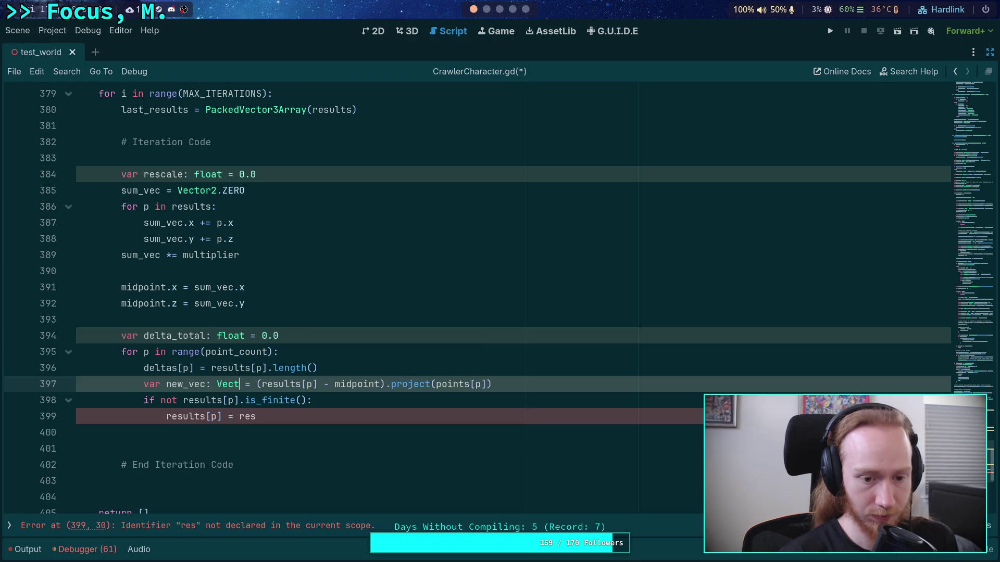
# Change line 398's condition to 'if new_vec.is_finite():', dropping the negation.
pyautogui.click(171, 411)
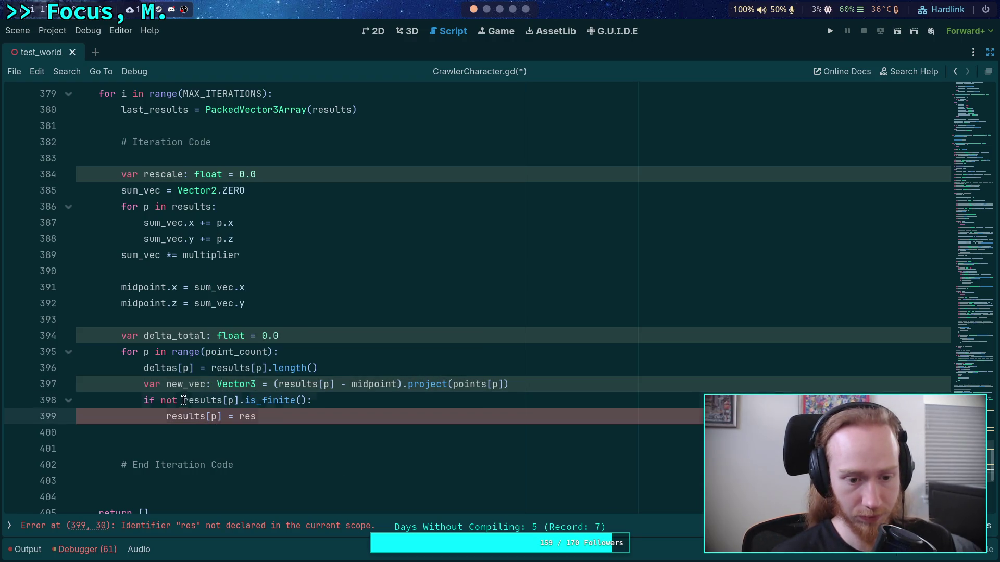
pyautogui.moveTo(184, 400); pyautogui.dragTo(237, 398)
pyautogui.write('nev')
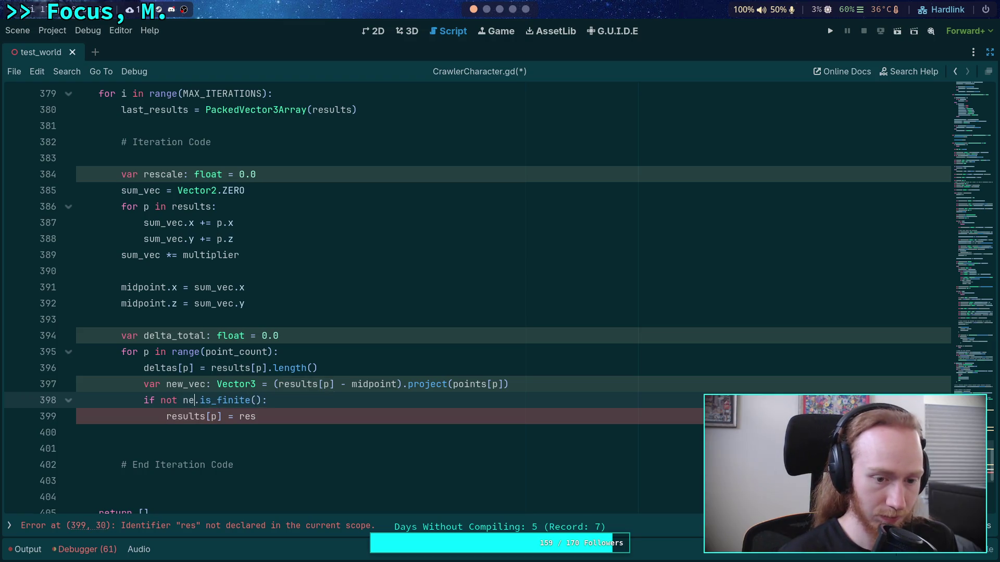
pyautogui.press('BackSpace')
pyautogui.write('m')
pyautogui.press('BackSpace')
pyautogui.write('w_vec')
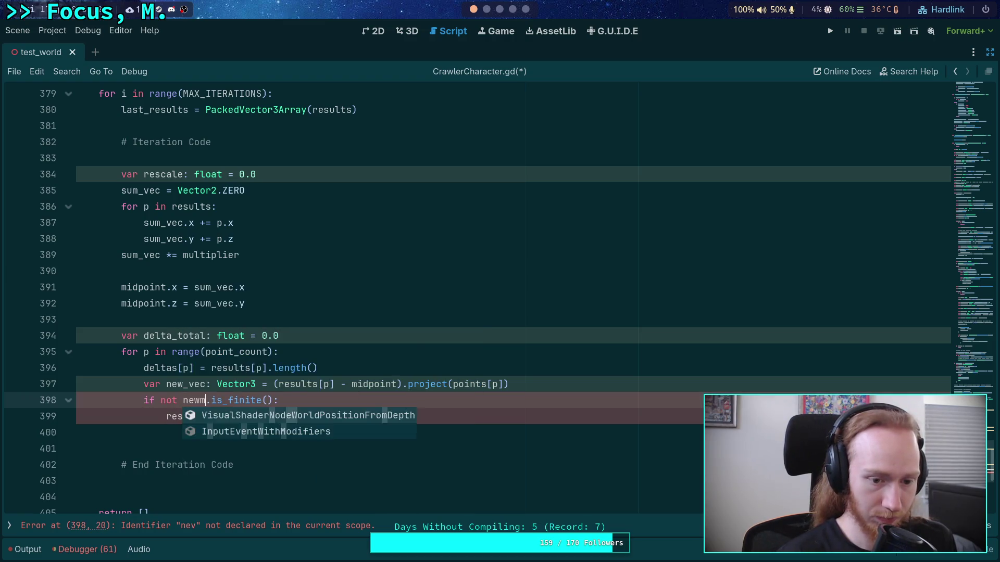
pyautogui.press('Down')
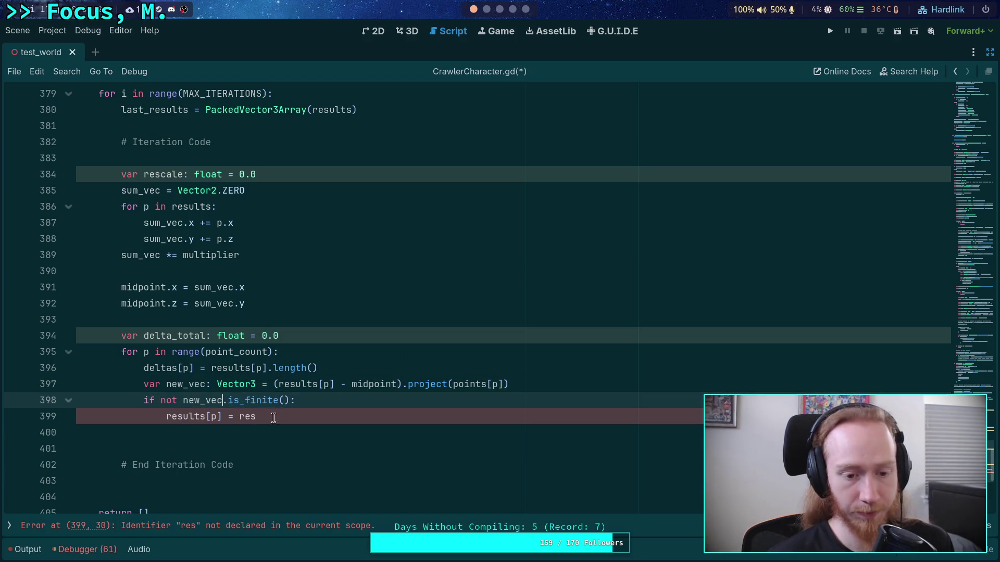
pyautogui.press('BackSpace')
pyautogui.press('BackSpace')
pyautogui.press('BackSpace')
pyautogui.press('BackSpace')
pyautogui.press('BackSpace')
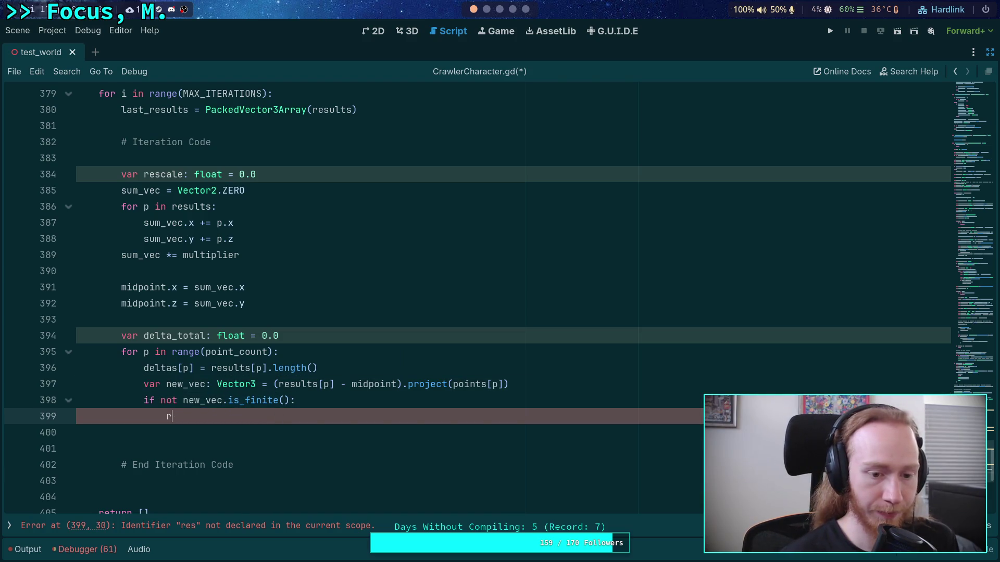
pyautogui.press('Up')
pyautogui.press('BackSpace')
pyautogui.press('BackSpace')
pyautogui.press('BackSpace')
pyautogui.press('Down')
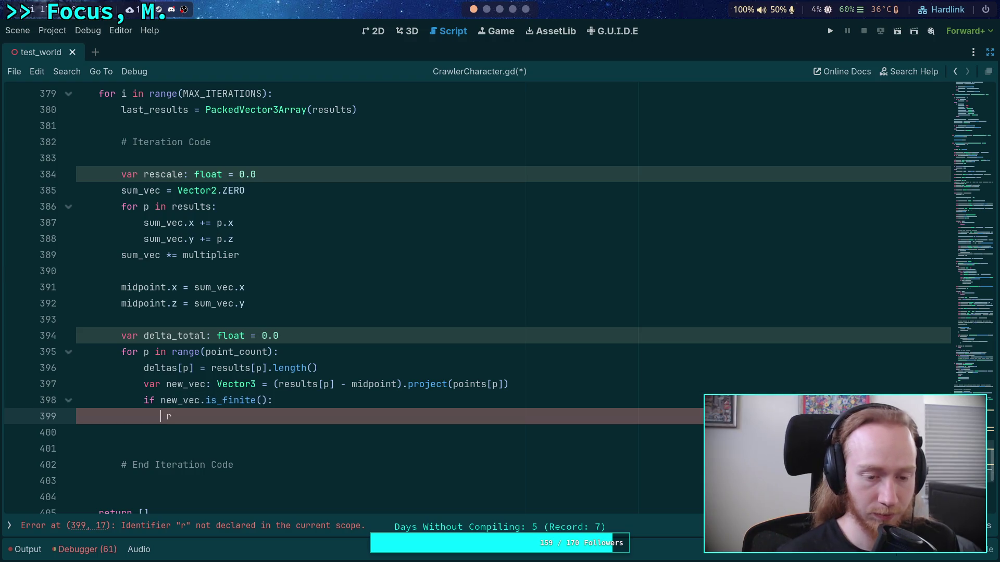
pyautogui.press('Down')
pyautogui.press('Up')
pyautogui.press('Up')
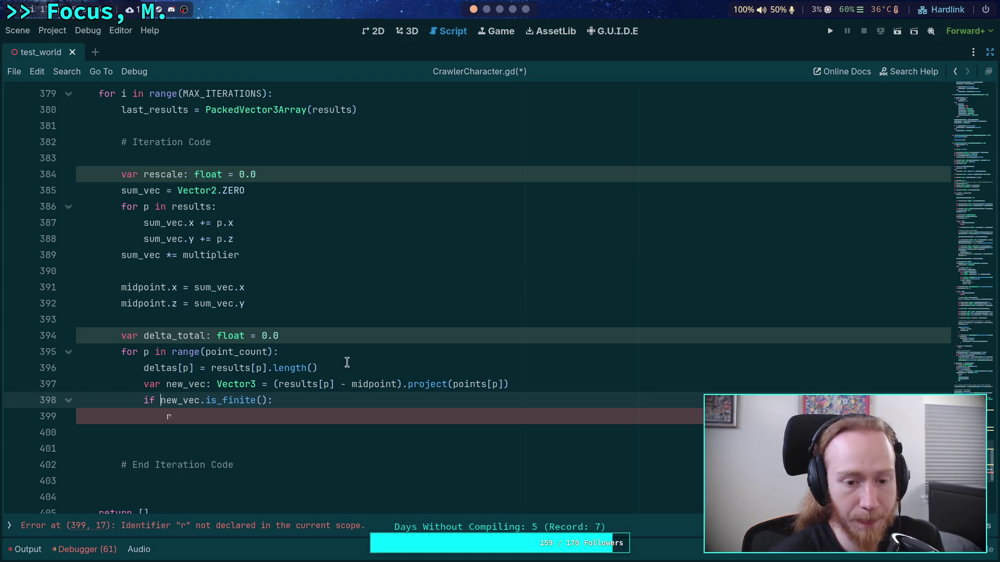
# Assign 'results[p] = new_vec' inside the finite check and compare with the Python prototype.
pyautogui.click(292, 413)
pyautogui.write('e')
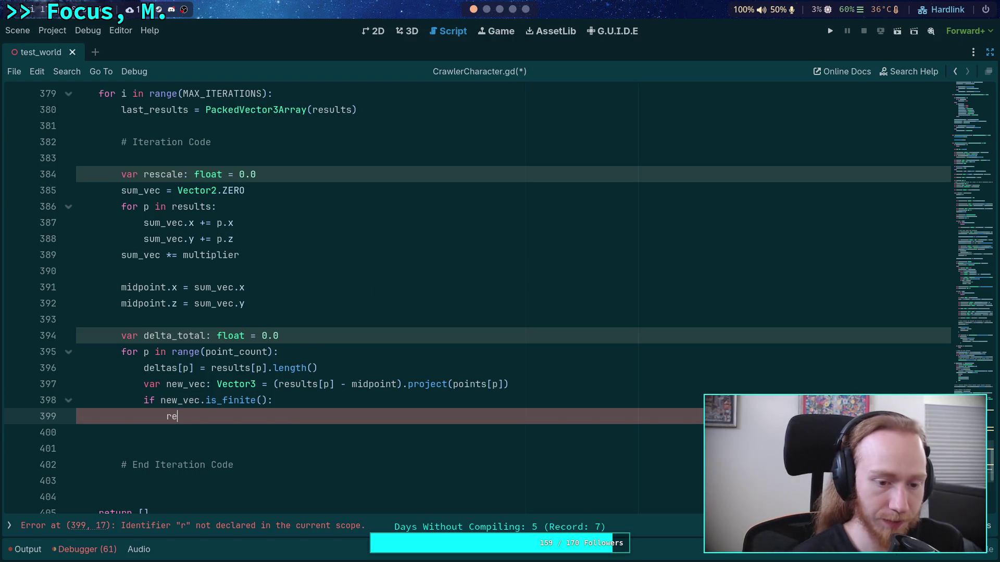
pyautogui.write('sults[p] ')
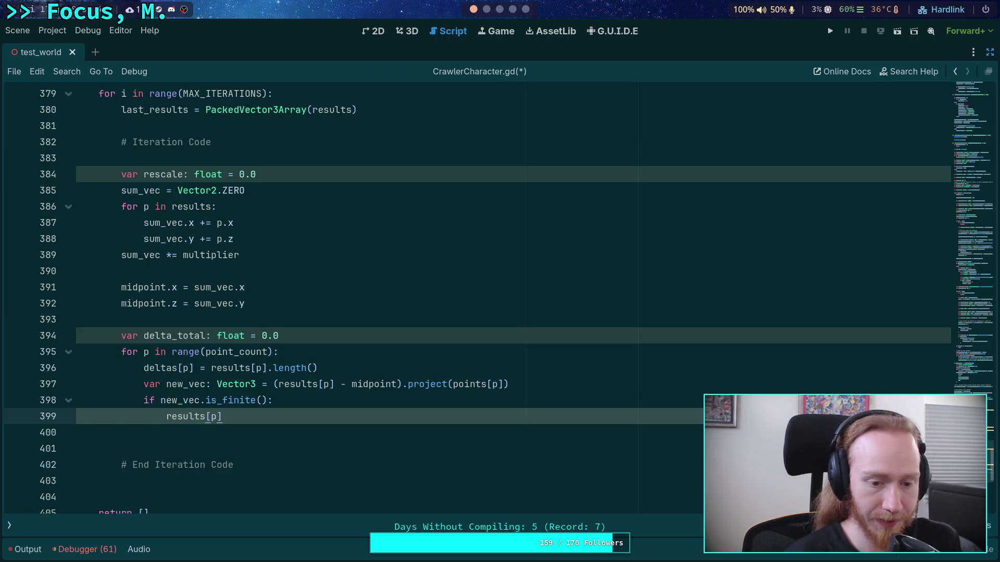
pyautogui.write('= new_vec')
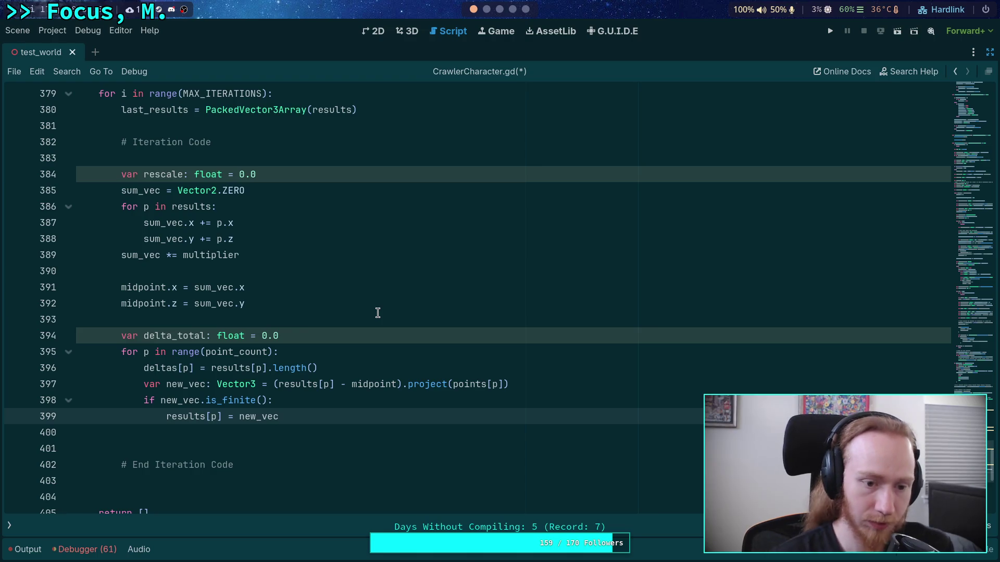
pyautogui.press('Return')
pyautogui.press('BackSpace')
pyautogui.scroll(-1, 435, 336)
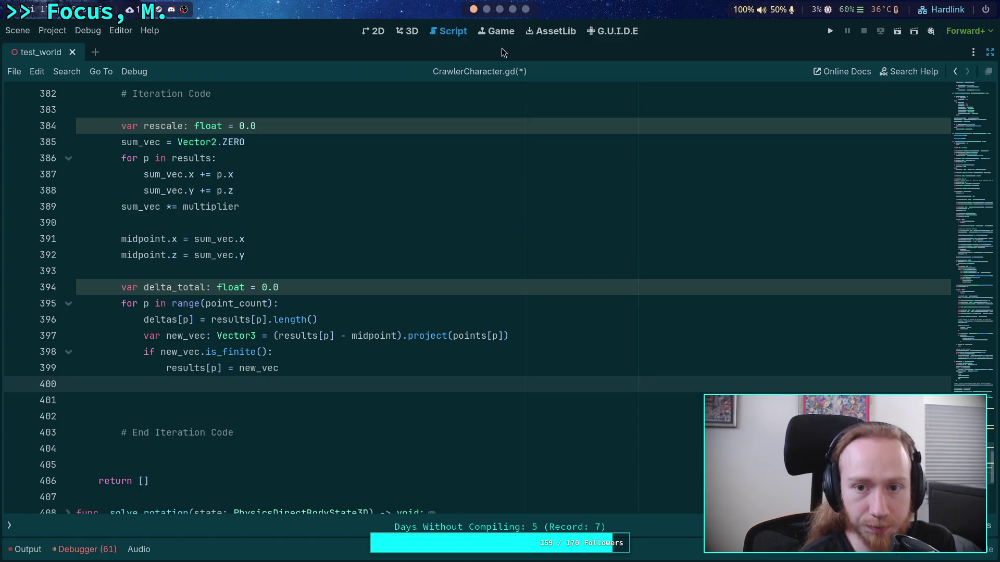
pyautogui.click(487, 9)
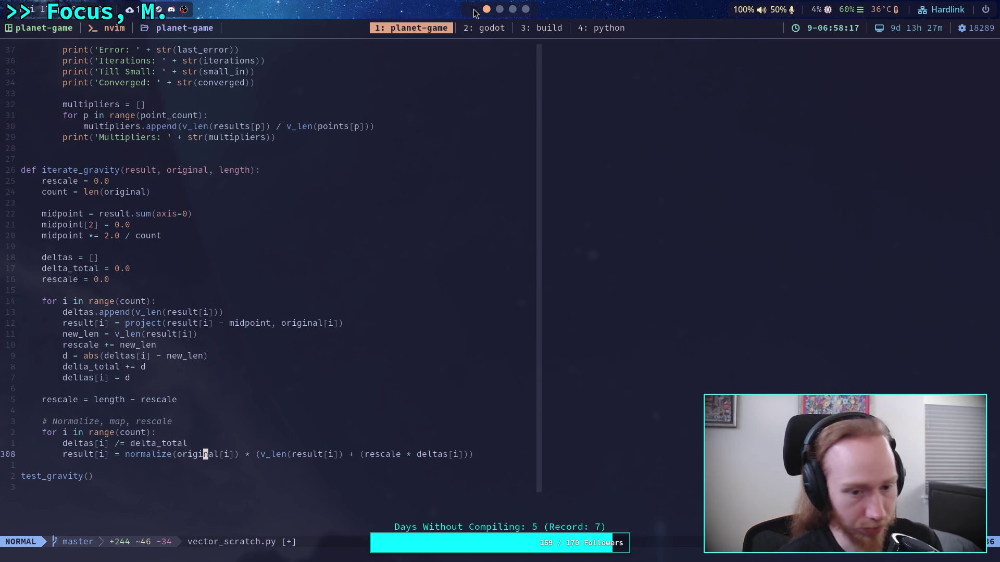
pyautogui.click(475, 10)
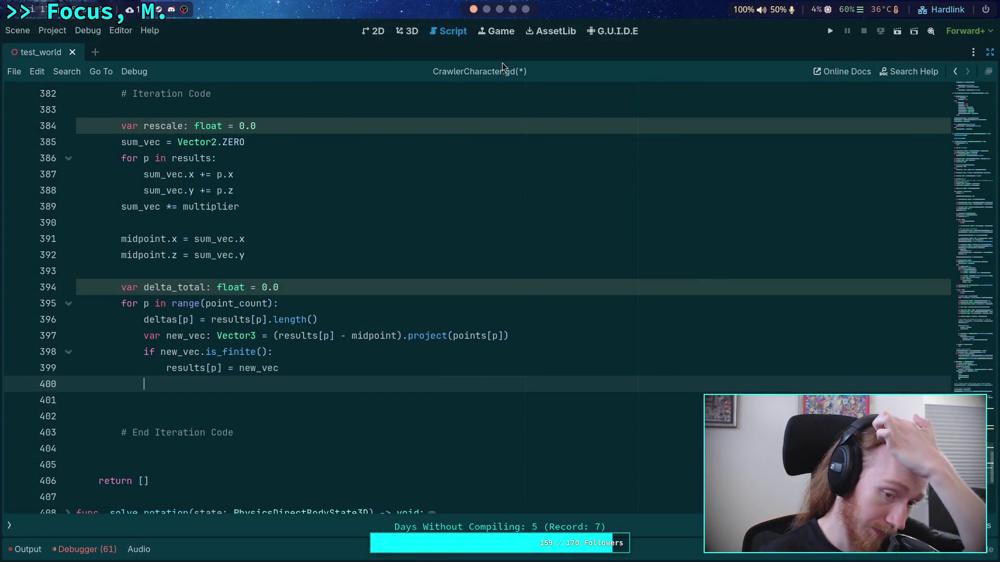
# Declare 'var new_len: float = results[p].length()' and compare it with the Python prototype.
pyautogui.write('var new_')
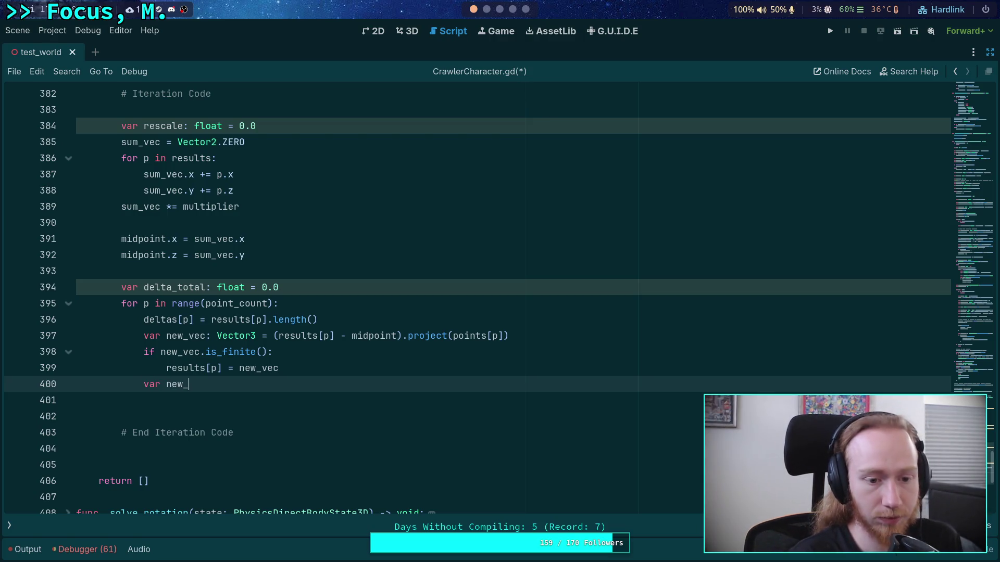
pyautogui.write('len: float = ')
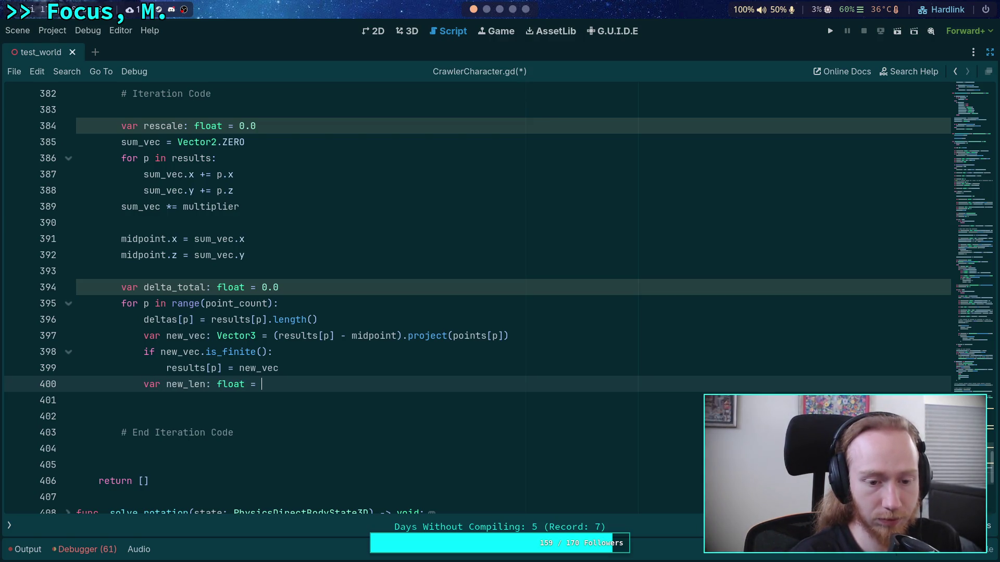
pyautogui.write('results[.')
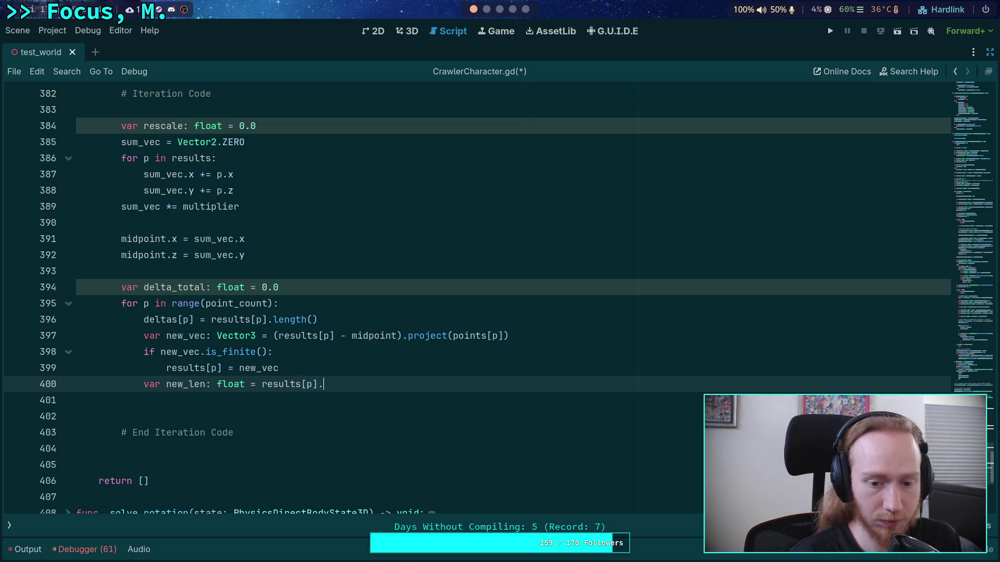
pyautogui.write('].le')
pyautogui.press('Return')
pyautogui.press('Return')
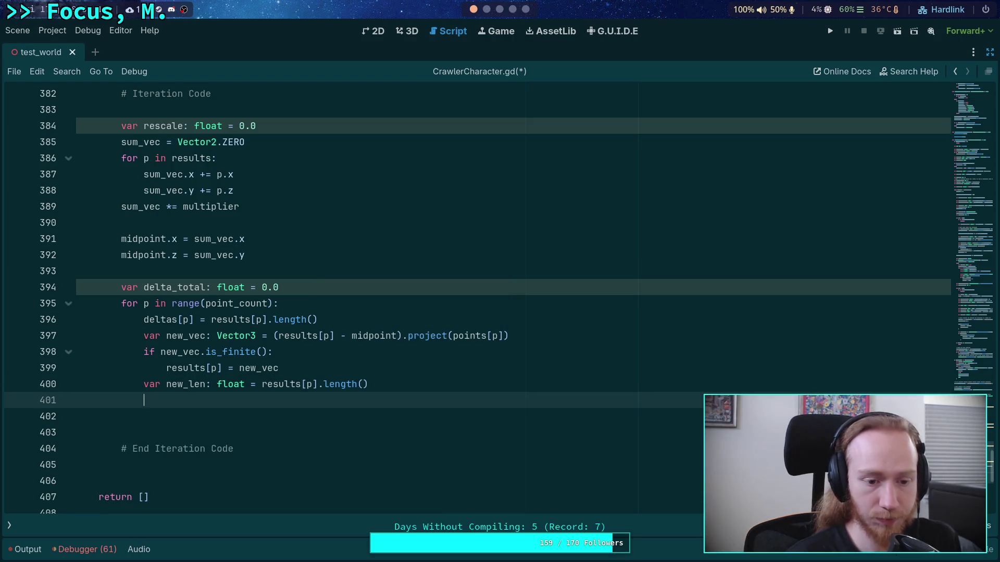
pyautogui.click(487, 9)
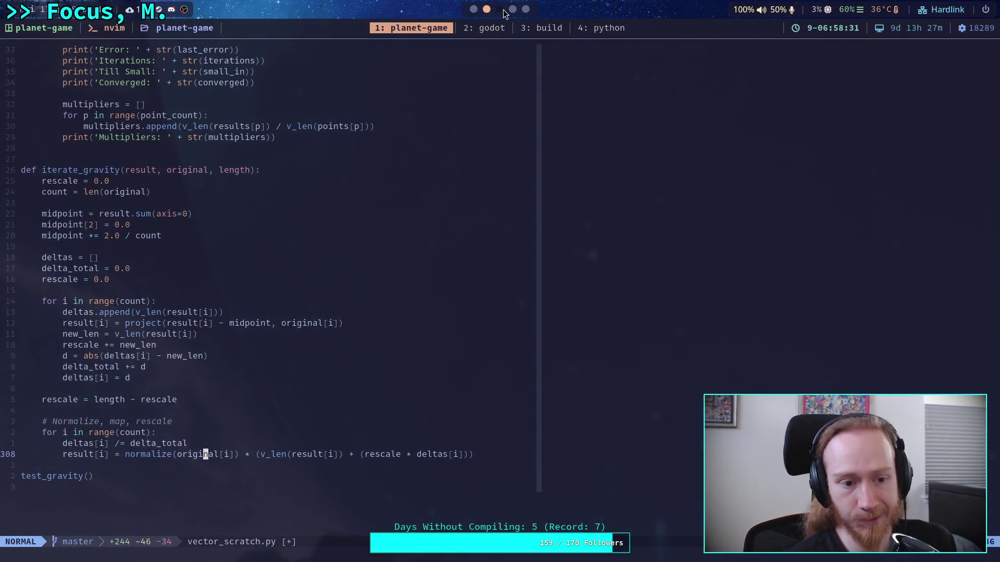
pyautogui.click(503, 10)
pyautogui.click(475, 10)
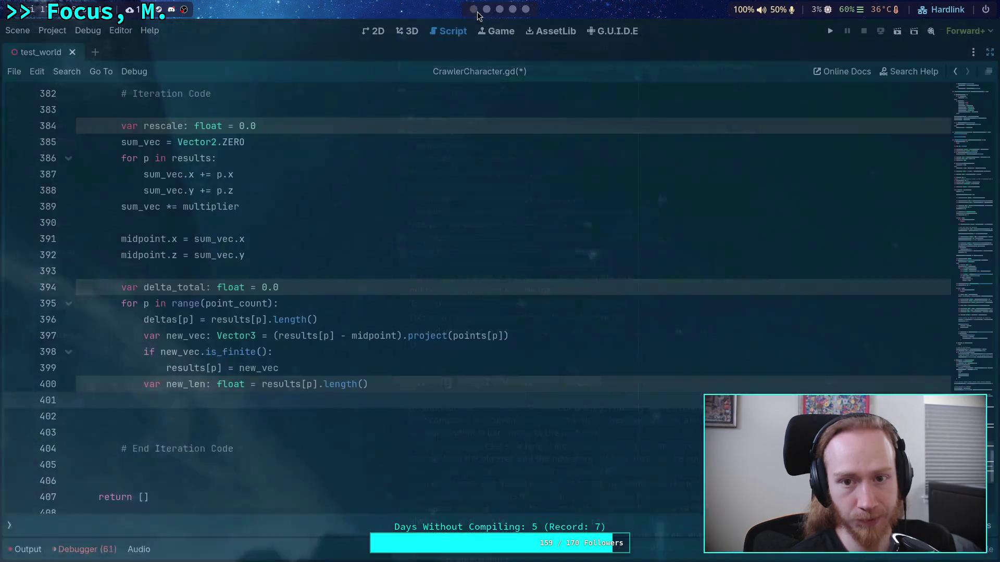
# Move the new_len declaration above the is_finite check.
pyautogui.click(297, 385)
pyautogui.hotkey('alt', 'Up')
pyautogui.hotkey('alt', 'Up')
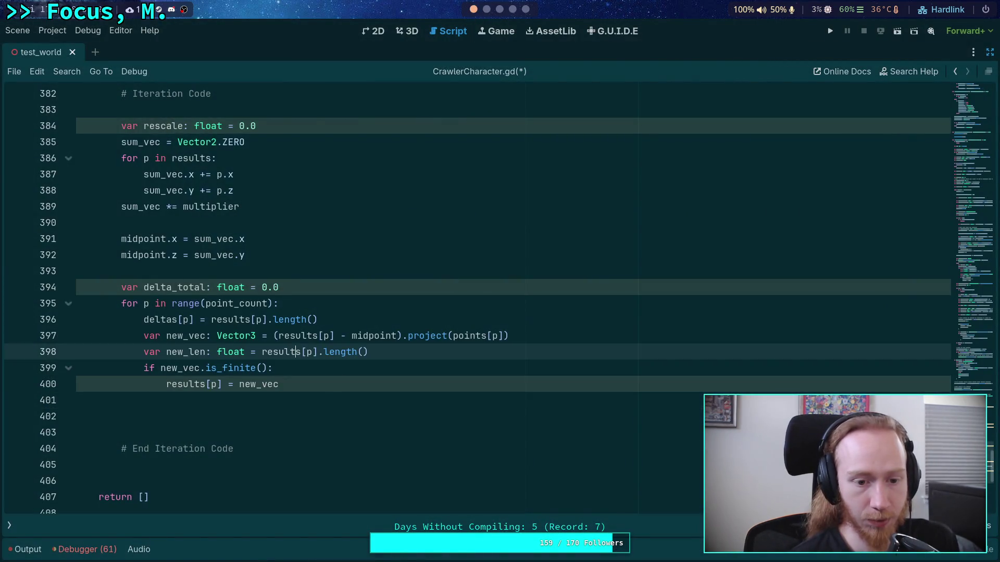
pyautogui.moveTo(246, 352); pyautogui.dragTo(421, 352)
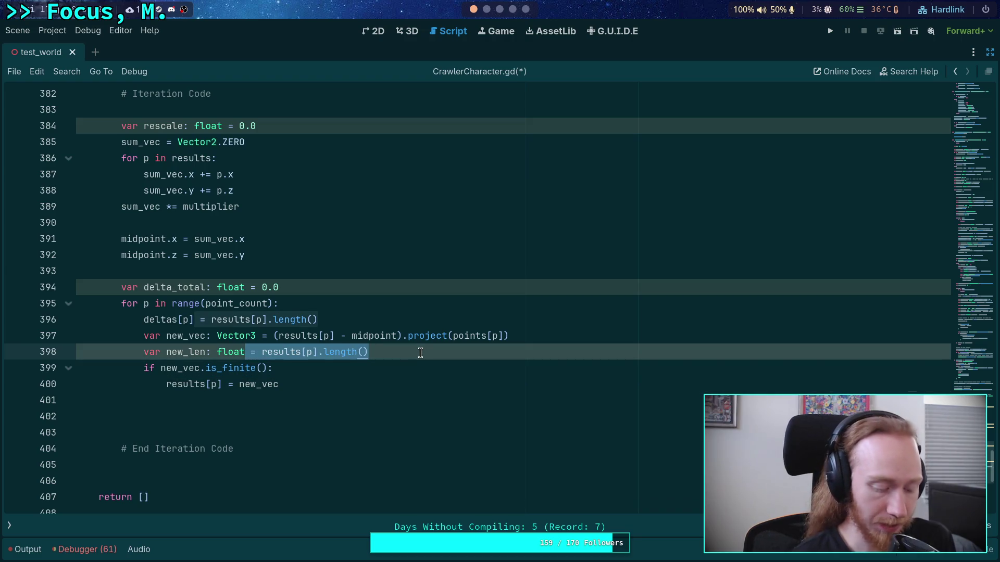
pyautogui.click(422, 351)
# Paste an indented copy of the new_len declaration inside the if block.
pyautogui.click(279, 383)
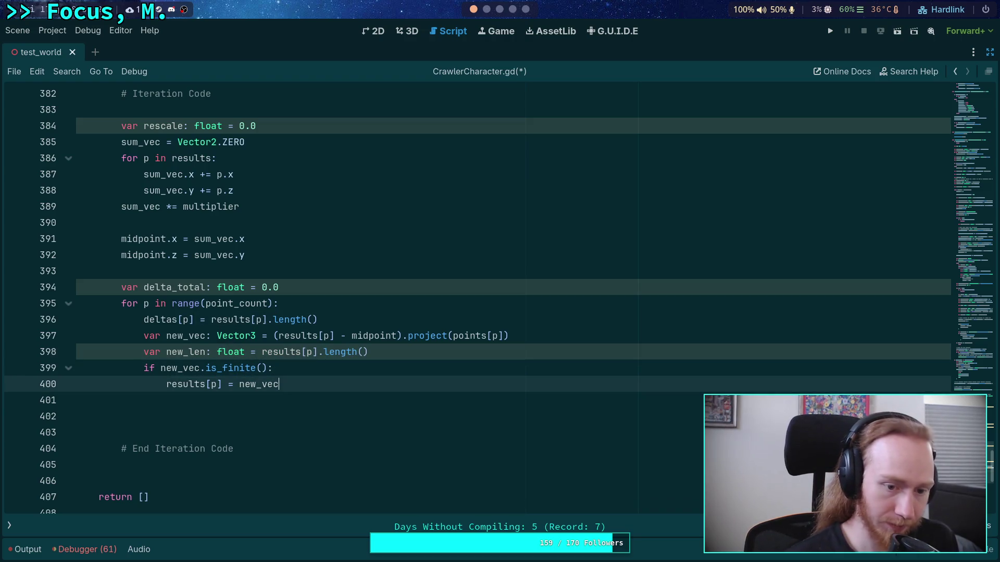
pyautogui.press('Return')
pyautogui.write('var new_len: float = results[p].length()')
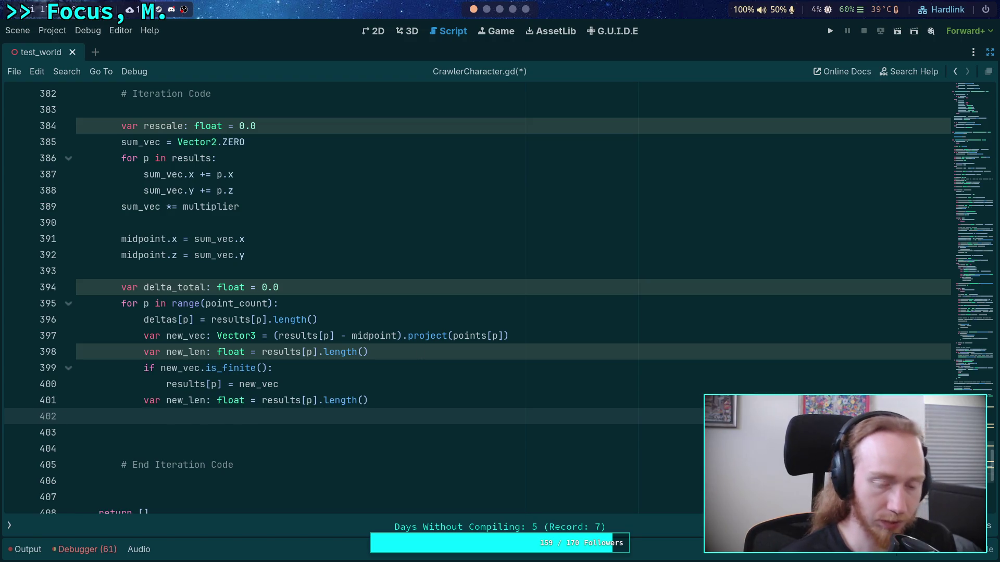
pyautogui.click(148, 401)
pyautogui.press('Tab')
# Turn the copy into 'new_len = new_vec.length()' and place it before 'results[p] = new_vec'.
pyautogui.doubleClick(172, 400)
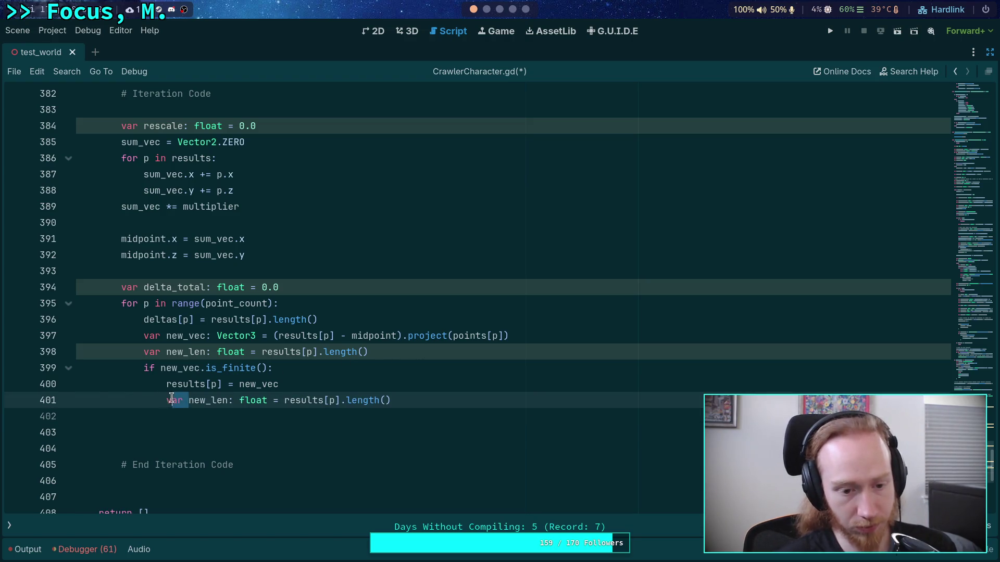
pyautogui.press('BackSpace')
pyautogui.moveTo(206, 400); pyautogui.dragTo(245, 402)
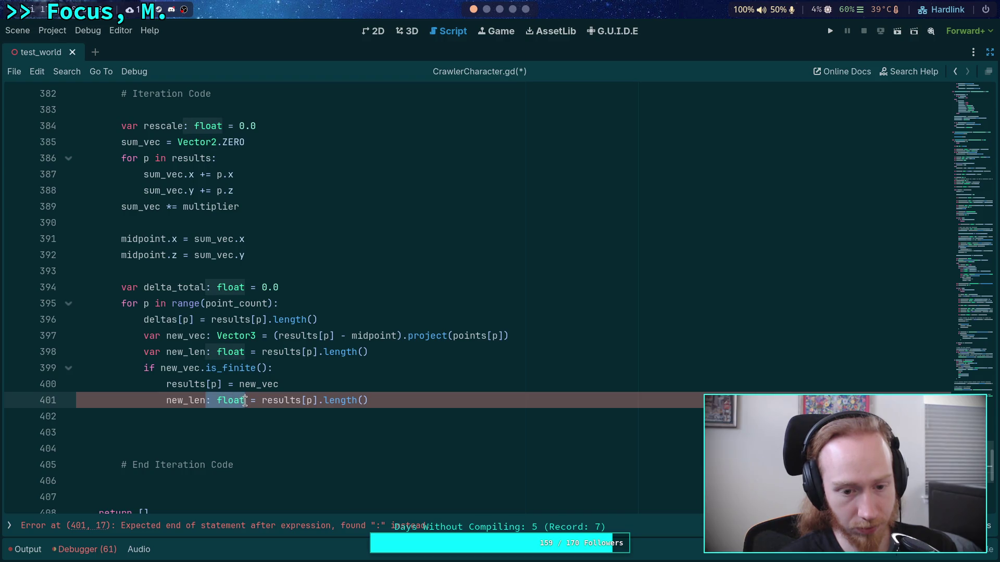
pyautogui.press('BackSpace')
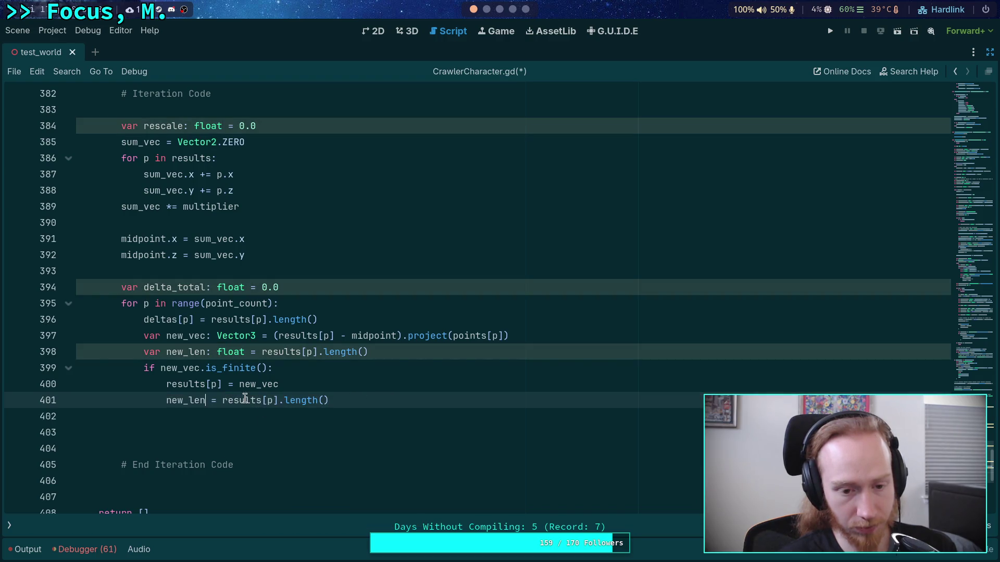
pyautogui.moveTo(224, 402); pyautogui.dragTo(280, 404)
pyautogui.write('new_vec')
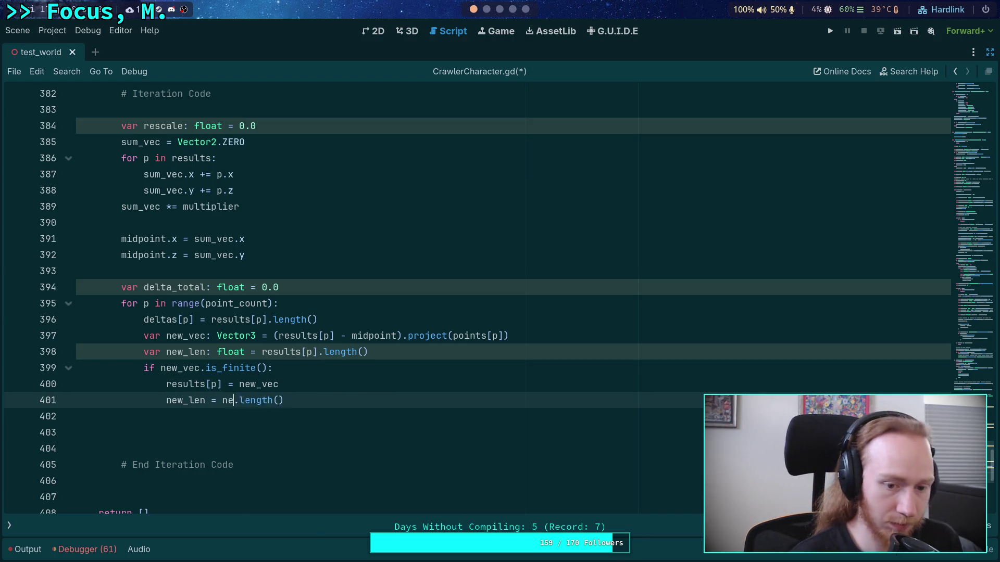
pyautogui.hotkey('alt', 'Up')
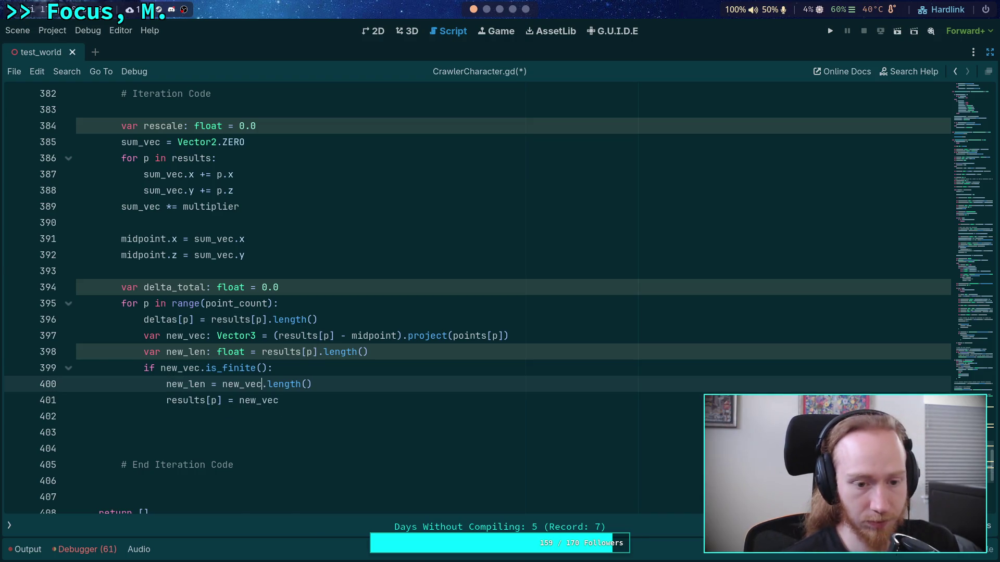
pyautogui.click(309, 406)
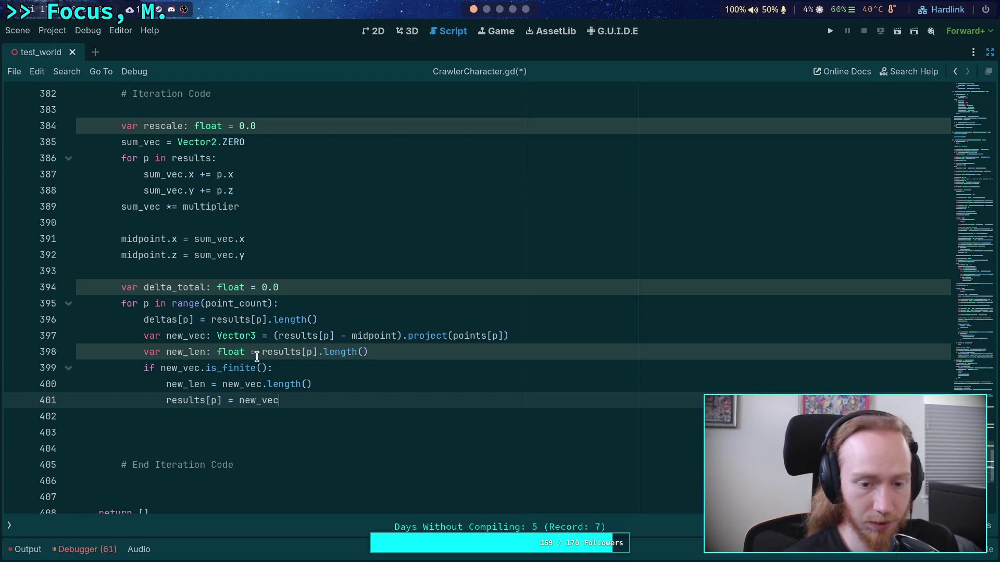